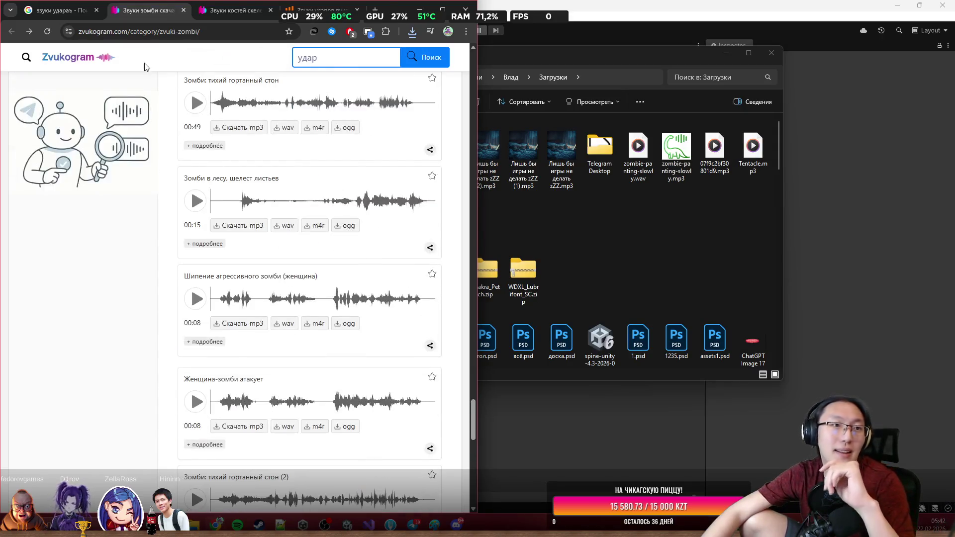
Close the Zvukogram tab, search Google for zombie sounds, and open the ZvukiPro result in a background tab.
{"action": "left_click", "coordinate": [183, 10]}
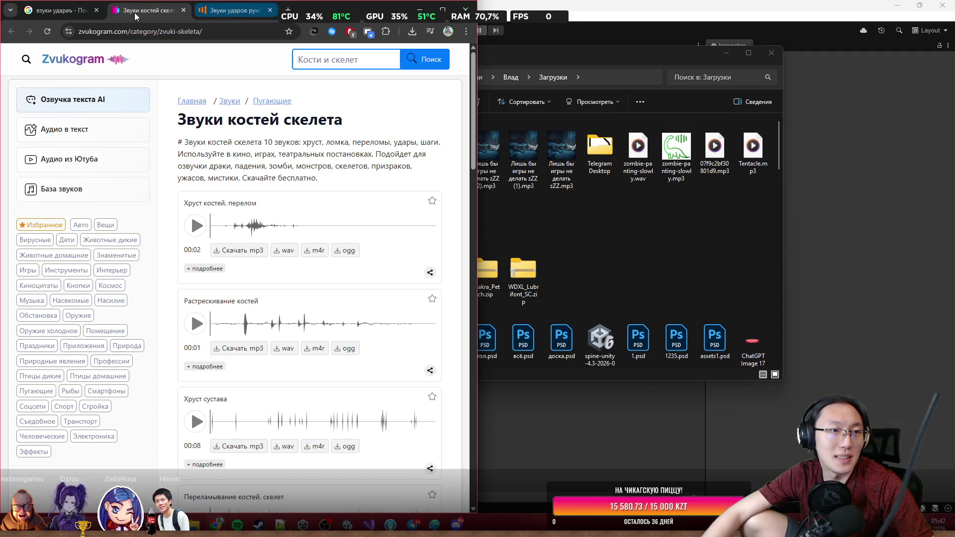
{"action": "left_click", "coordinate": [59, 10]}
{"action": "left_click_drag", "start_coordinate": [107, 72], "coordinate": [87, 71]}
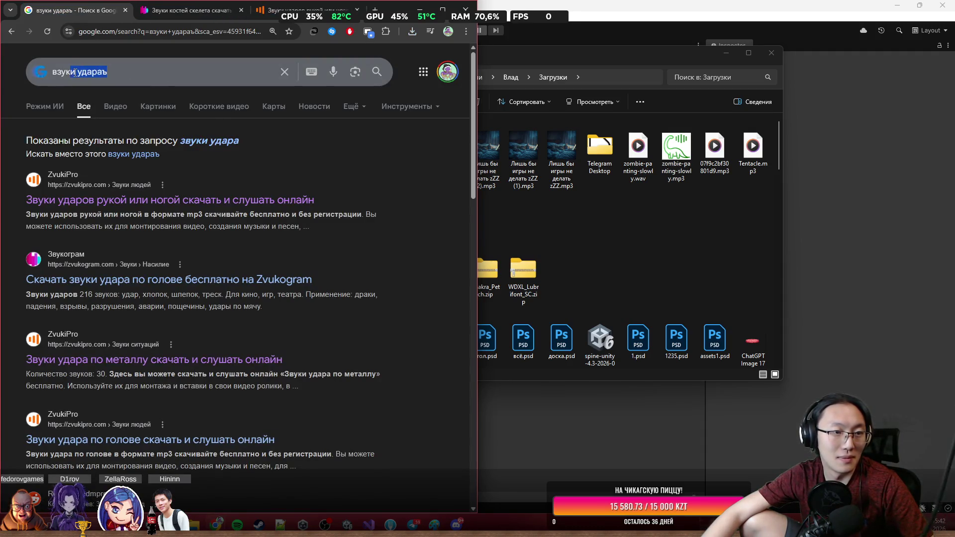
{"action": "key", "text": "BackSpace"}
{"action": "type", "text": "pjv,"}
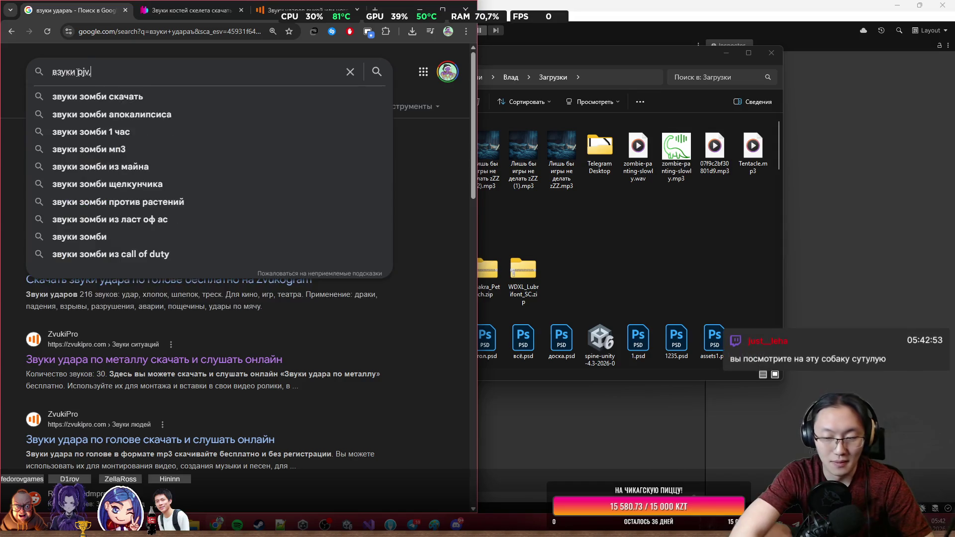
{"action": "type", "text": "b"}
{"action": "key", "text": "Return"}
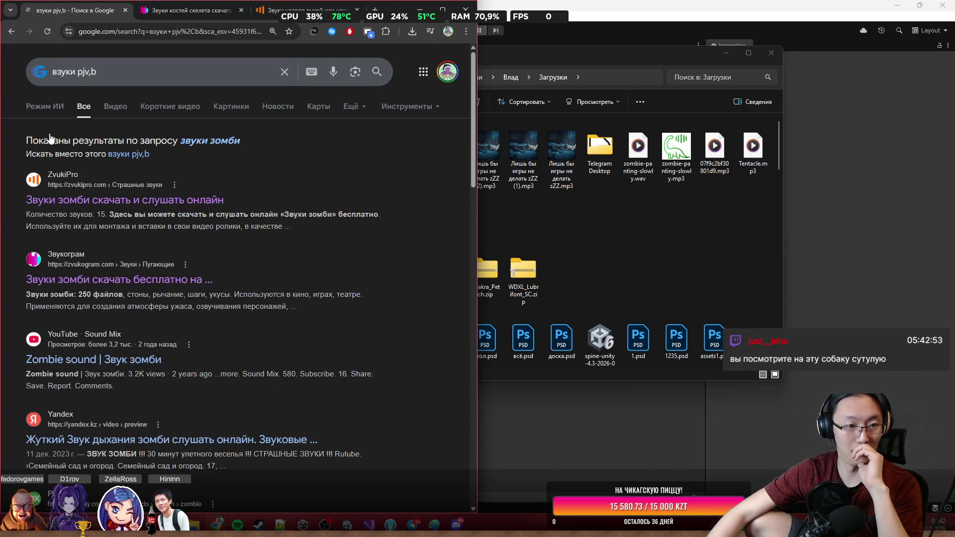
{"action": "middle_click", "coordinate": [160, 278]}
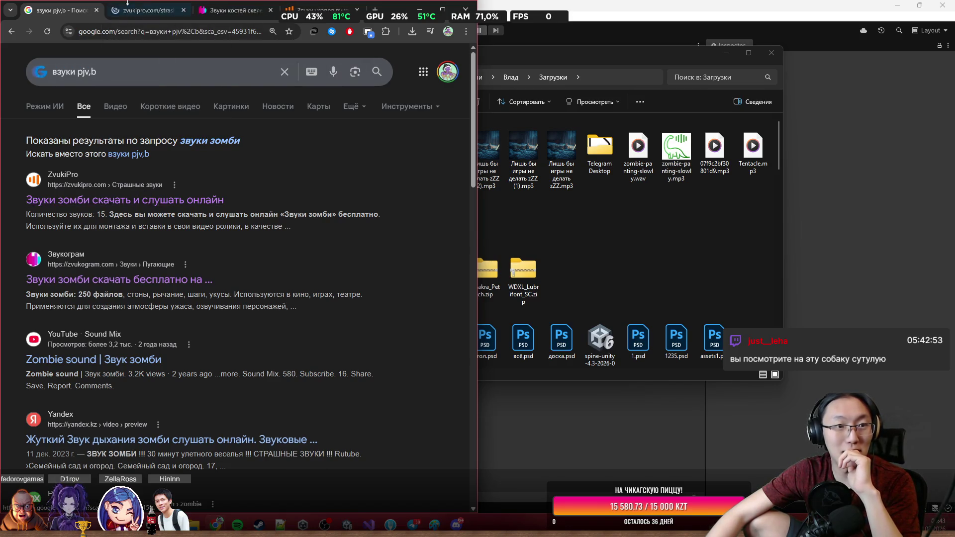
Preview the 'Рев зомби' roar on ZvukiPro, then close that page.
{"action": "left_click", "coordinate": [128, 3]}
{"action": "scroll", "coordinate": [186, 369], "scroll_direction": "down", "scroll_amount": 5}
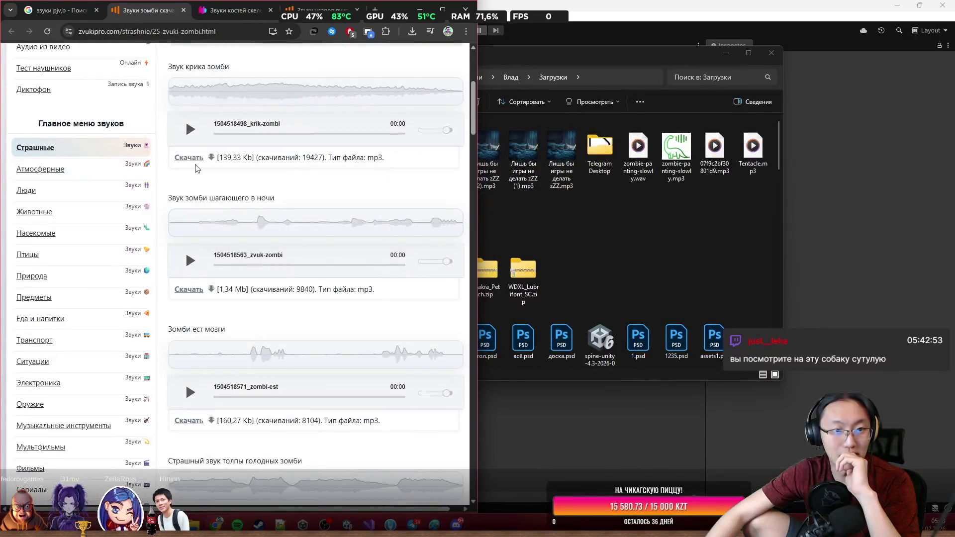
{"action": "scroll", "coordinate": [195, 168], "scroll_direction": "down", "scroll_amount": 3}
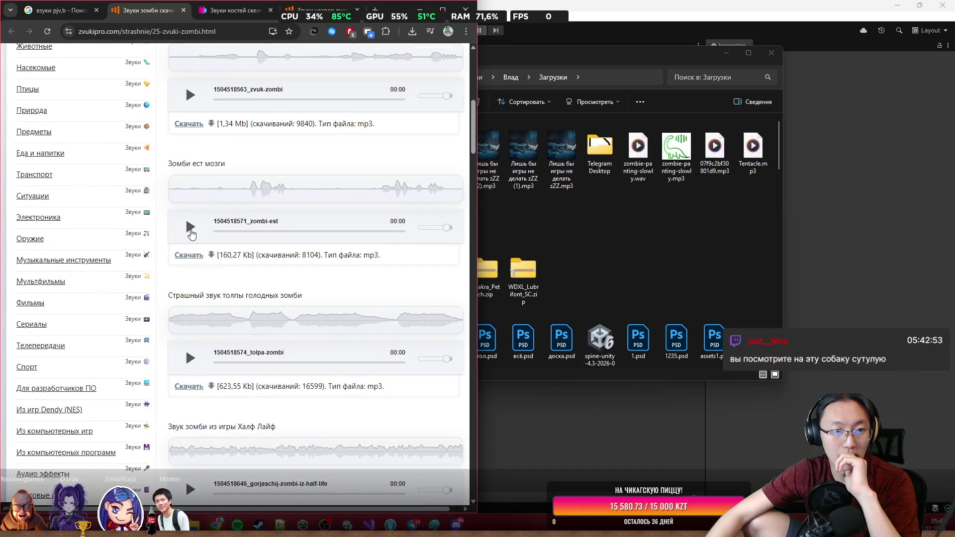
{"action": "scroll", "coordinate": [191, 234], "scroll_direction": "down", "scroll_amount": 10}
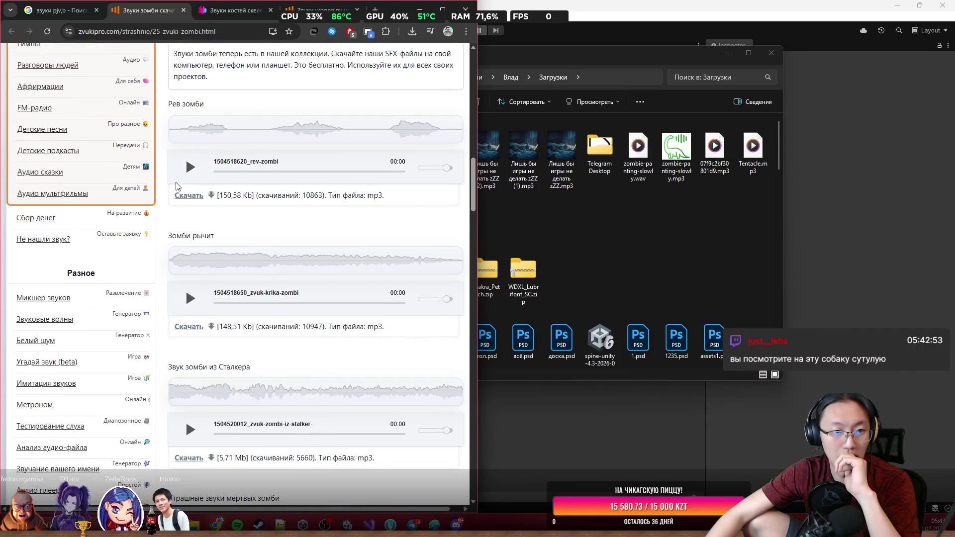
{"action": "left_click", "coordinate": [189, 167]}
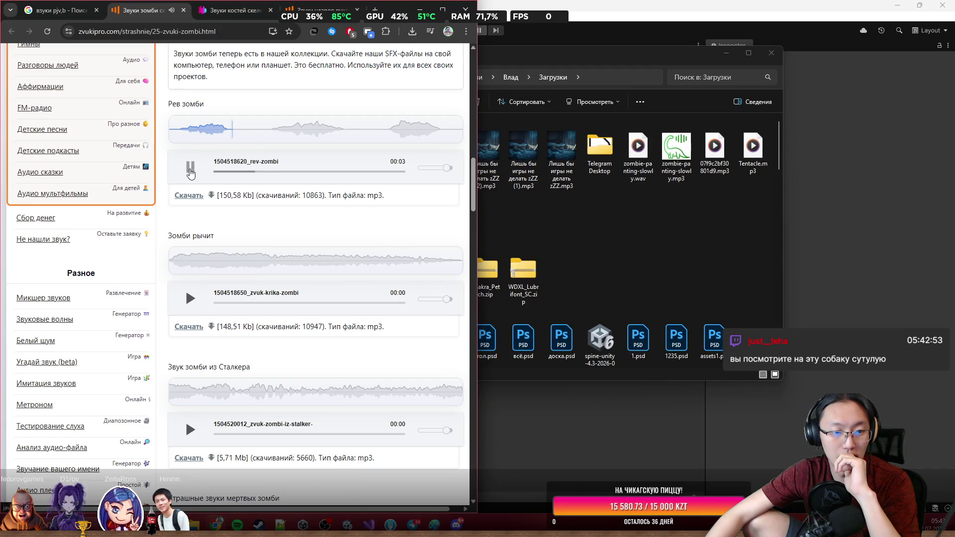
{"action": "left_click", "coordinate": [189, 169]}
{"action": "scroll", "coordinate": [227, 238], "scroll_direction": "down", "scroll_amount": 8}
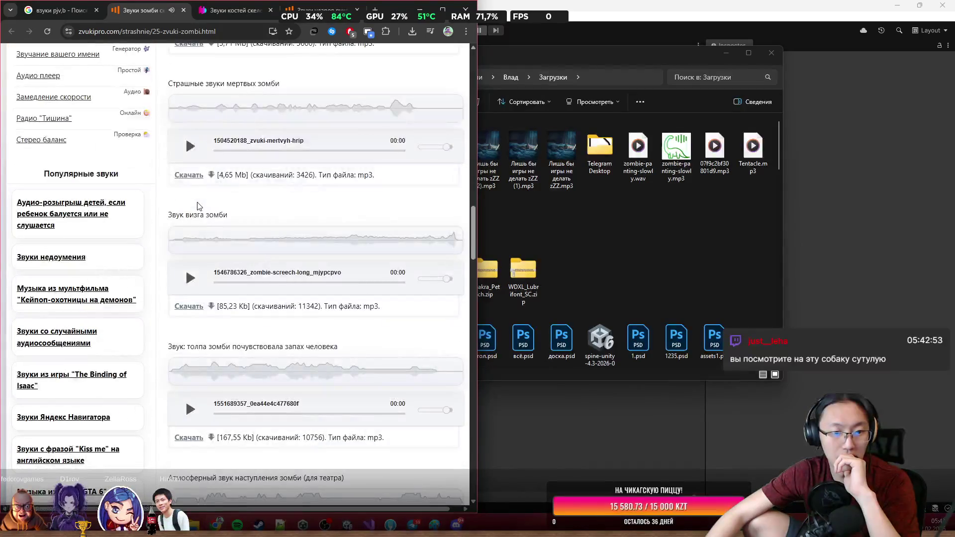
{"action": "scroll", "coordinate": [228, 239], "scroll_direction": "down", "scroll_amount": 13}
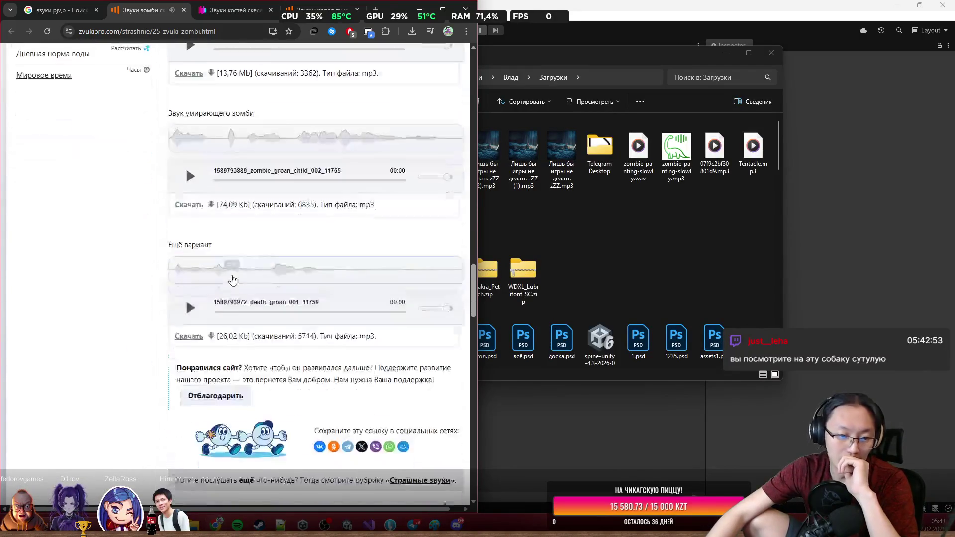
{"action": "scroll", "coordinate": [232, 275], "scroll_direction": "down", "scroll_amount": 2}
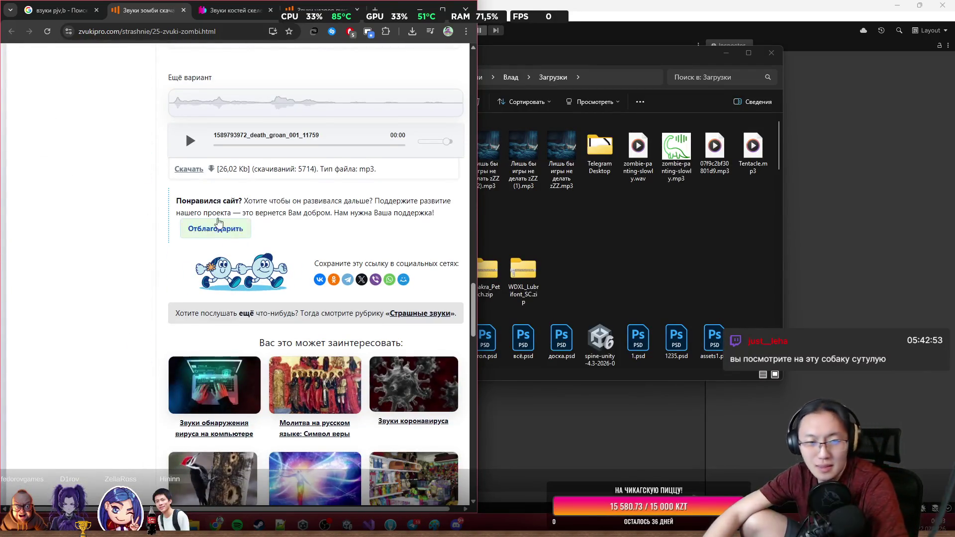
{"action": "left_click", "coordinate": [183, 11]}
Open the SkySound 'Звук Зомби Из' result from the Google results and view it.
{"action": "scroll", "coordinate": [145, 279], "scroll_direction": "down", "scroll_amount": 3}
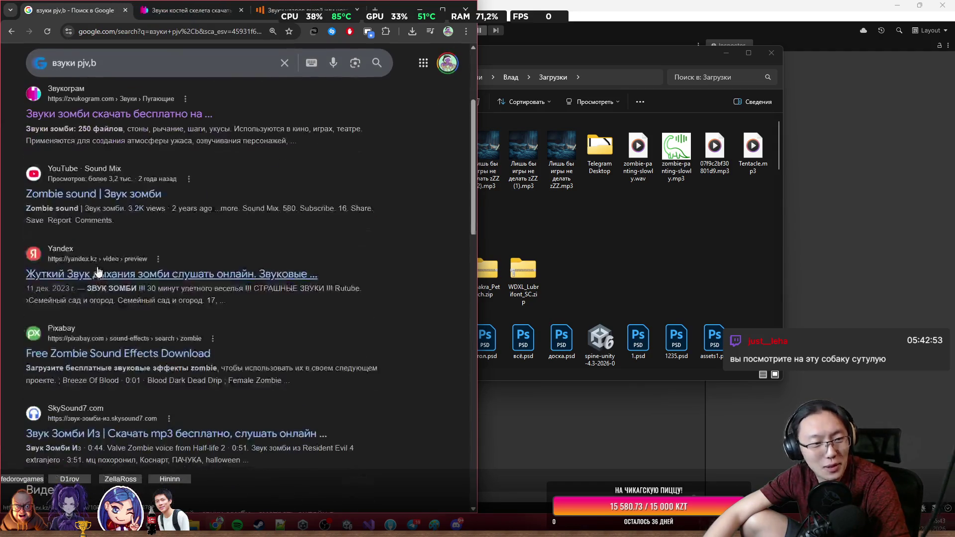
{"action": "scroll", "coordinate": [130, 313], "scroll_direction": "down", "scroll_amount": 2}
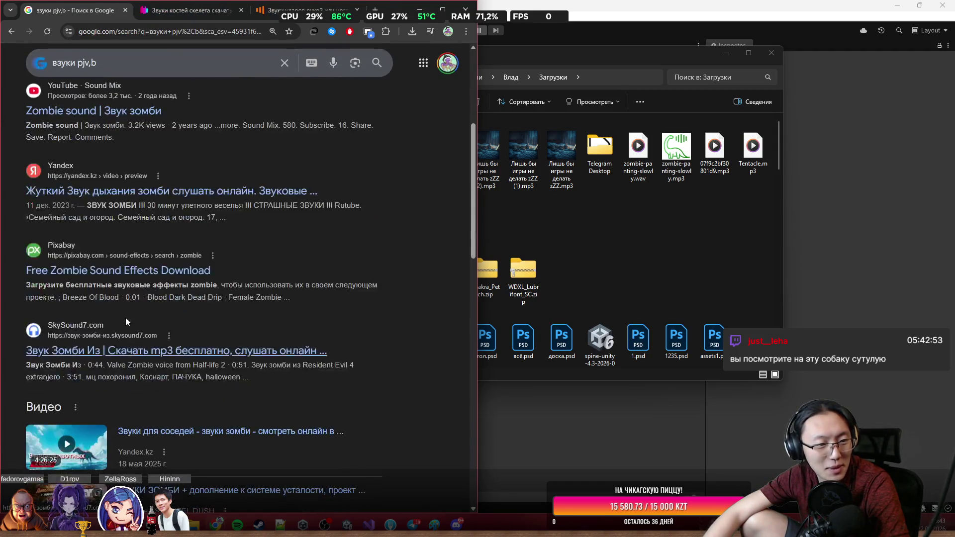
{"action": "scroll", "coordinate": [123, 301], "scroll_direction": "down", "scroll_amount": 3}
{"action": "middle_click", "coordinate": [209, 185]}
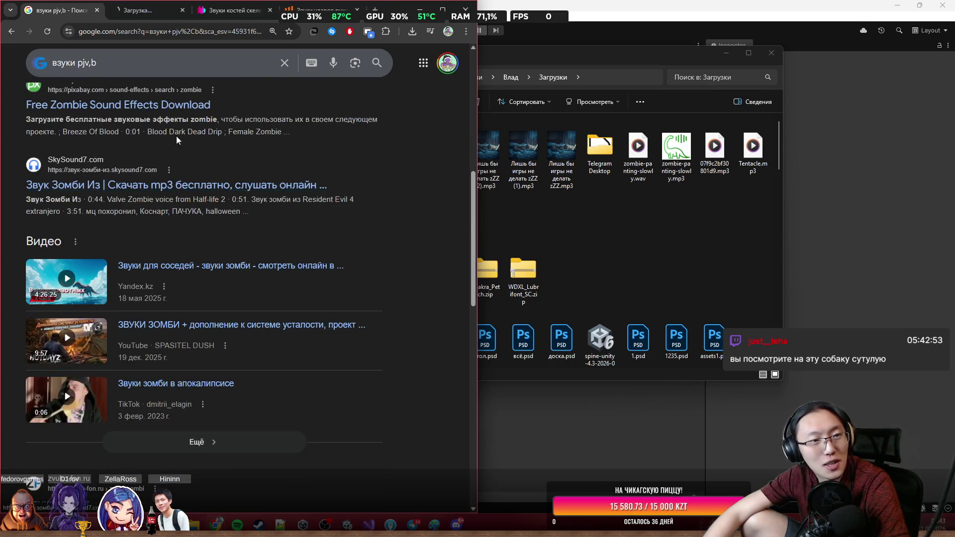
{"action": "left_click", "coordinate": [169, 16]}
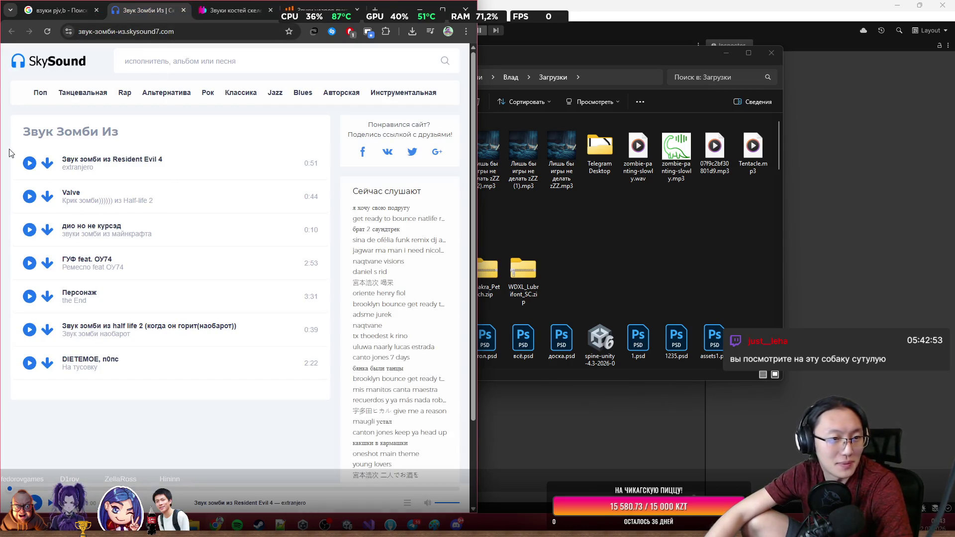
Preview the Resident Evil 4 and Minecraft zombie tracks on SkySound, then close the tab.
{"action": "left_click", "coordinate": [31, 170]}
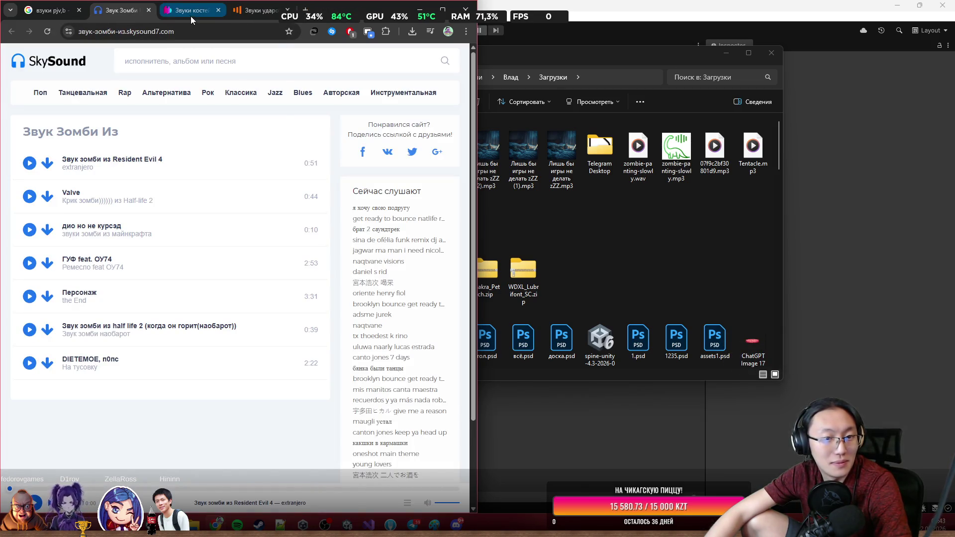
{"action": "left_click", "coordinate": [34, 231]}
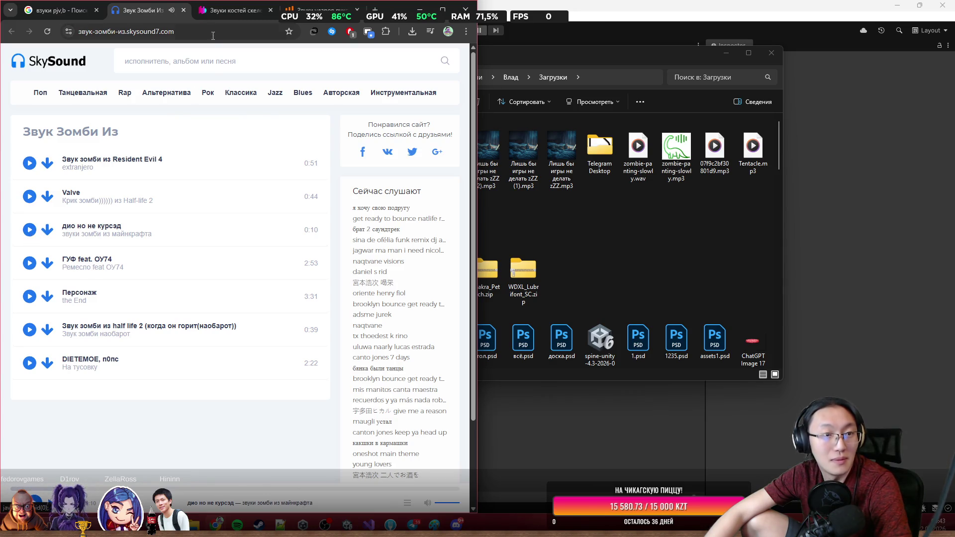
{"action": "key", "text": "ctrl+w"}
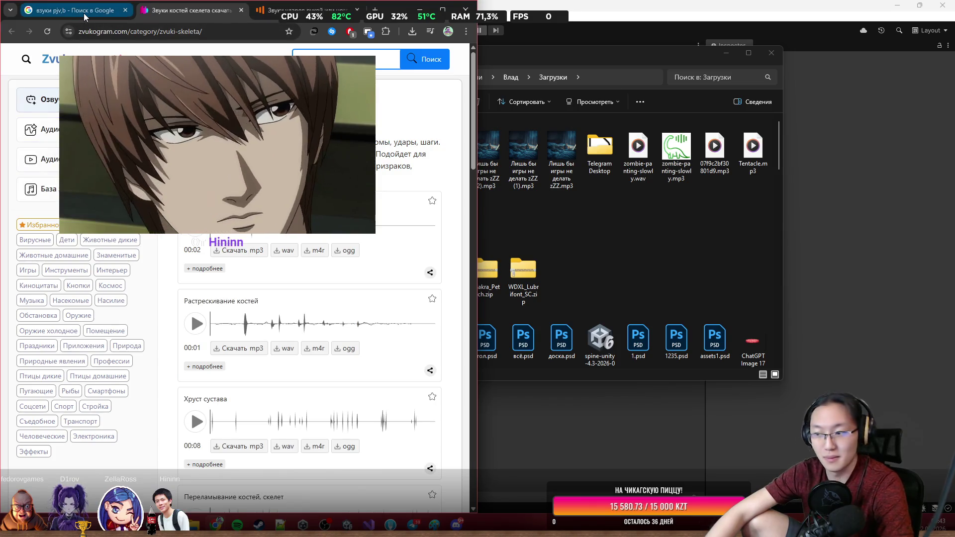
Return to the Google results and search the corrected query 'звуки зомби'.
{"action": "key", "text": "ctrl+shift+Tab"}
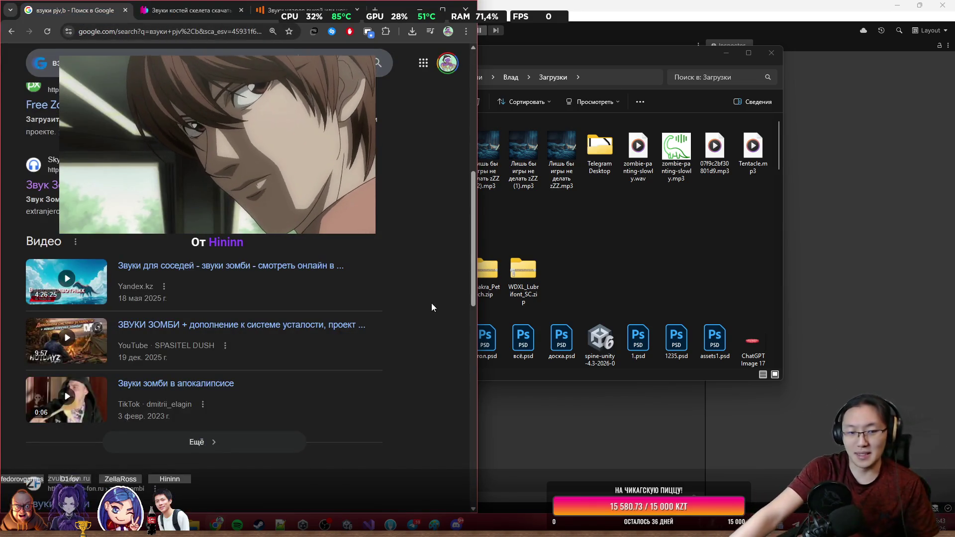
{"action": "scroll", "coordinate": [211, 240], "scroll_direction": "down", "scroll_amount": 6}
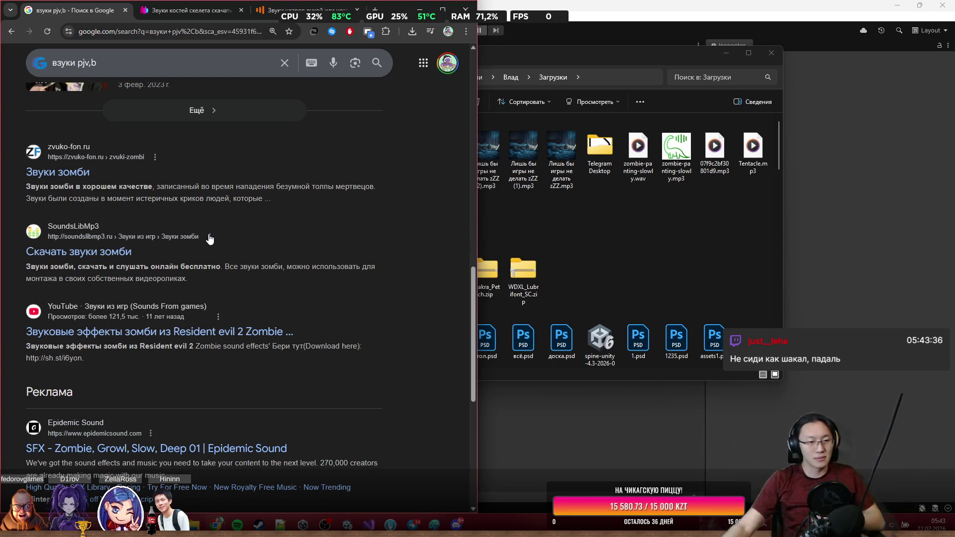
{"action": "scroll", "coordinate": [210, 238], "scroll_direction": "down", "scroll_amount": 5}
{"action": "scroll", "coordinate": [301, 305], "scroll_direction": "up", "scroll_amount": 3}
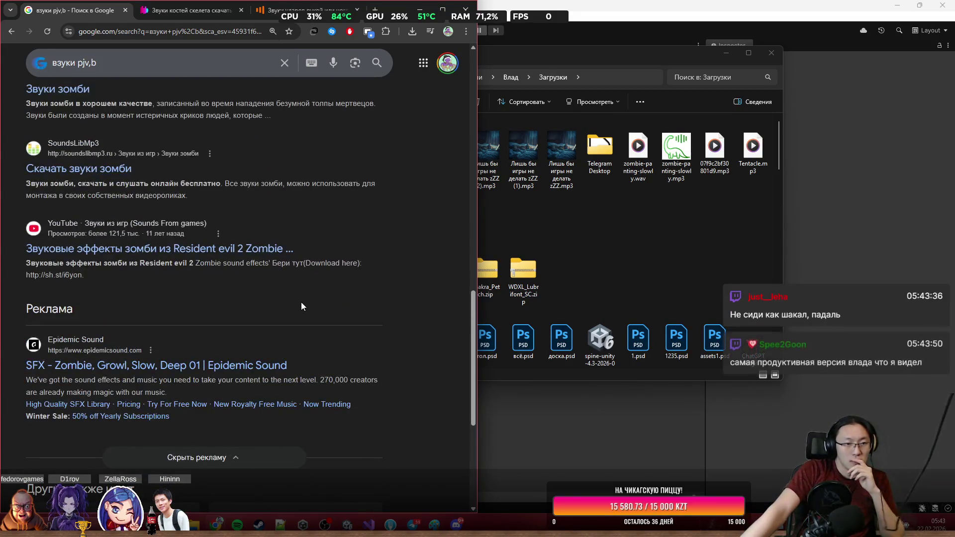
{"action": "scroll", "coordinate": [301, 292], "scroll_direction": "up", "scroll_amount": 2}
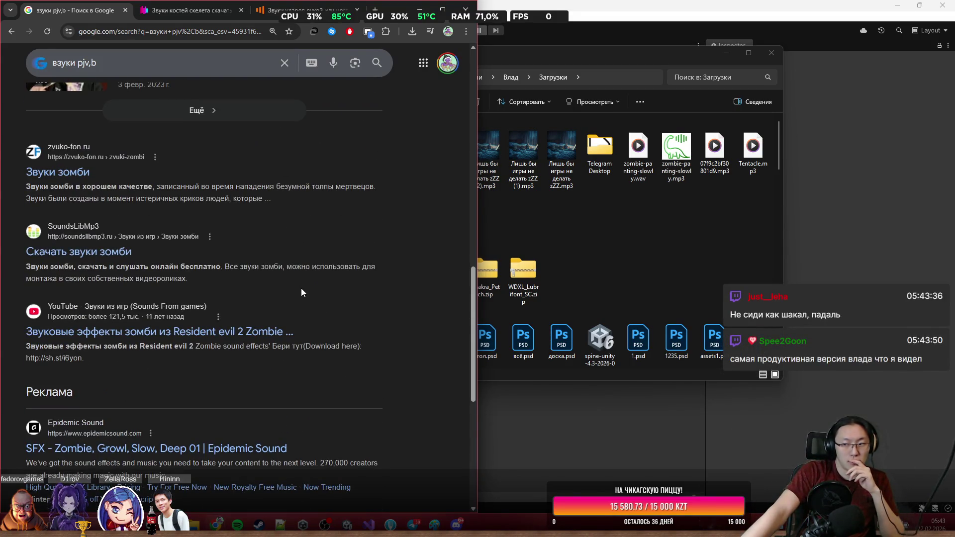
{"action": "scroll", "coordinate": [301, 289], "scroll_direction": "up", "scroll_amount": 3}
{"action": "scroll", "coordinate": [300, 293], "scroll_direction": "up", "scroll_amount": 3}
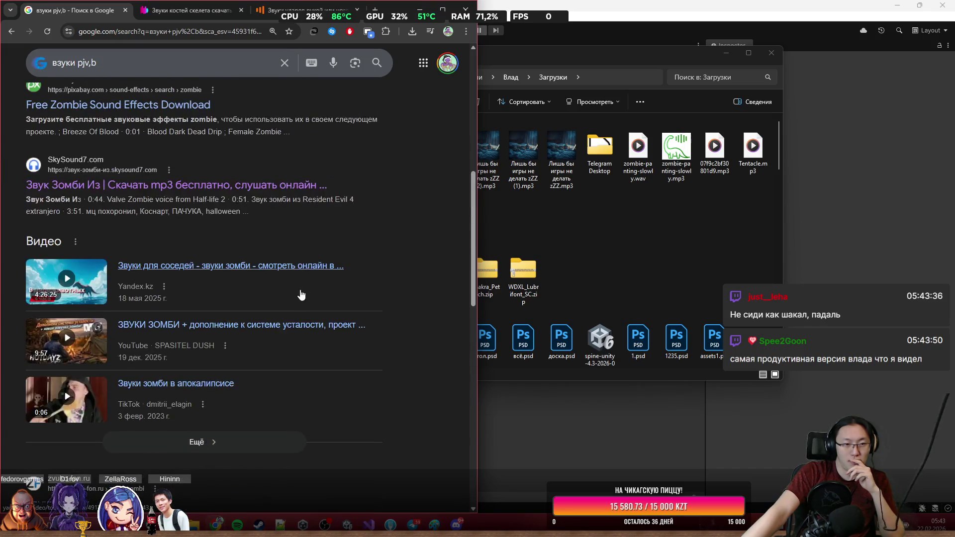
{"action": "scroll", "coordinate": [295, 306], "scroll_direction": "up", "scroll_amount": 8}
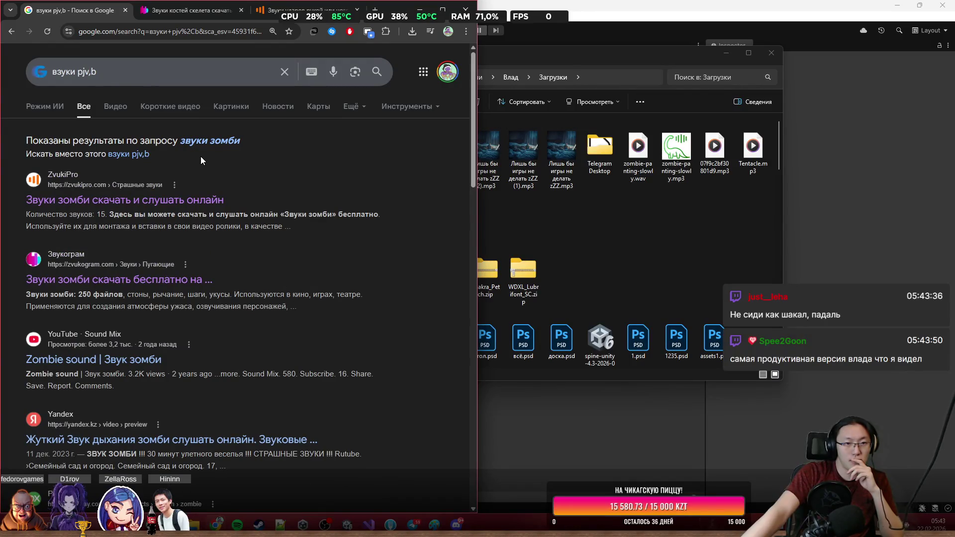
{"action": "left_click", "coordinate": [207, 143]}
Check the Yandex zombie breathing video, then open the zvuko-fon 'Звуки зомби' page.
{"action": "scroll", "coordinate": [322, 189], "scroll_direction": "down", "scroll_amount": 1}
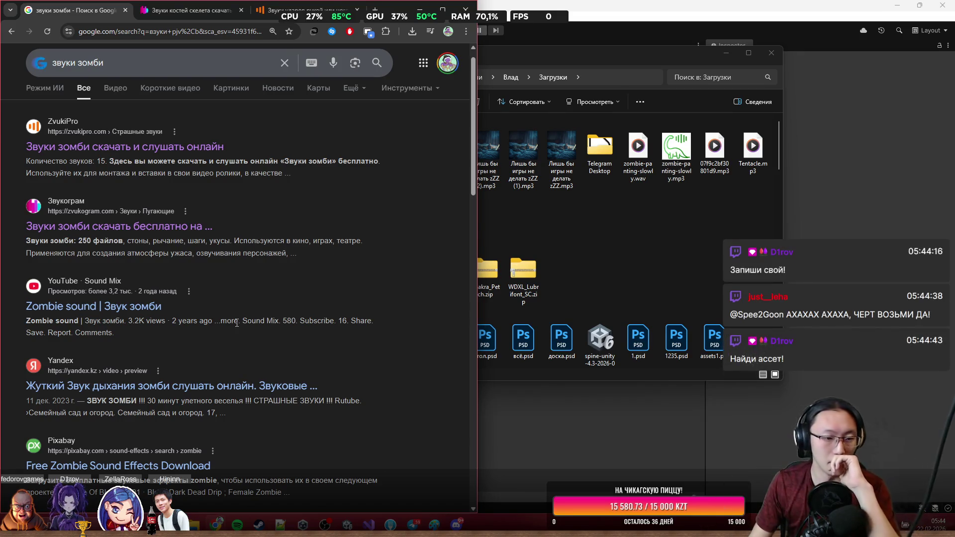
{"action": "middle_click", "coordinate": [419, 287]}
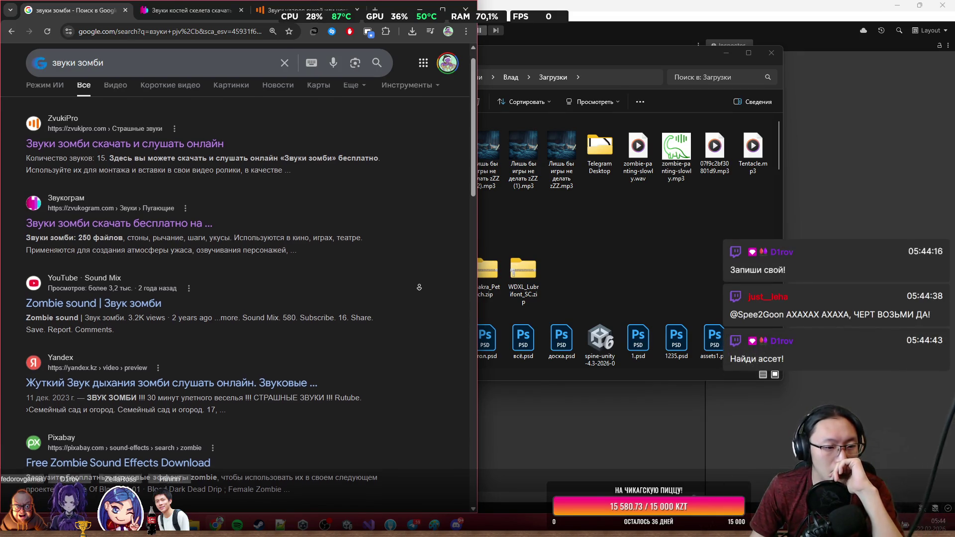
{"action": "middle_click", "coordinate": [172, 358]}
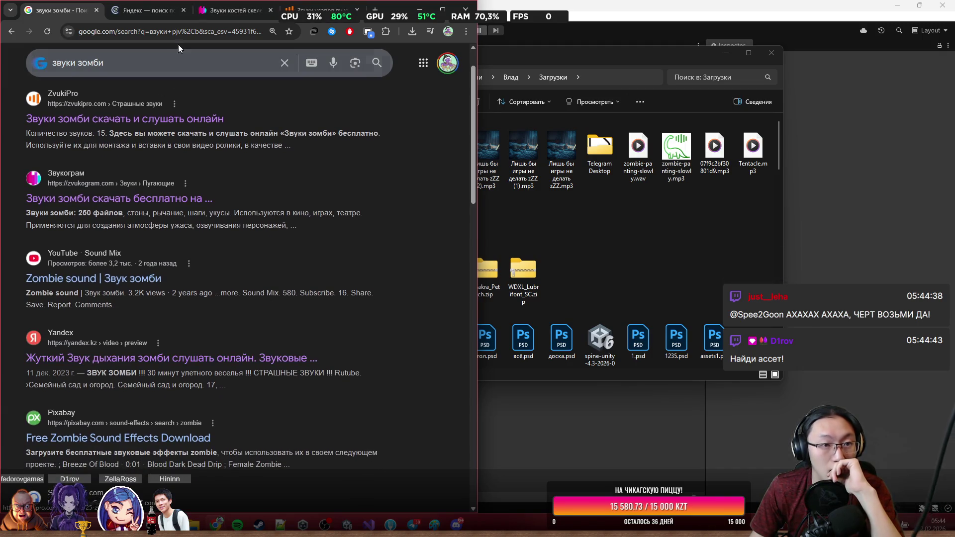
{"action": "left_click", "coordinate": [164, 10]}
{"action": "scroll", "coordinate": [256, 215], "scroll_direction": "down", "scroll_amount": 1}
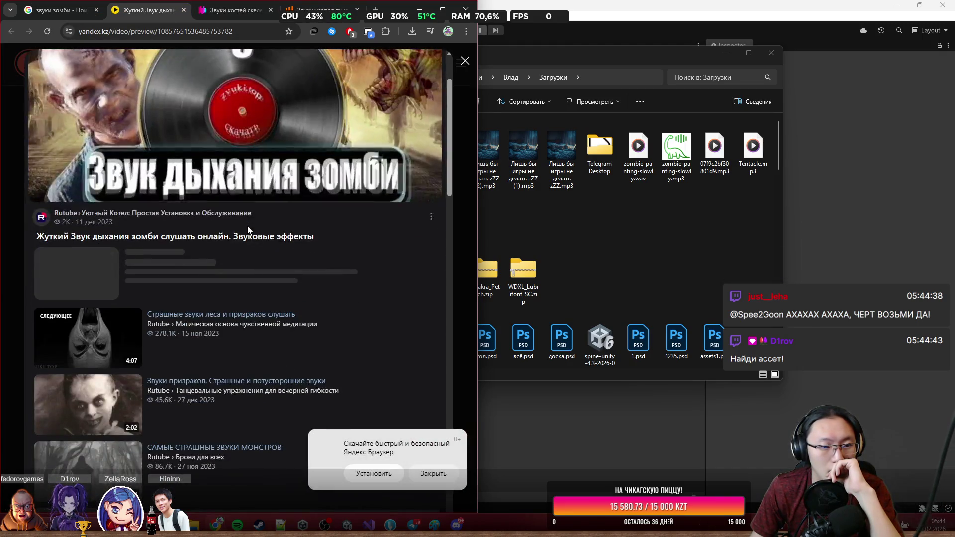
{"action": "key", "text": "ctrl+w"}
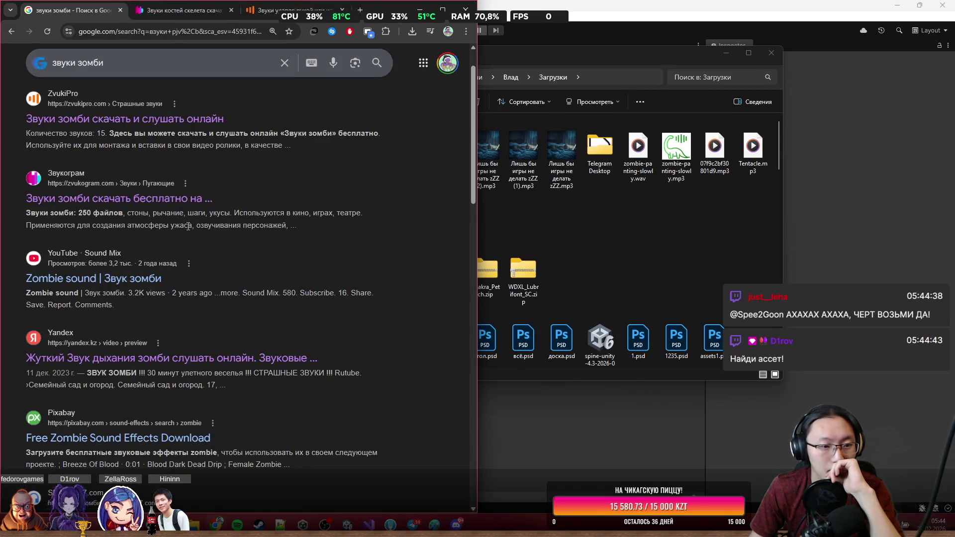
{"action": "scroll", "coordinate": [189, 227], "scroll_direction": "down", "scroll_amount": 12}
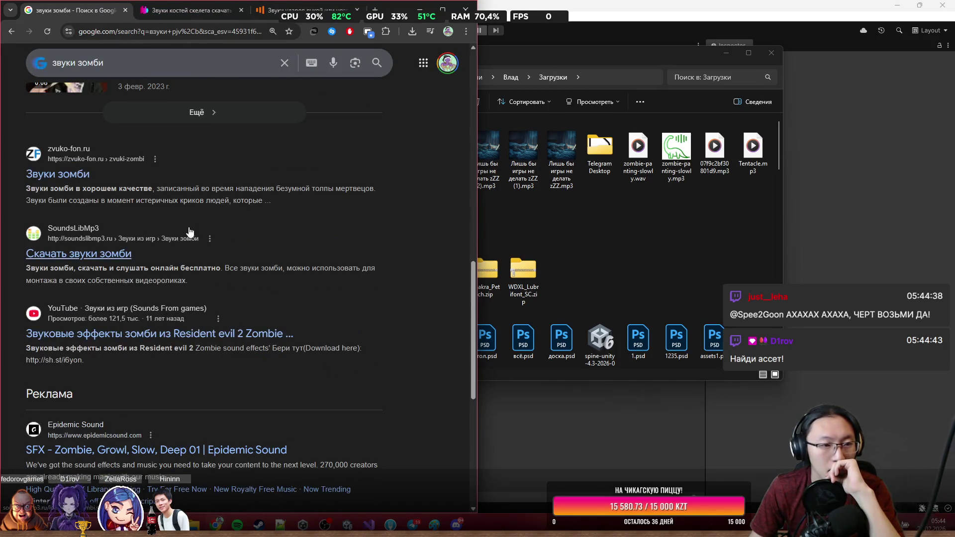
{"action": "middle_click", "coordinate": [80, 179]}
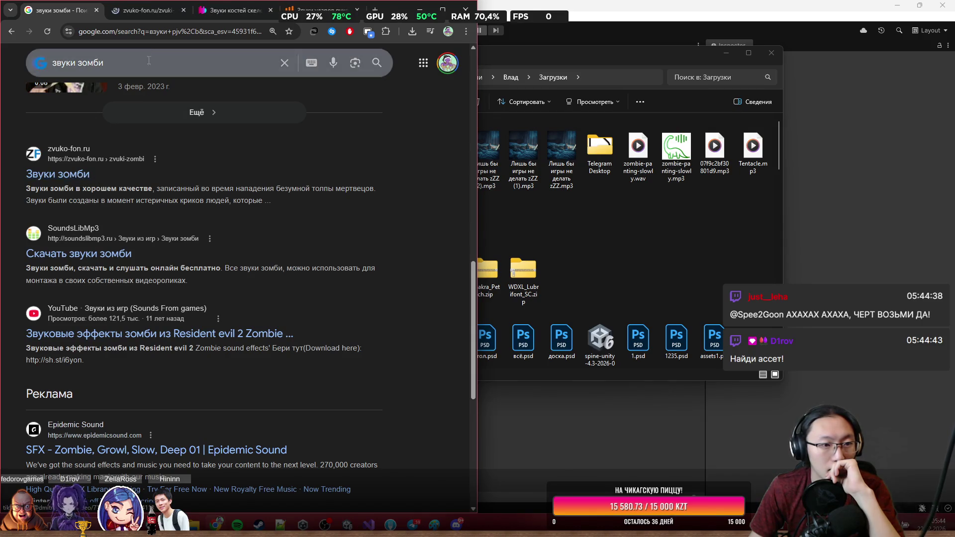
{"action": "left_click", "coordinate": [148, 24]}
Audition each of the seven zombie sound previews on zvuko-fon, then close the page.
{"action": "left_click", "coordinate": [153, 10]}
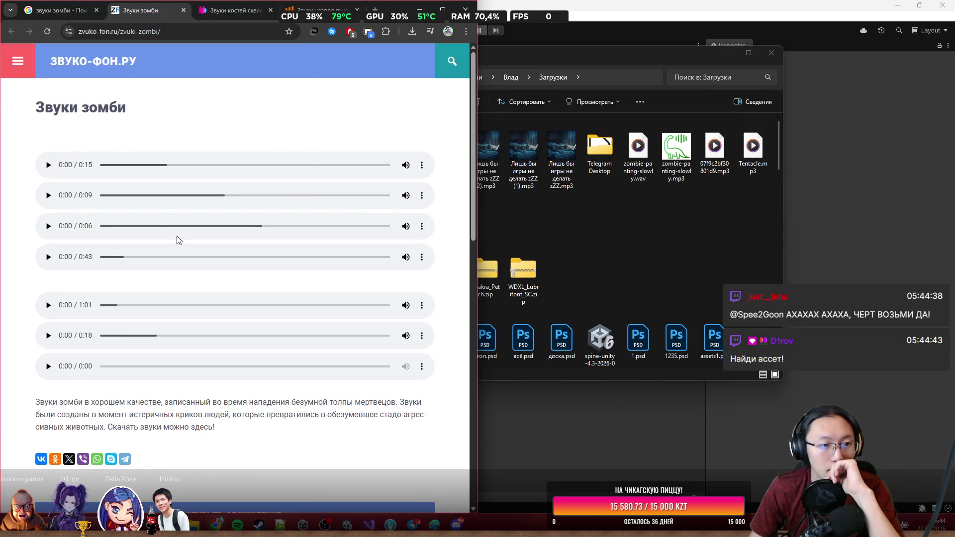
{"action": "left_click", "coordinate": [49, 166]}
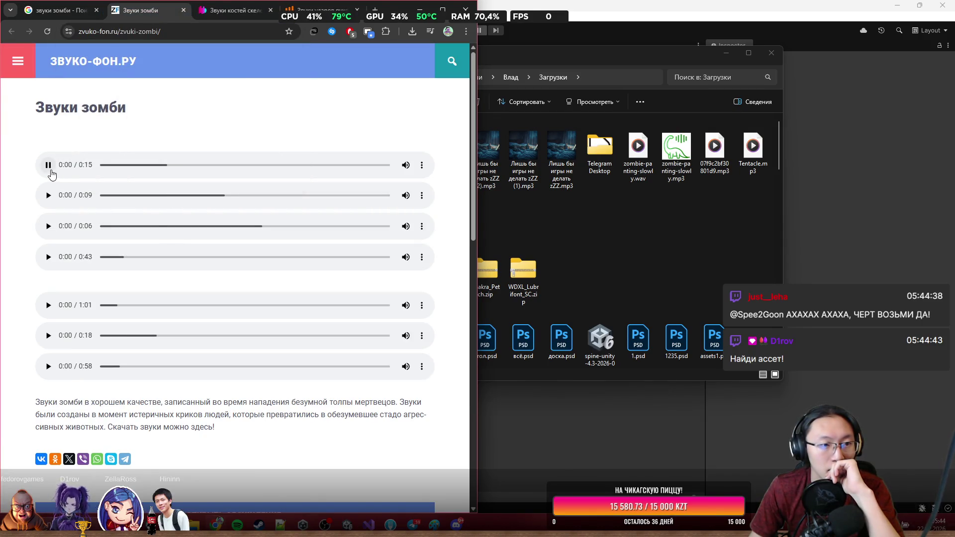
{"action": "left_click", "coordinate": [49, 195]}
{"action": "left_click", "coordinate": [48, 166]}
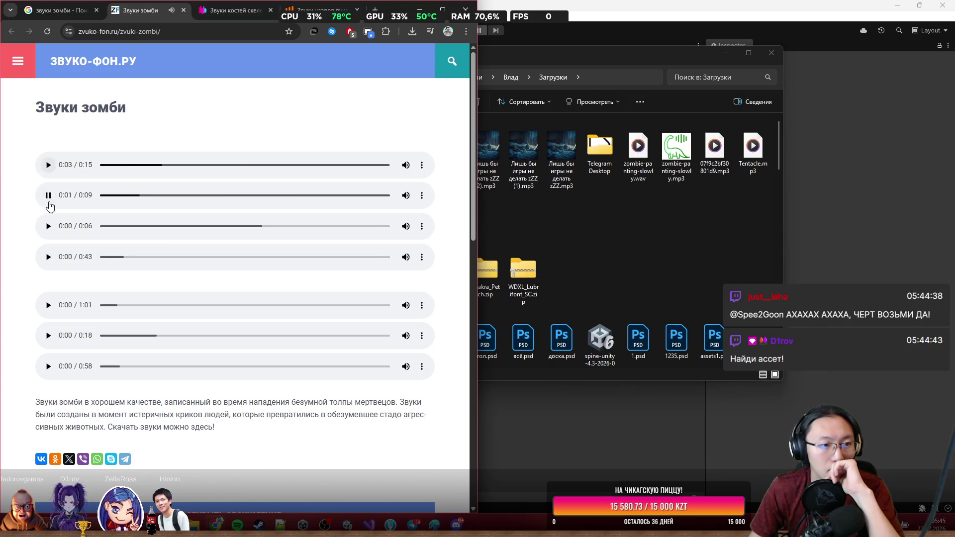
{"action": "left_click", "coordinate": [48, 226]}
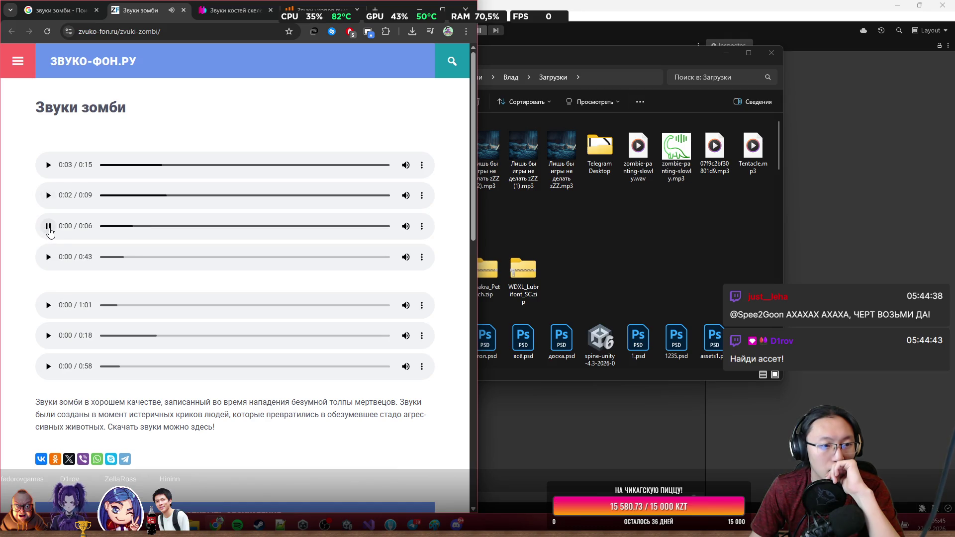
{"action": "left_click", "coordinate": [48, 228]}
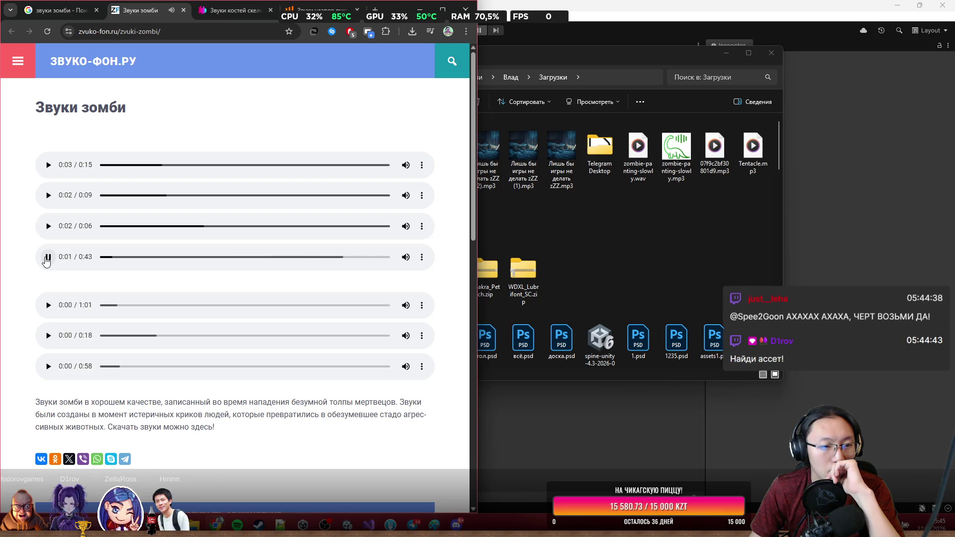
{"action": "left_click", "coordinate": [47, 305]}
{"action": "left_click", "coordinate": [47, 336]}
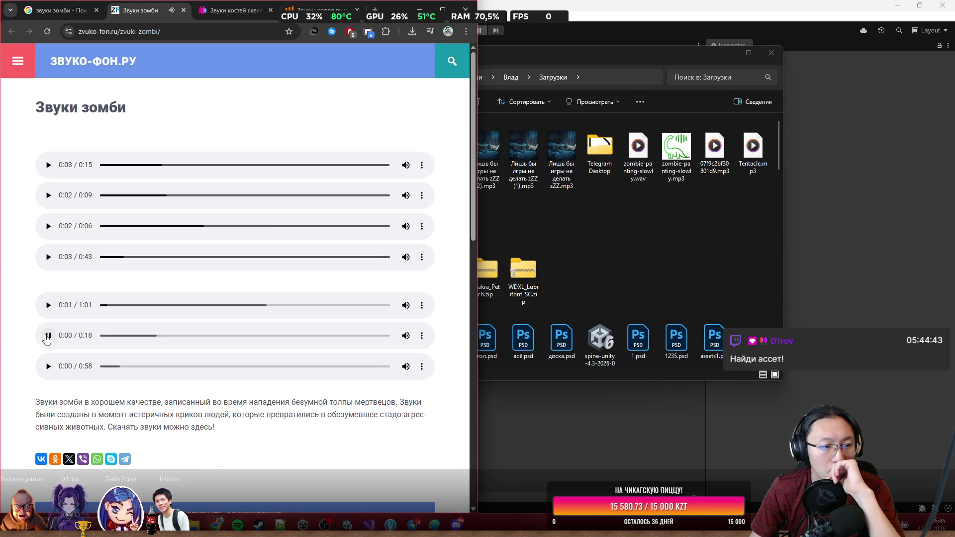
{"action": "left_click", "coordinate": [49, 367]}
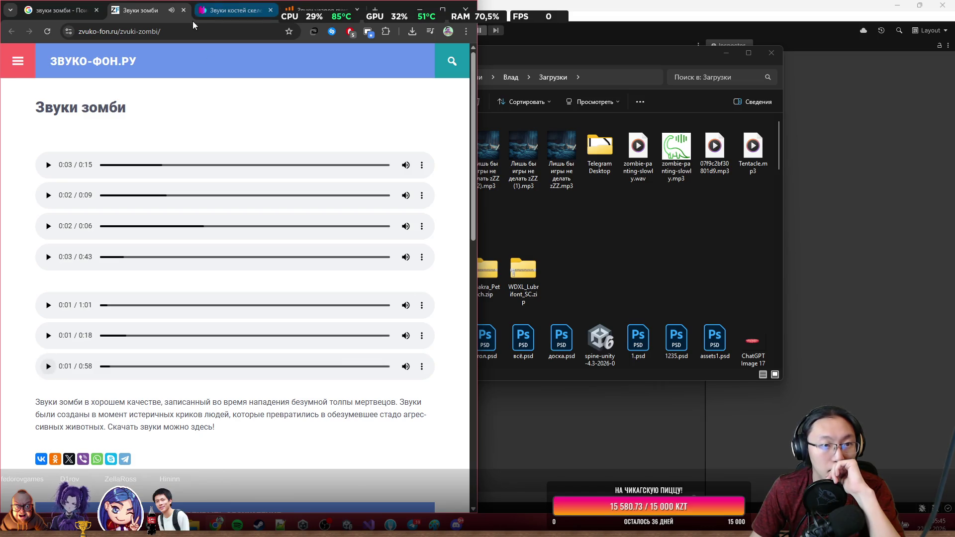
{"action": "left_click", "coordinate": [183, 10]}
{"action": "scroll", "coordinate": [118, 273], "scroll_direction": "down", "scroll_amount": 5}
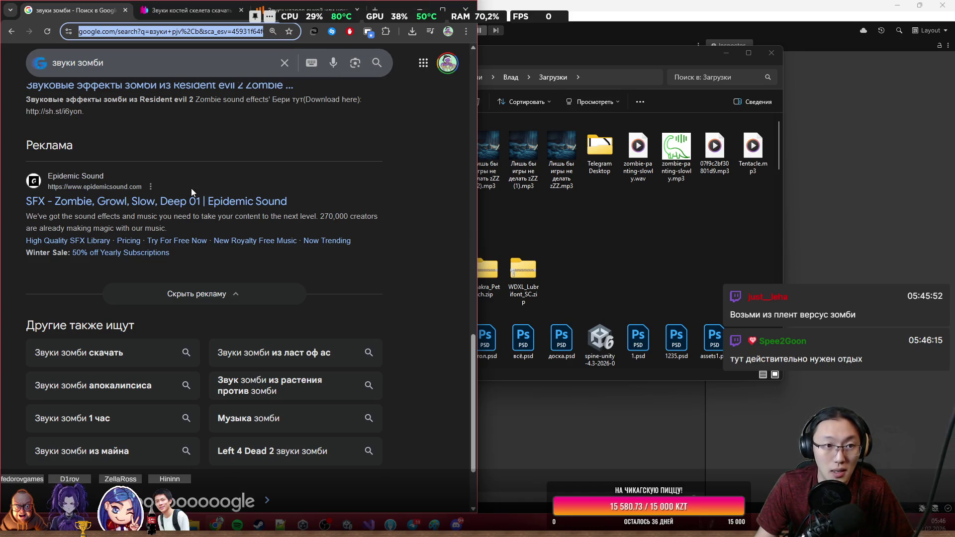
Browse the ZvukiPro impact sounds page, then minimize Chrome to reveal the Downloads folder.
{"action": "scroll", "coordinate": [191, 188], "scroll_direction": "up", "scroll_amount": 10}
{"action": "left_click", "coordinate": [273, 11]}
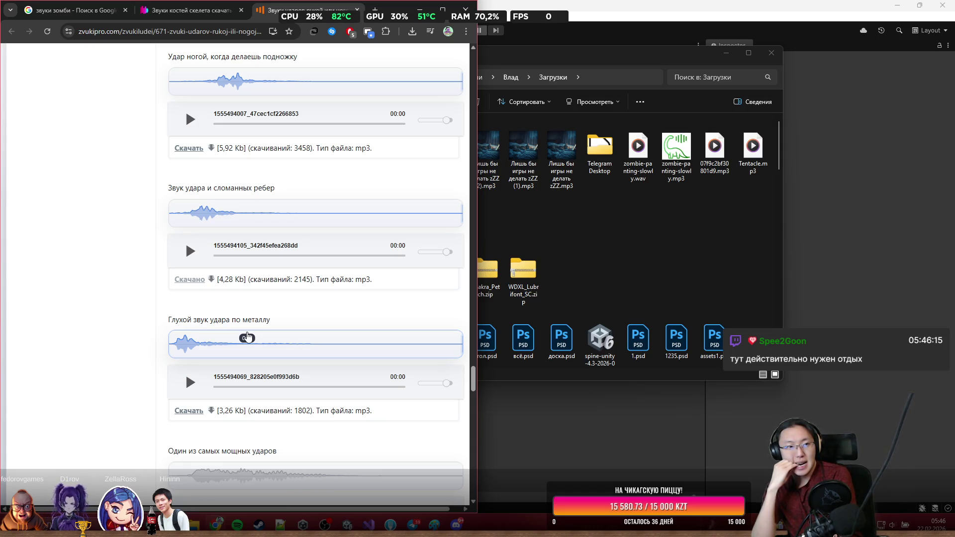
{"action": "scroll", "coordinate": [353, 192], "scroll_direction": "up", "scroll_amount": 3}
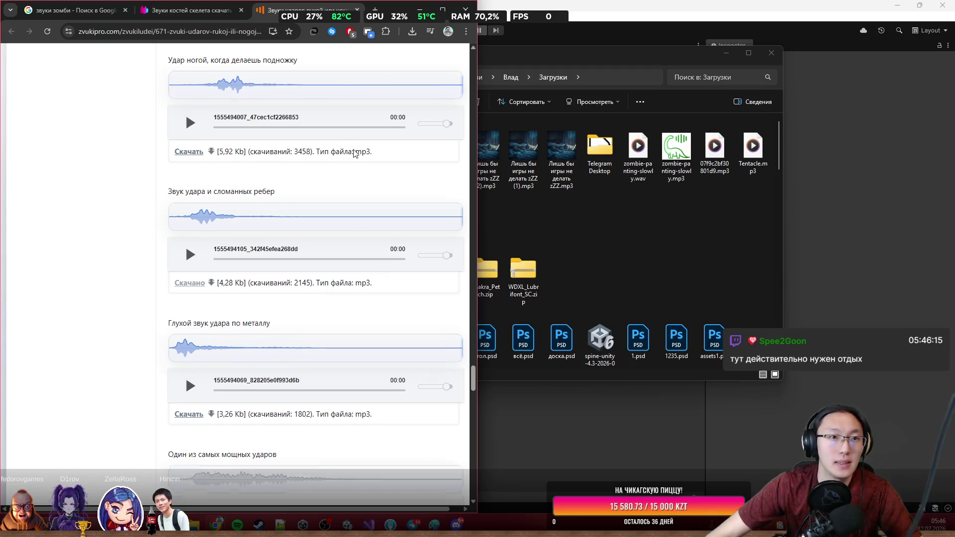
{"action": "scroll", "coordinate": [153, 194], "scroll_direction": "up", "scroll_amount": 15}
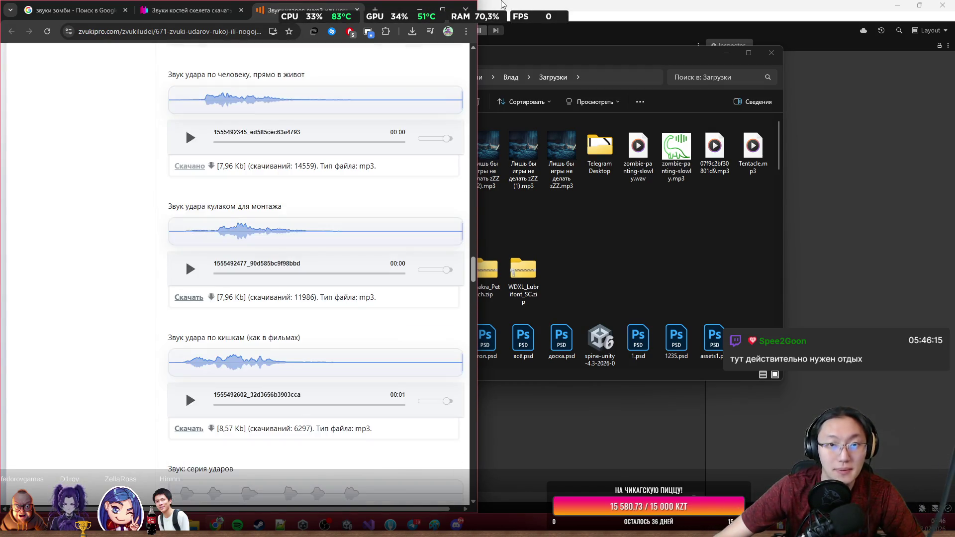
{"action": "left_click", "coordinate": [422, 14]}
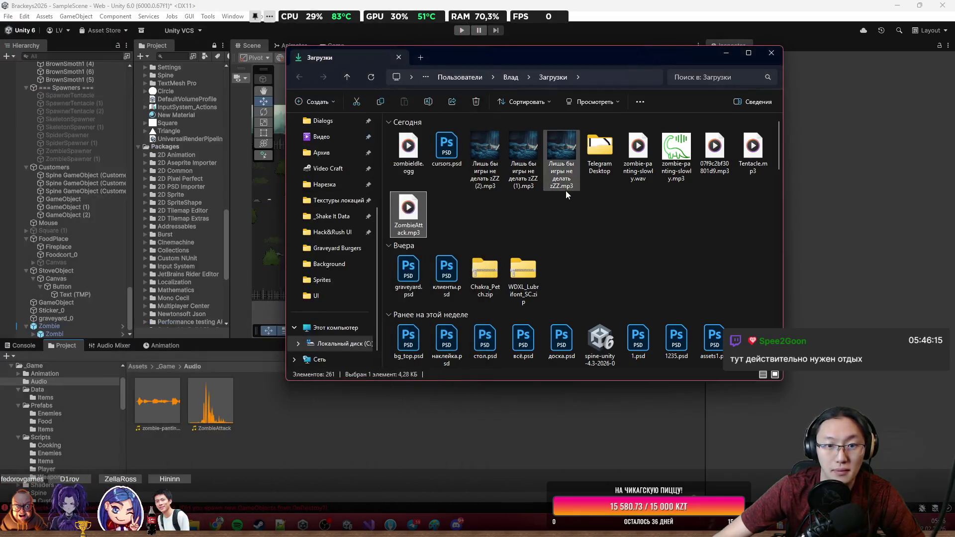
Listen to ZombieAttack.mp3 from Downloads, then return to Unity and select the Zombie object.
{"action": "double_click", "coordinate": [407, 218]}
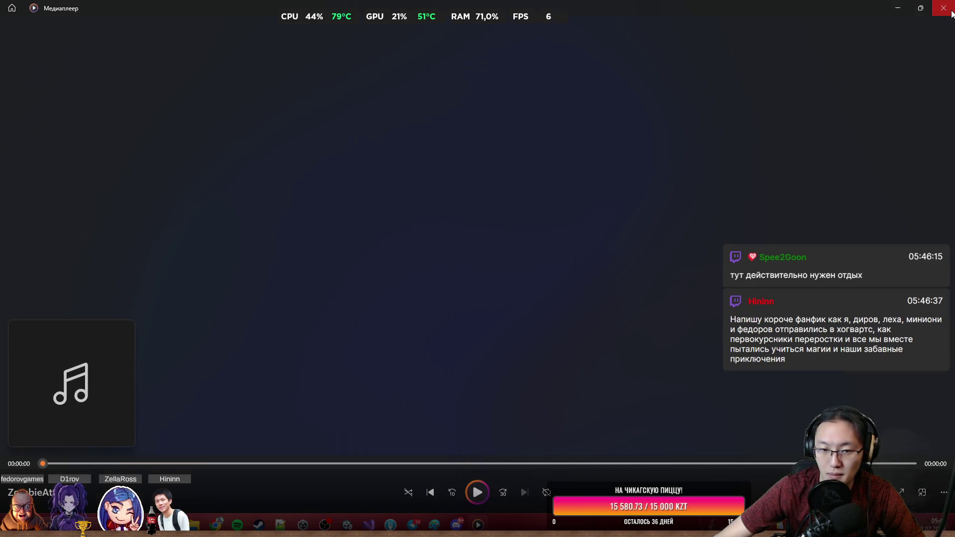
{"action": "left_click", "coordinate": [950, 14]}
{"action": "left_click", "coordinate": [275, 458]}
{"action": "scroll", "coordinate": [426, 157], "scroll_direction": "up", "scroll_amount": 5}
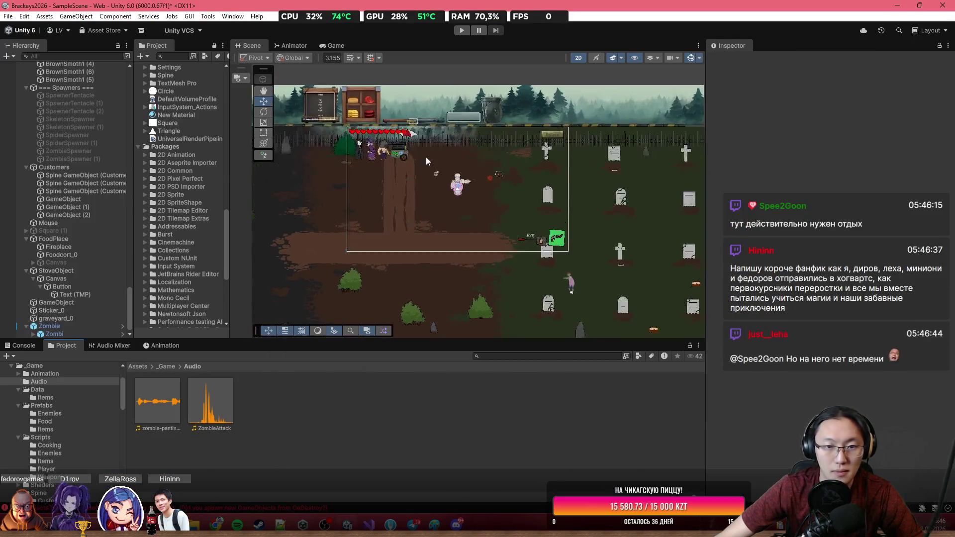
{"action": "left_click_drag", "start_coordinate": [477, 228], "coordinate": [468, 217]}
{"action": "left_click", "coordinate": [49, 326]}
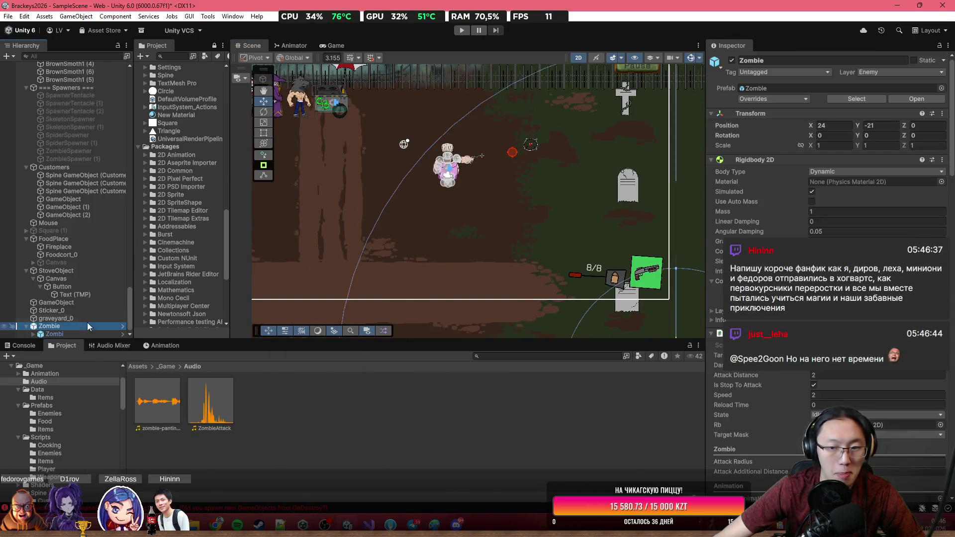
Review the Zombie's Inspector components, then open Mouse.cs from the Scripts folder below Drop().
{"action": "scroll", "coordinate": [849, 321], "scroll_direction": "down", "scroll_amount": 5}
{"action": "scroll", "coordinate": [849, 321], "scroll_direction": "up", "scroll_amount": 4}
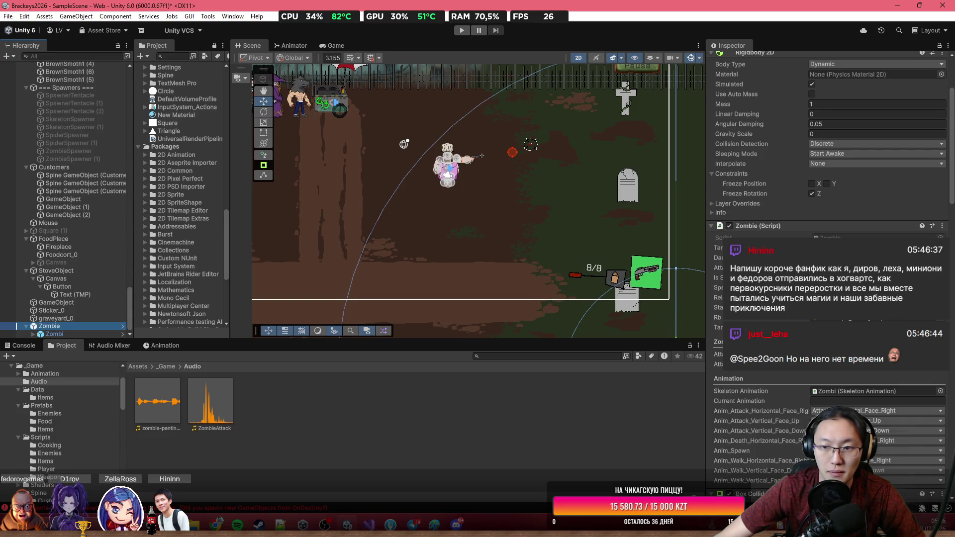
{"action": "left_click", "coordinate": [43, 453]}
{"action": "left_click", "coordinate": [369, 524]}
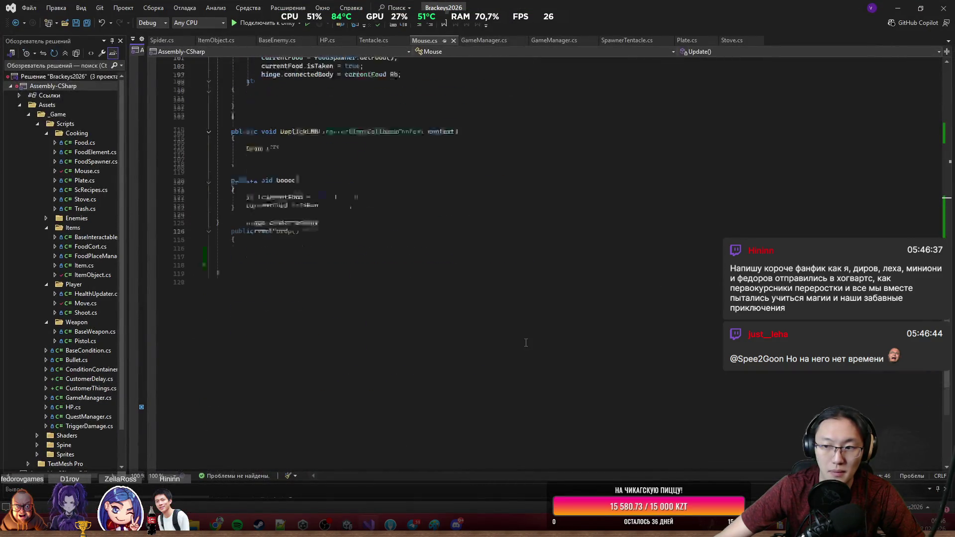
{"action": "left_click", "coordinate": [288, 248]}
Start a 'public AudioSource' declaration on a new line below Drop() in Mouse.cs.
{"action": "key", "text": "Down"}
{"action": "key", "text": "Down"}
{"action": "type", "text": "pu"}
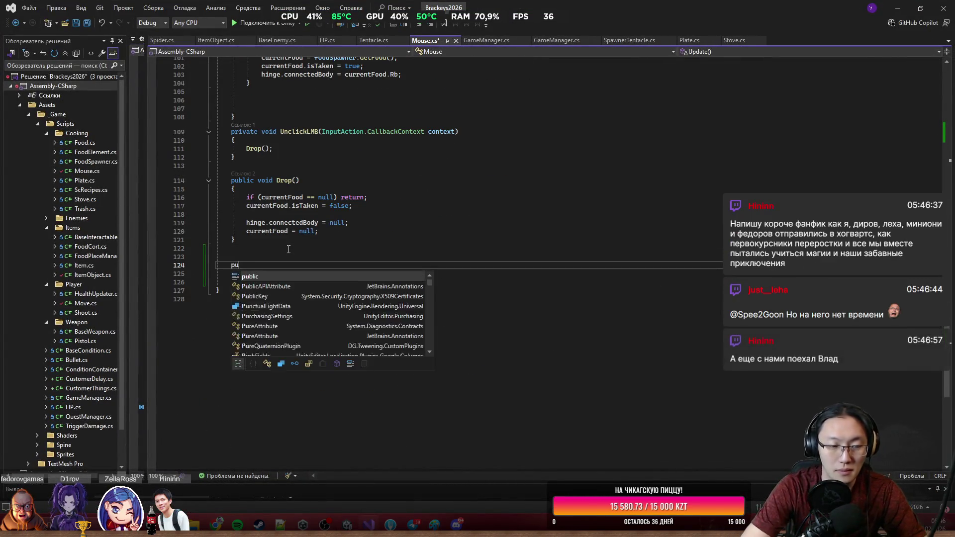
{"action": "key", "text": "Down"}
{"action": "key", "text": "Tab"}
{"action": "key", "text": "ctrl+z"}
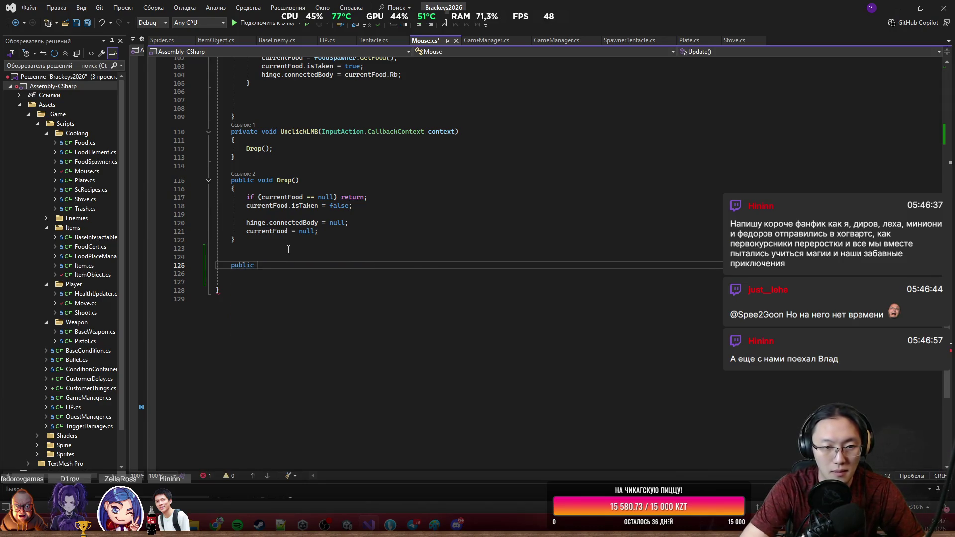
{"action": "type", "text": "Sound"}
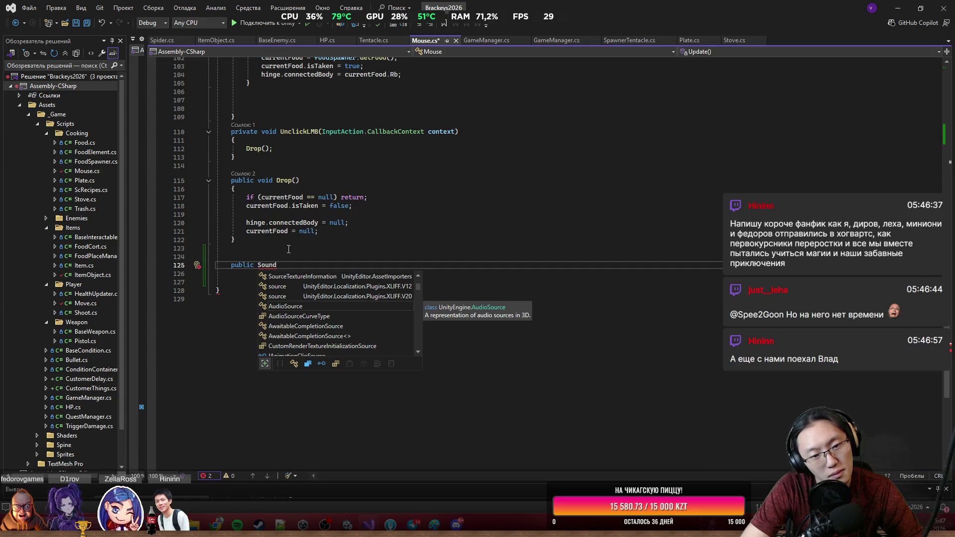
{"action": "key", "text": "ctrl+BackSpace"}
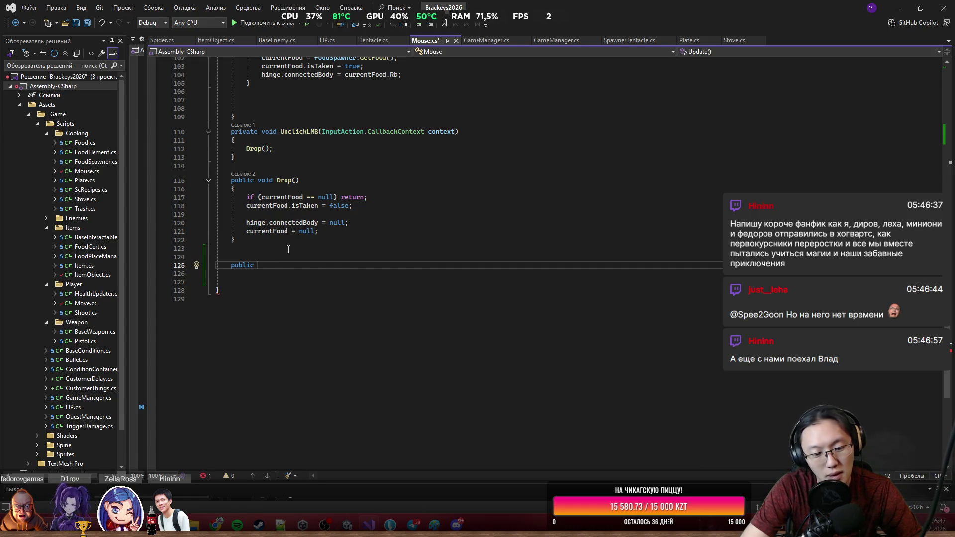
{"action": "type", "text": "AudiS"}
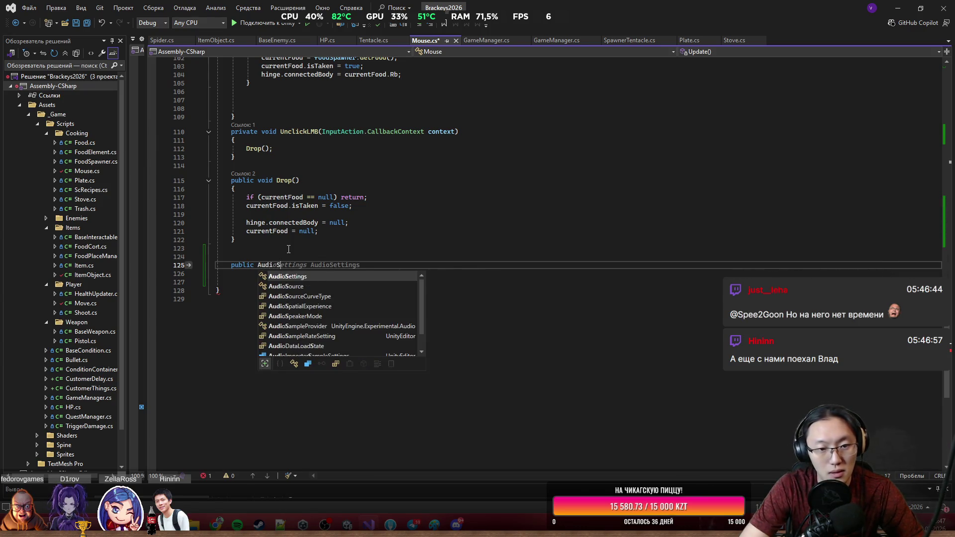
{"action": "key", "text": "Down"}
{"action": "key", "text": "Tab"}
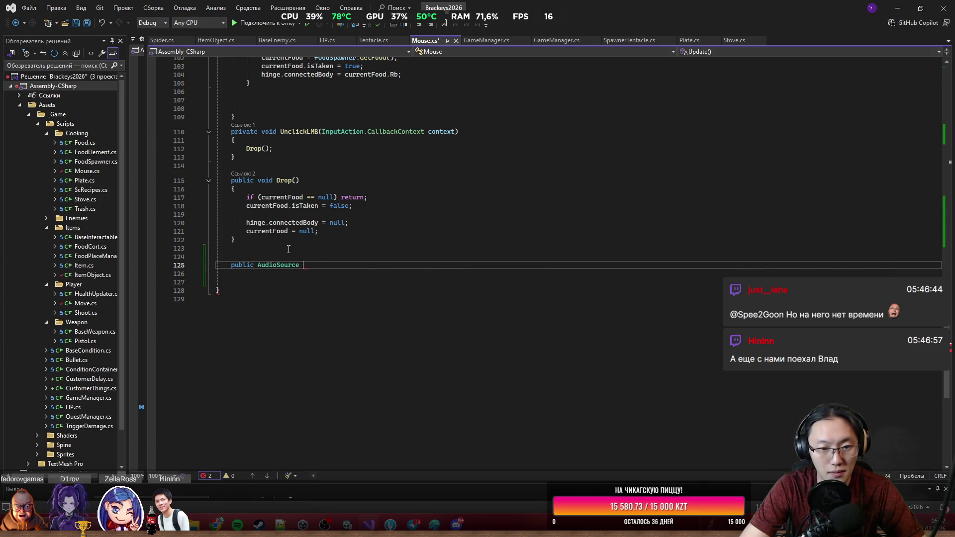
Name the field audioSource and end the declaration with a semicolon.
{"action": "type", "text": "as"}
{"action": "key", "text": "Escape"}
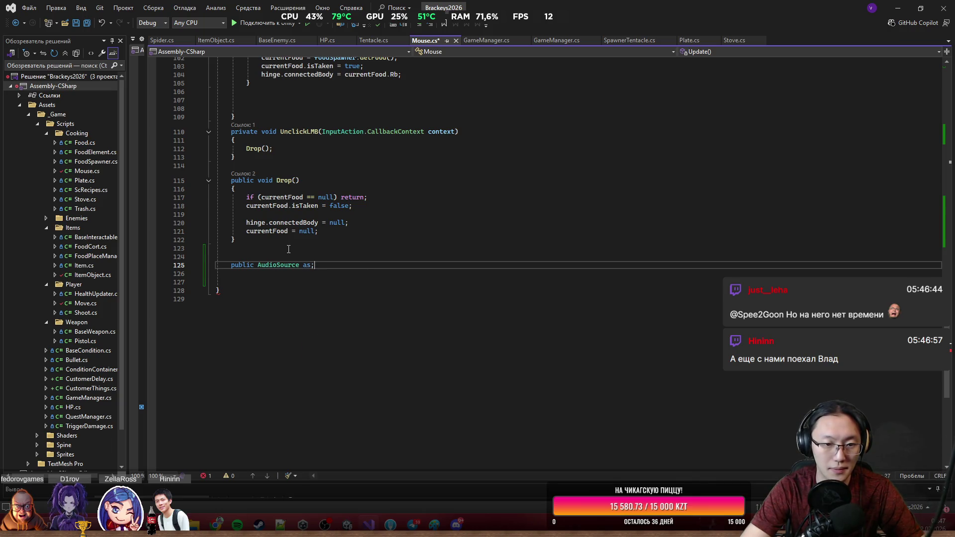
{"action": "key", "text": "BackSpace"}
{"action": "type", "text": "audioSour"}
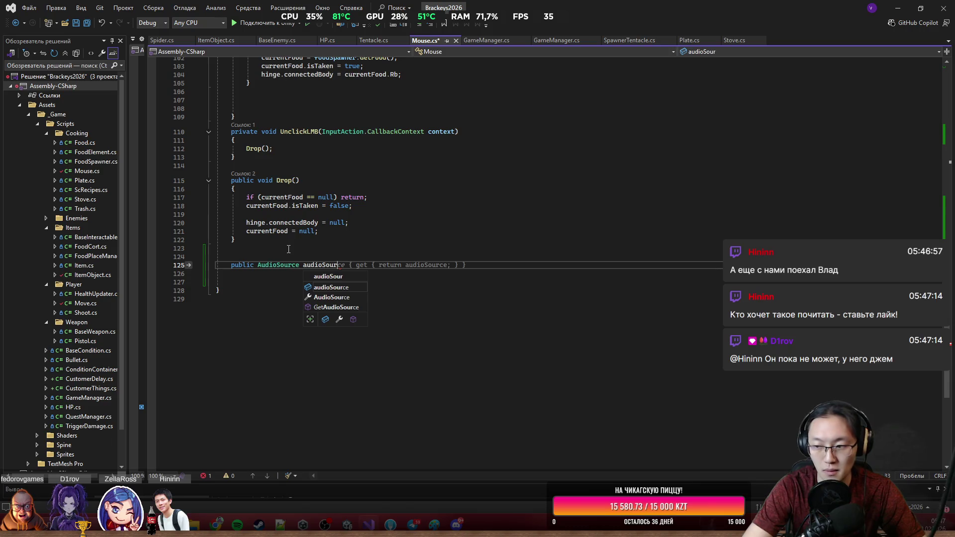
{"action": "key", "text": "Tab"}
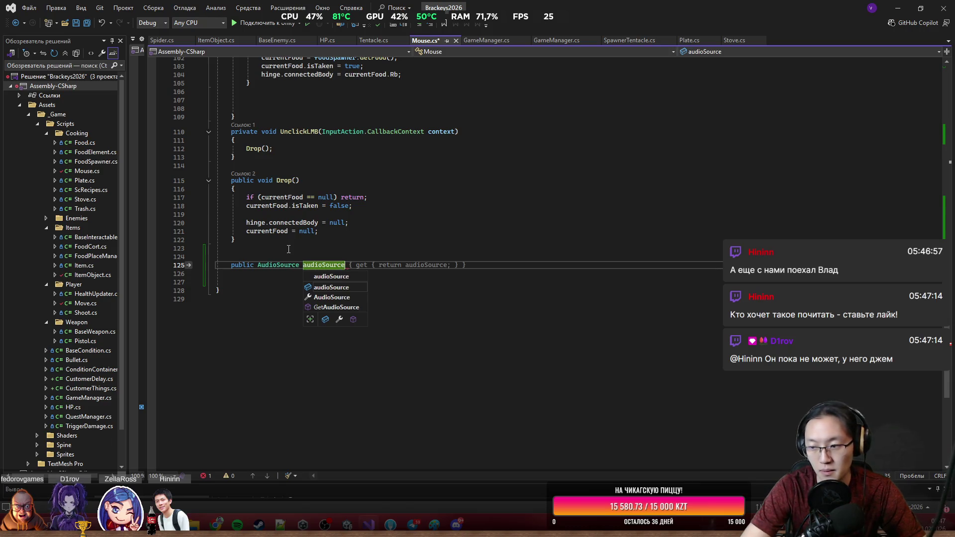
{"action": "type", "text": ";"}
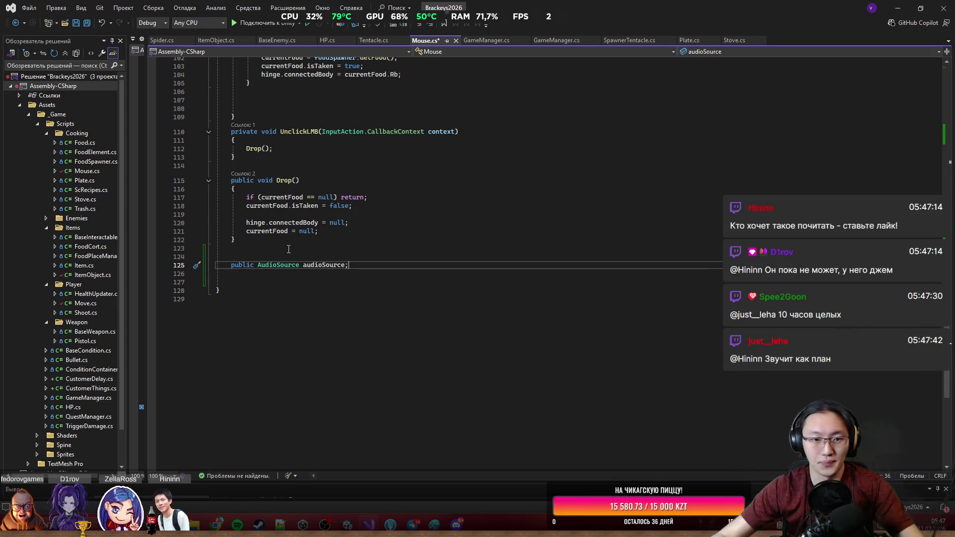
Add a 'public void PlayAttack' line and a 'public AudioClip attackClip;' field above it.
{"action": "key", "text": "Return"}
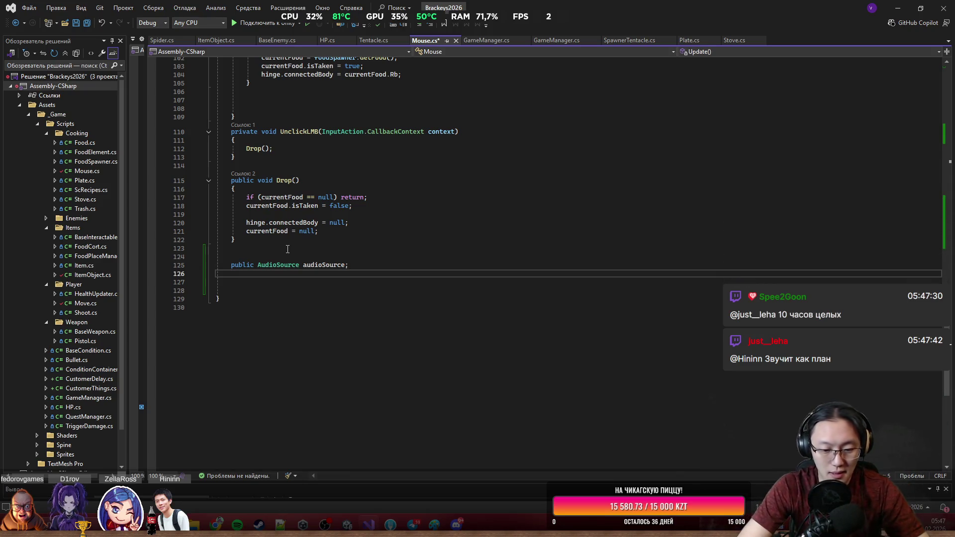
{"action": "type", "text": "public "}
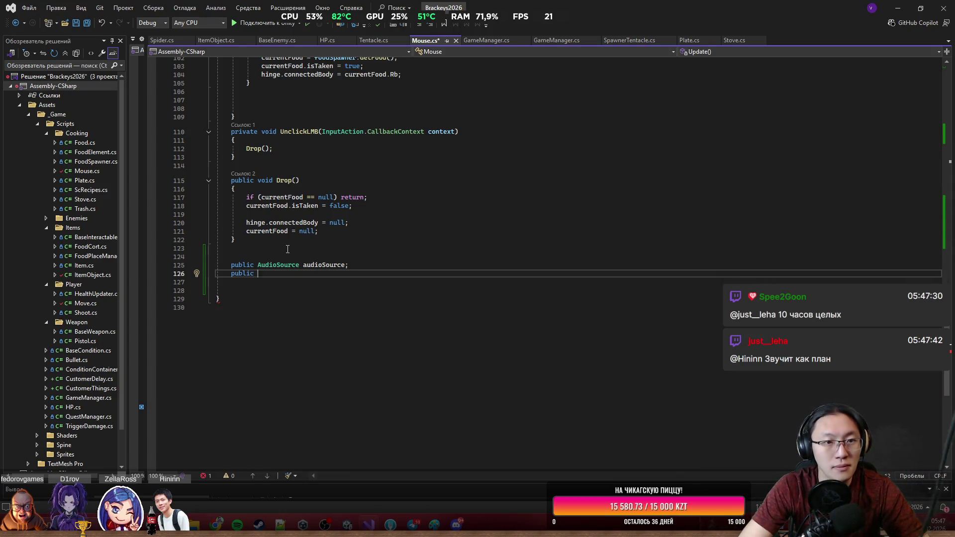
{"action": "type", "text": "void A"}
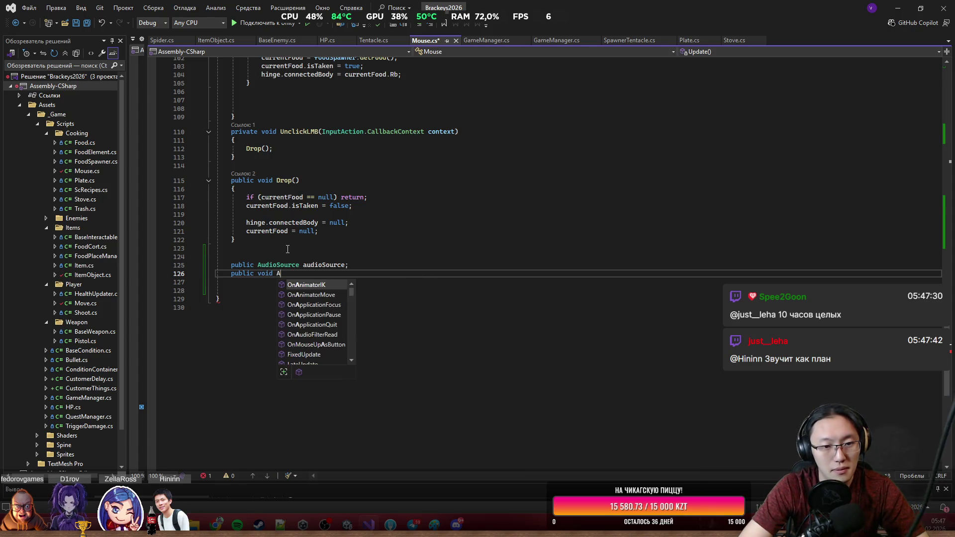
{"action": "key", "text": "BackSpace"}
{"action": "type", "text": "PlayAt"}
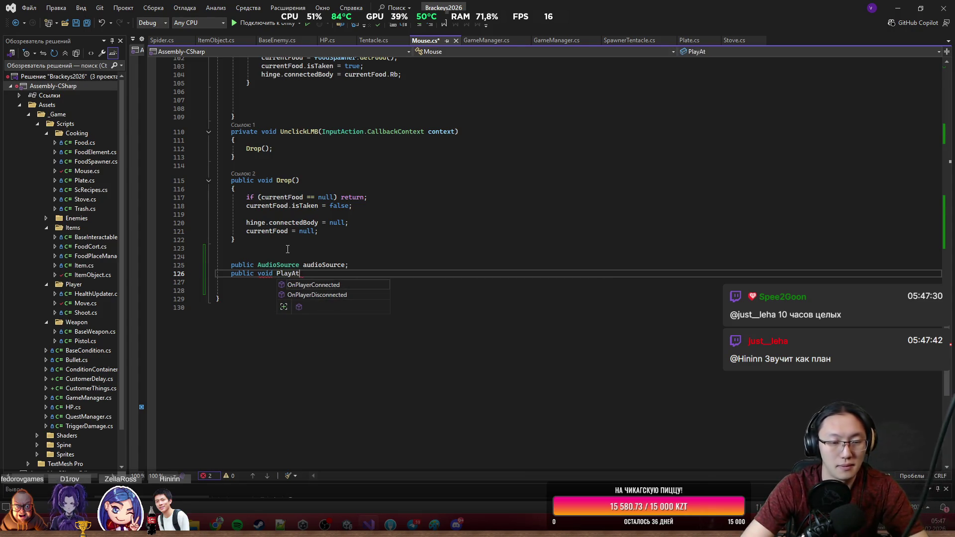
{"action": "type", "text": "tack;"}
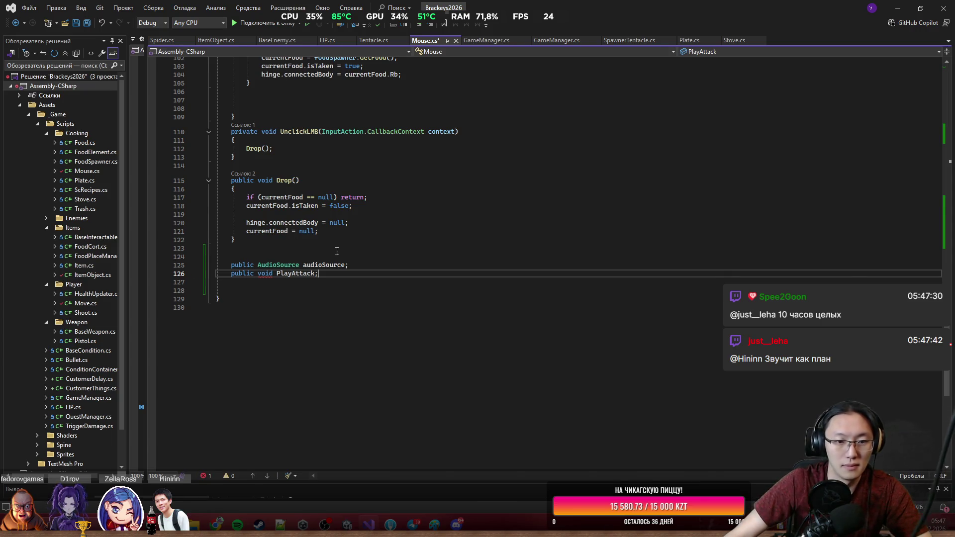
{"action": "left_click", "coordinate": [361, 264]}
{"action": "key", "text": "Return"}
{"action": "type", "text": "public"}
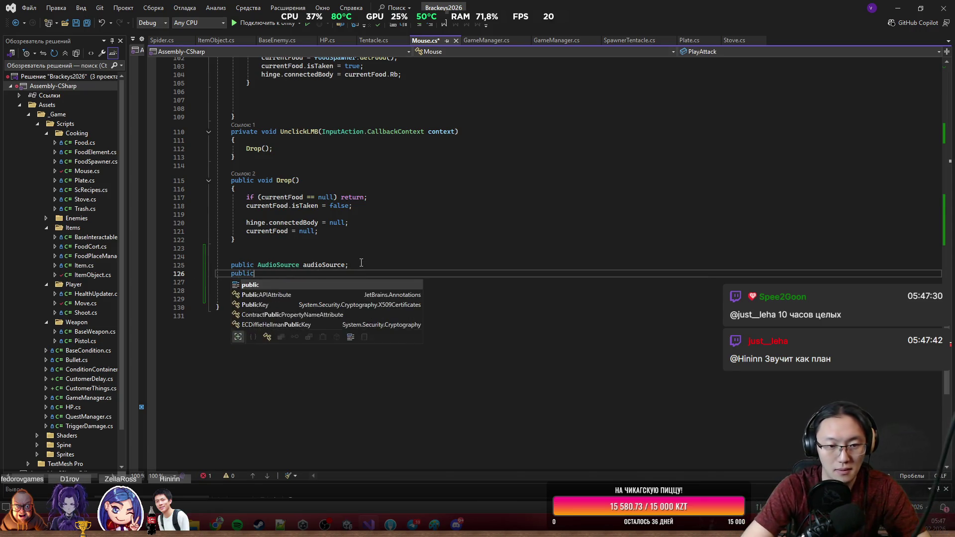
{"action": "type", "text": " AudiCl"}
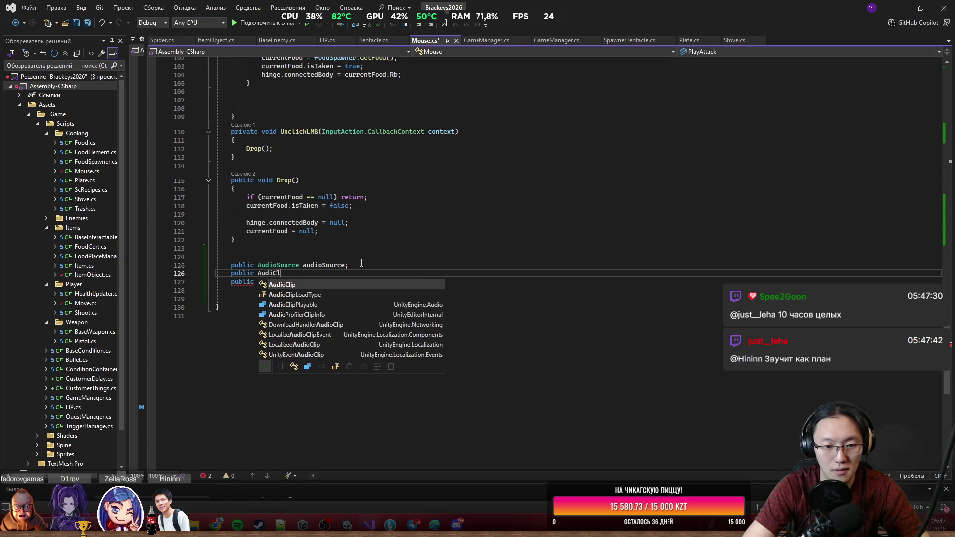
{"action": "key", "text": "BackSpace"}
{"action": "key", "text": "BackSpace"}
{"action": "type", "text": "oClip a"}
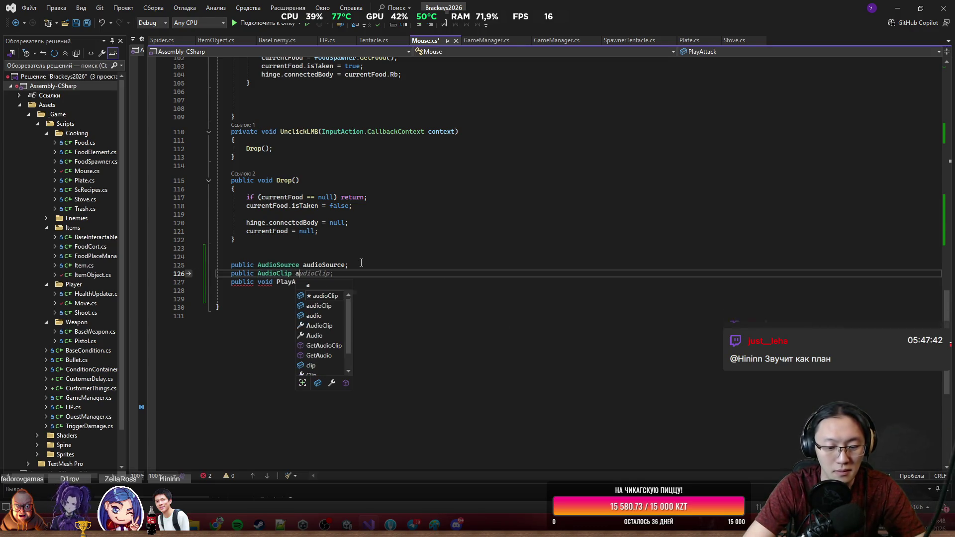
{"action": "type", "text": "ttack"}
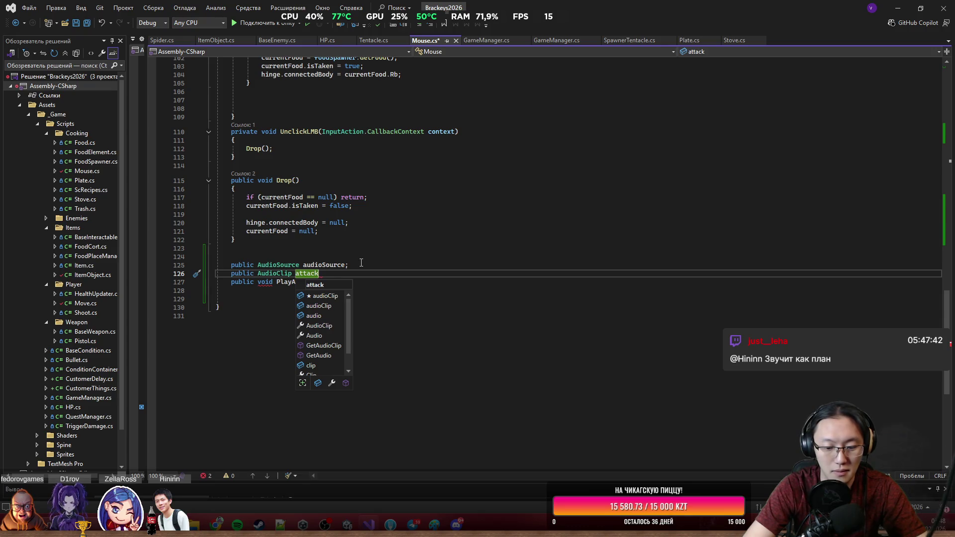
{"action": "type", "text": "Clip"}
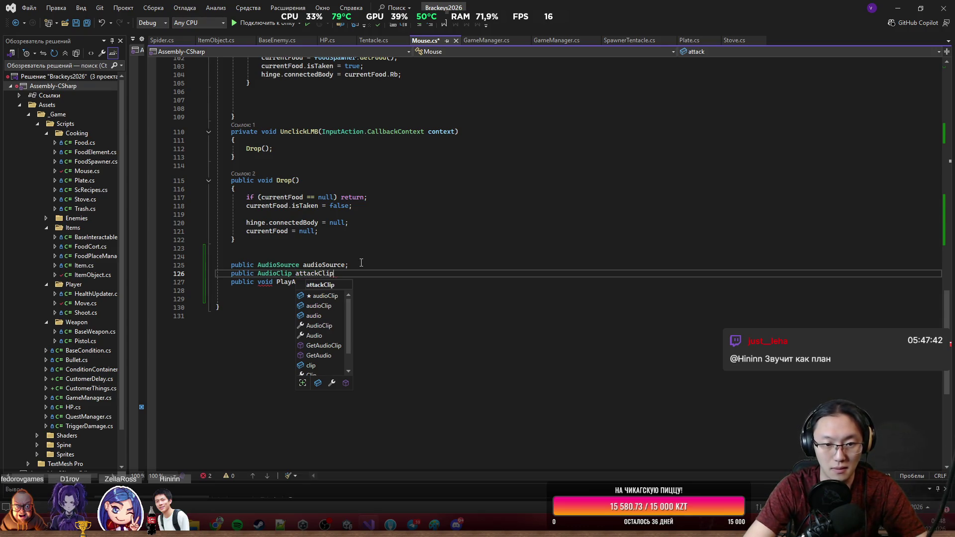
{"action": "type", "text": ";"}
Give PlayAttack() a body that calls audioSource.PlayOneShot(attackClip);.
{"action": "key", "text": "Down"}
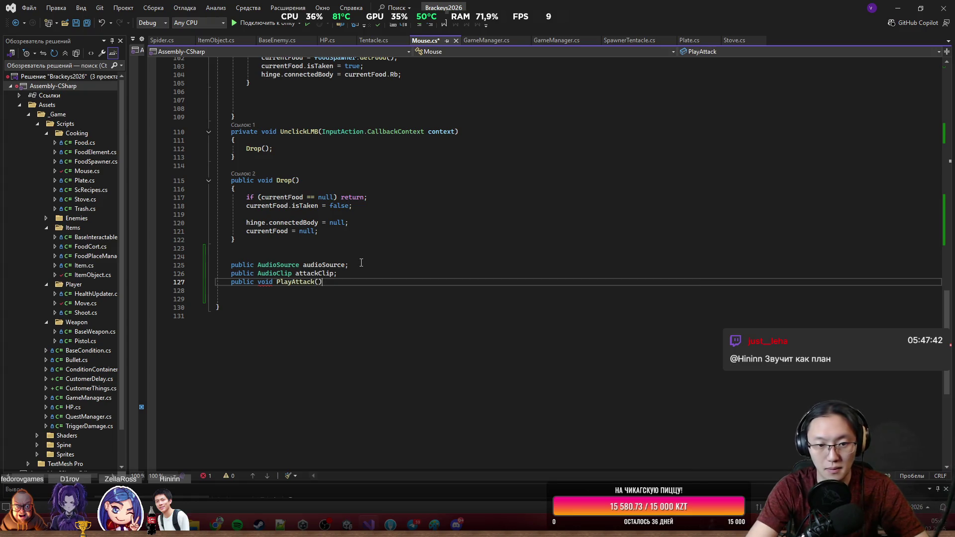
{"action": "key", "text": "Return"}
{"action": "type", "text": "{"}
{"action": "key", "text": "Return"}
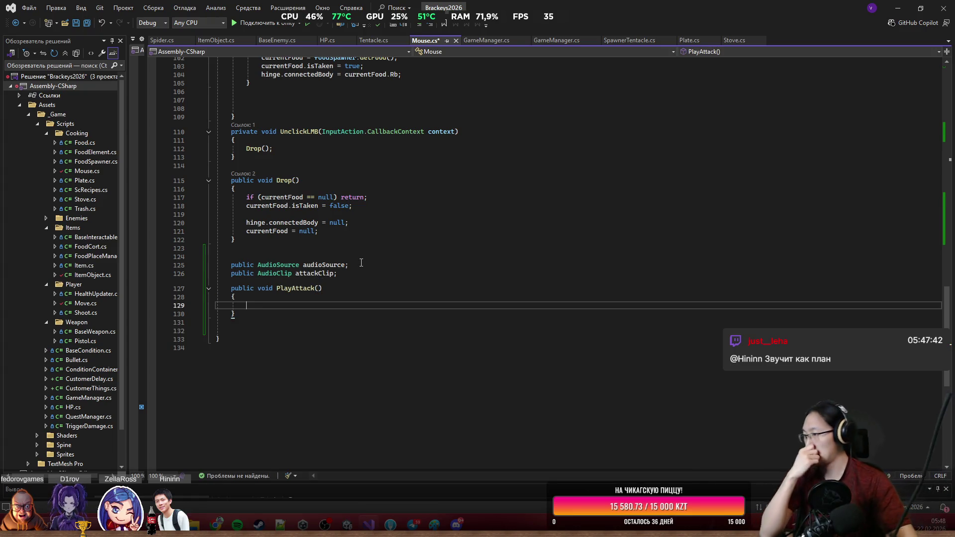
{"action": "left_click", "coordinate": [319, 289]}
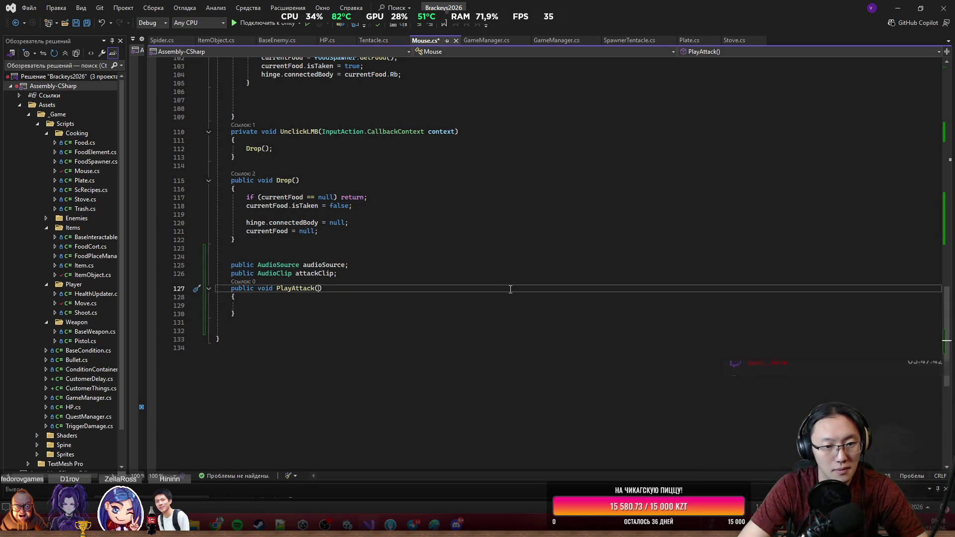
{"action": "key", "text": "Down"}
{"action": "key", "text": "Down"}
{"action": "type", "text": "a"}
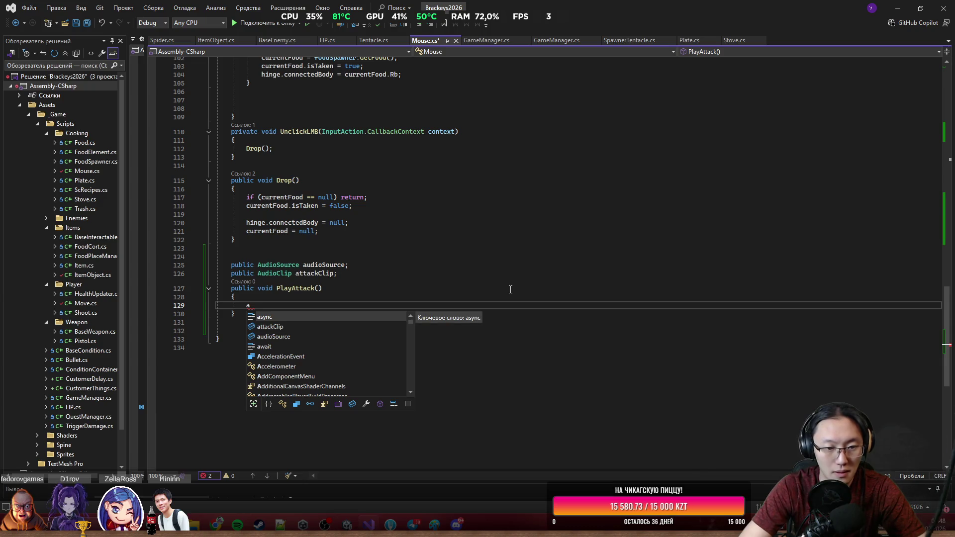
{"action": "type", "text": "udioSource.Play("}
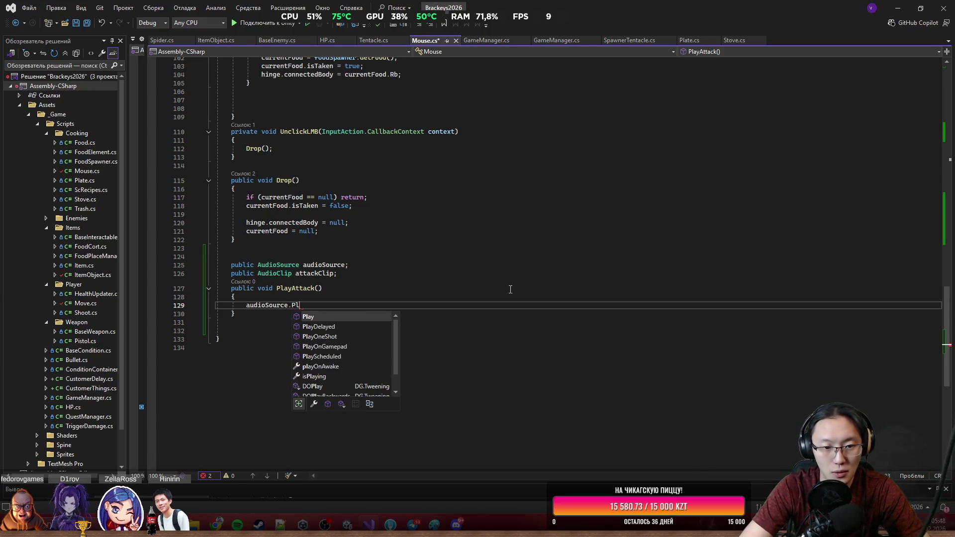
{"action": "key", "text": "BackSpace"}
{"action": "key", "text": "BackSpace"}
{"action": "key", "text": "BackSpace"}
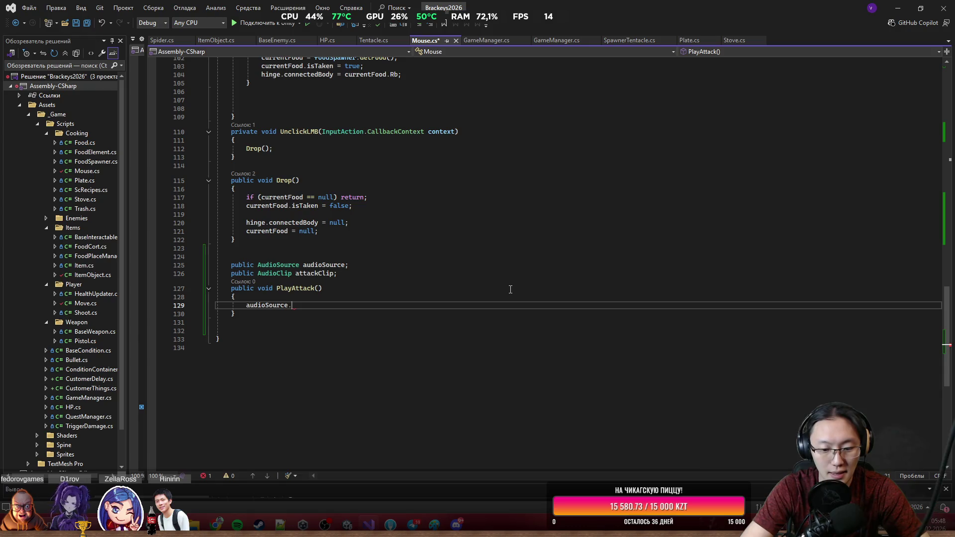
{"action": "type", "text": "PlayOneShot("}
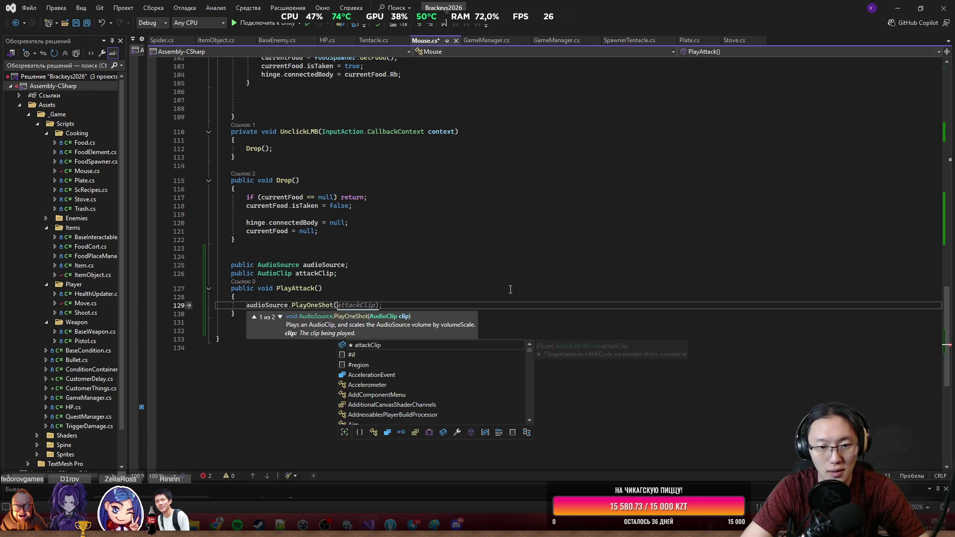
{"action": "key", "text": "Tab"}
{"action": "type", "text": ");"}
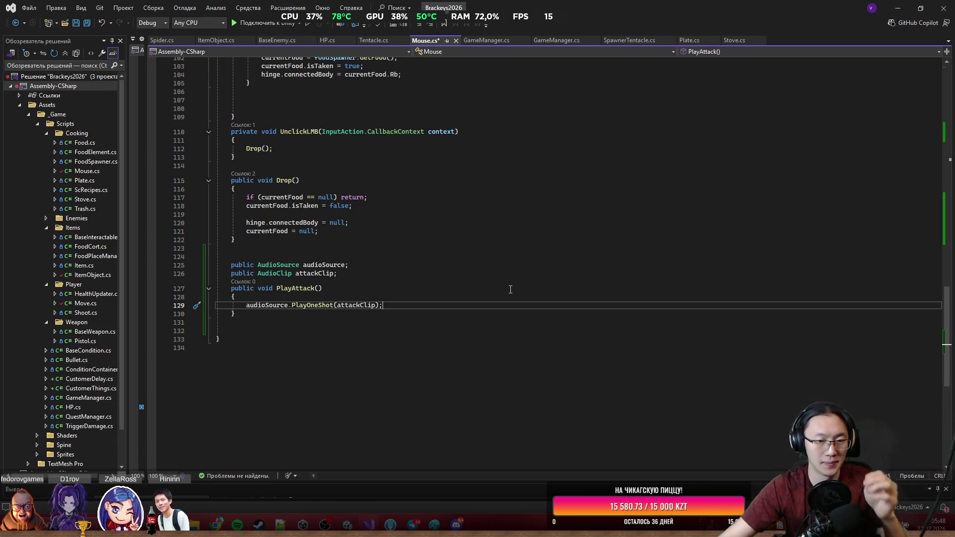
Rename the PlayAttack method to PlayClip.
{"action": "left_click_drag", "start_coordinate": [236, 314], "coordinate": [232, 256]}
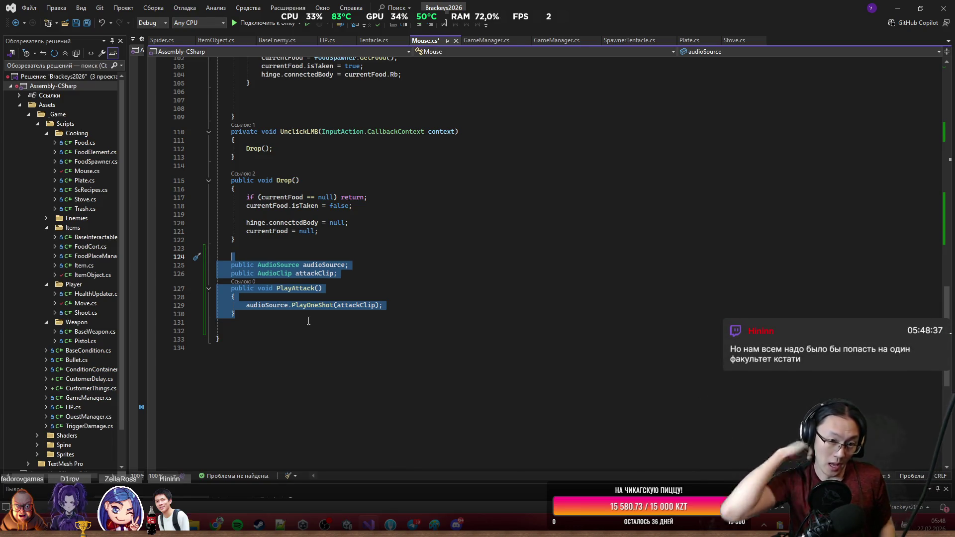
{"action": "left_click", "coordinate": [315, 288]}
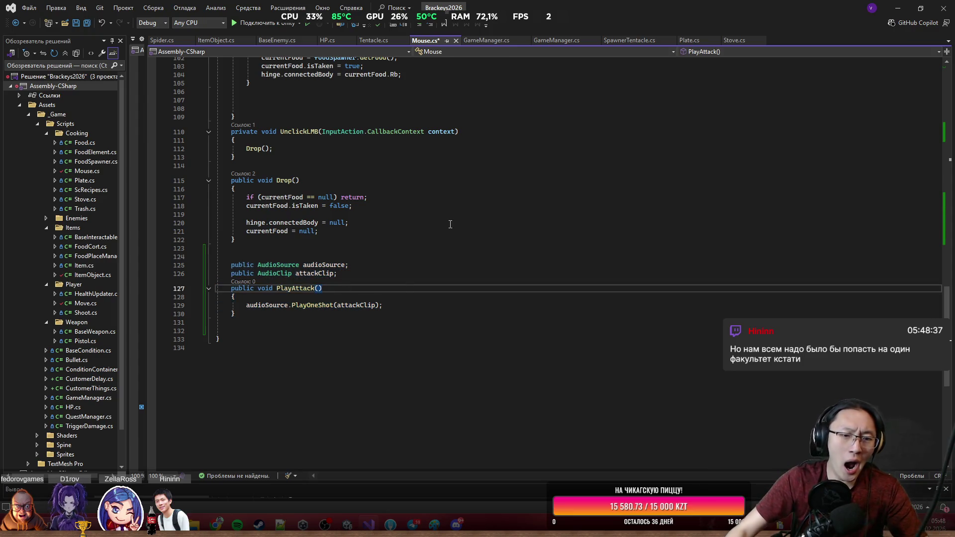
{"action": "key", "text": "BackSpace"}
{"action": "key", "text": "BackSpace"}
{"action": "key", "text": "BackSpace"}
{"action": "type", "text": "Cki"}
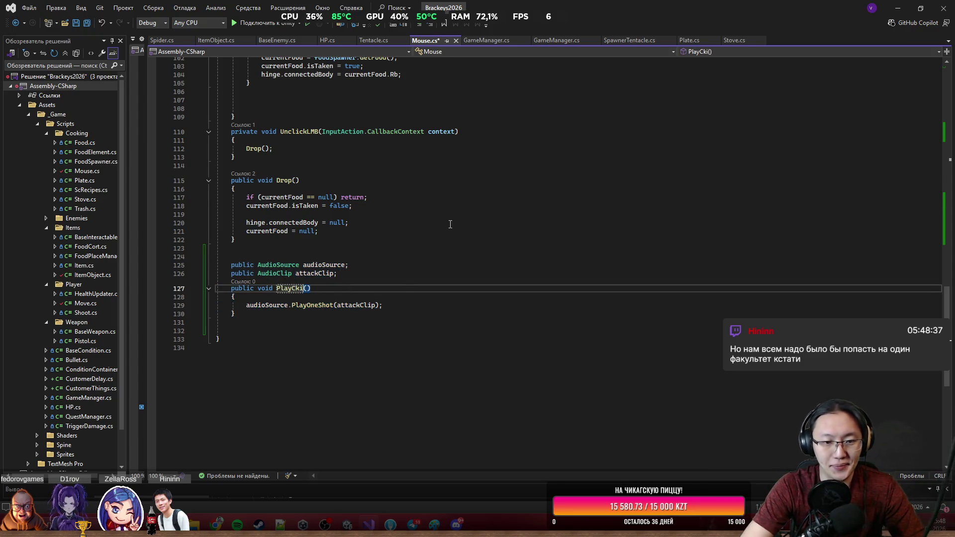
{"action": "key", "text": "BackSpace"}
{"action": "key", "text": "BackSpace"}
{"action": "type", "text": "lip"}
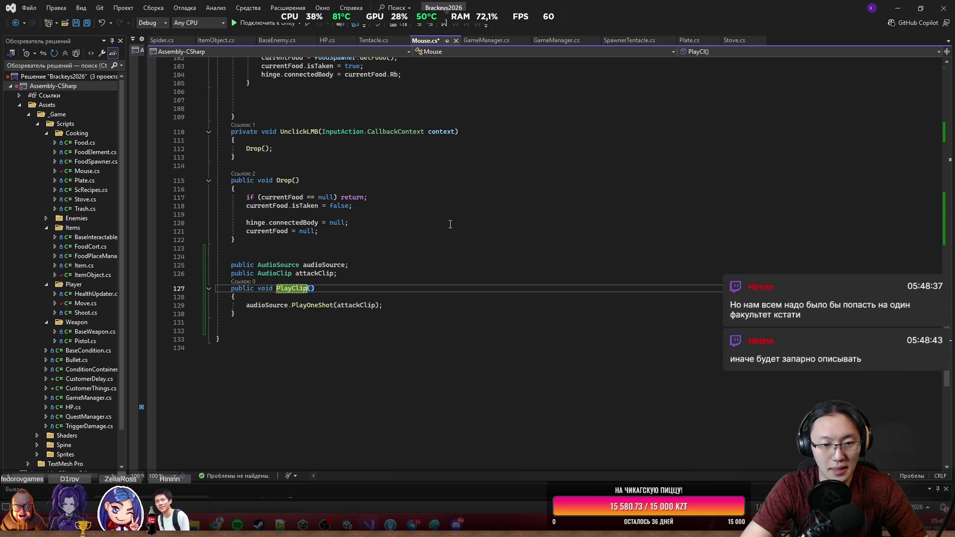
{"action": "key", "text": "Right"}
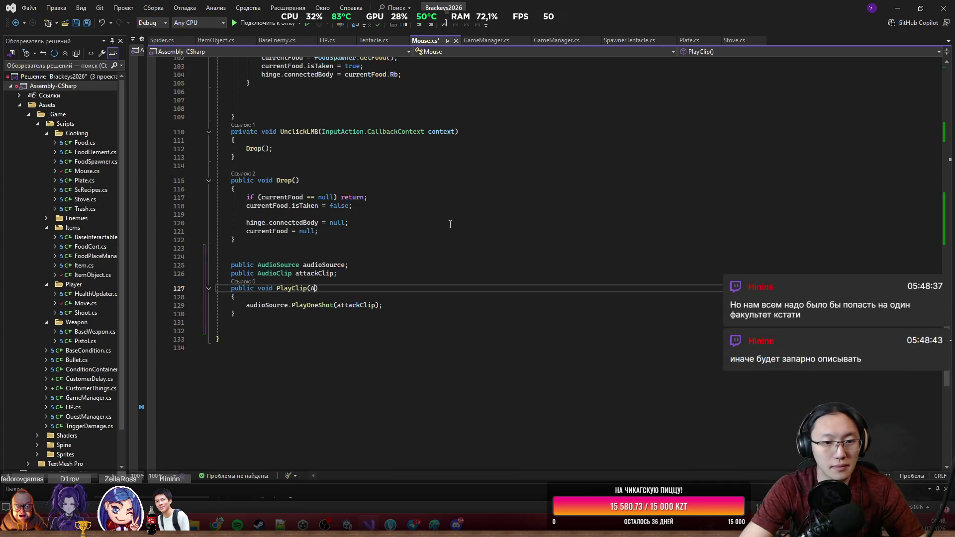
Add an AudioClip parameter 'a' whose default value is attackClip.
{"action": "type", "text": "u"}
{"action": "key", "text": "Tab"}
{"action": "type", "text": "="}
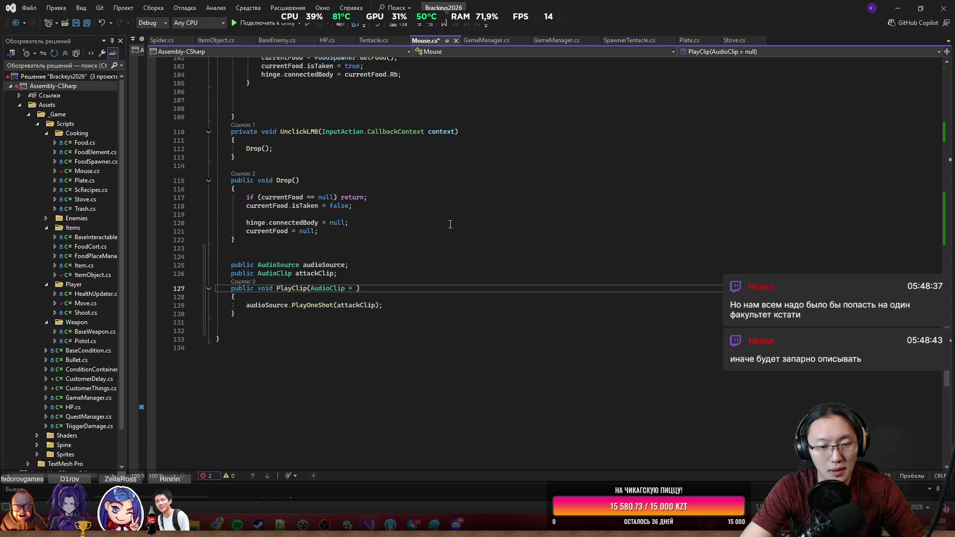
{"action": "key", "text": "BackSpace"}
{"action": "type", "text": "a"}
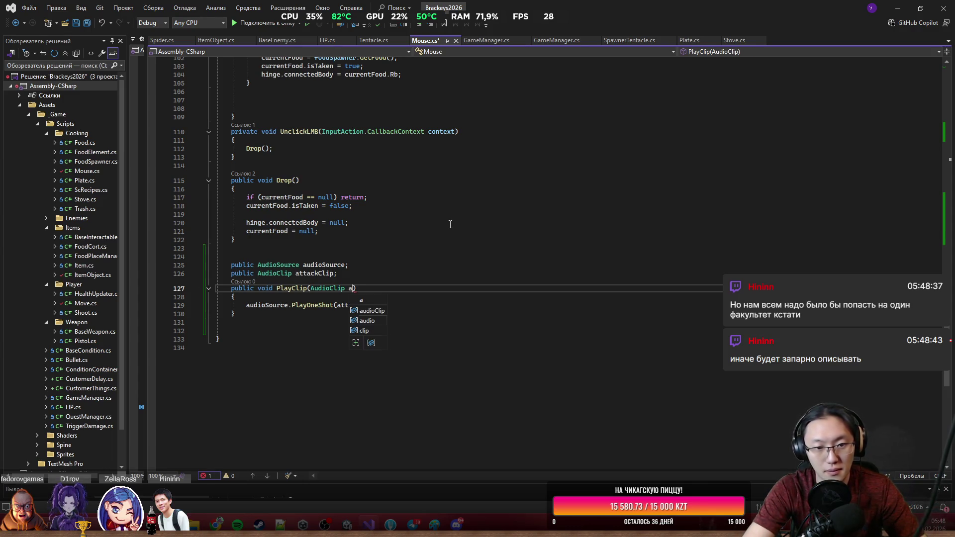
{"action": "type", "text": " = "}
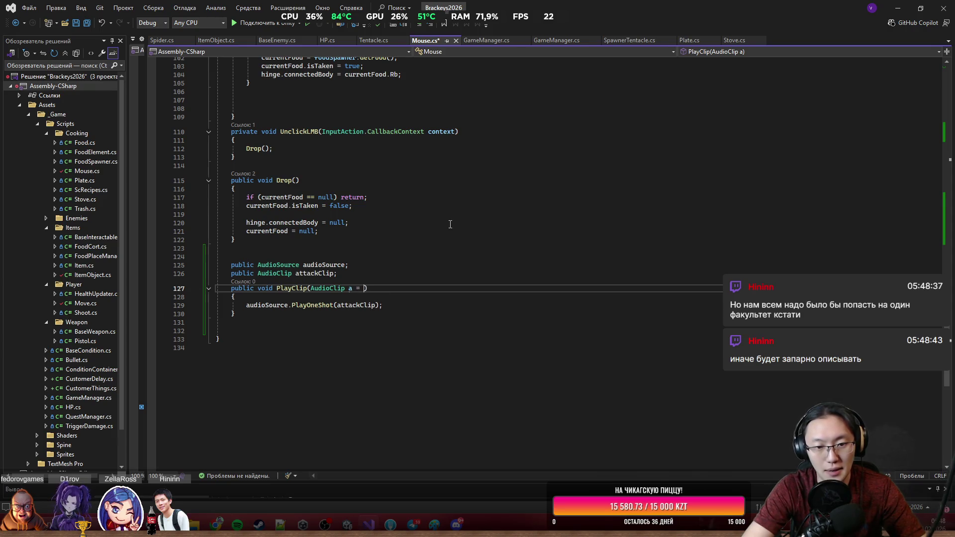
{"action": "type", "text": "a"}
{"action": "key", "text": "Tab"}
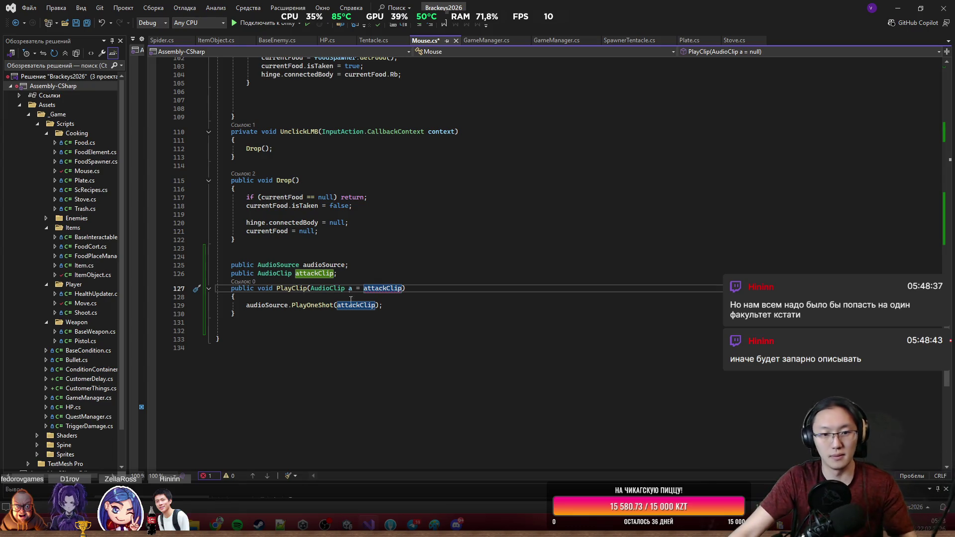
{"action": "mouse_move", "coordinate": [379, 291]}
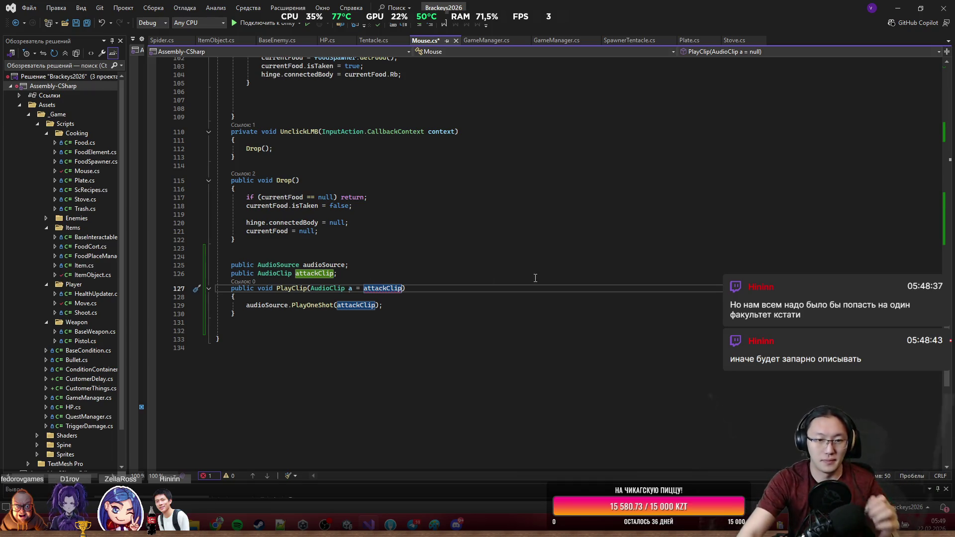
Default parameter a to null and play attackClip only under an 'if (a == null)' check.
{"action": "key", "text": "BackSpace"}
{"action": "key", "text": "BackSpace"}
{"action": "key", "text": "BackSpace"}
{"action": "key", "text": "Down"}
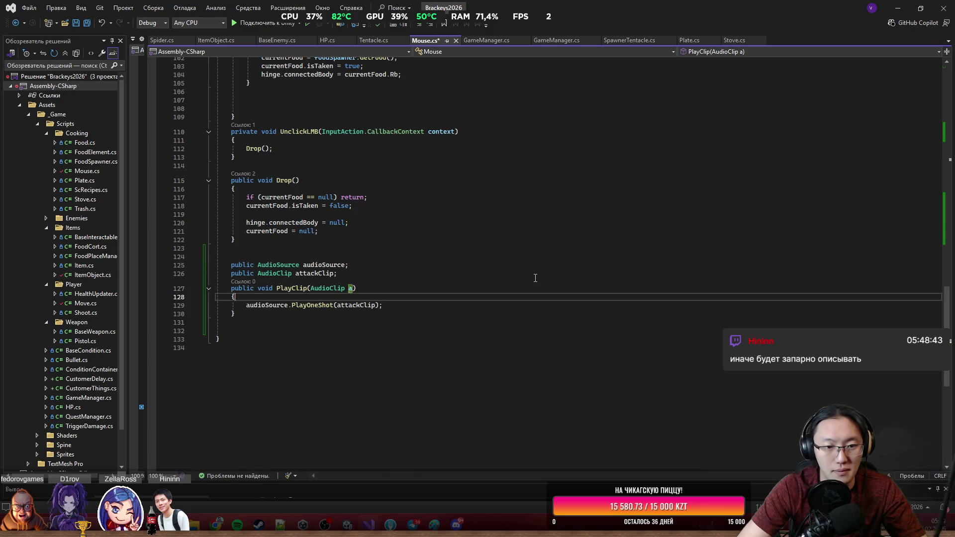
{"action": "key", "text": "Return"}
{"action": "type", "text": "if a"}
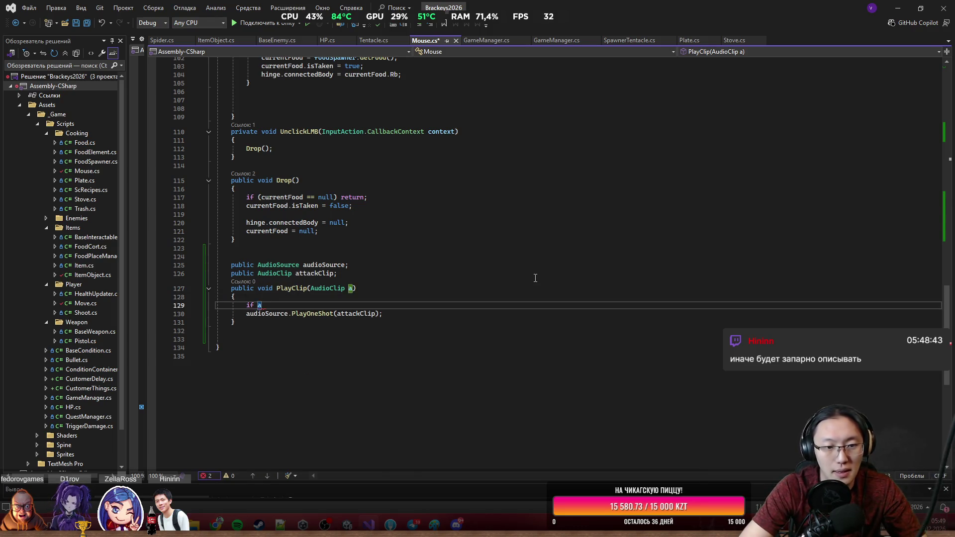
{"action": "type", "text": "("}
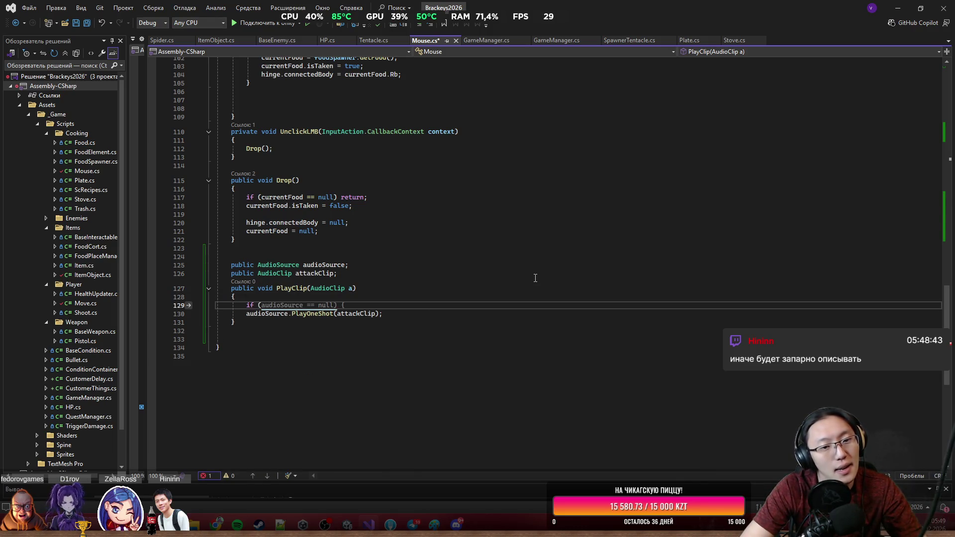
{"action": "type", "text": "a == null) return;"}
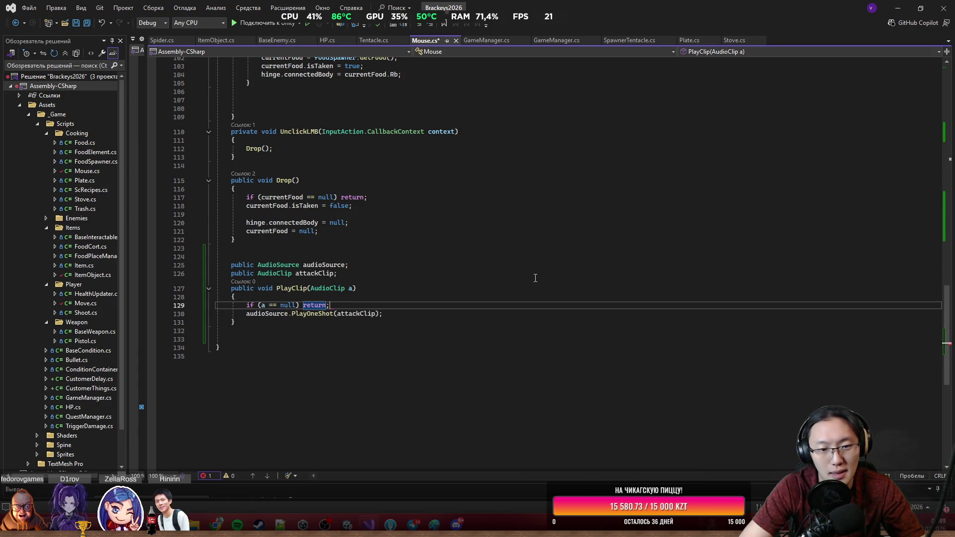
{"action": "key", "text": "ctrl+BackSpace"}
{"action": "key", "text": "ctrl+BackSpace"}
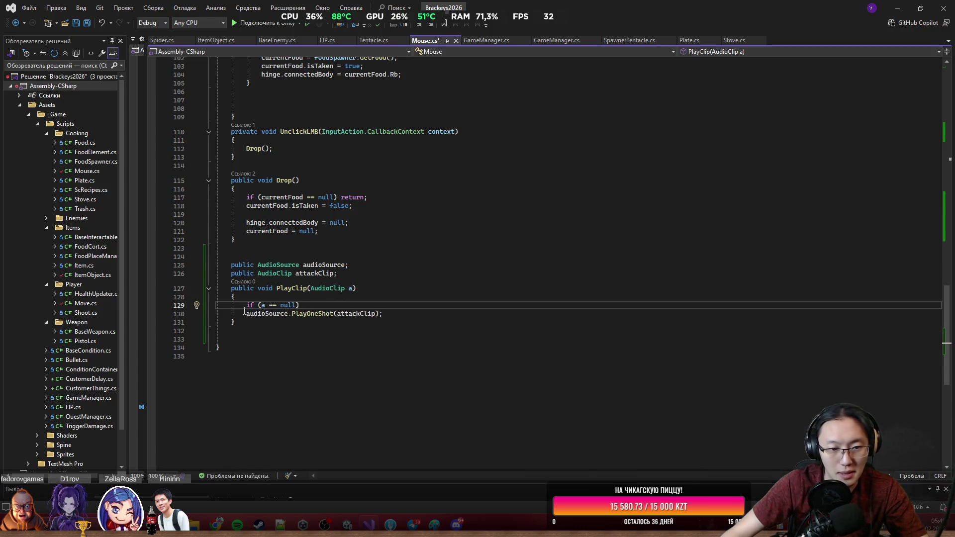
{"action": "left_click", "coordinate": [244, 310]}
{"action": "key", "text": "Tab"}
{"action": "left_click", "coordinate": [413, 314]}
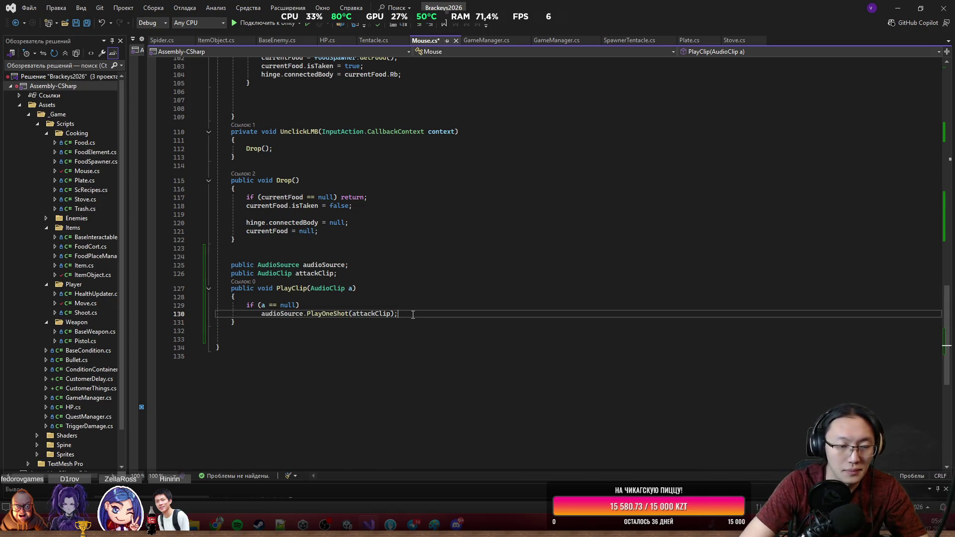
{"action": "left_click", "coordinate": [353, 288]}
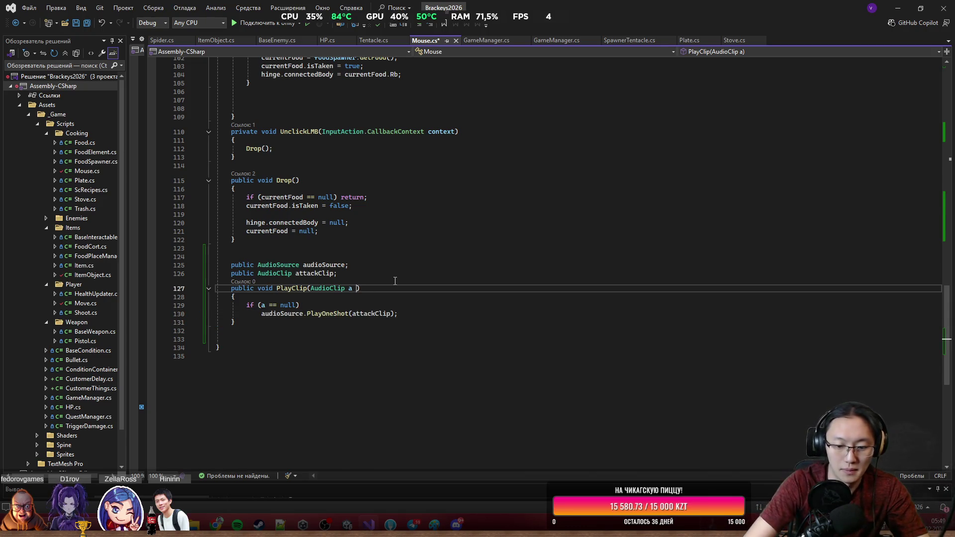
{"action": "type", "text": "= null"}
{"action": "key", "text": "Tab"}
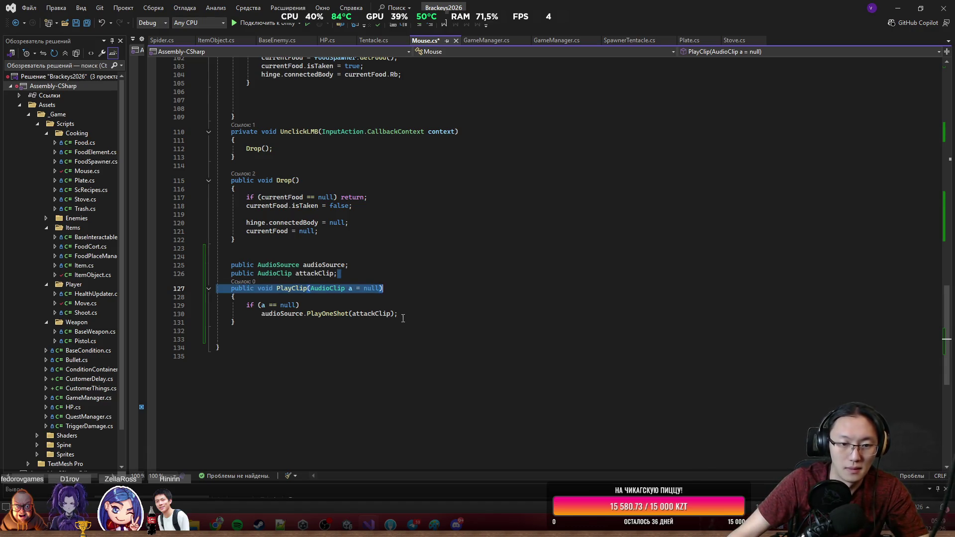
Add an else branch calling audioSource.PlayOneShot(a) and save Mouse.cs.
{"action": "left_click", "coordinate": [408, 320]}
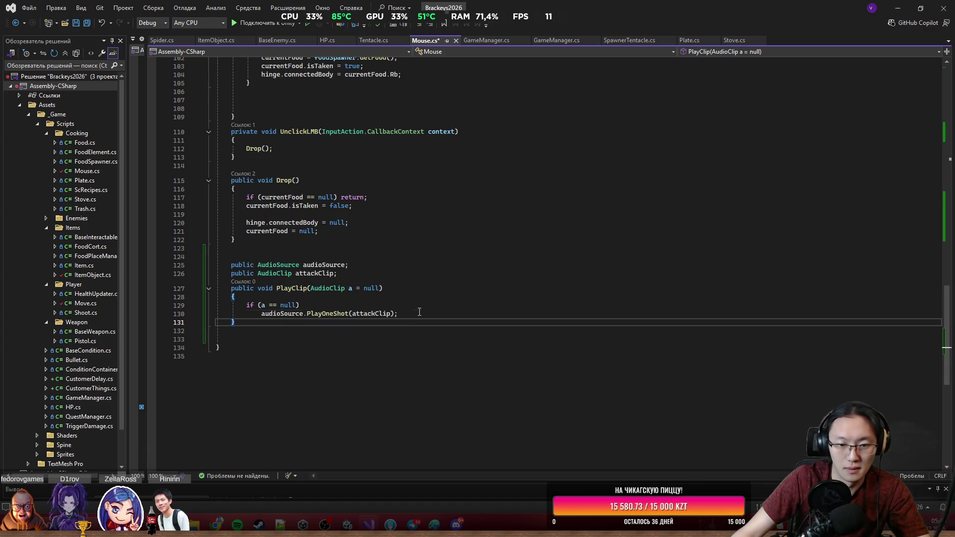
{"action": "key", "text": "Return"}
{"action": "type", "text": "else"}
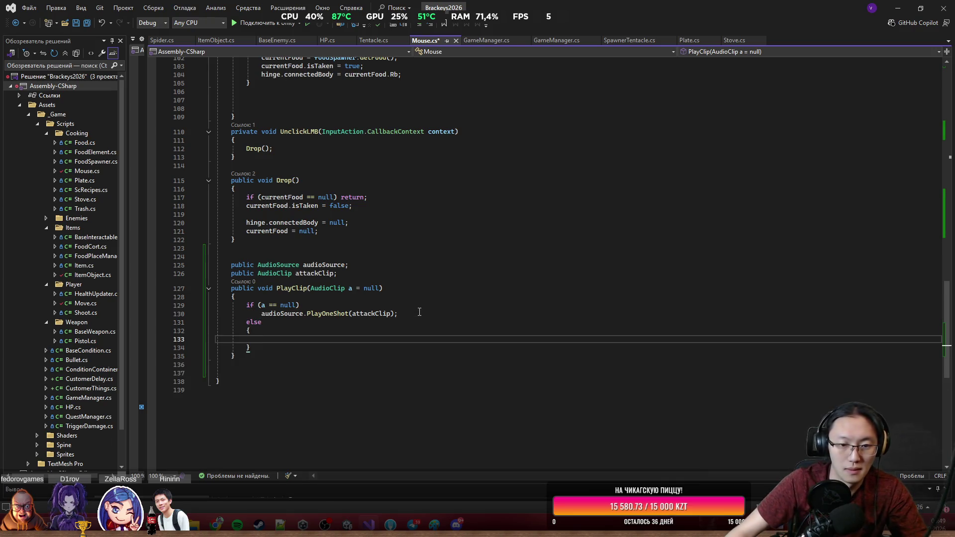
{"action": "left_click_drag", "start_coordinate": [262, 313], "coordinate": [398, 313]}
{"action": "key", "text": "ctrl+c"}
{"action": "left_click", "coordinate": [376, 340]}
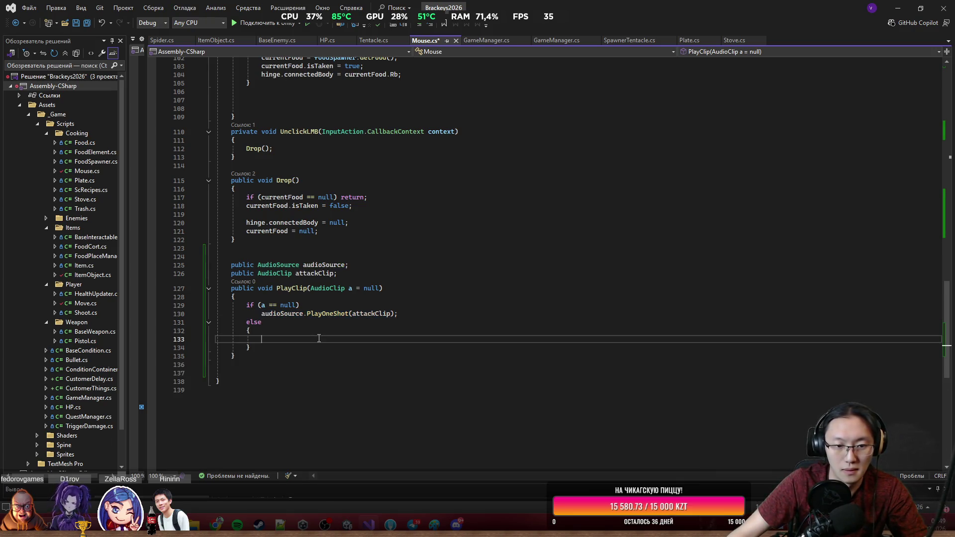
{"action": "key", "text": "ctrl+v"}
{"action": "left_click", "coordinate": [376, 346]}
{"action": "double_click", "coordinate": [376, 339]}
{"action": "type", "text": "a"}
{"action": "key", "text": "ctrl+s"}
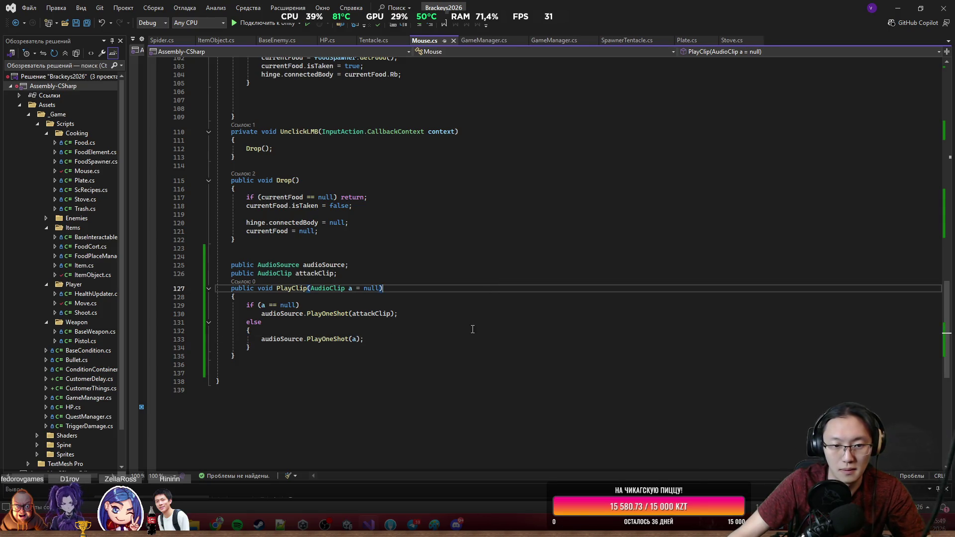
{"action": "key", "text": "Down"}
{"action": "key", "text": "Down"}
{"action": "key", "text": "Down"}
{"action": "mouse_move", "coordinate": [281, 365]}
{"action": "left_mouse_down"}
{"action": "mouse_move", "coordinate": [233, 291]}
{"action": "mouse_move", "coordinate": [223, 244]}
{"action": "left_mouse_up"}
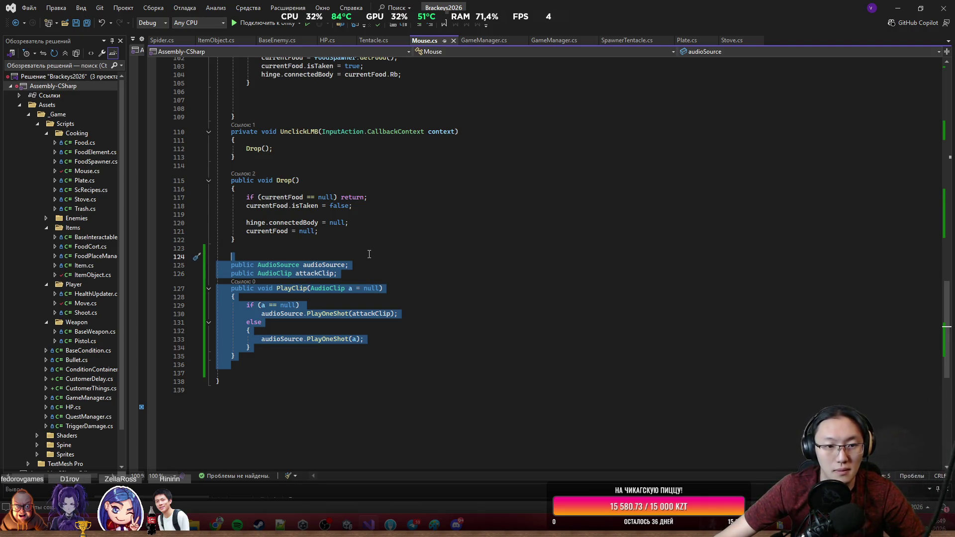
Move the audioSource and attackClip fields and PlayClip from Mouse.cs into BaseEnemy.cs below EnemyState, saving both.
{"action": "key", "text": "Delete"}
{"action": "key", "text": "ctrl+s"}
{"action": "left_click", "coordinate": [277, 40]}
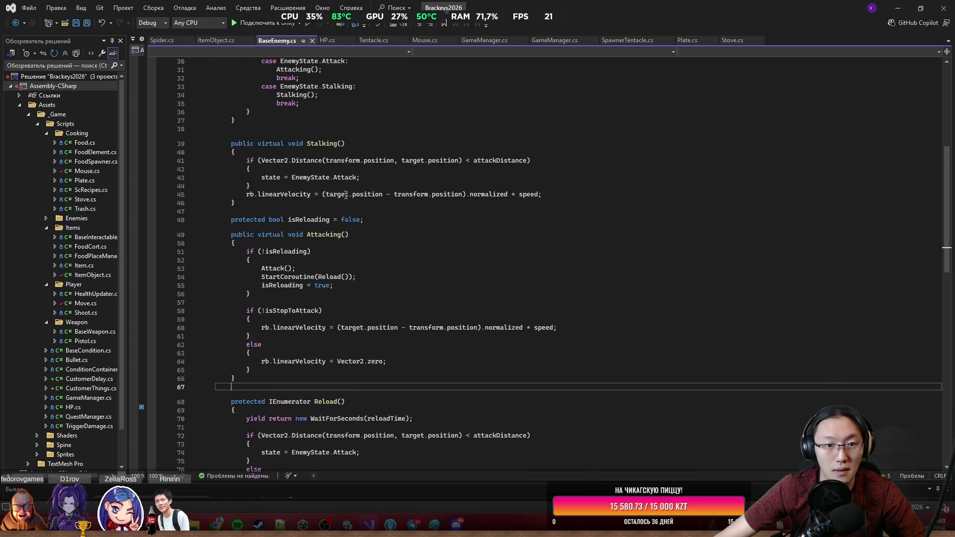
{"action": "scroll", "coordinate": [502, 269], "scroll_direction": "up", "scroll_amount": 5}
{"action": "scroll", "coordinate": [502, 269], "scroll_direction": "down", "scroll_amount": 5}
{"action": "scroll", "coordinate": [502, 269], "scroll_direction": "down", "scroll_amount": 20}
{"action": "scroll", "coordinate": [462, 284], "scroll_direction": "up", "scroll_amount": 3}
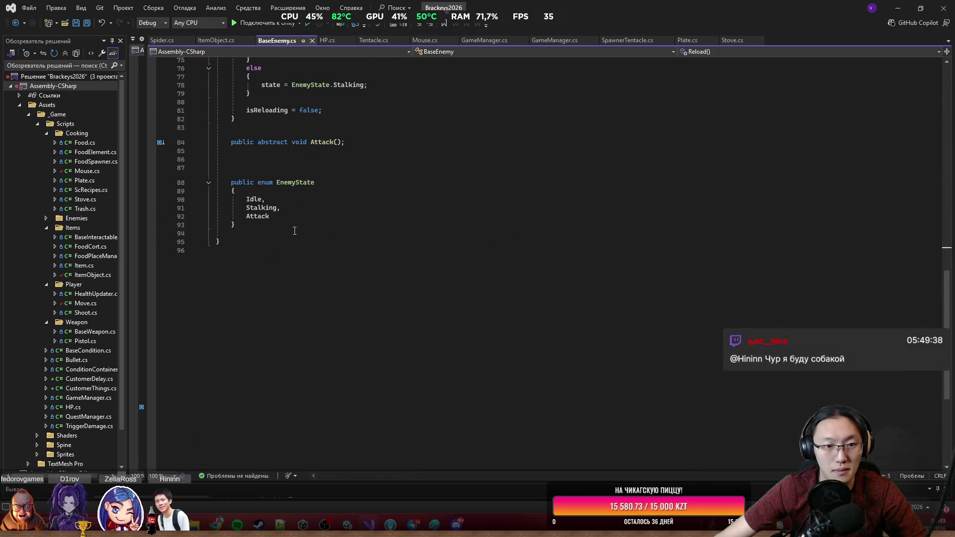
{"action": "left_click", "coordinate": [299, 229]}
{"action": "key", "text": "Return"}
{"action": "key", "text": "ctrl+v"}
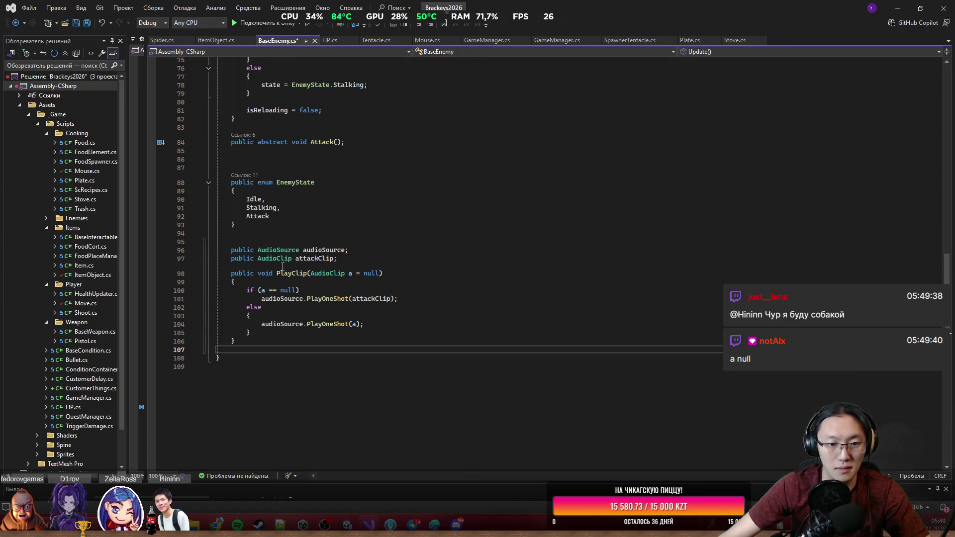
{"action": "key", "text": "ctrl+s"}
{"action": "left_click", "coordinate": [282, 273]}
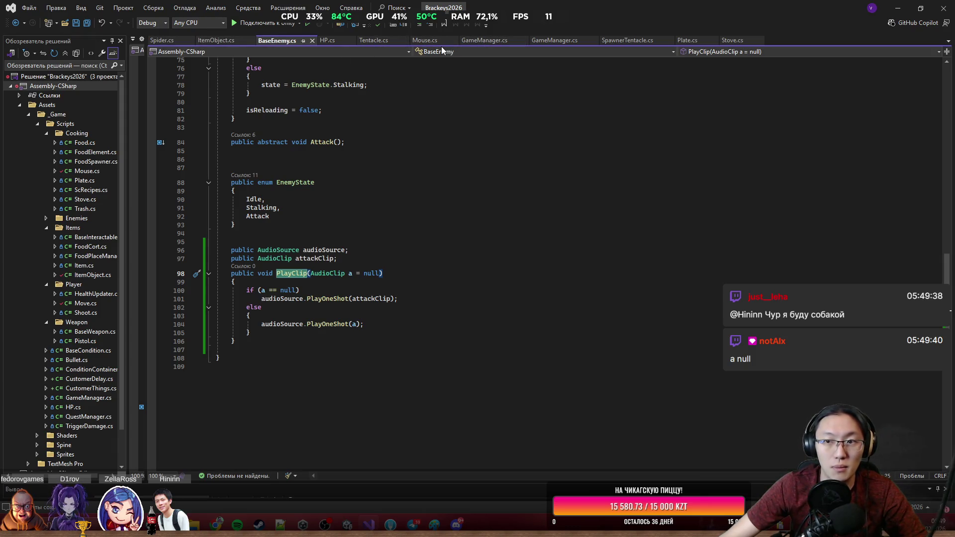
{"action": "left_click_drag", "start_coordinate": [145, 101], "coordinate": [520, 102]}
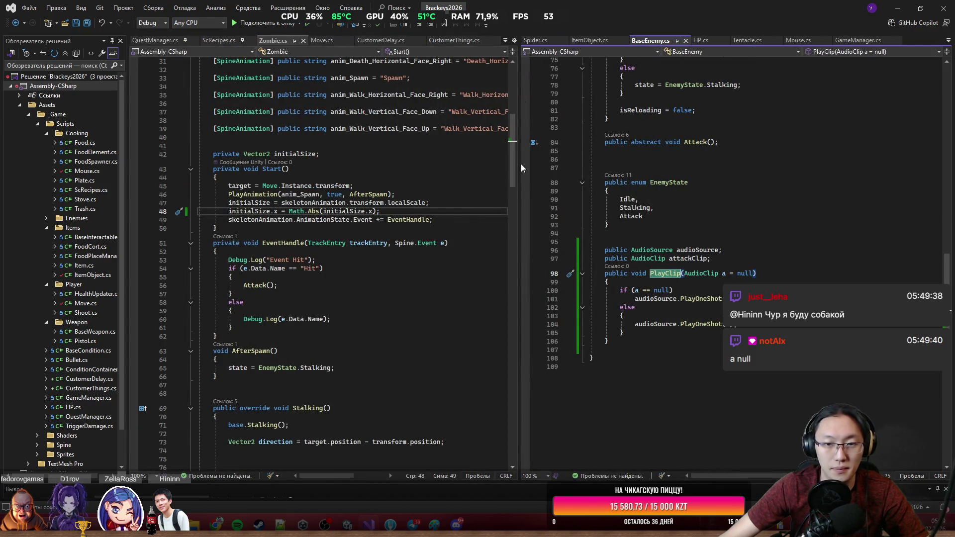
Go to the definition of Zombie's Attack method in Zombie.cs.
{"action": "left_click_drag", "start_coordinate": [522, 168], "coordinate": [762, 168]}
{"action": "left_click", "coordinate": [470, 269]}
{"action": "scroll", "coordinate": [443, 273], "scroll_direction": "down", "scroll_amount": 5}
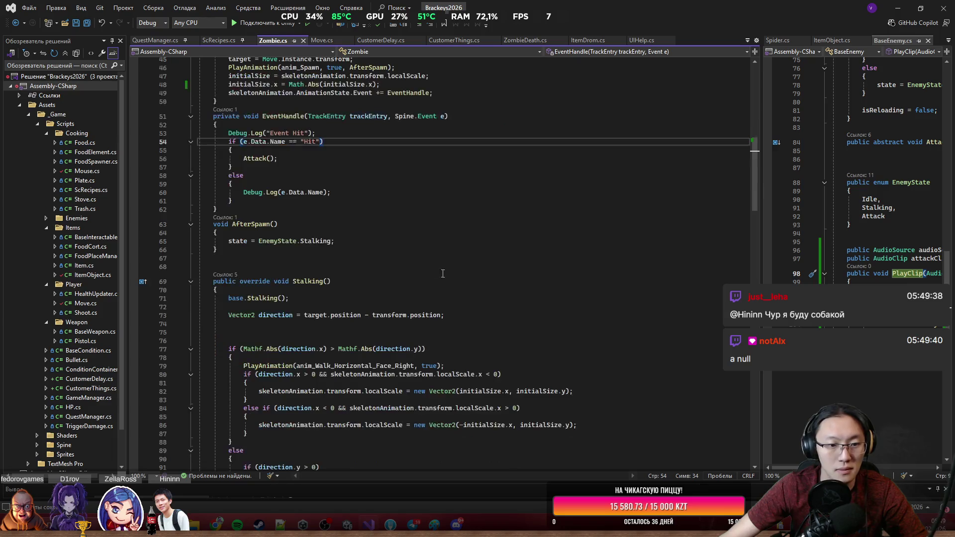
{"action": "left_click", "coordinate": [259, 158]}
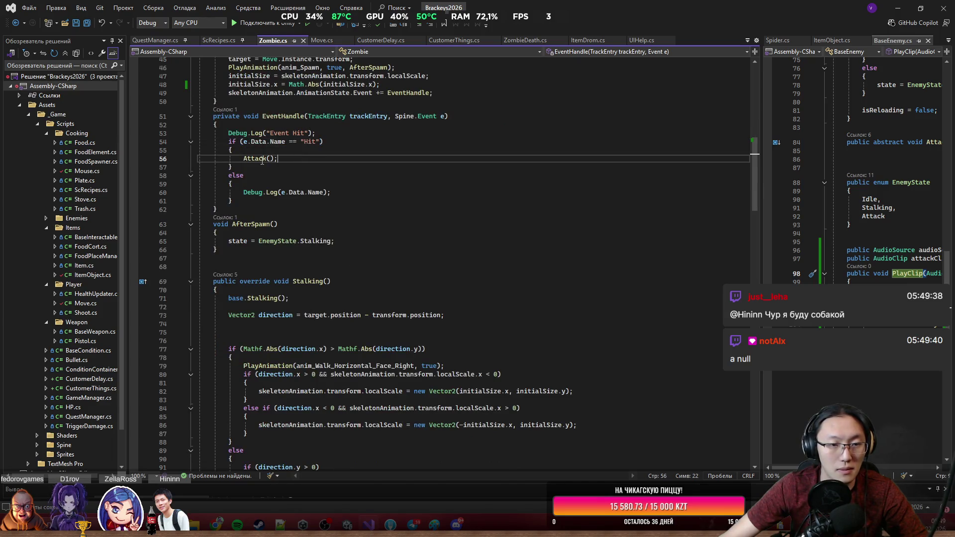
{"action": "key", "text": "F12"}
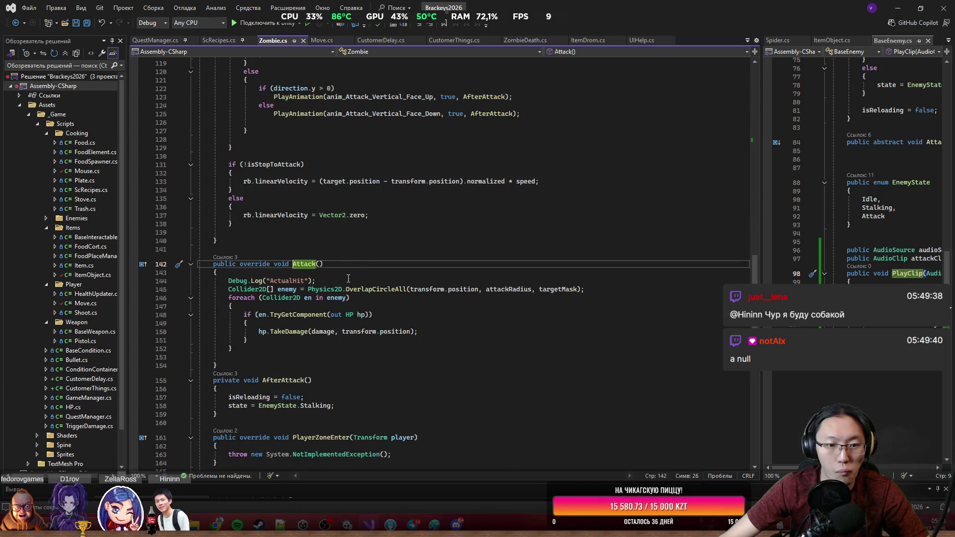
Replace Debug.Log("ActualHit") with PlayClip(), save Zombie.cs and return to Unity.
{"action": "left_click", "coordinate": [348, 280]}
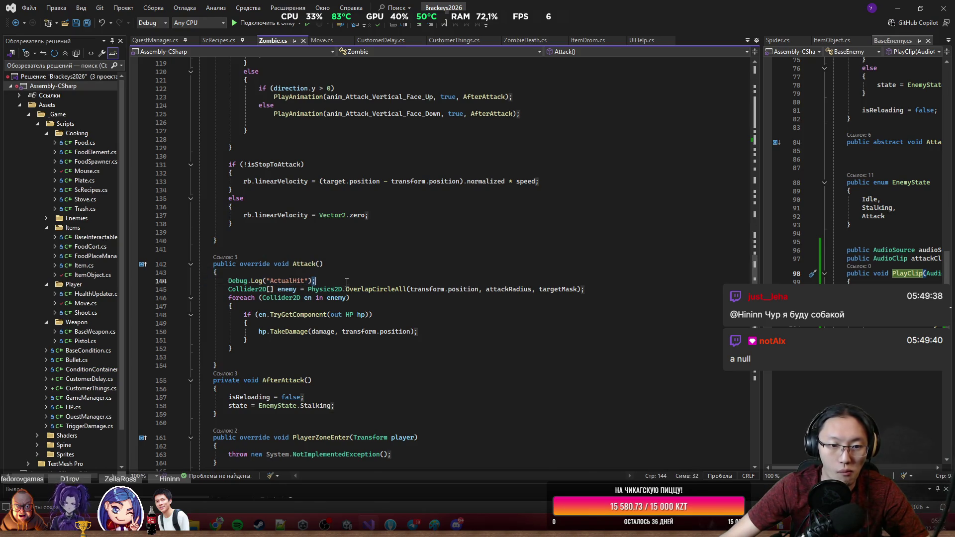
{"action": "key", "text": "shift+Home"}
{"action": "key", "text": "BackSpace"}
{"action": "type", "text": "A"}
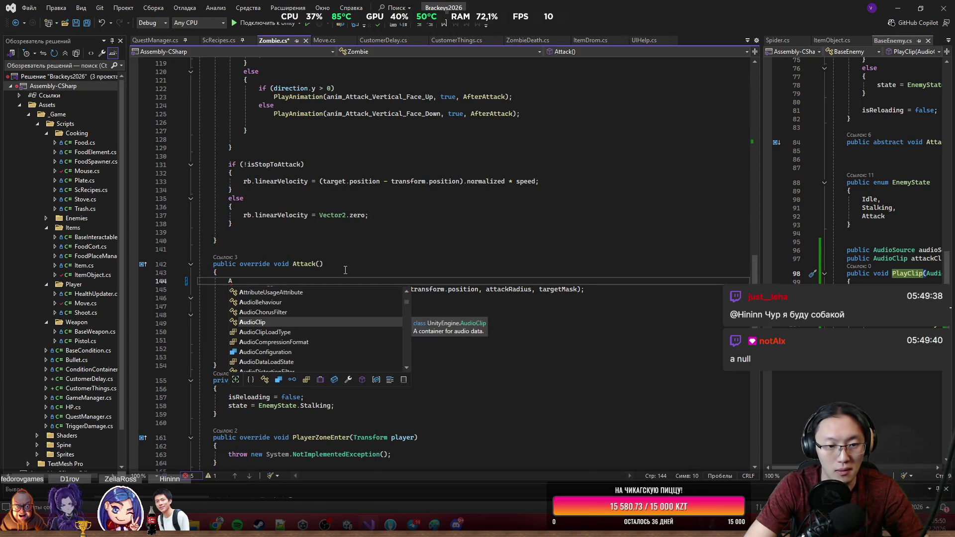
{"action": "key", "text": "BackSpace"}
{"action": "type", "text": "Pla"}
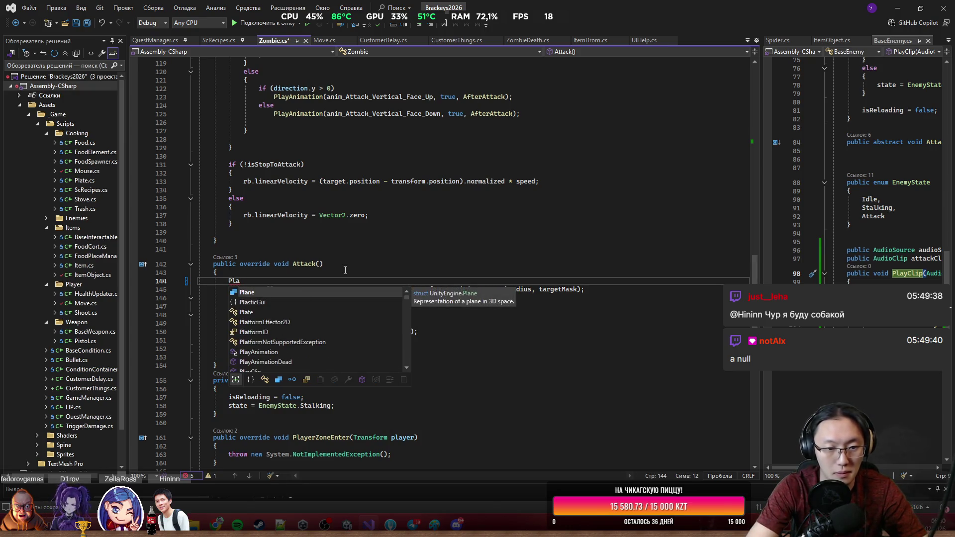
{"action": "type", "text": "yClip();"}
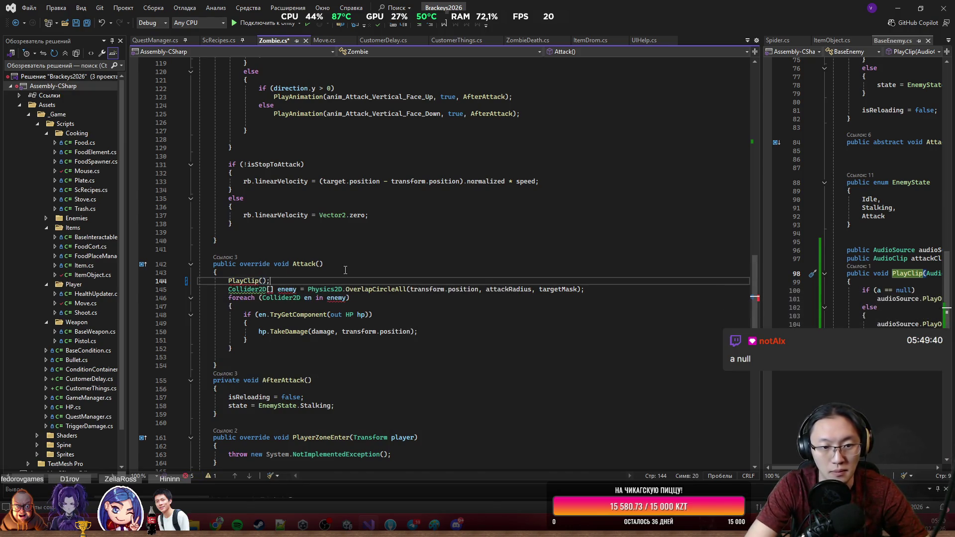
{"action": "key", "text": "ctrl+s"}
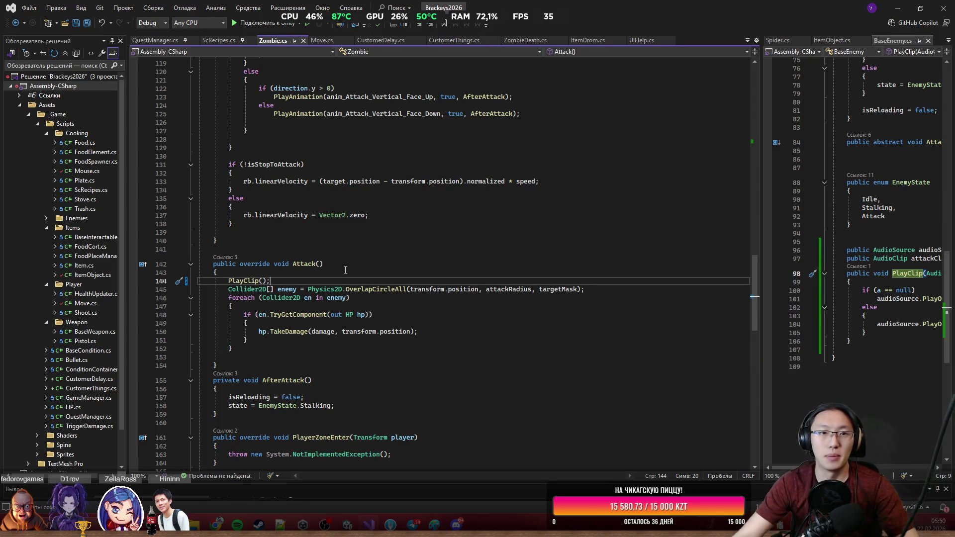
{"action": "left_click", "coordinate": [898, 8]}
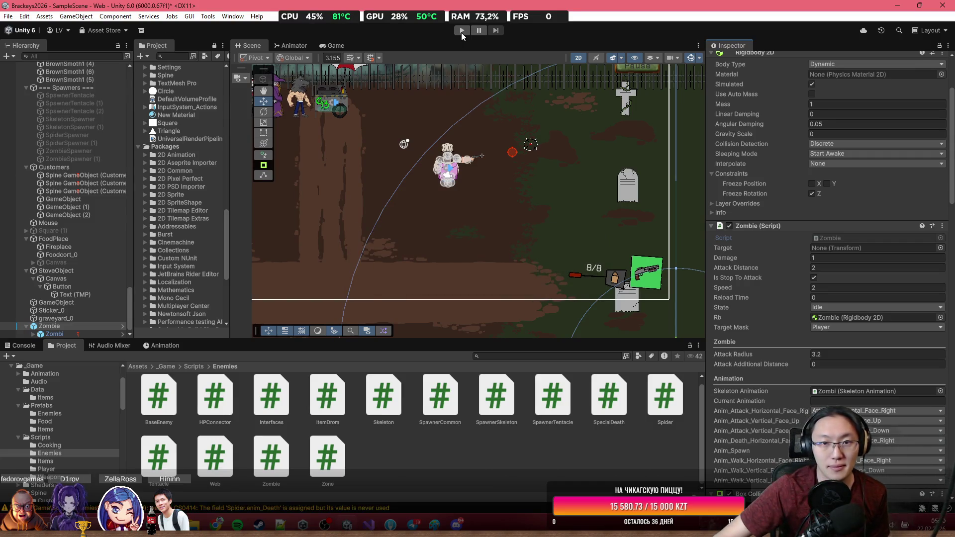
Play-test the game walking toward the enemies, stop, and scroll to the Zombie script's new fields.
{"action": "left_click", "coordinate": [461, 31]}
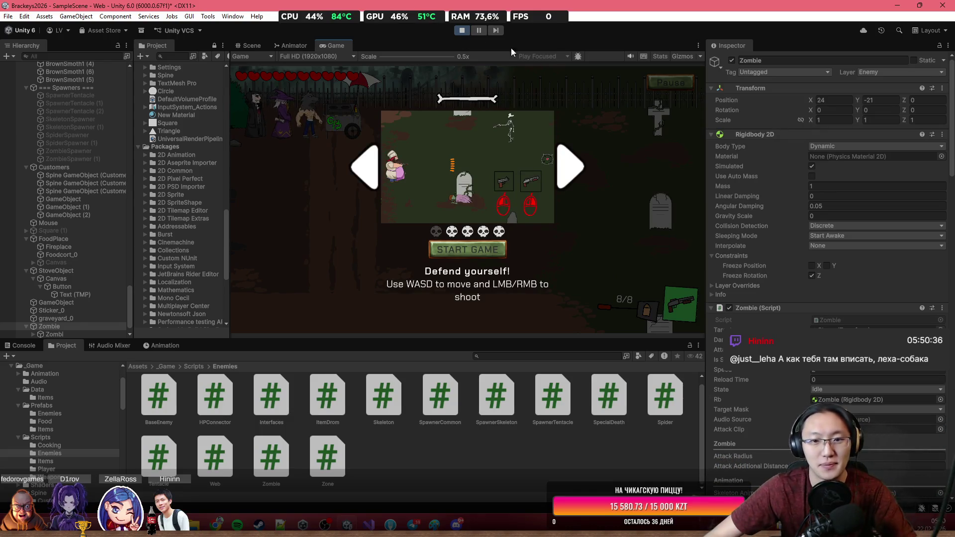
{"action": "left_click", "coordinate": [458, 252]}
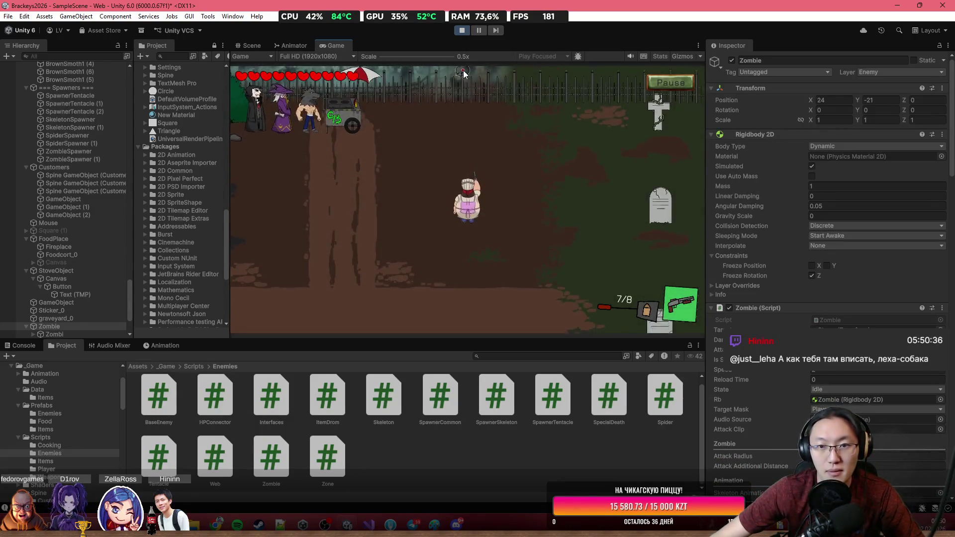
{"action": "key", "text": "s"}
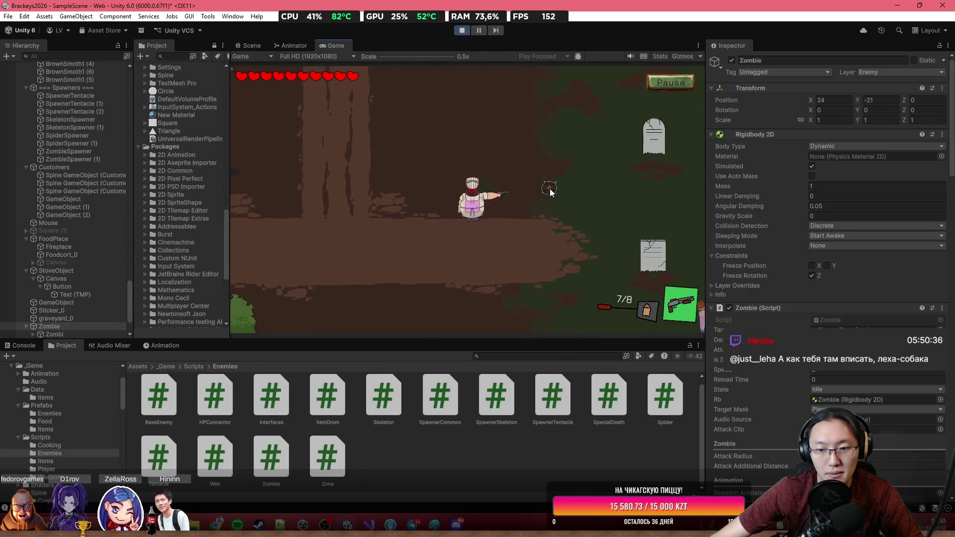
{"action": "key", "text": "s"}
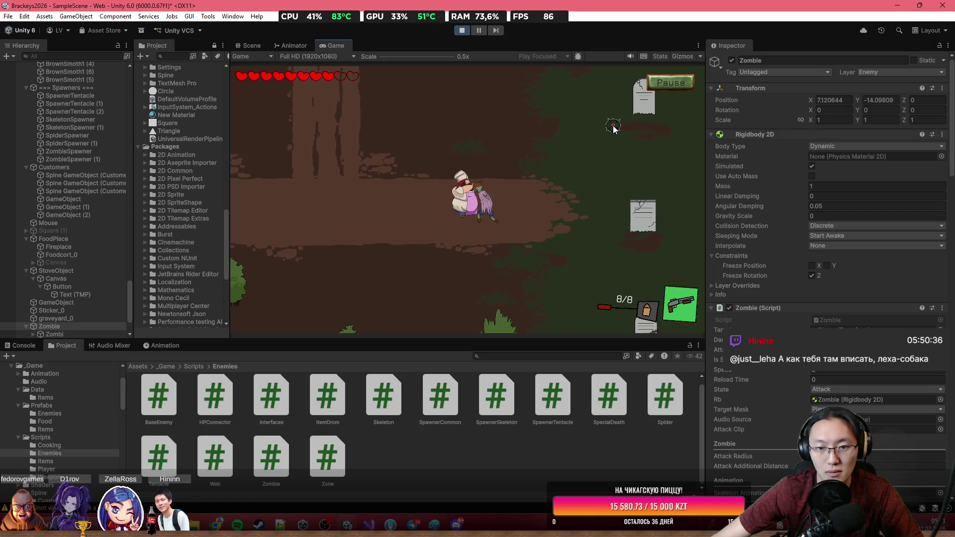
{"action": "left_click", "coordinate": [461, 31]}
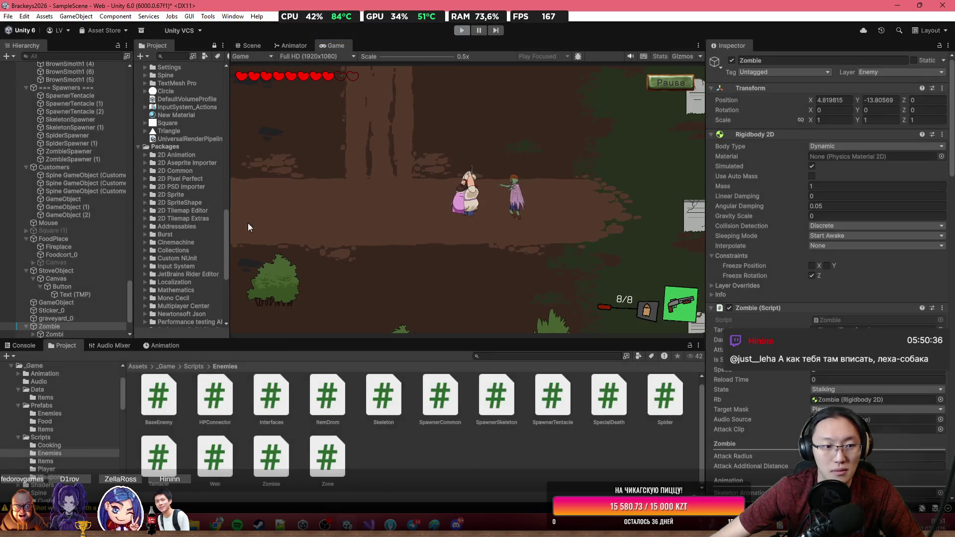
{"action": "scroll", "coordinate": [938, 238], "scroll_direction": "down", "scroll_amount": 10}
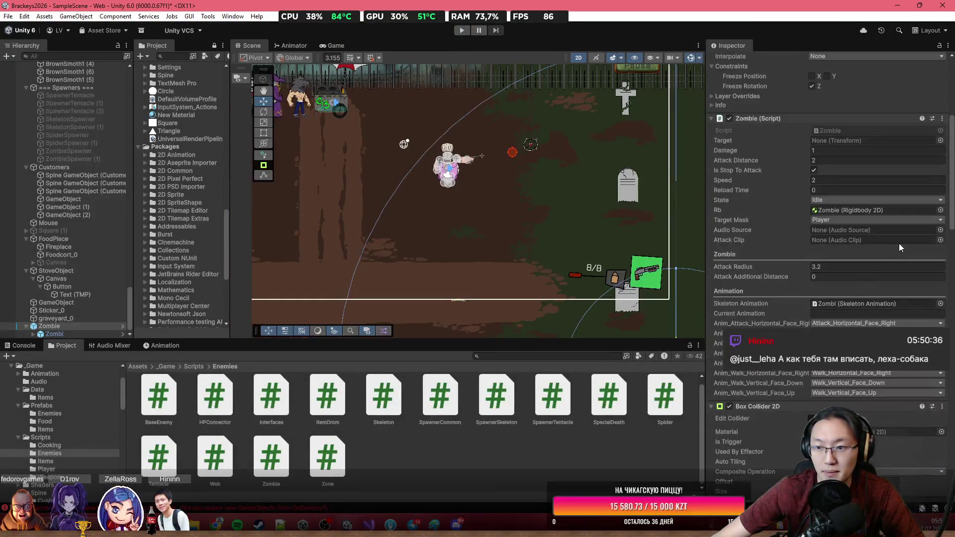
Assign Zombie as the Audio Source and ZombieAttack as the Attack Clip, then run the game.
{"action": "left_click", "coordinate": [941, 229]}
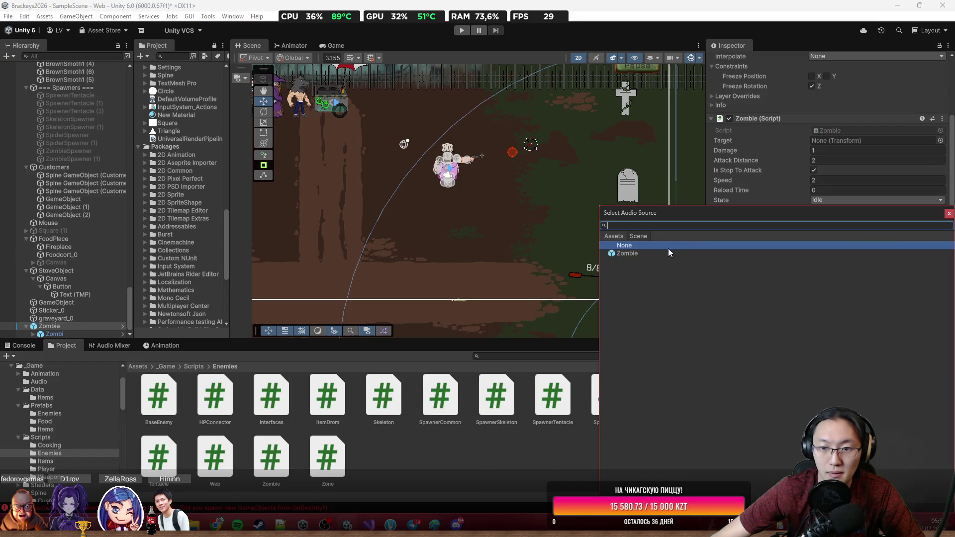
{"action": "double_click", "coordinate": [668, 253]}
{"action": "left_click", "coordinate": [939, 240]}
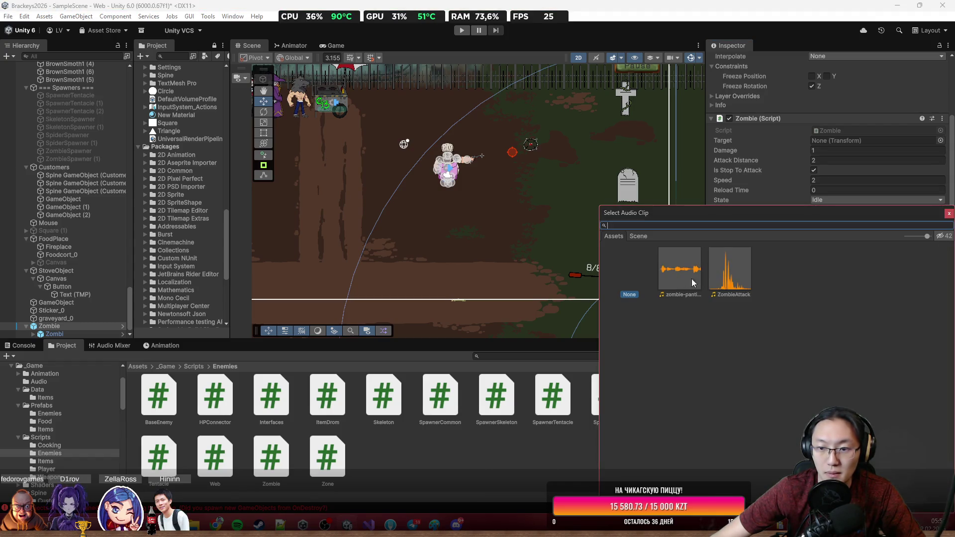
{"action": "double_click", "coordinate": [730, 271]}
{"action": "left_click", "coordinate": [461, 32]}
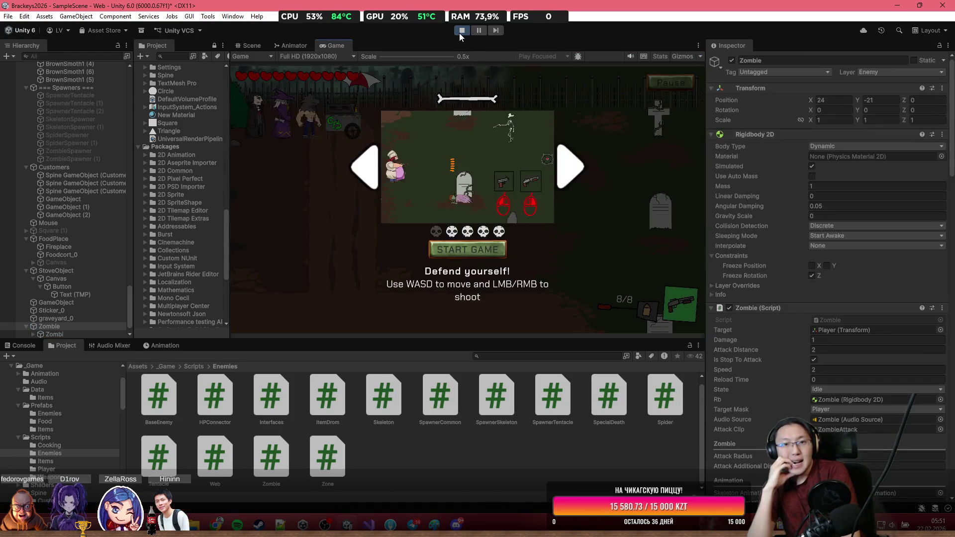
Start the game, walk to the zombie, let it attack, shoot it, then stop play mode.
{"action": "left_click", "coordinate": [467, 249]}
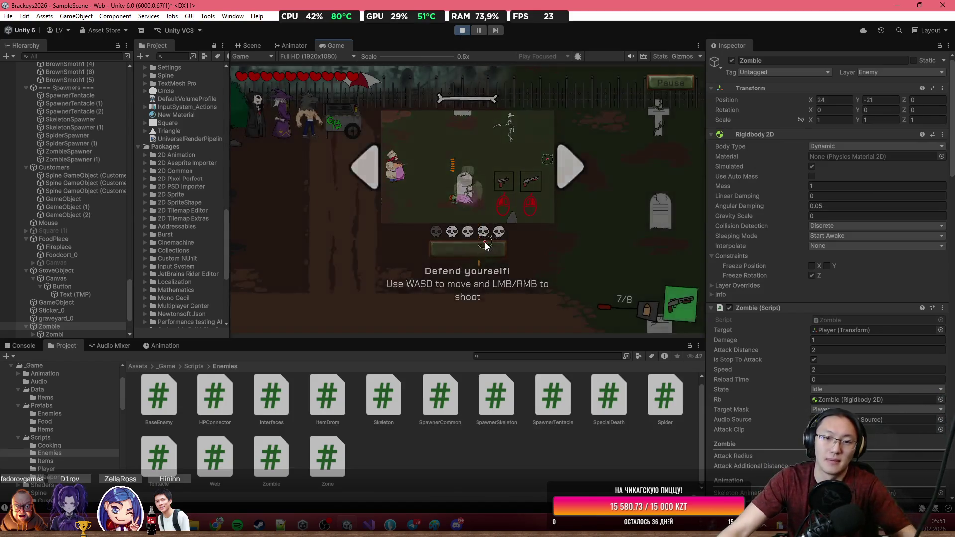
{"action": "key", "text": "s+d"}
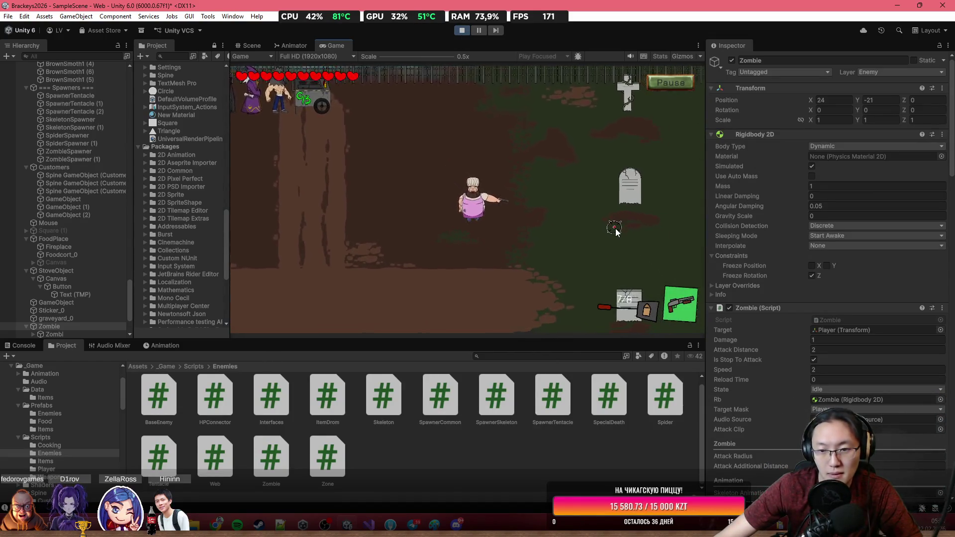
{"action": "key", "text": "s+d"}
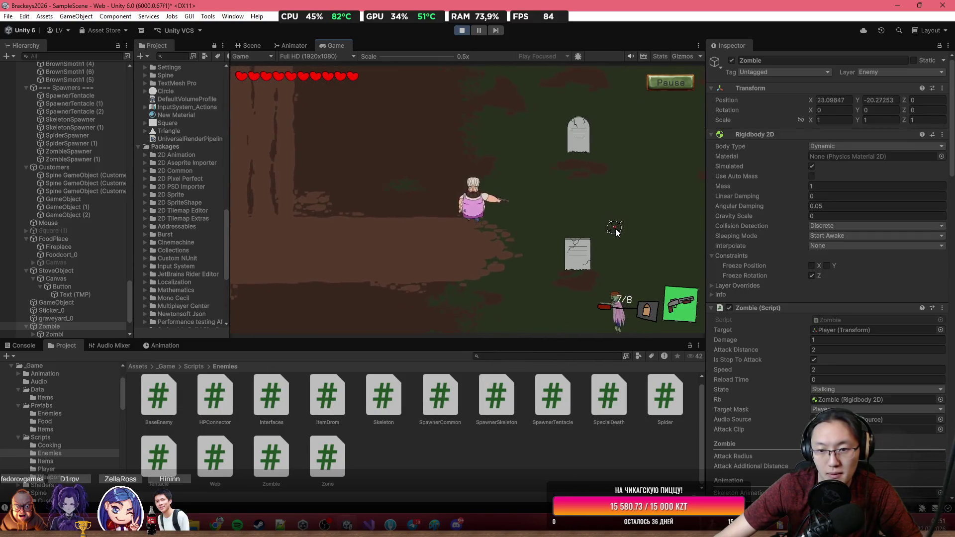
{"action": "key", "text": "s"}
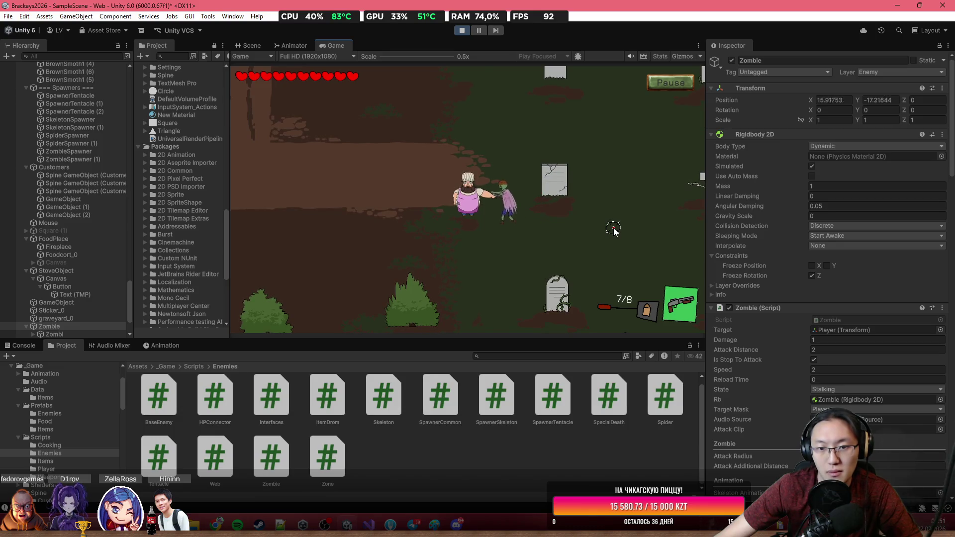
{"action": "key", "text": "a"}
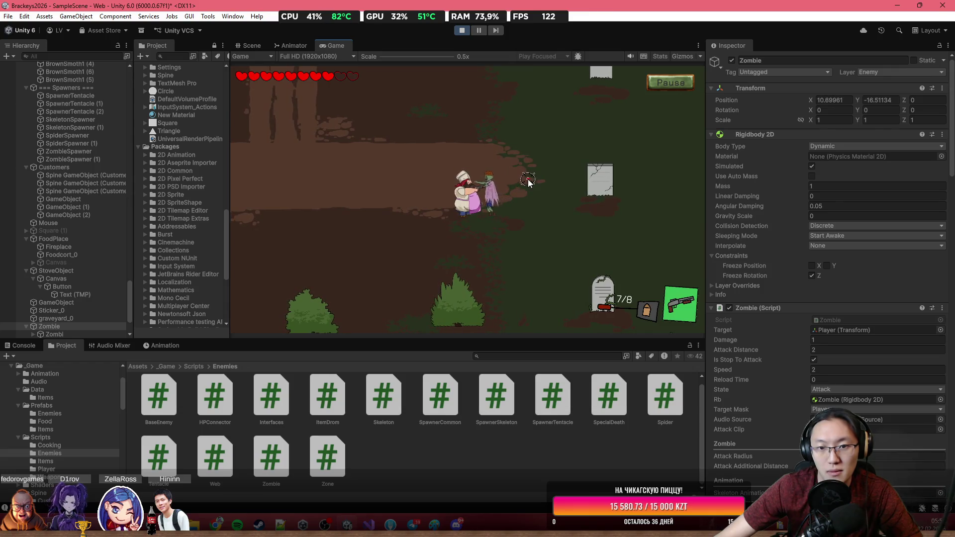
{"action": "key", "text": "a"}
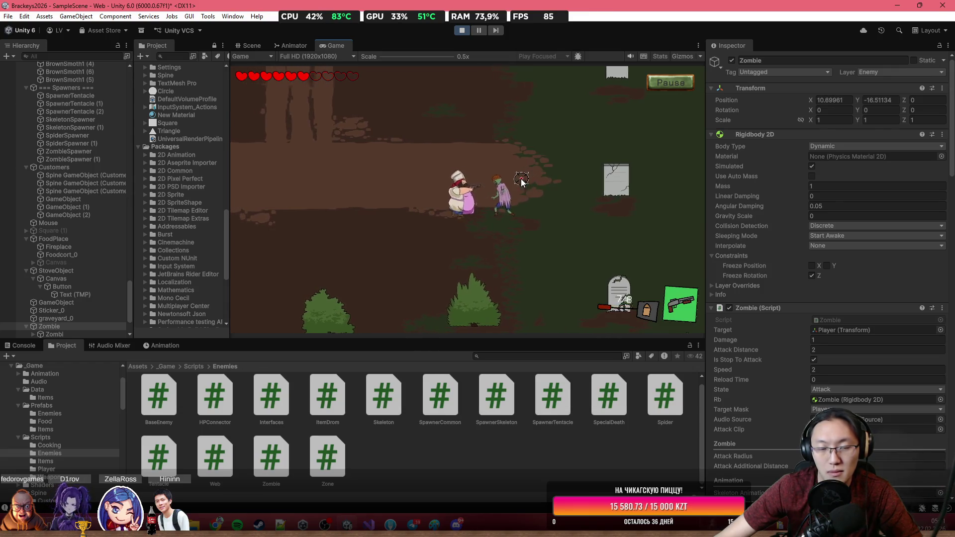
{"action": "key", "text": "a"}
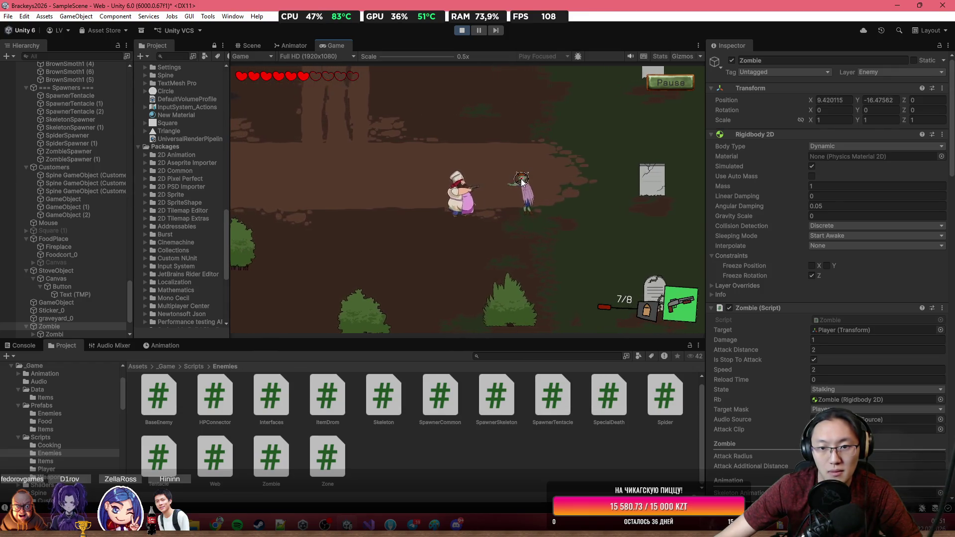
{"action": "left_click", "coordinate": [537, 178]}
{"action": "left_click", "coordinate": [539, 178]}
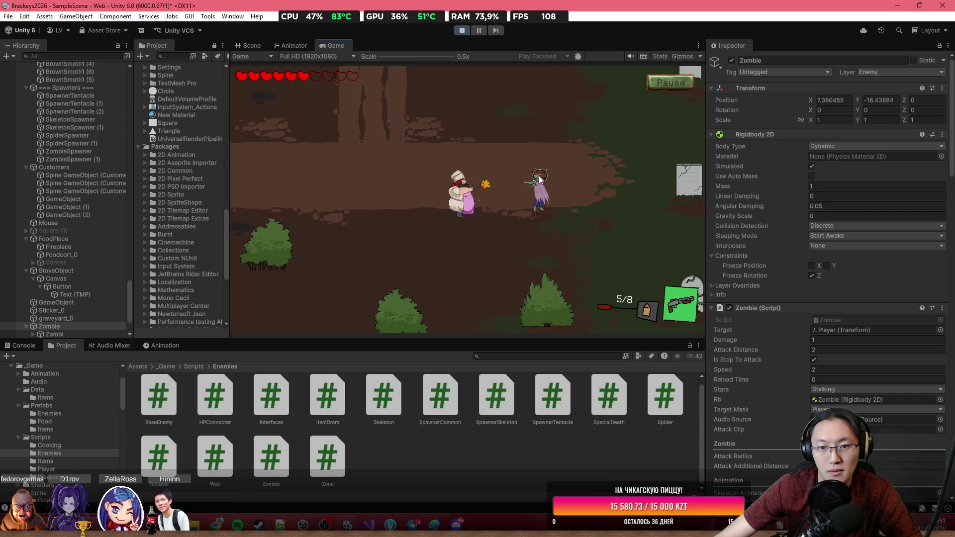
{"action": "key", "text": "a"}
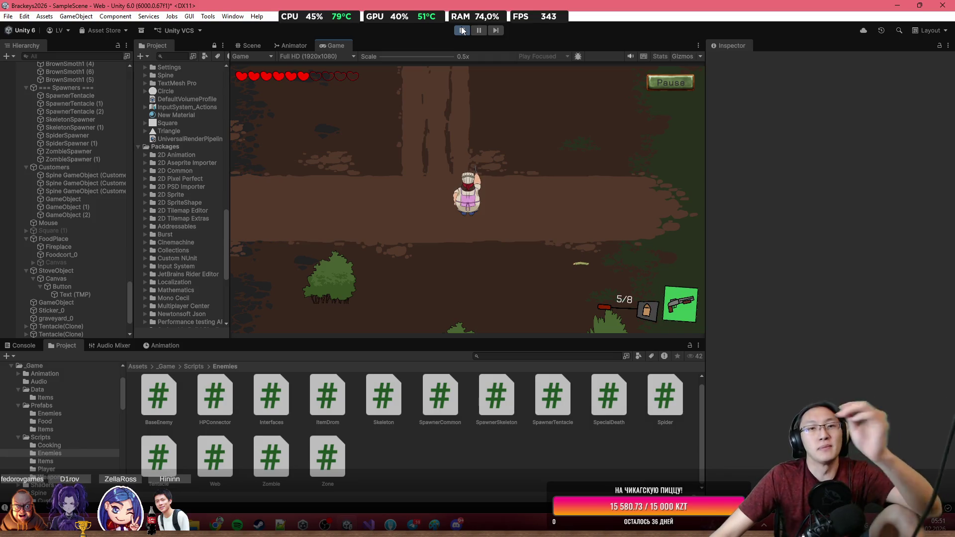
{"action": "left_click", "coordinate": [461, 30]}
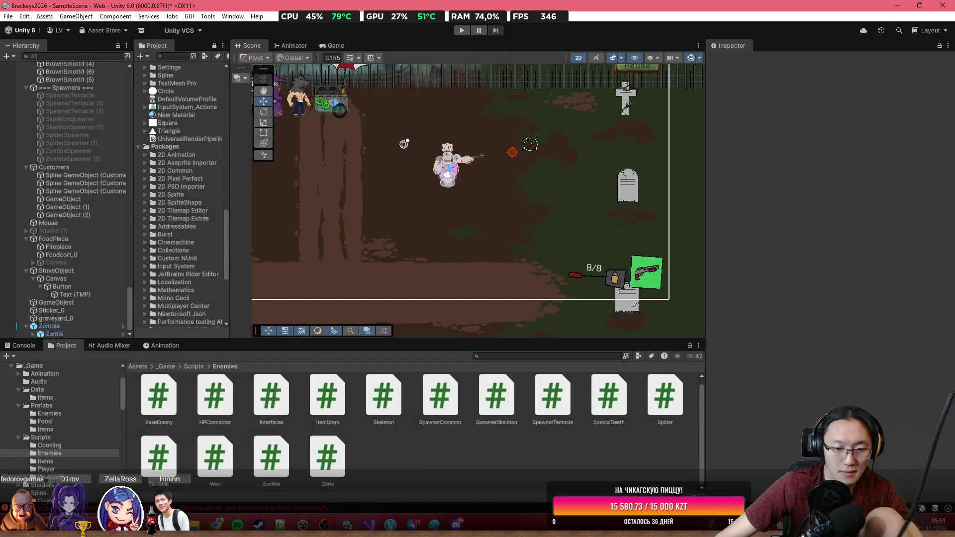
Glance at Zombie.cs in Visual Studio, then bring the sound website back up.
{"action": "key", "text": "alt+Tab"}
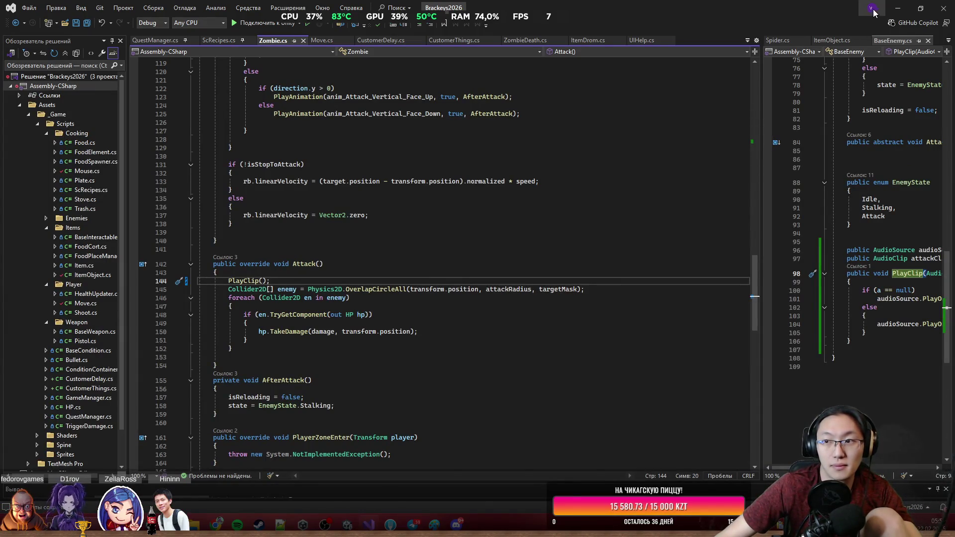
{"action": "key", "text": "alt+Tab"}
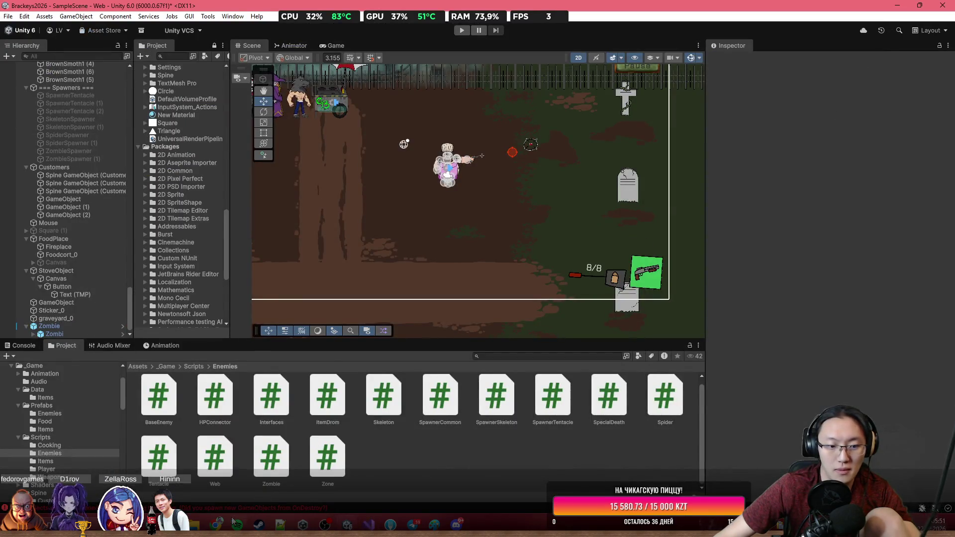
{"action": "mouse_move", "coordinate": [222, 523]}
{"action": "left_click", "coordinate": [262, 476]}
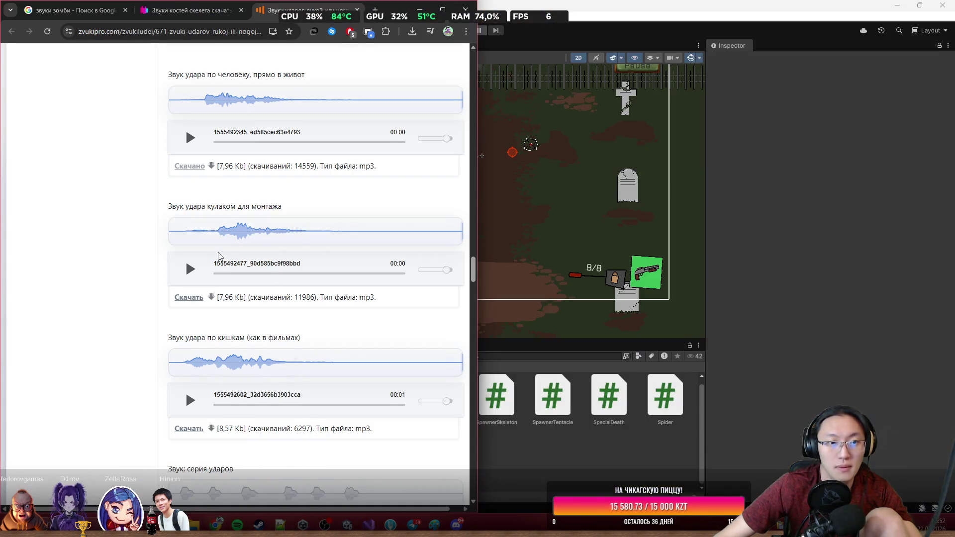
Preview several skeleton bone-breaking sounds, ending on Хруст костей или хрящевых соединений.
{"action": "scroll", "coordinate": [249, 299], "scroll_direction": "up", "scroll_amount": 8}
{"action": "left_click", "coordinate": [214, 10]}
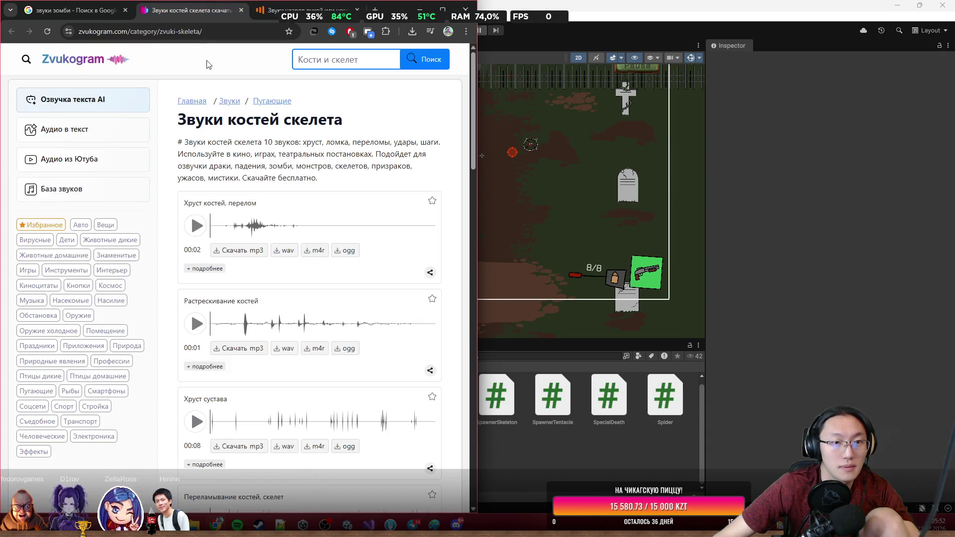
{"action": "scroll", "coordinate": [200, 253], "scroll_direction": "down", "scroll_amount": 6}
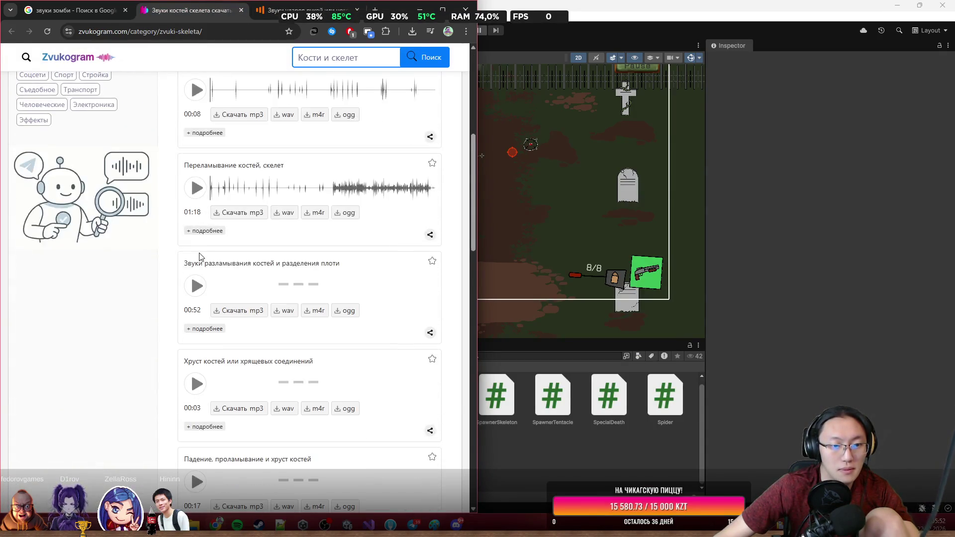
{"action": "left_click", "coordinate": [194, 196]}
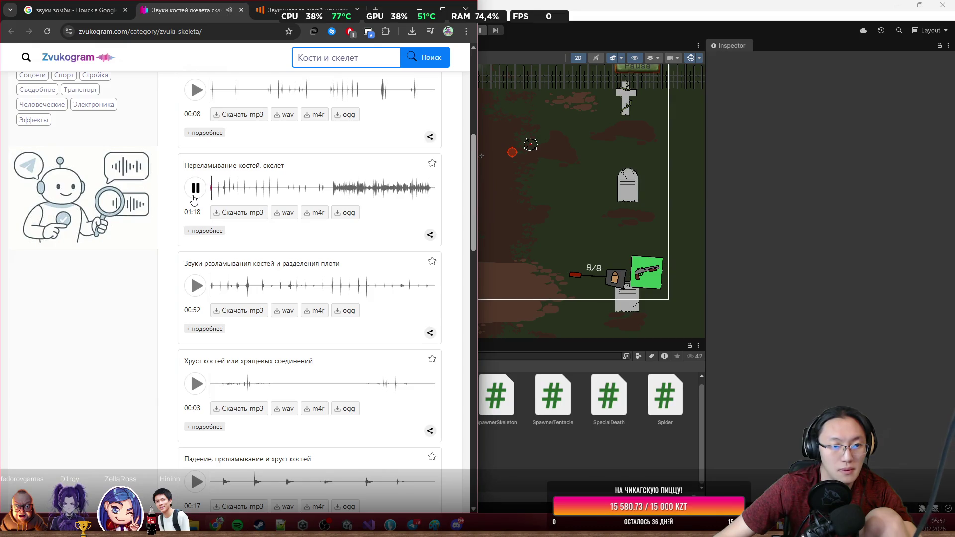
{"action": "scroll", "coordinate": [196, 291], "scroll_direction": "down", "scroll_amount": 3}
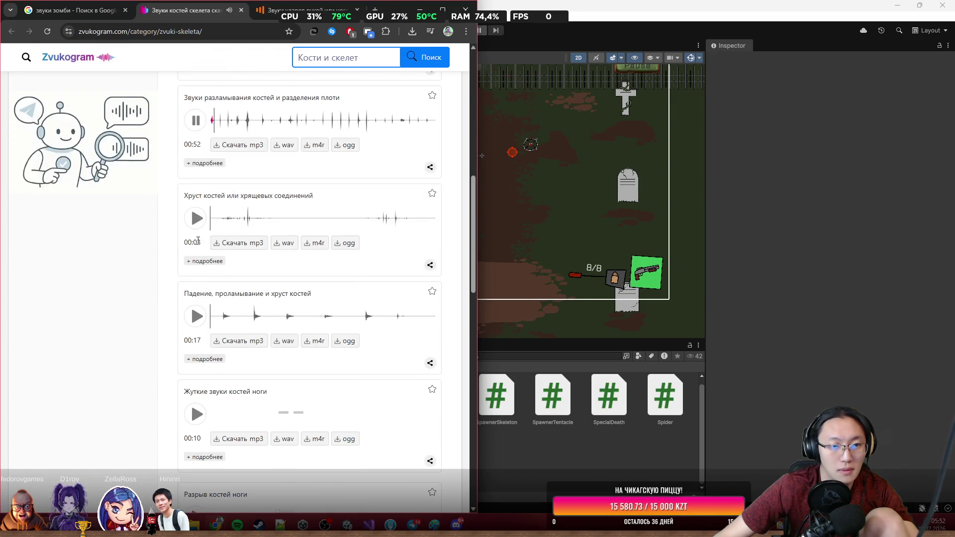
{"action": "left_click", "coordinate": [195, 218]}
{"action": "scroll", "coordinate": [196, 219], "scroll_direction": "down", "scroll_amount": 3}
{"action": "scroll", "coordinate": [199, 268], "scroll_direction": "down", "scroll_amount": 2}
{"action": "left_click", "coordinate": [196, 265]}
{"action": "scroll", "coordinate": [197, 264], "scroll_direction": "down", "scroll_amount": 3}
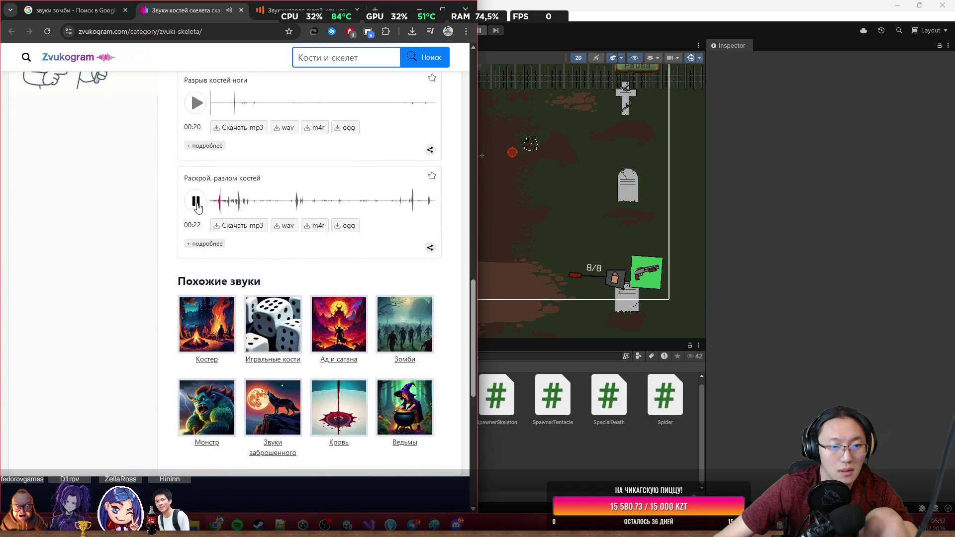
{"action": "scroll", "coordinate": [198, 208], "scroll_direction": "up", "scroll_amount": 15}
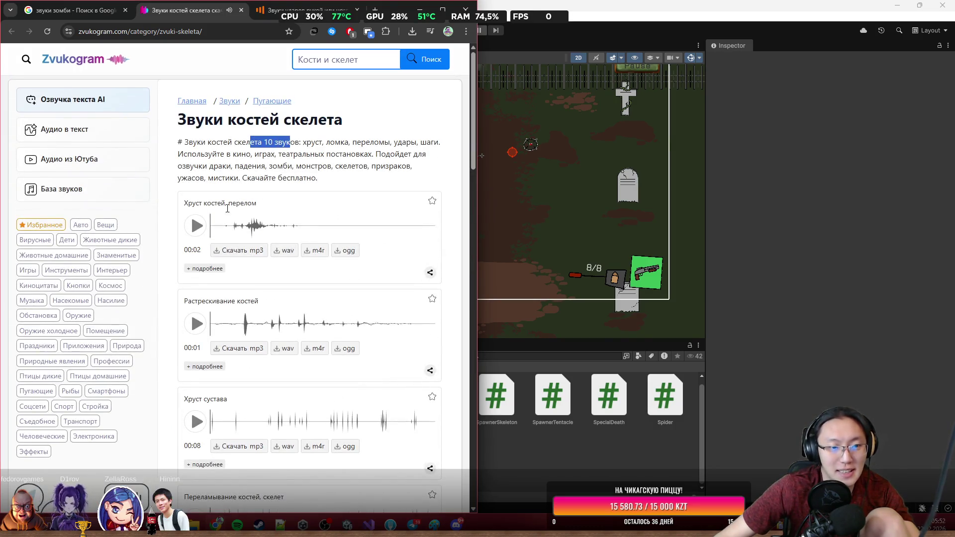
{"action": "scroll", "coordinate": [198, 250], "scroll_direction": "down", "scroll_amount": 3}
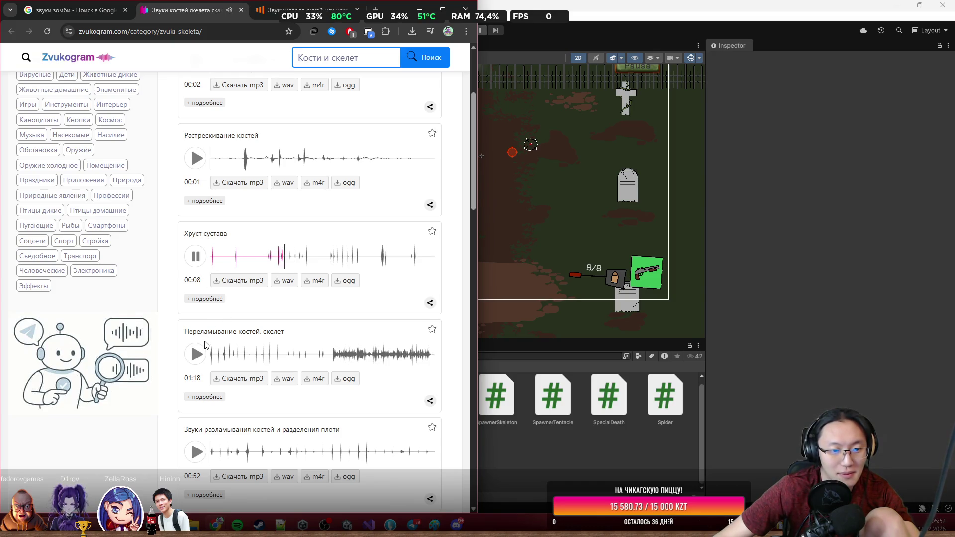
{"action": "scroll", "coordinate": [206, 345], "scroll_direction": "down", "scroll_amount": 3}
{"action": "left_click", "coordinate": [194, 287]}
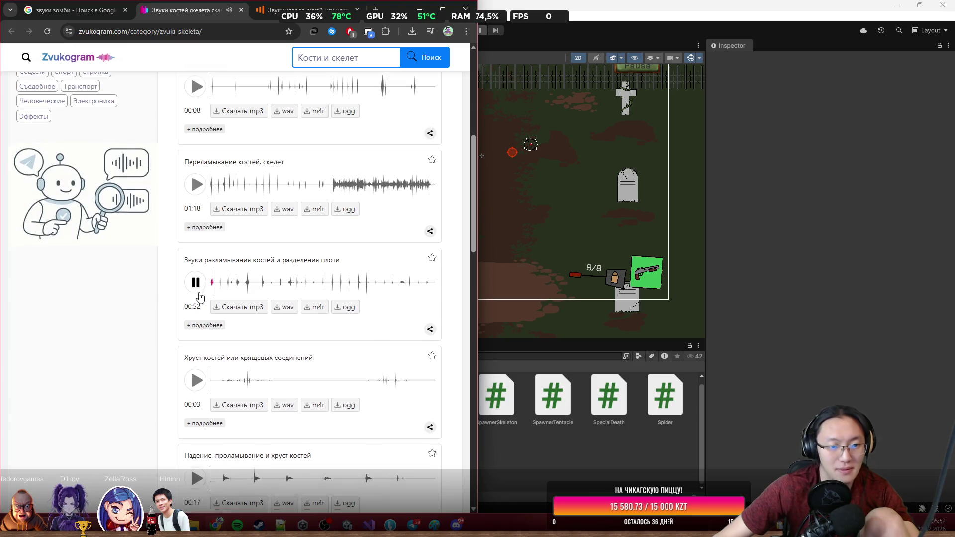
{"action": "scroll", "coordinate": [197, 291], "scroll_direction": "down", "scroll_amount": 3}
{"action": "left_click", "coordinate": [195, 218]}
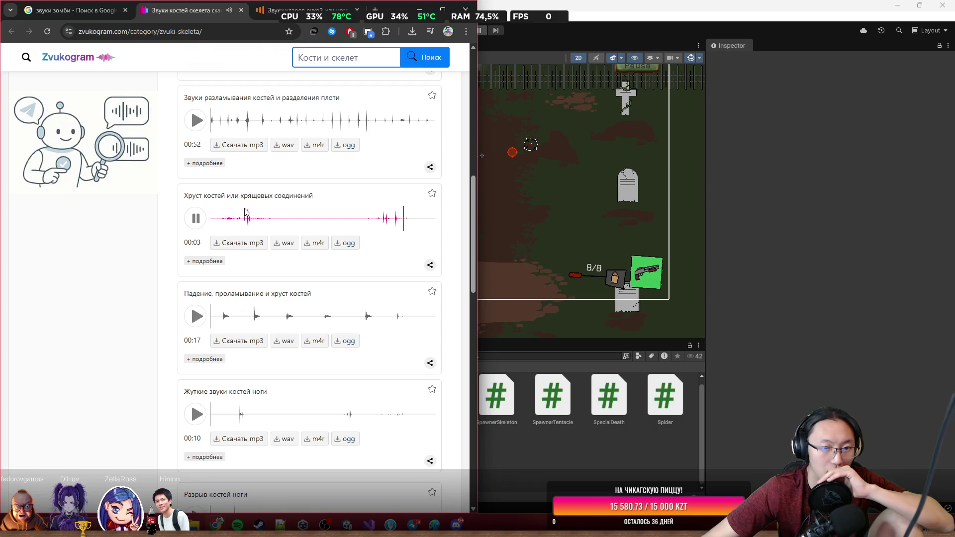
Download the bone-crunch sound as mp3 and rename it to Skeleton.mp3 in Downloads.
{"action": "left_click", "coordinate": [254, 244]}
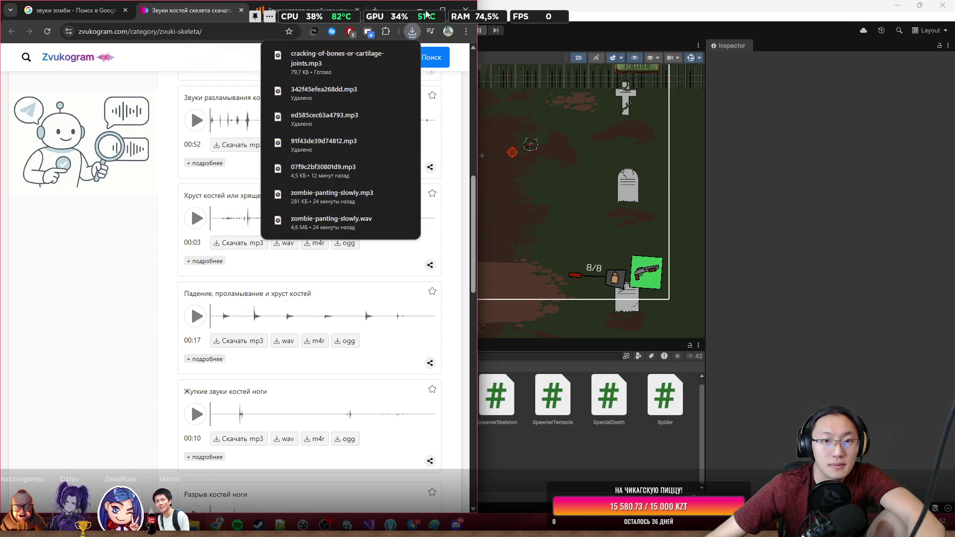
{"action": "left_click", "coordinate": [377, 53]}
{"action": "left_click", "coordinate": [449, 240]}
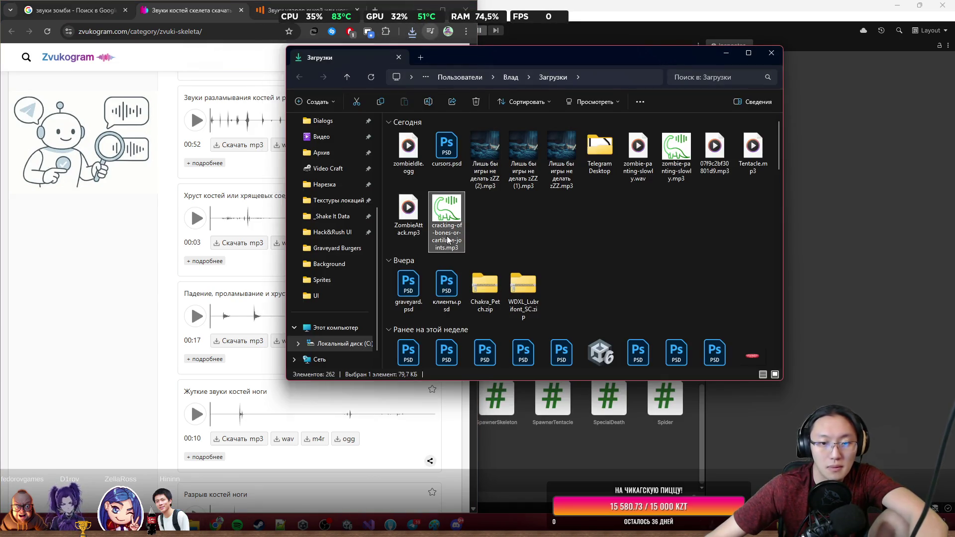
{"action": "type", "text": "Skeleton"}
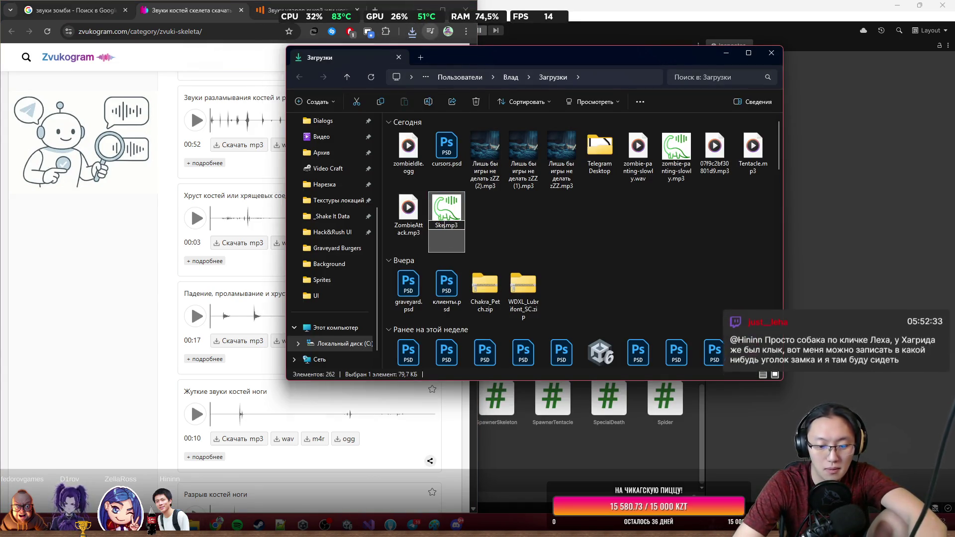
{"action": "key", "text": "Return"}
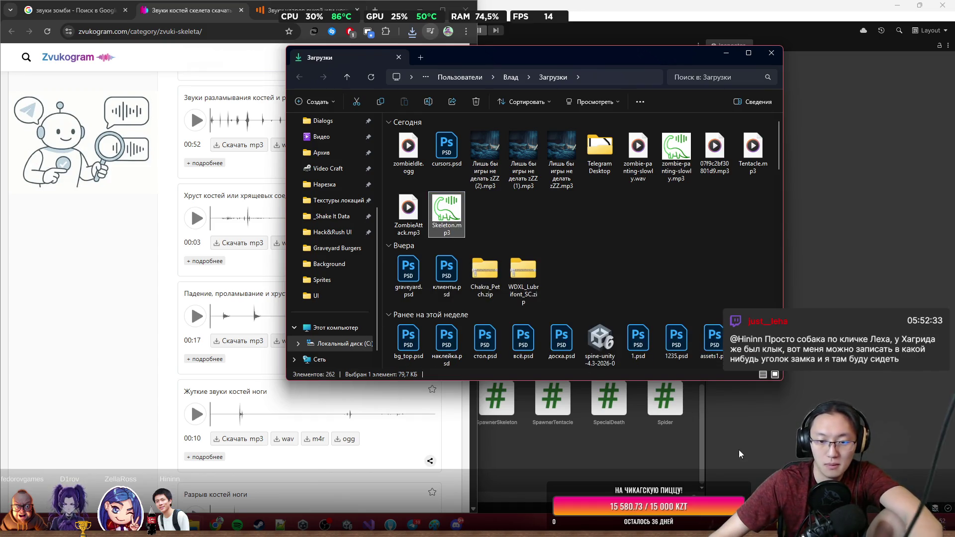
Return to Unity and navigate the Project window up to the _Game folder.
{"action": "left_click", "coordinate": [738, 449]}
{"action": "left_click", "coordinate": [189, 367]}
{"action": "left_click", "coordinate": [168, 367]}
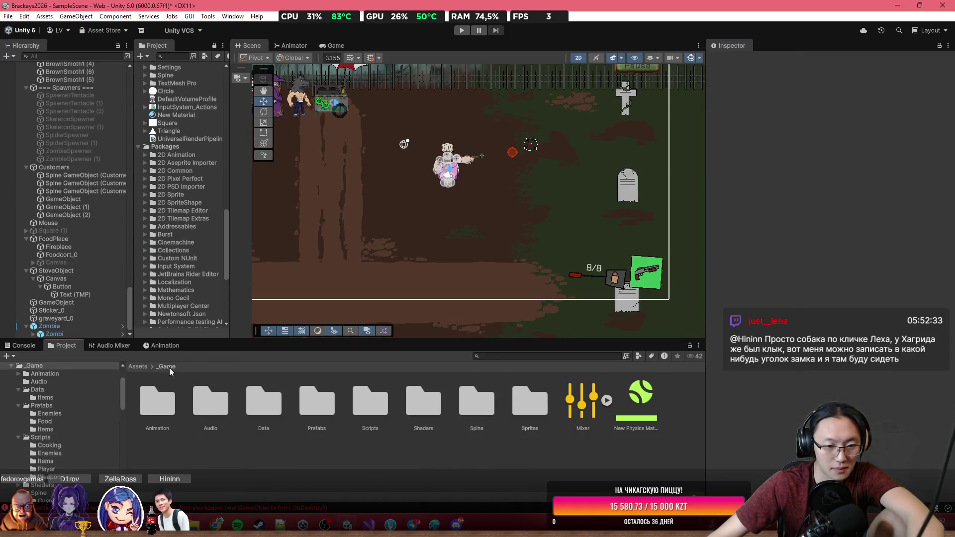
Create a 'z' folder inside Audio and move both zombie clips into it.
{"action": "double_click", "coordinate": [232, 407]}
{"action": "right_click", "coordinate": [327, 419]}
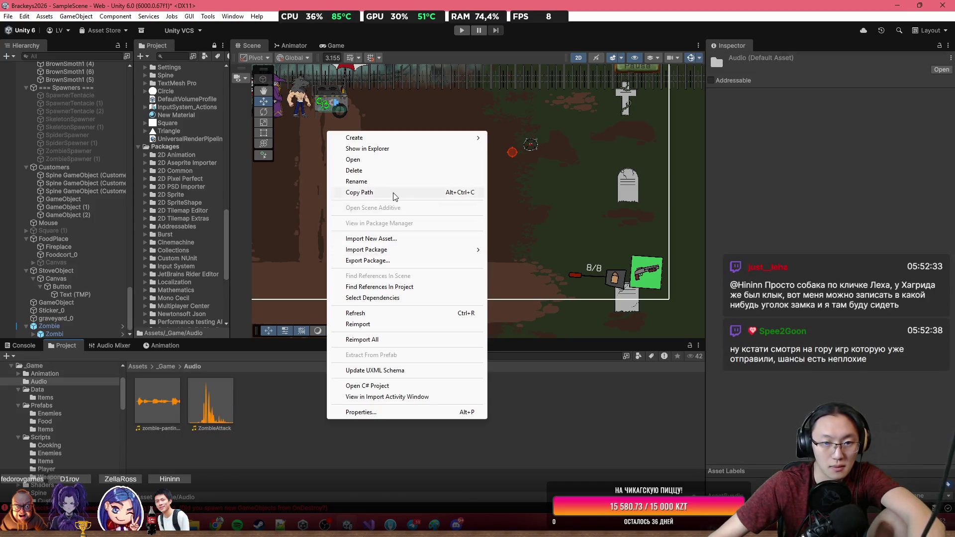
{"action": "left_click", "coordinate": [507, 138]}
{"action": "type", "text": "z"}
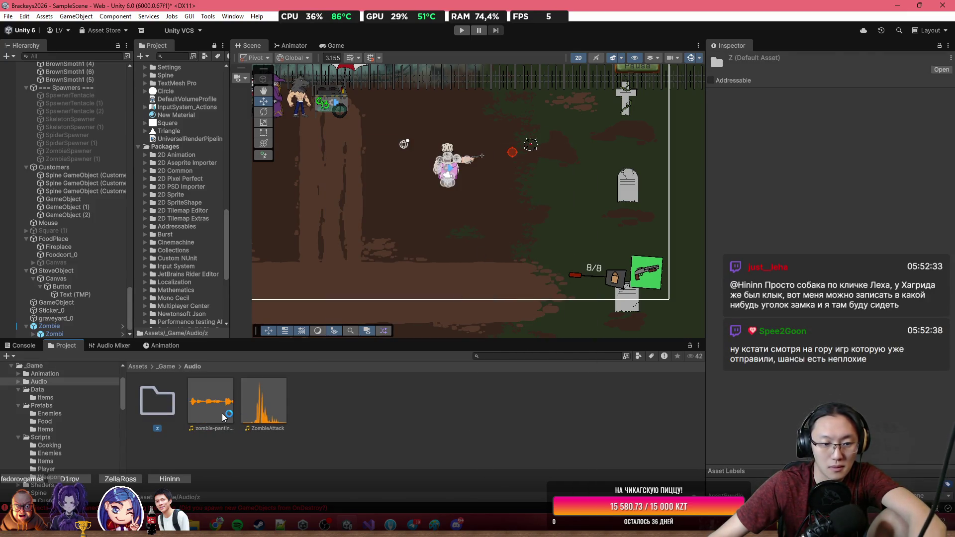
{"action": "left_click", "coordinate": [223, 413]}
{"action": "left_click", "coordinate": [259, 415], "text": "ctrl"}
{"action": "left_click_drag", "start_coordinate": [259, 415], "coordinate": [158, 405]}
Create an 'sk' folder and import Skeleton.mp3 into it from Downloads.
{"action": "right_click", "coordinate": [293, 418]}
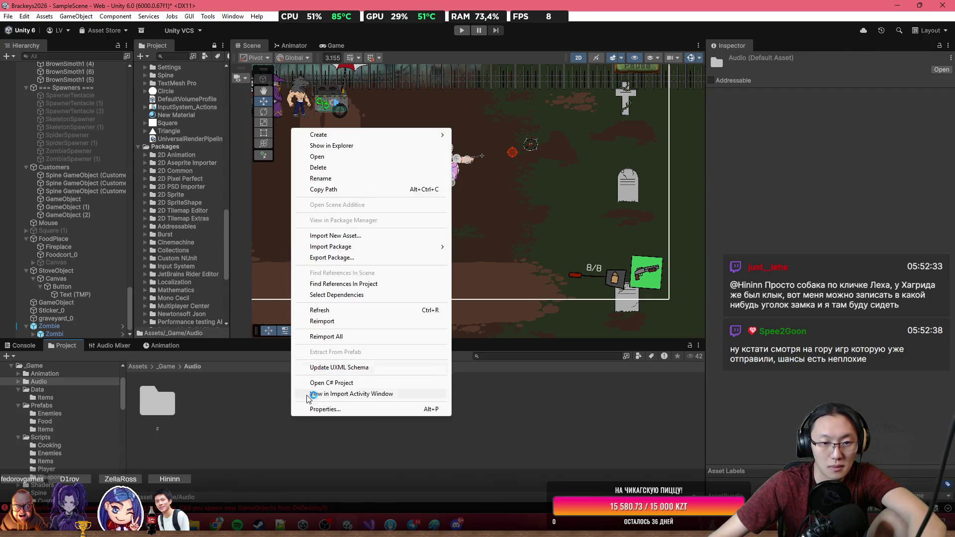
{"action": "mouse_move", "coordinate": [420, 135]}
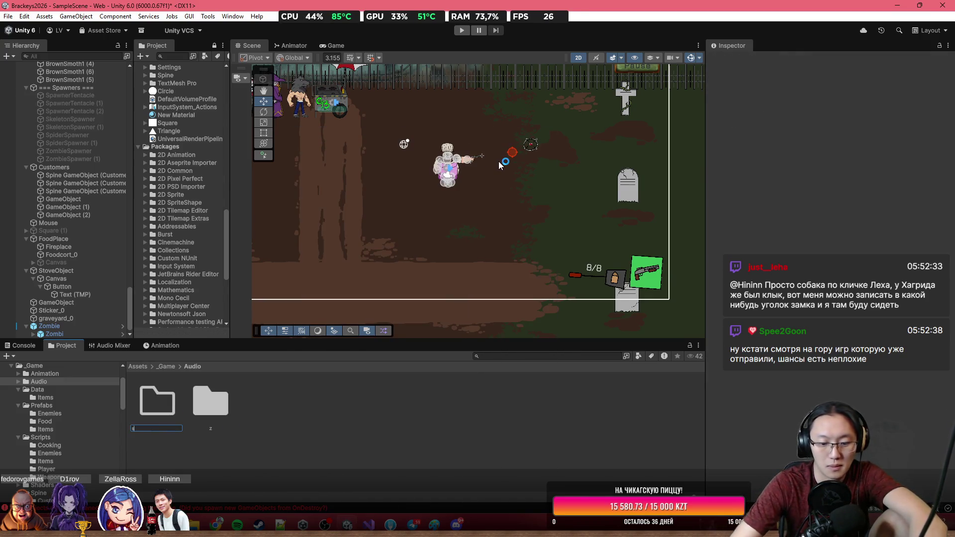
{"action": "type", "text": "k"}
{"action": "key", "text": "Return"}
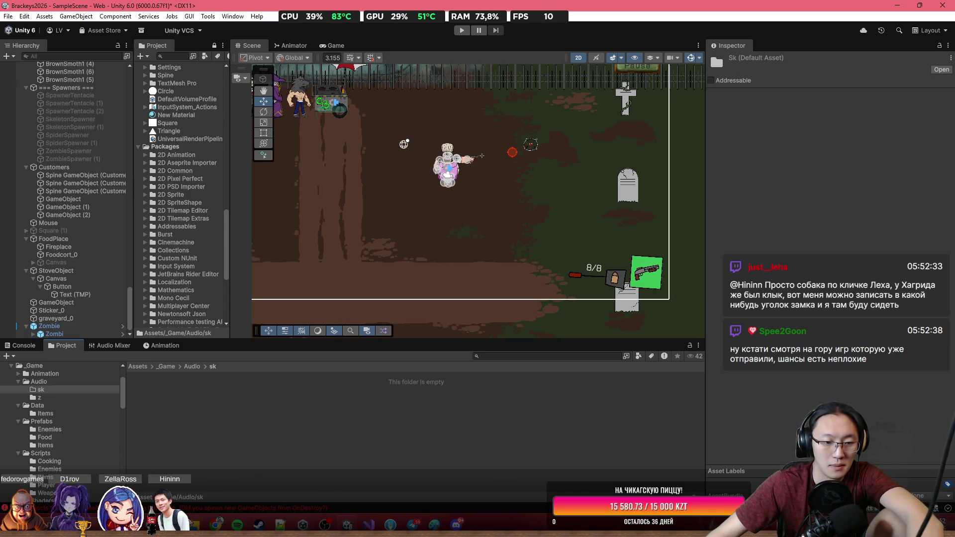
{"action": "mouse_move", "coordinate": [194, 524]}
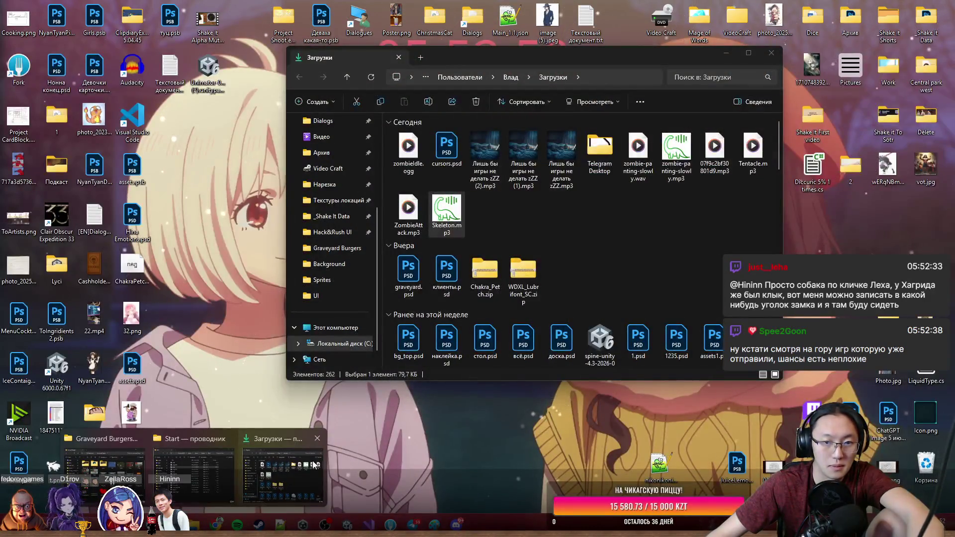
{"action": "left_click", "coordinate": [314, 465]}
{"action": "left_click_drag", "start_coordinate": [445, 224], "coordinate": [226, 423]}
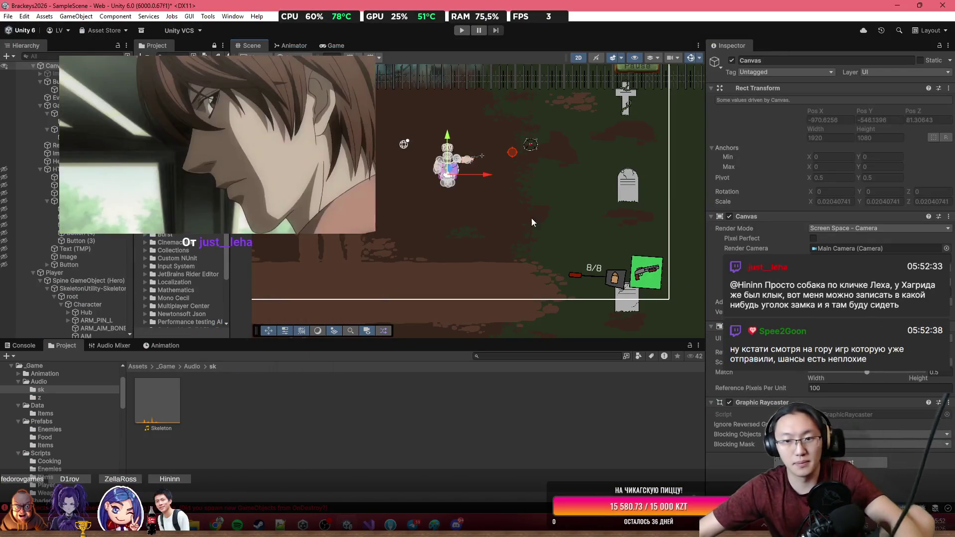
Select the Zombie object and navigate back up to the _Game folder.
{"action": "scroll", "coordinate": [356, 134], "scroll_direction": "down", "scroll_amount": 2}
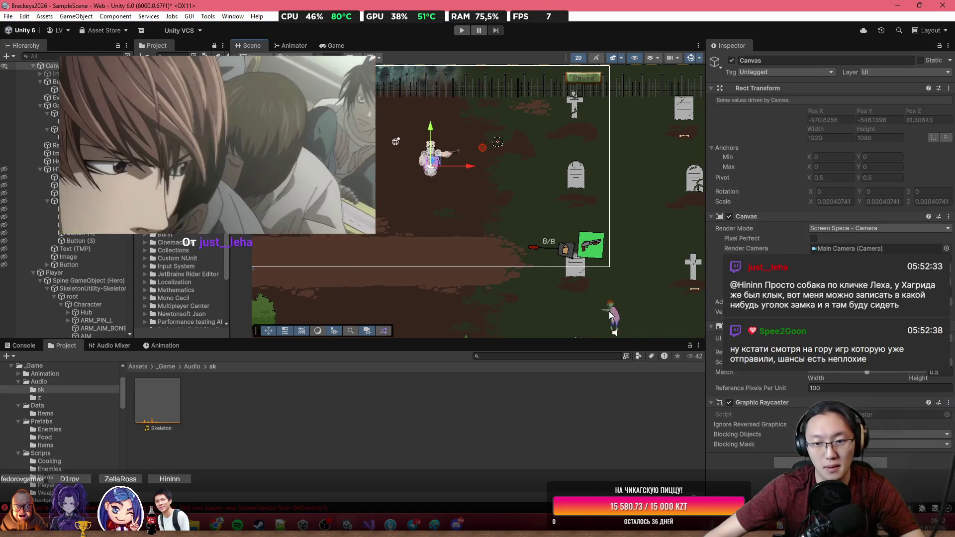
{"action": "left_click", "coordinate": [609, 314]}
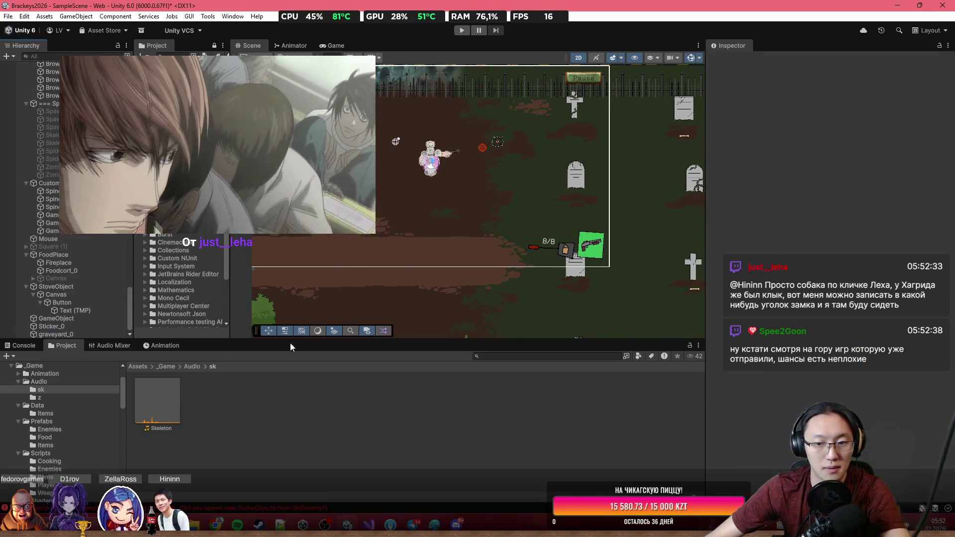
{"action": "left_click", "coordinate": [198, 367]}
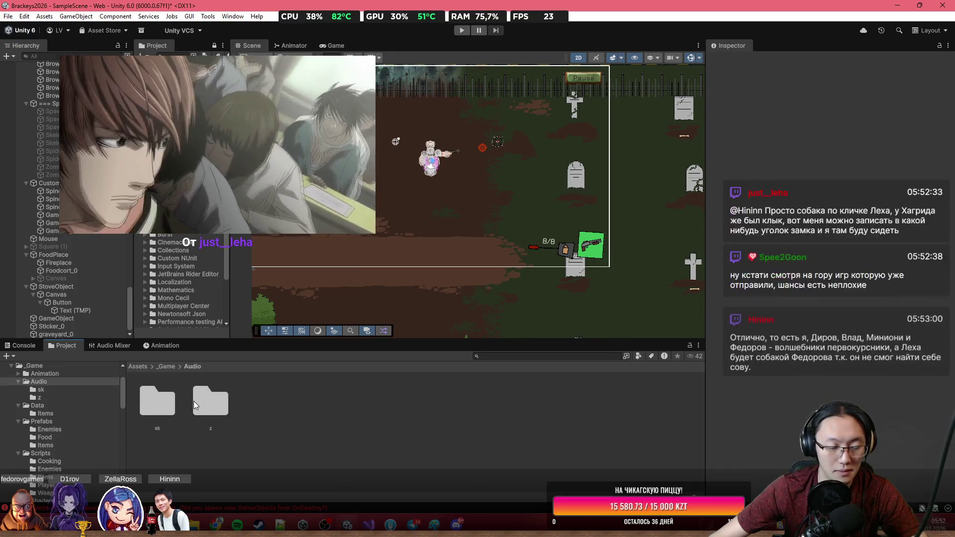
{"action": "left_click", "coordinate": [166, 367]}
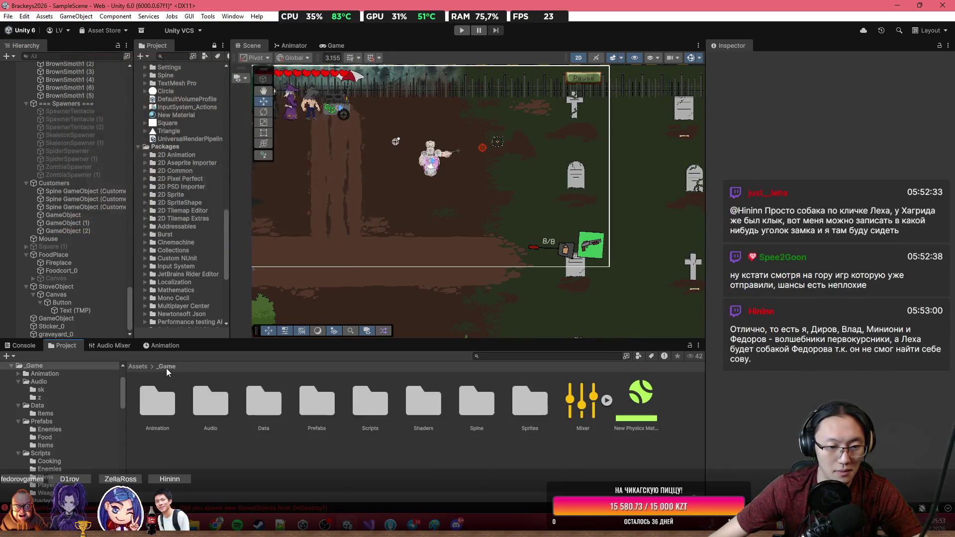
Check the clip in Audio/sk, then select the Skeleton prefab in Prefabs > Enemies.
{"action": "double_click", "coordinate": [210, 415]}
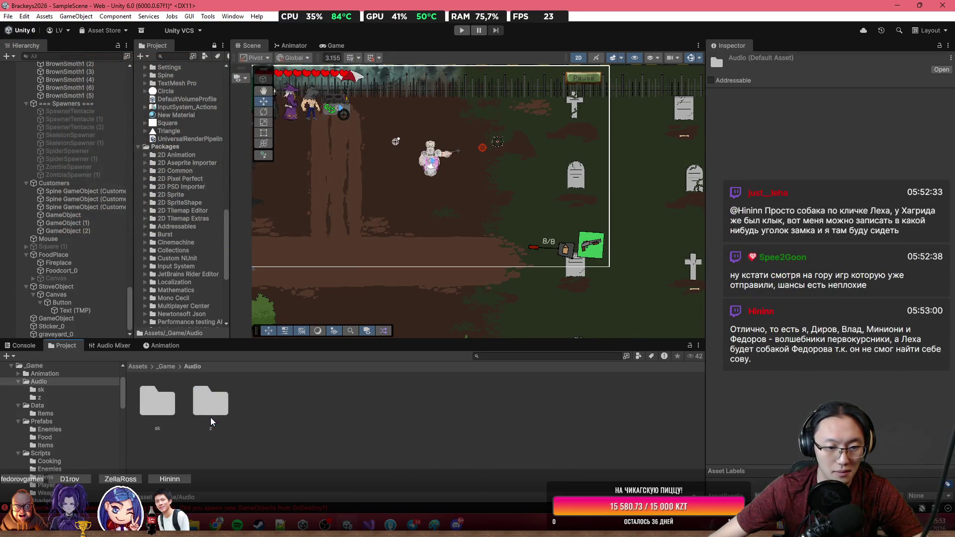
{"action": "double_click", "coordinate": [160, 404]}
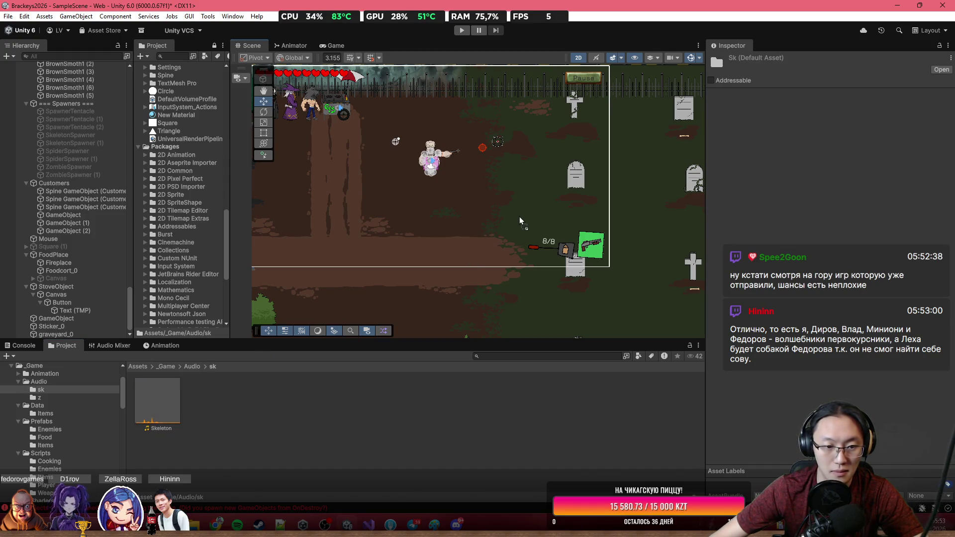
{"action": "left_click", "coordinate": [168, 368]}
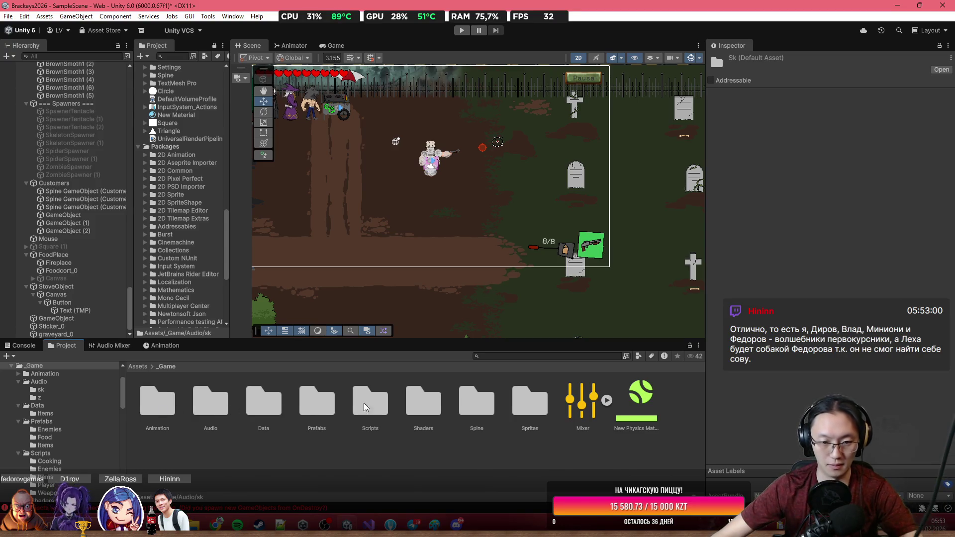
{"action": "double_click", "coordinate": [310, 408]}
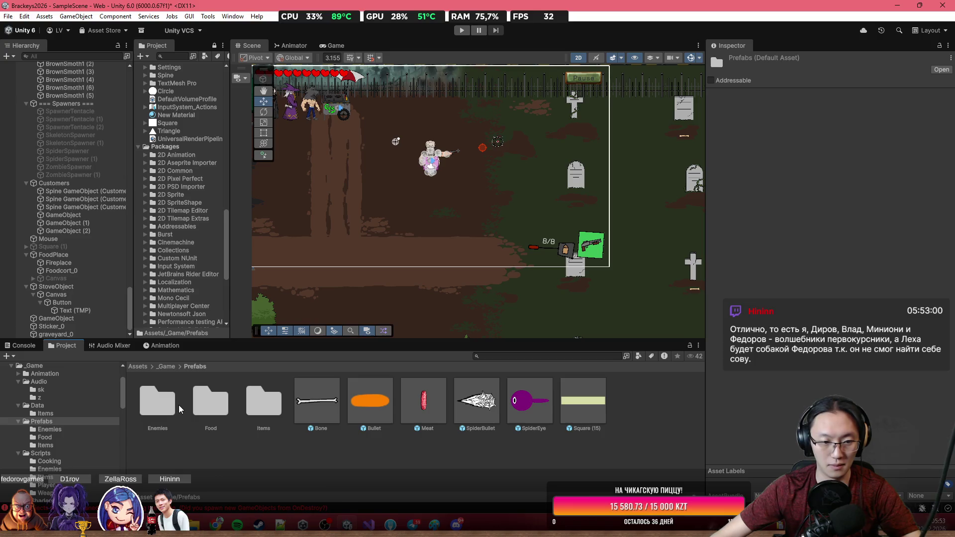
{"action": "double_click", "coordinate": [162, 414]}
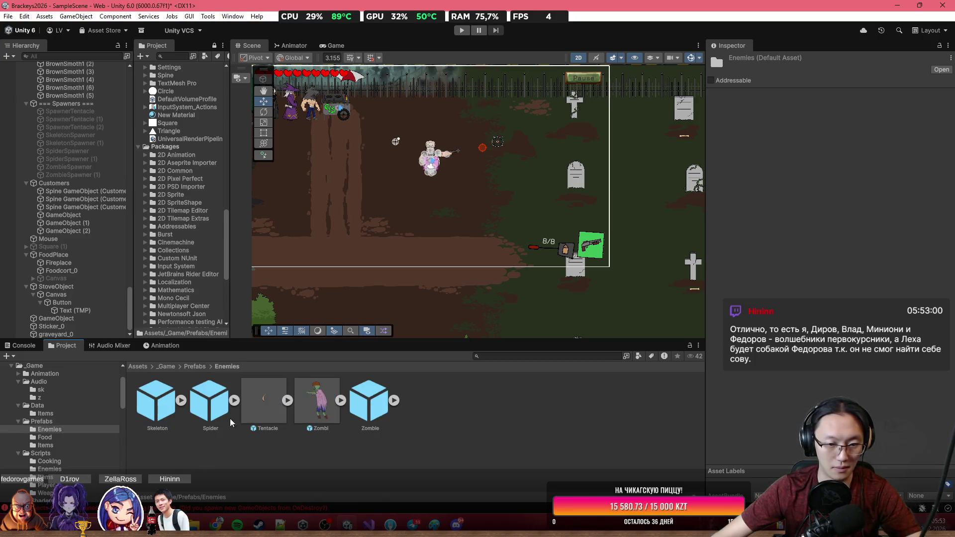
{"action": "left_click", "coordinate": [508, 191]}
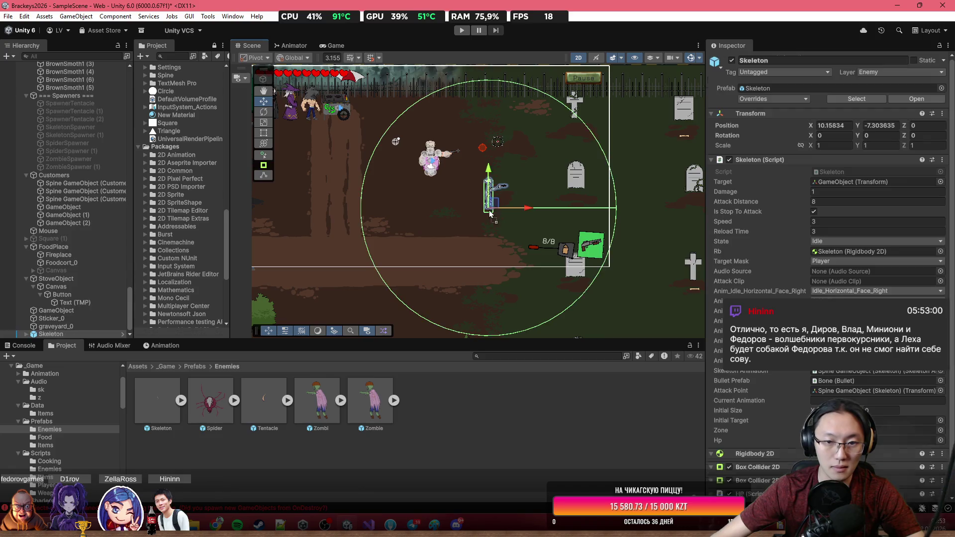
Add an Audio Source to the Skeleton with its Output set to the Sounds mixer.
{"action": "scroll", "coordinate": [500, 190], "scroll_direction": "up", "scroll_amount": 5}
{"action": "scroll", "coordinate": [818, 387], "scroll_direction": "down", "scroll_amount": 10}
{"action": "scroll", "coordinate": [818, 398], "scroll_direction": "down", "scroll_amount": 10}
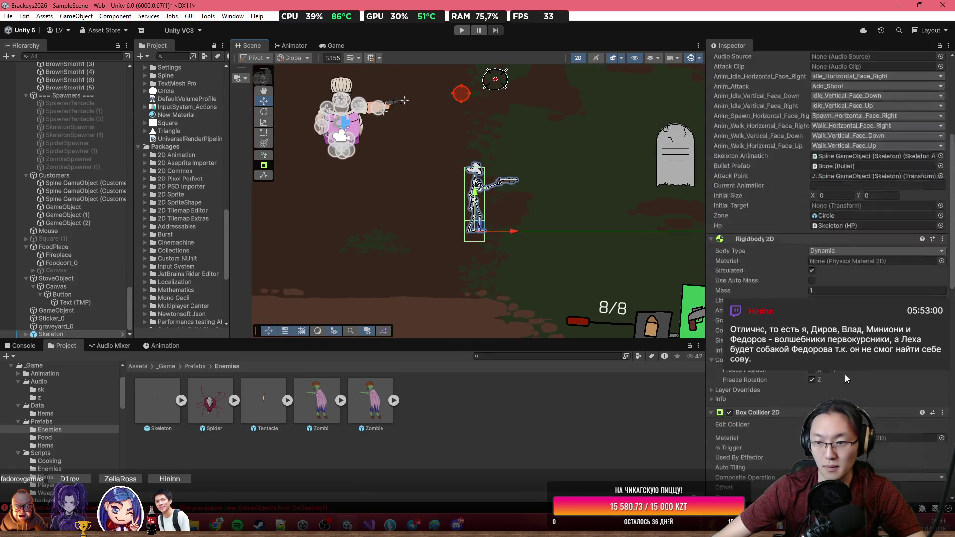
{"action": "left_click", "coordinate": [827, 355]}
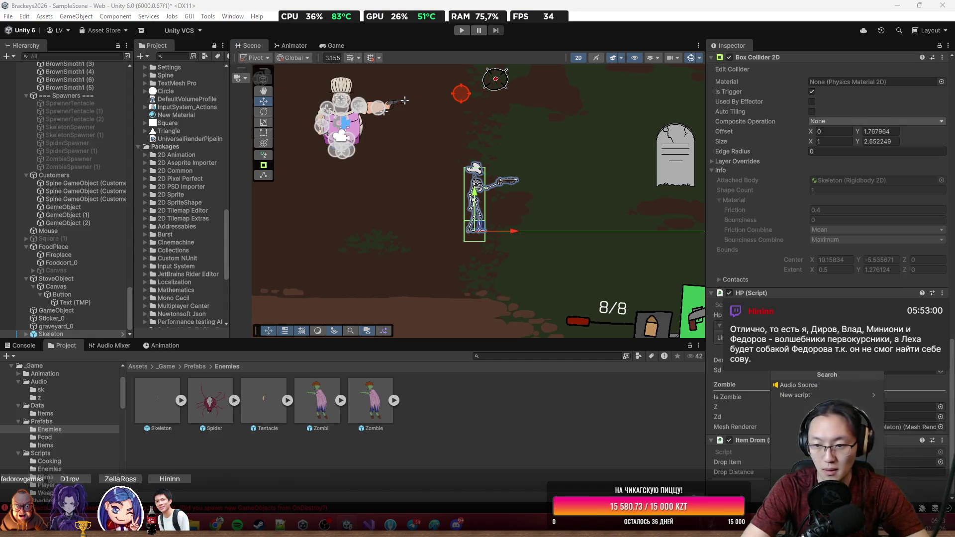
{"action": "key", "text": "Return"}
{"action": "scroll", "coordinate": [856, 257], "scroll_direction": "down", "scroll_amount": 1}
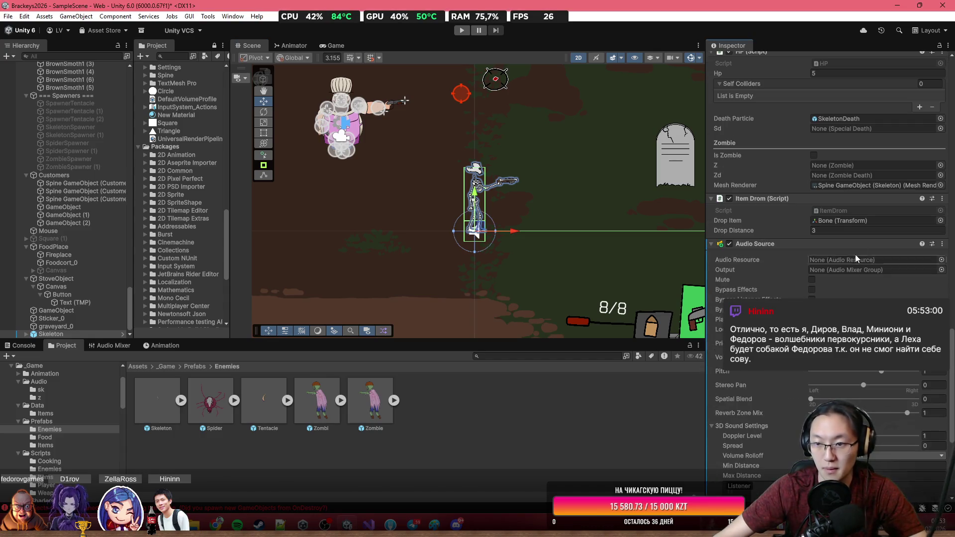
{"action": "left_click", "coordinate": [940, 270]}
{"action": "double_click", "coordinate": [631, 277]}
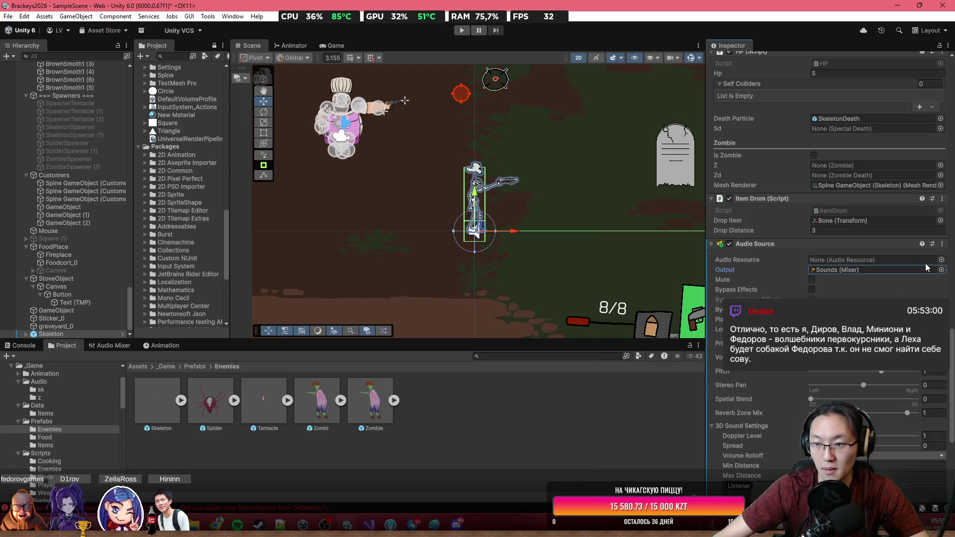
{"action": "left_click", "coordinate": [941, 260]}
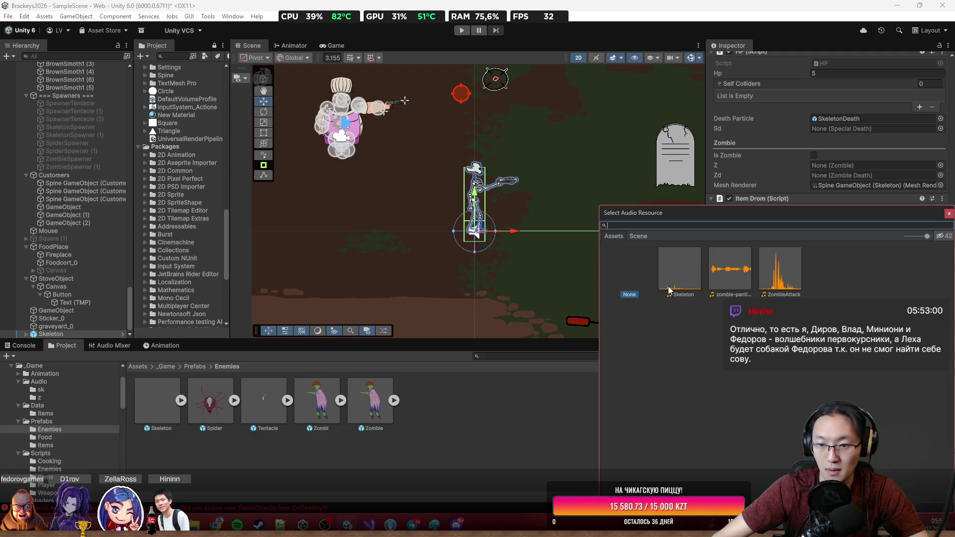
Assign the Skeleton clip and set Min Distance 10 and Max Distance 30.
{"action": "double_click", "coordinate": [669, 291]}
{"action": "scroll", "coordinate": [826, 339], "scroll_direction": "down", "scroll_amount": 4}
{"action": "scroll", "coordinate": [866, 327], "scroll_direction": "up", "scroll_amount": 2}
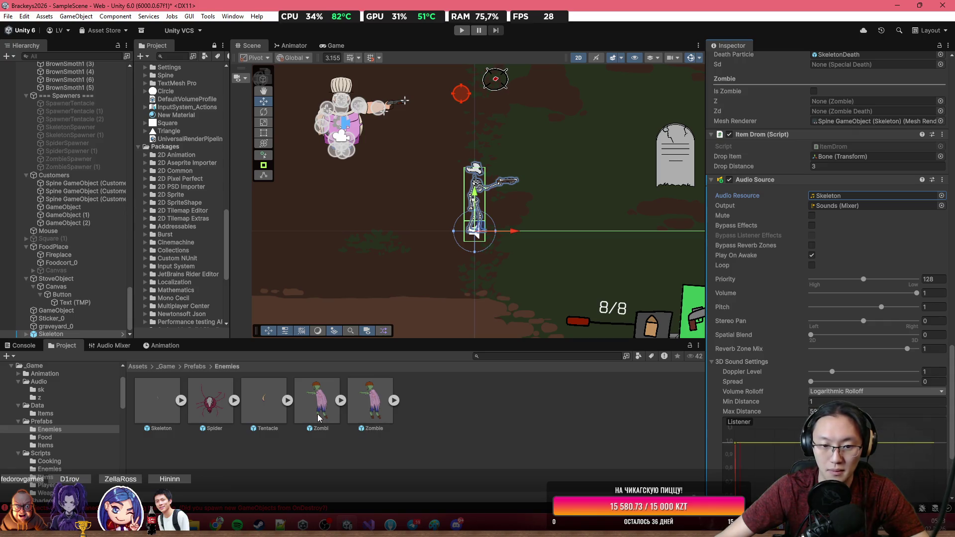
{"action": "scroll", "coordinate": [820, 387], "scroll_direction": "down", "scroll_amount": 5}
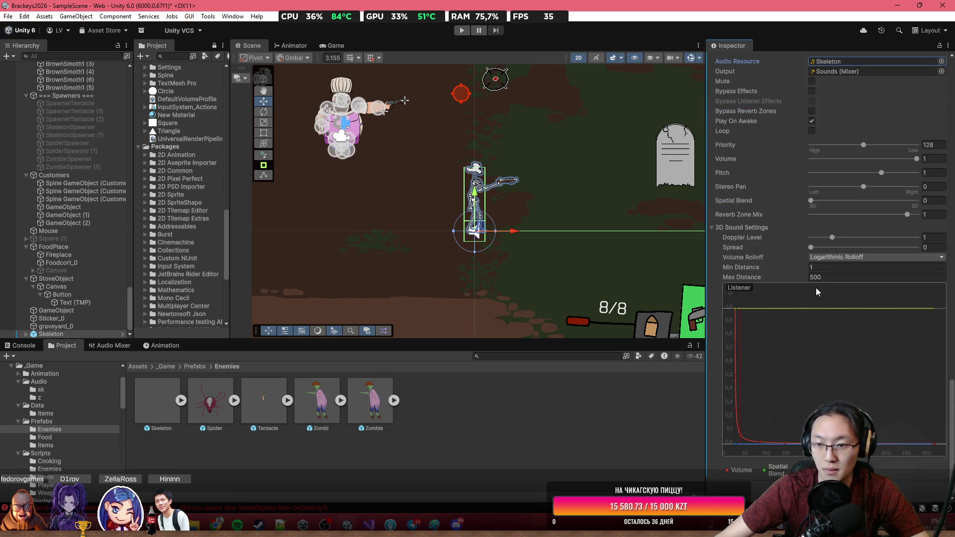
{"action": "left_click", "coordinate": [851, 267]}
{"action": "type", "text": "10"}
{"action": "key", "text": "Tab"}
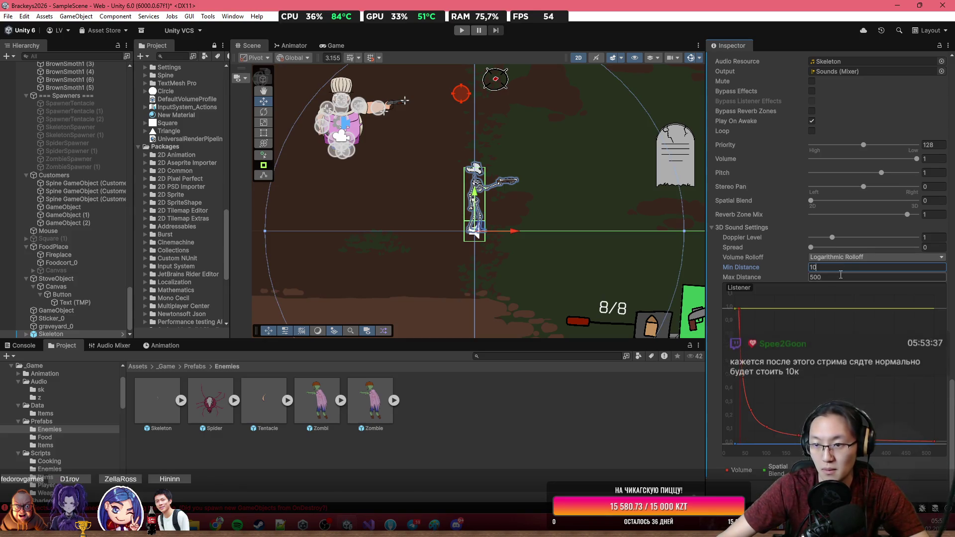
{"action": "type", "text": "30"}
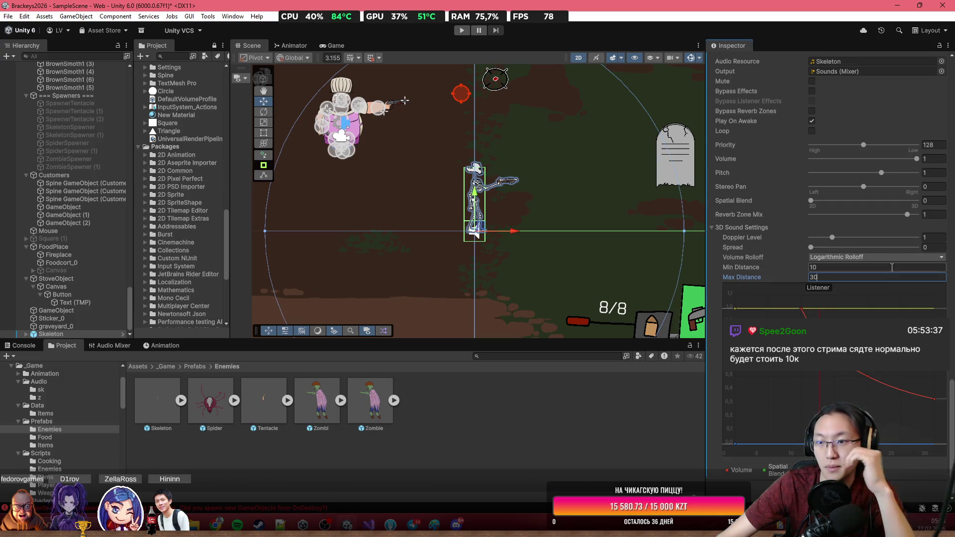
Set Spatial Blend to about 0.65 and enter Play mode to test the sound.
{"action": "scroll", "coordinate": [896, 213], "scroll_direction": "up", "scroll_amount": 2}
{"action": "left_click", "coordinate": [879, 227]}
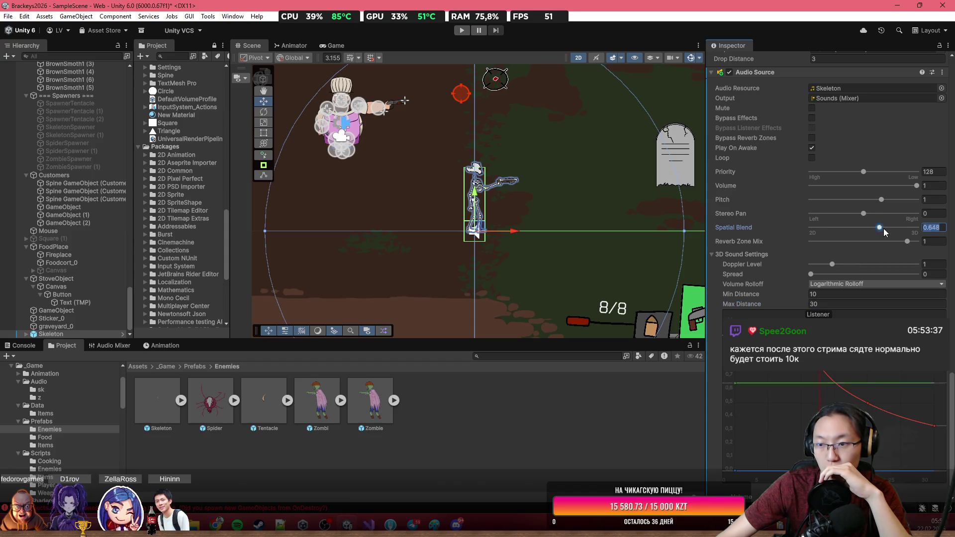
{"action": "scroll", "coordinate": [846, 248], "scroll_direction": "up", "scroll_amount": 10}
{"action": "left_click", "coordinate": [812, 319]}
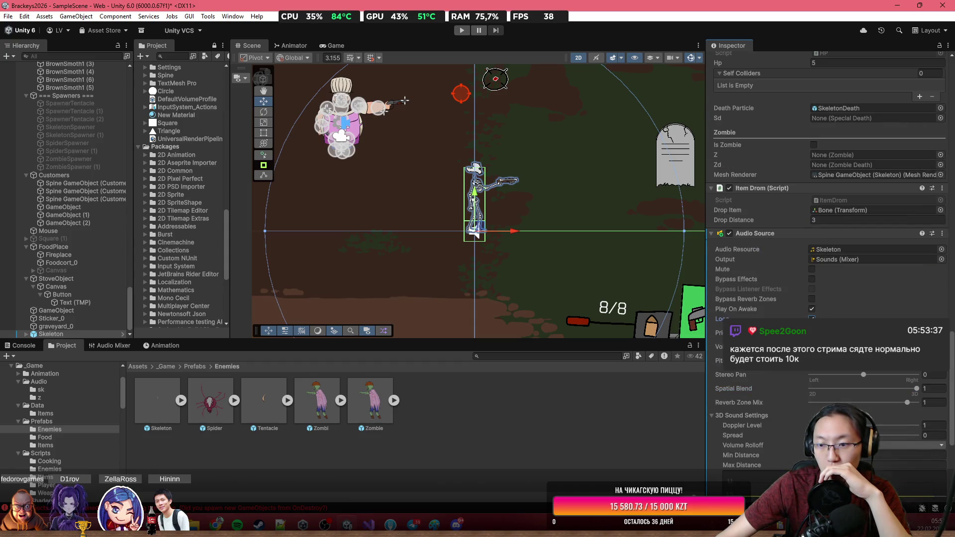
{"action": "left_click", "coordinate": [463, 32]}
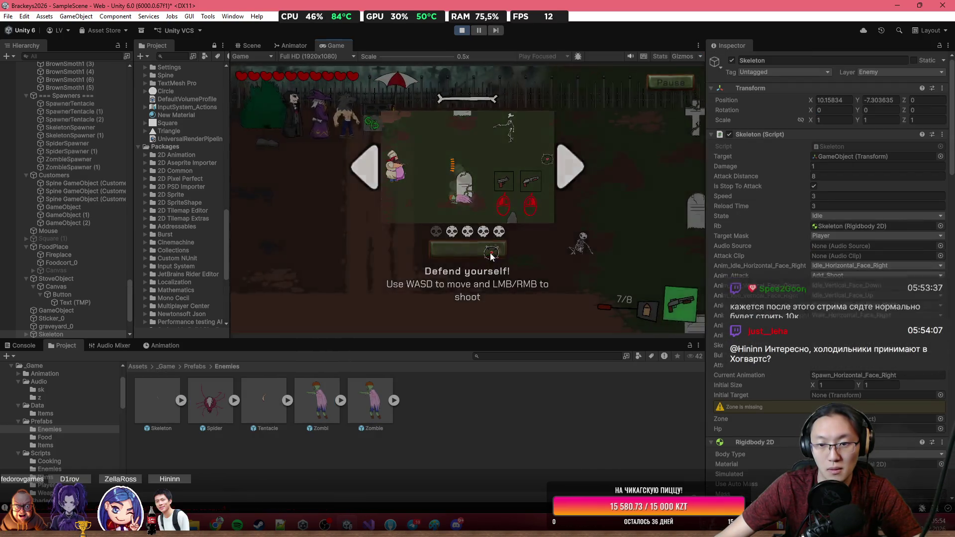
Dismiss the 'Defend yourself!' prompt, approach and shoot the skeleton, then stop Play mode.
{"action": "left_click", "coordinate": [490, 253]}
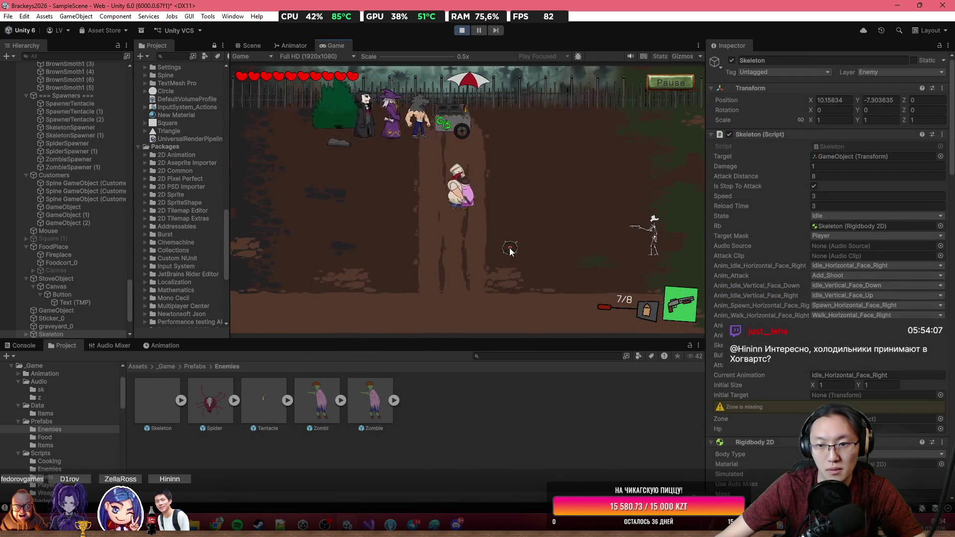
{"action": "key", "text": "s"}
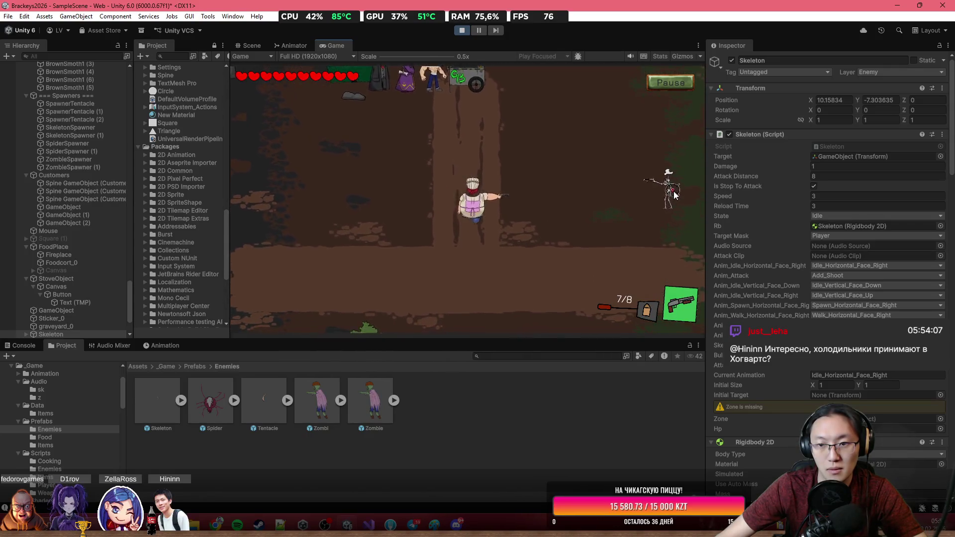
{"action": "left_click", "coordinate": [666, 164]}
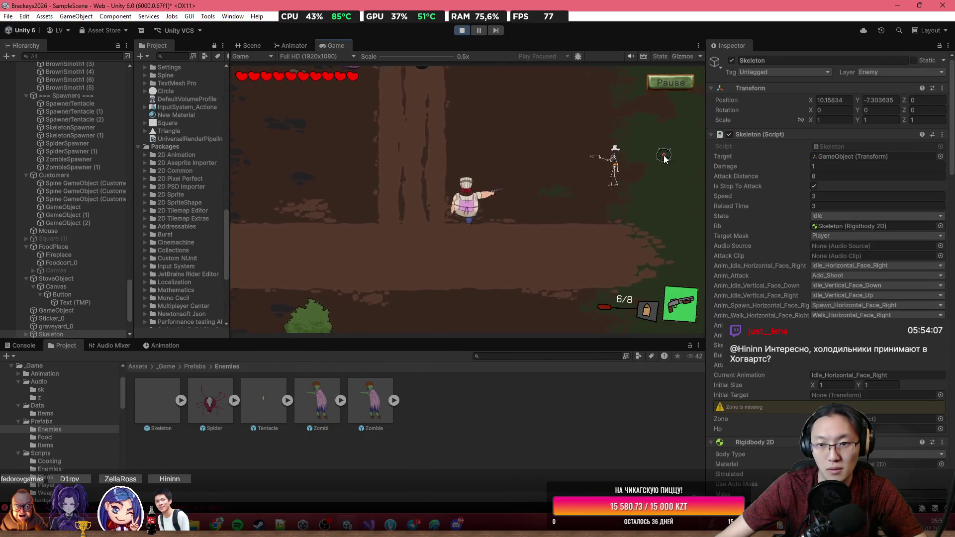
{"action": "key", "text": "d"}
{"action": "left_click", "coordinate": [658, 152]}
{"action": "left_click", "coordinate": [642, 145]}
{"action": "left_click", "coordinate": [616, 147]}
{"action": "left_click", "coordinate": [581, 144]}
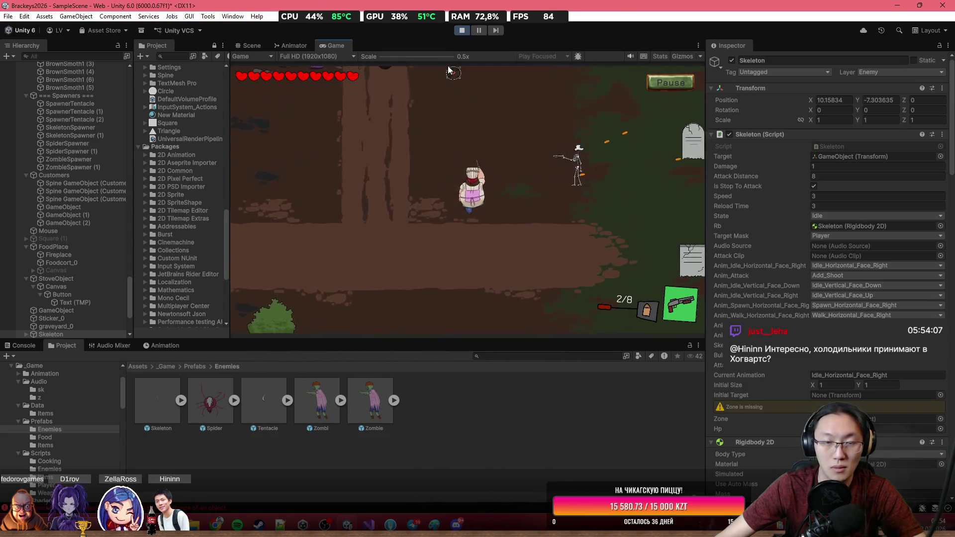
{"action": "left_click", "coordinate": [461, 30]}
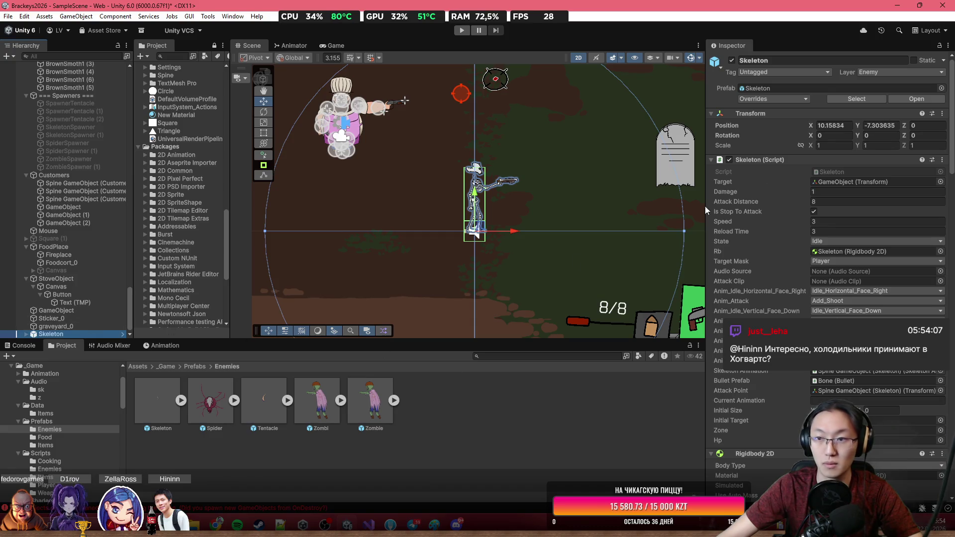
Review the Skeleton prefab's overrides in the Inspector.
{"action": "left_click", "coordinate": [773, 99]}
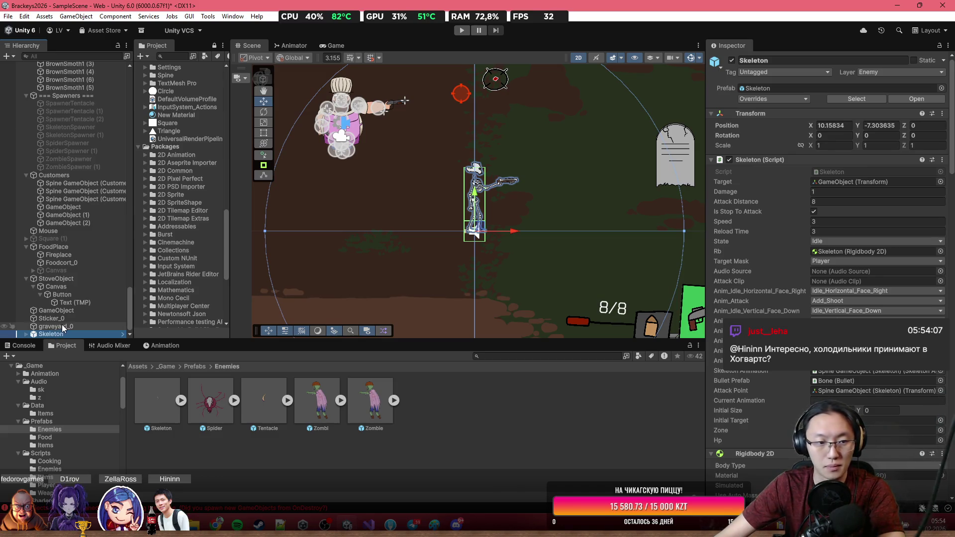
{"action": "scroll", "coordinate": [825, 348], "scroll_direction": "down", "scroll_amount": 3}
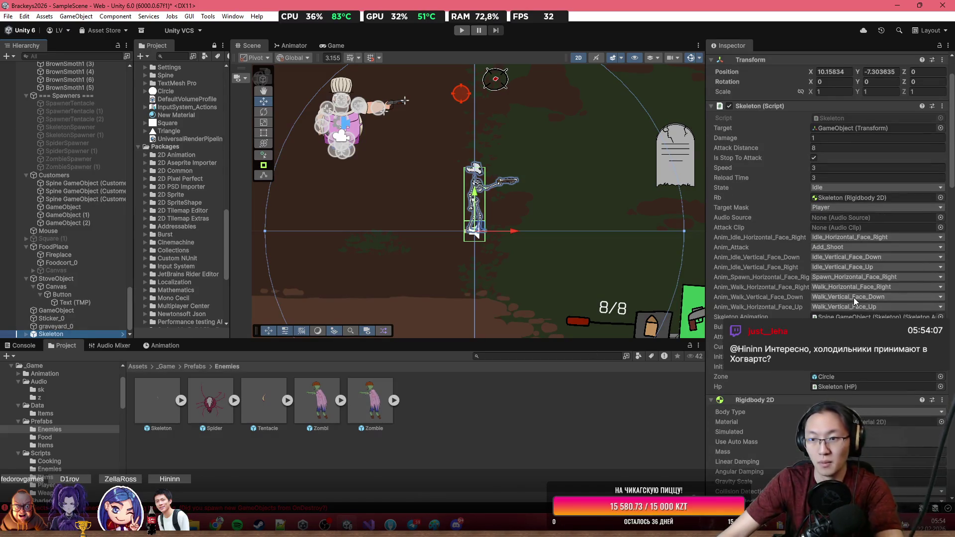
{"action": "scroll", "coordinate": [761, 392], "scroll_direction": "down", "scroll_amount": 10}
{"action": "scroll", "coordinate": [767, 390], "scroll_direction": "down", "scroll_amount": 11}
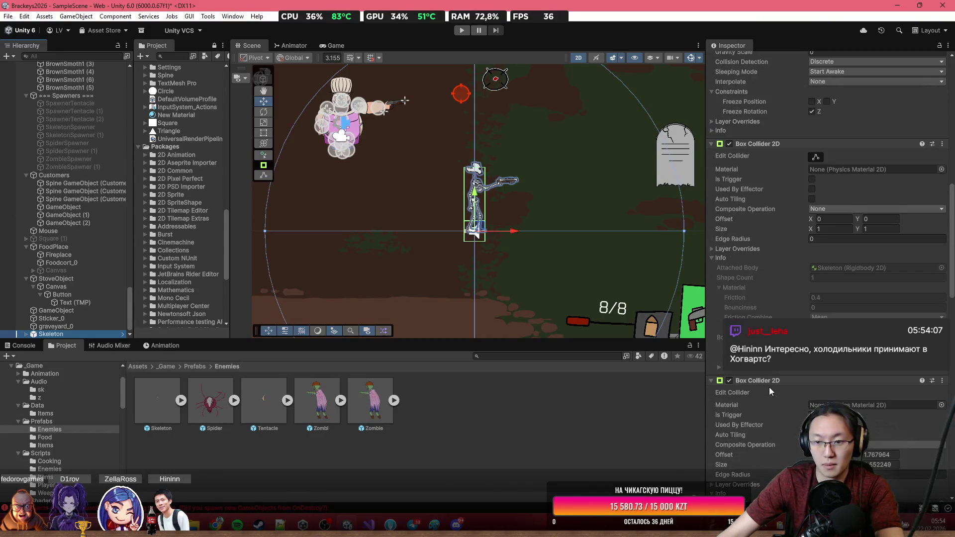
{"action": "scroll", "coordinate": [785, 388], "scroll_direction": "up", "scroll_amount": 20}
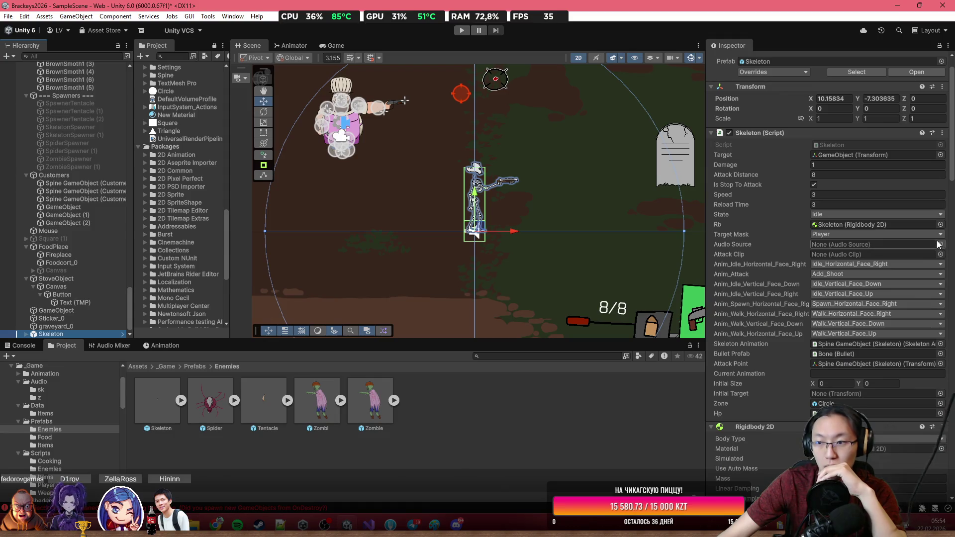
Set the Skeleton script's Audio Source to Skeleton (Audio Source), then bring up the Zvukogram browser.
{"action": "left_click", "coordinate": [939, 245]}
{"action": "key", "text": "Down"}
{"action": "key", "text": "Return"}
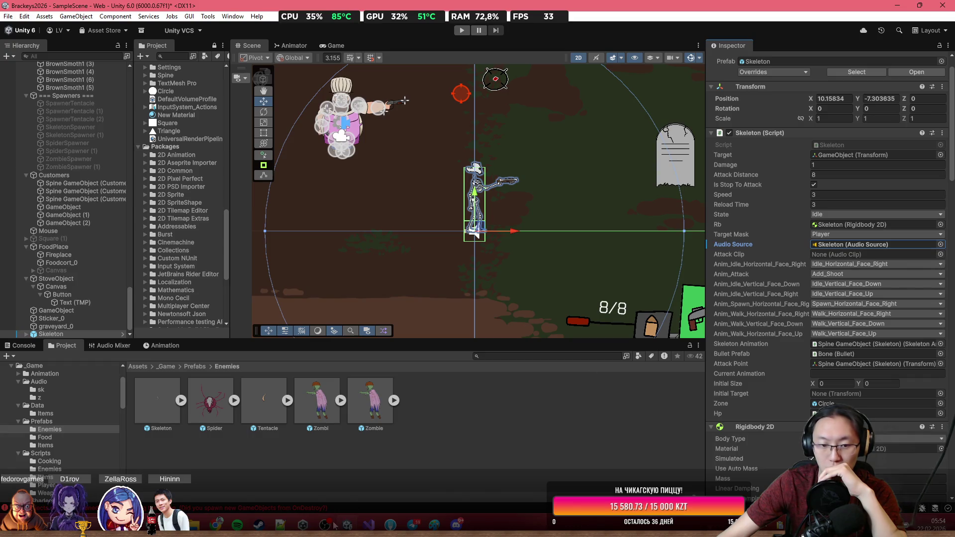
{"action": "mouse_move", "coordinate": [217, 525]}
{"action": "left_click", "coordinate": [255, 476]}
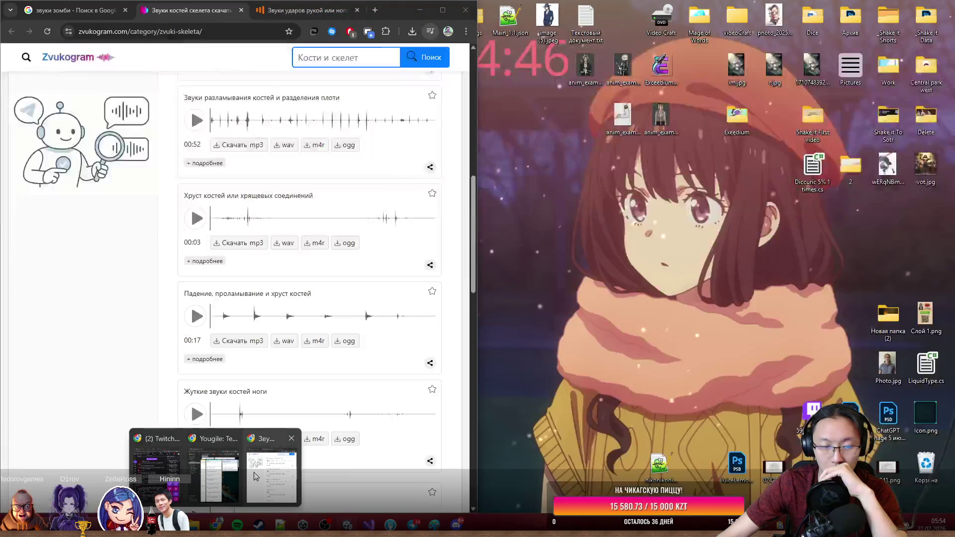
Replace the Zvukogram search with 'Арбалет' (crossbow) and run it.
{"action": "left_click", "coordinate": [255, 476]}
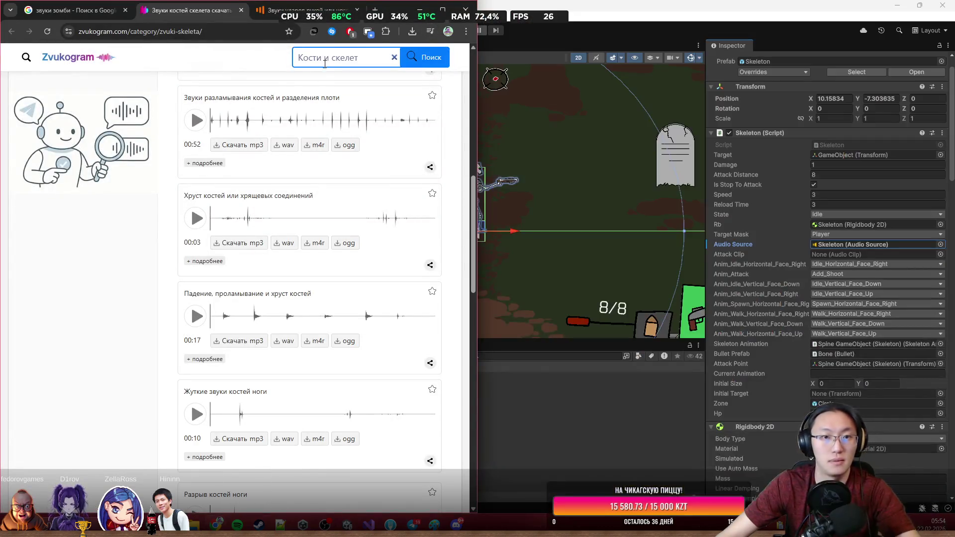
{"action": "key", "text": "ctrl+a"}
{"action": "key", "text": "BackSpace"}
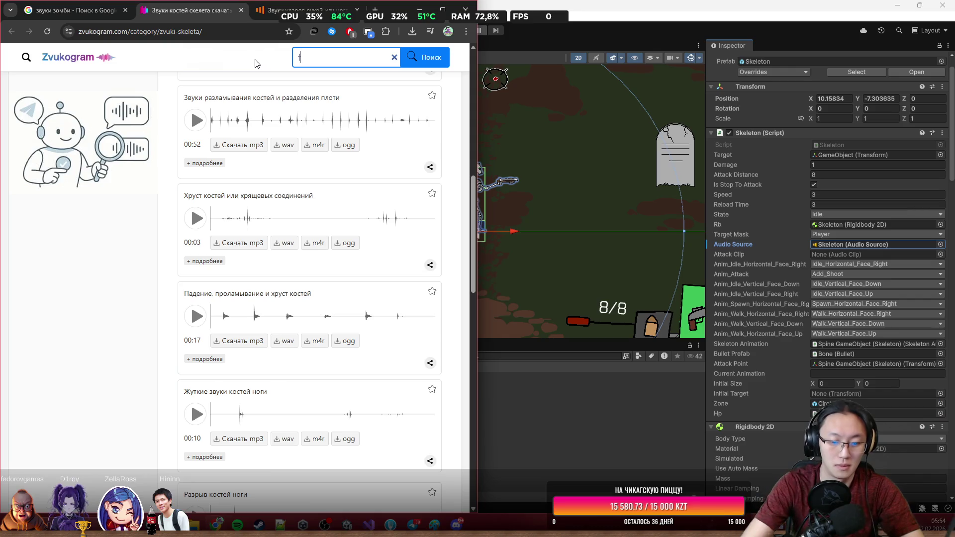
{"action": "type", "text": "Apба"}
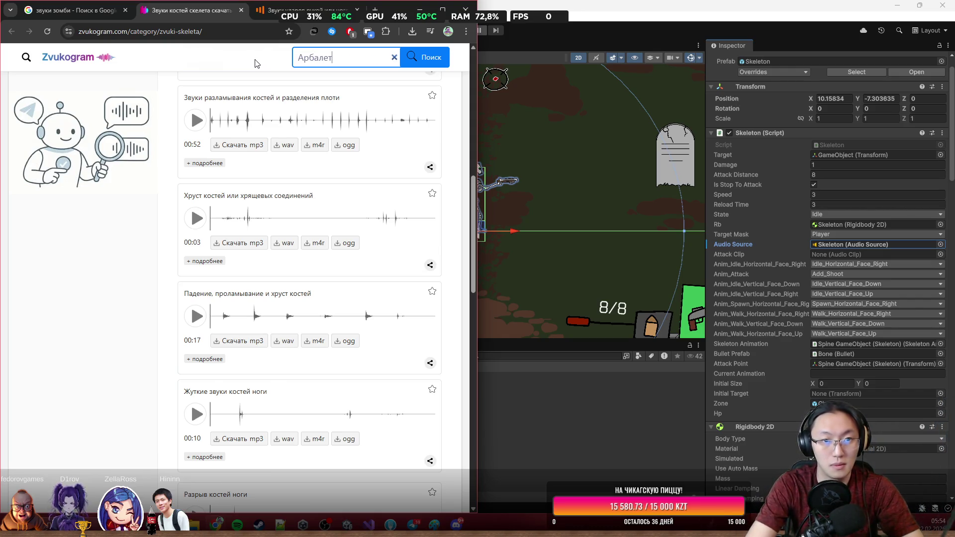
{"action": "key", "text": "Return"}
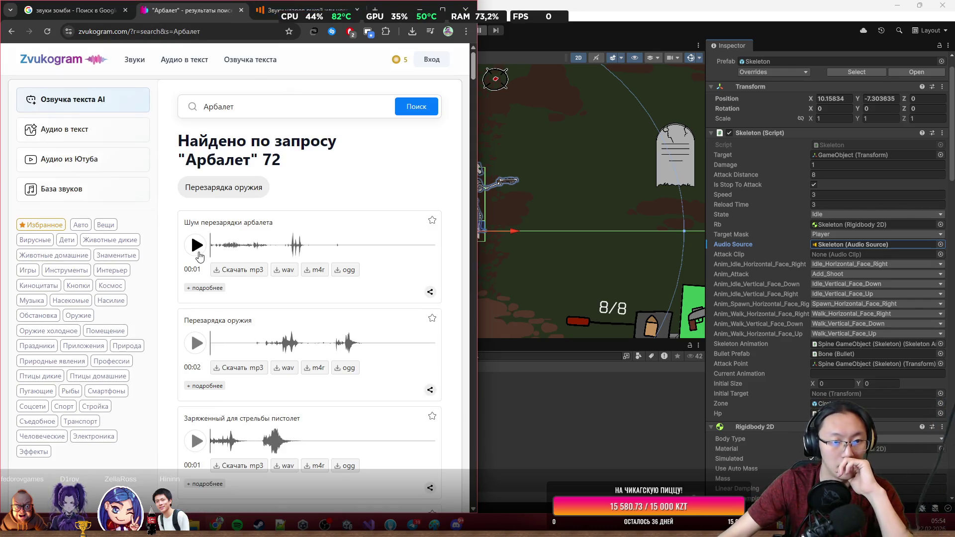
Scroll through the 72 crossbow results, then close the results tab.
{"action": "scroll", "coordinate": [199, 256], "scroll_direction": "down", "scroll_amount": 3}
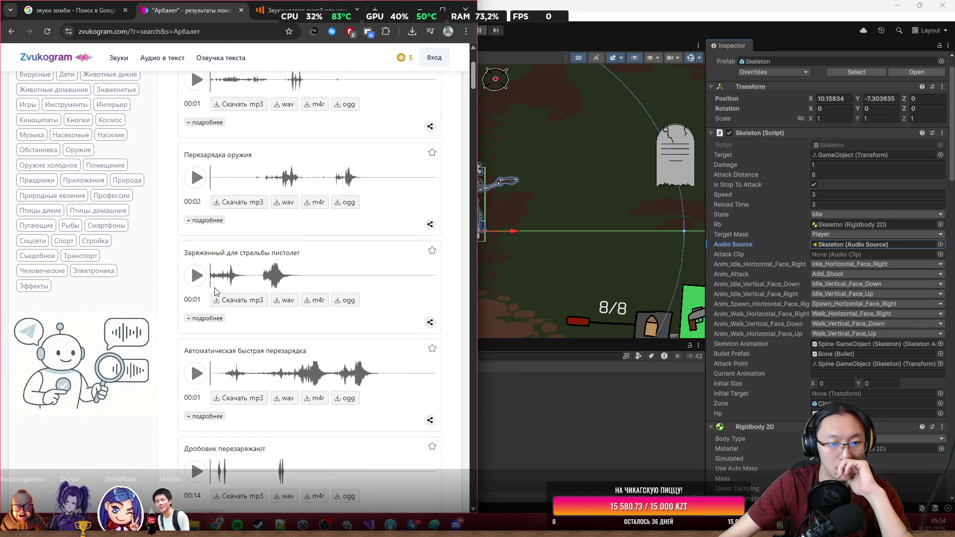
{"action": "scroll", "coordinate": [216, 291], "scroll_direction": "down", "scroll_amount": 6}
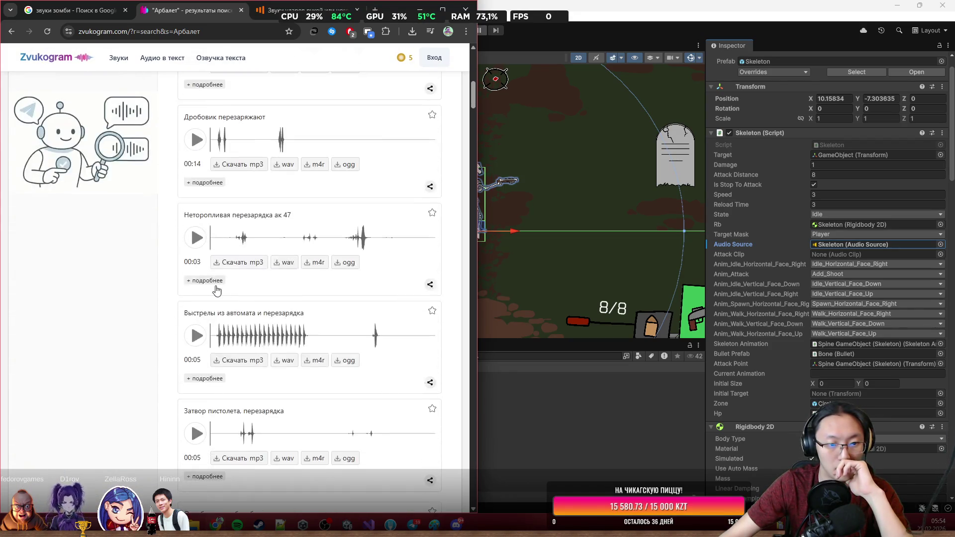
{"action": "scroll", "coordinate": [216, 291], "scroll_direction": "down", "scroll_amount": 8}
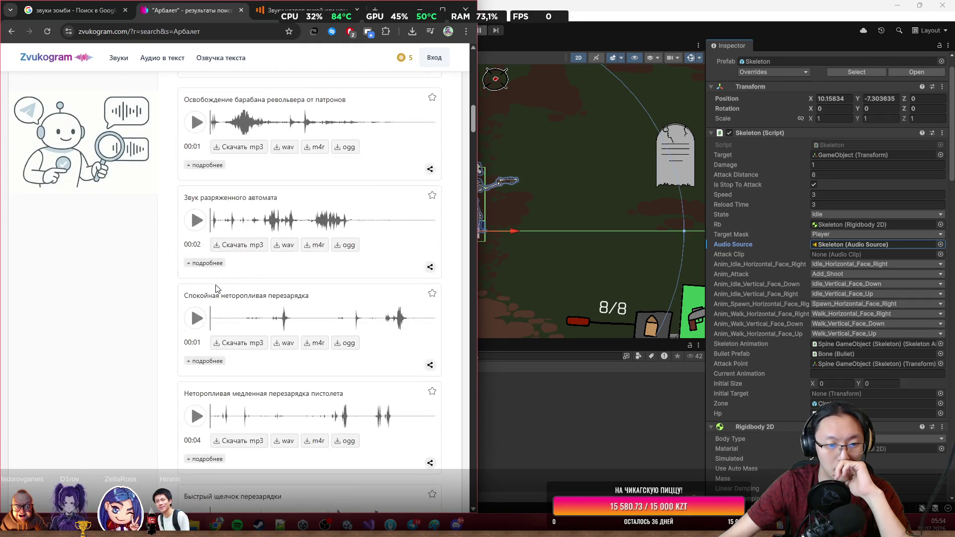
{"action": "scroll", "coordinate": [215, 311], "scroll_direction": "down", "scroll_amount": 3}
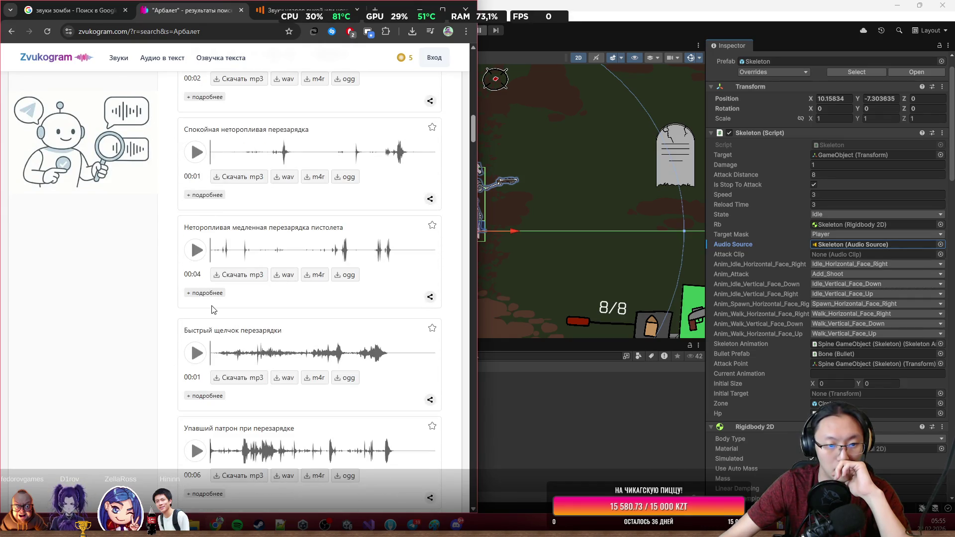
{"action": "scroll", "coordinate": [213, 309], "scroll_direction": "down", "scroll_amount": 3}
{"action": "scroll", "coordinate": [212, 309], "scroll_direction": "up", "scroll_amount": 20}
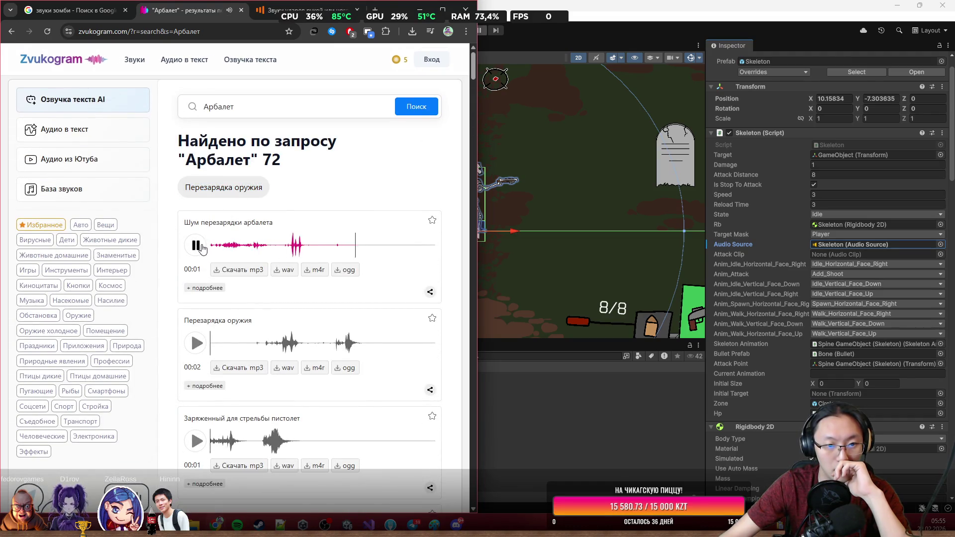
{"action": "left_click", "coordinate": [242, 10]}
Google 'звук арбалета' and open the ZvukiPro crossbow sounds page.
{"action": "left_click", "coordinate": [99, 10]}
{"action": "left_click", "coordinate": [109, 30]}
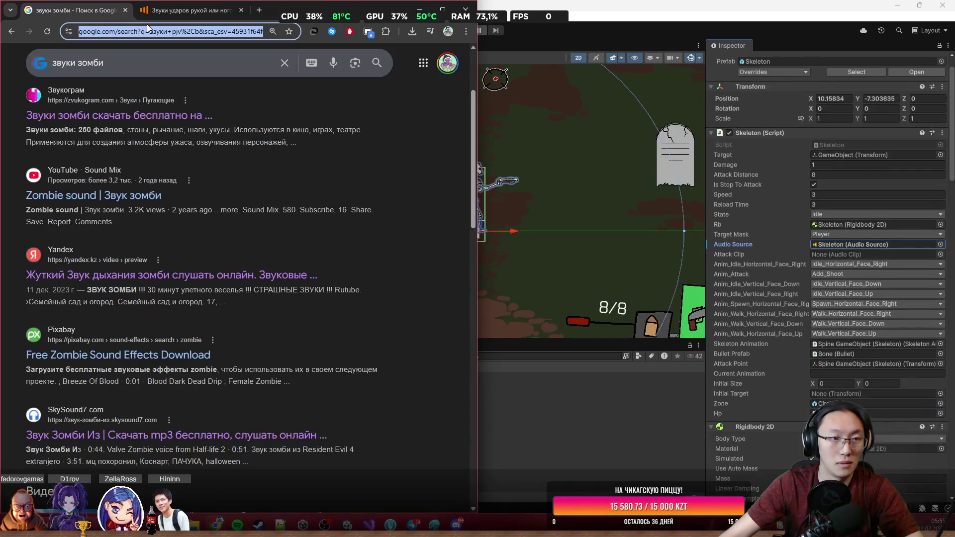
{"action": "left_click", "coordinate": [149, 62]}
{"action": "key", "text": "ctrl+a"}
{"action": "type", "text": "звук а"}
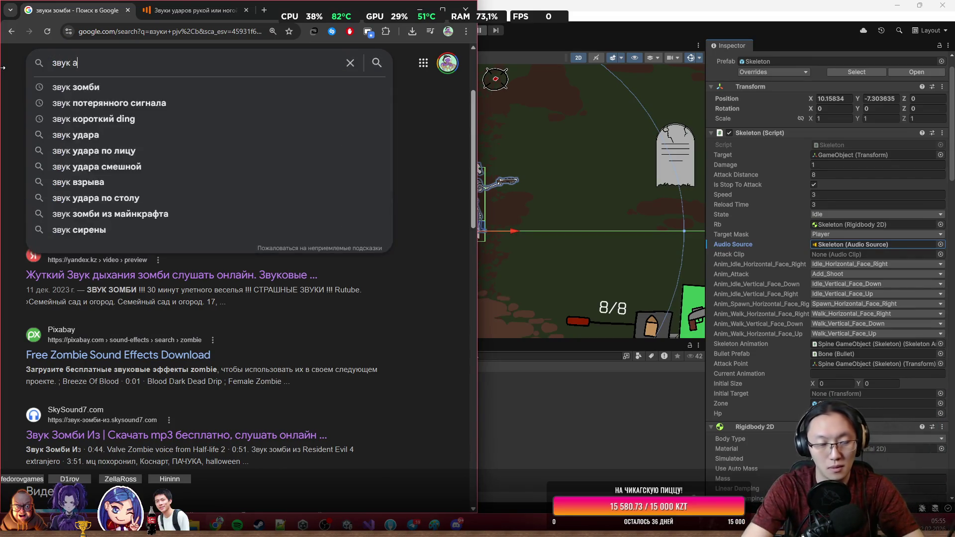
{"action": "type", "text": "рбалета"}
{"action": "key", "text": "Return"}
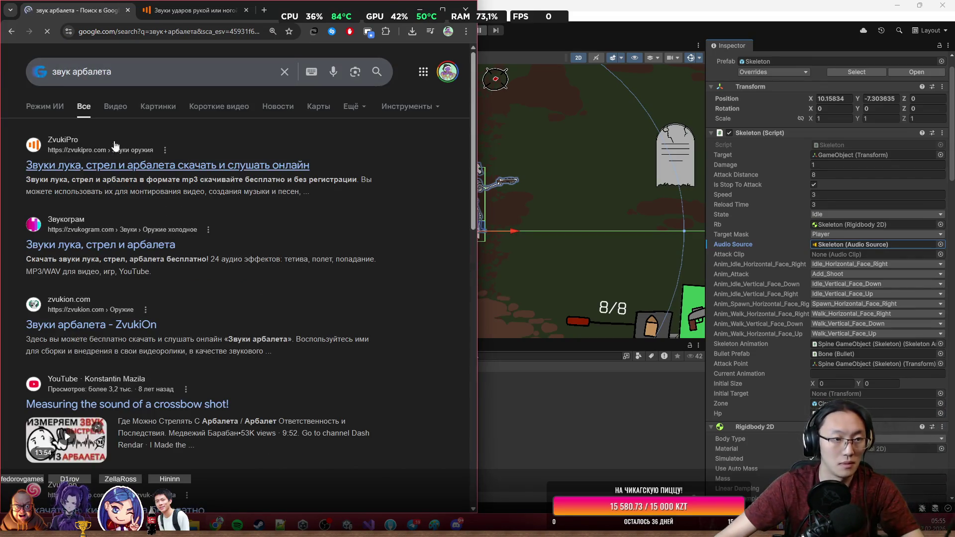
{"action": "left_click", "coordinate": [121, 171]}
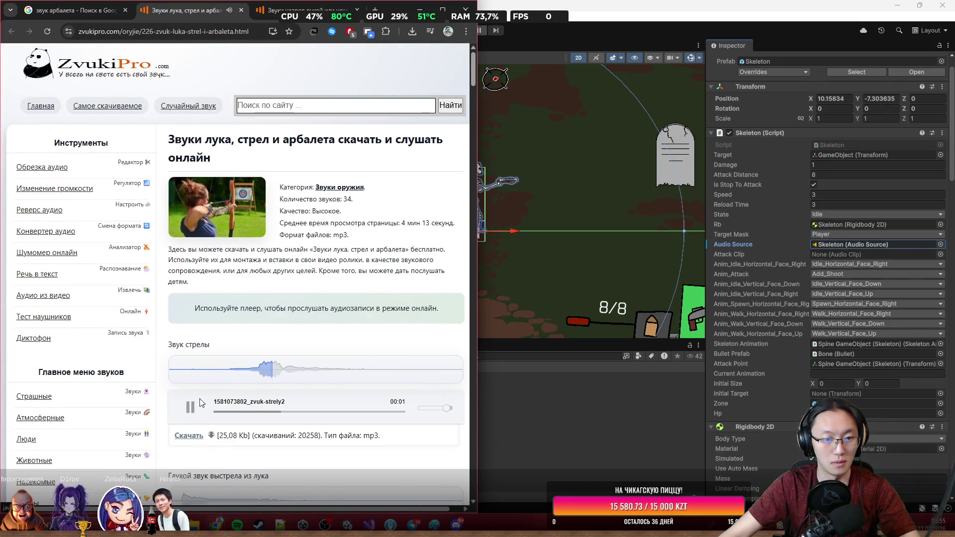
Preview the drawn-bow, arrow-hit, arrow-whistle and arrows-into-wood clips.
{"action": "scroll", "coordinate": [199, 398], "scroll_direction": "down", "scroll_amount": 5}
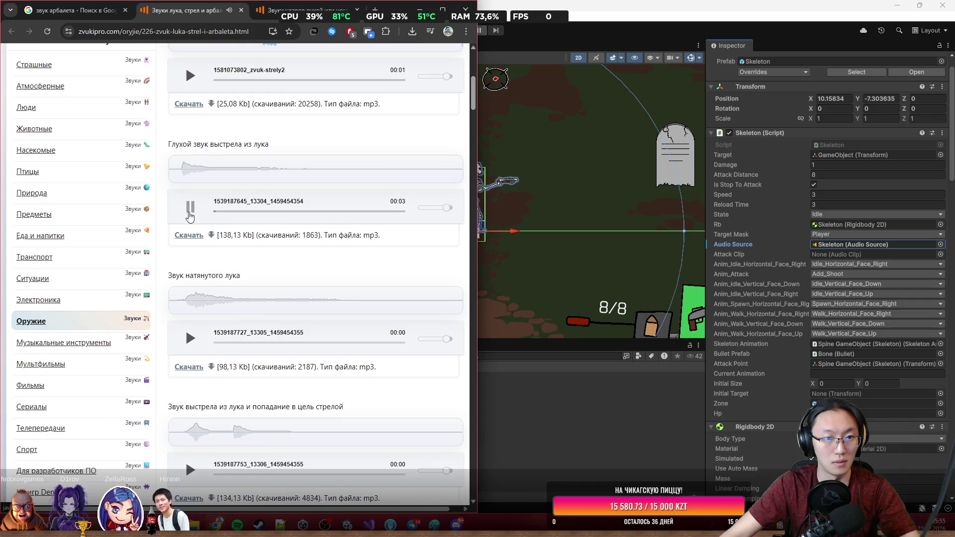
{"action": "left_click", "coordinate": [189, 330]}
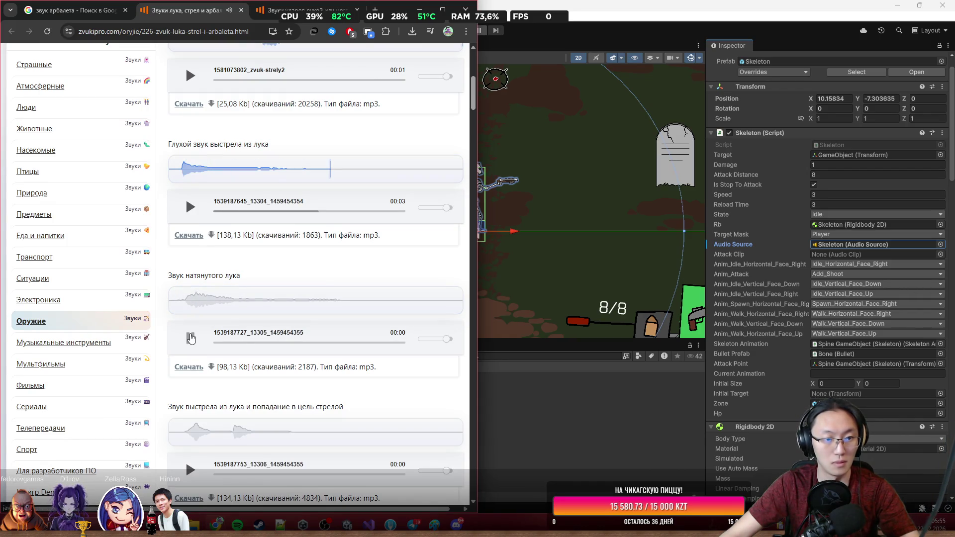
{"action": "scroll", "coordinate": [189, 329], "scroll_direction": "down", "scroll_amount": 2}
{"action": "left_click", "coordinate": [191, 389]}
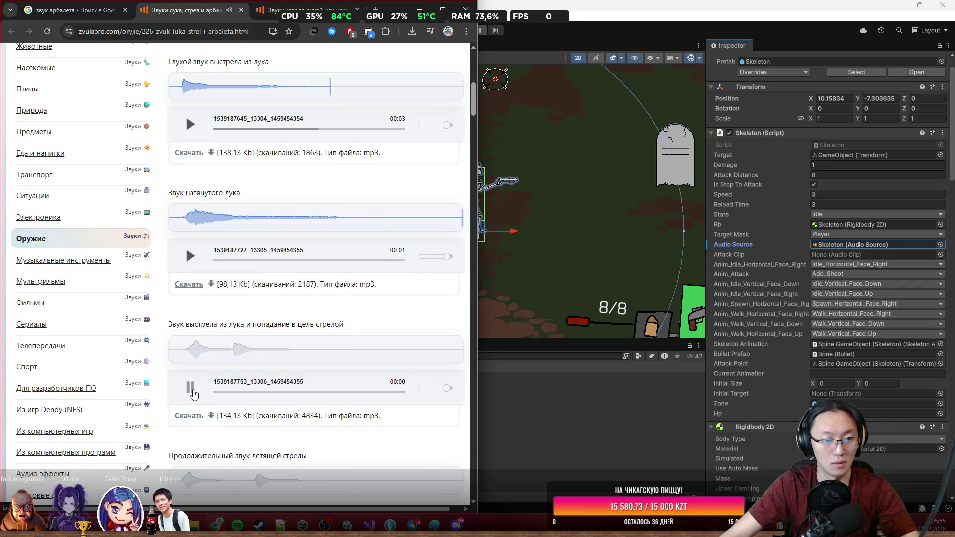
{"action": "scroll", "coordinate": [193, 387], "scroll_direction": "down", "scroll_amount": 3}
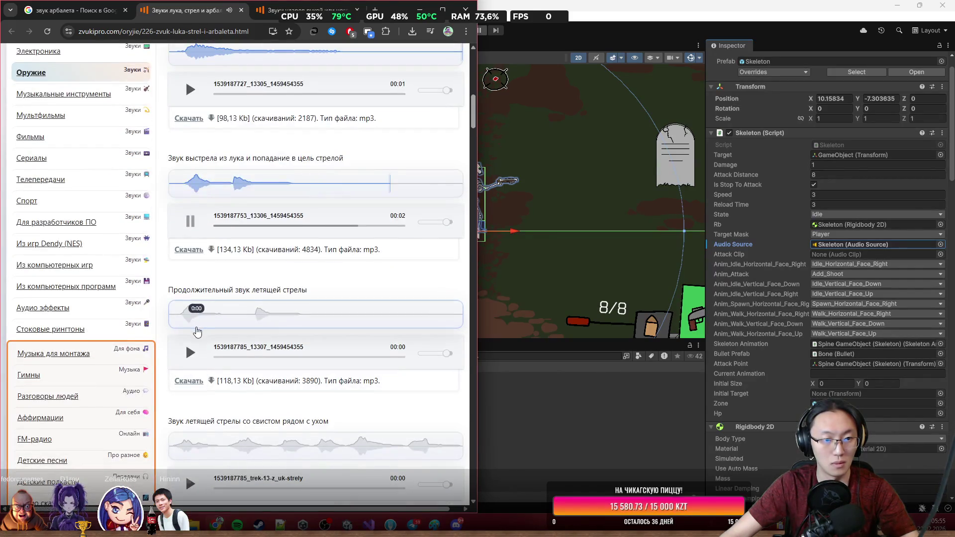
{"action": "scroll", "coordinate": [196, 343], "scroll_direction": "down", "scroll_amount": 3}
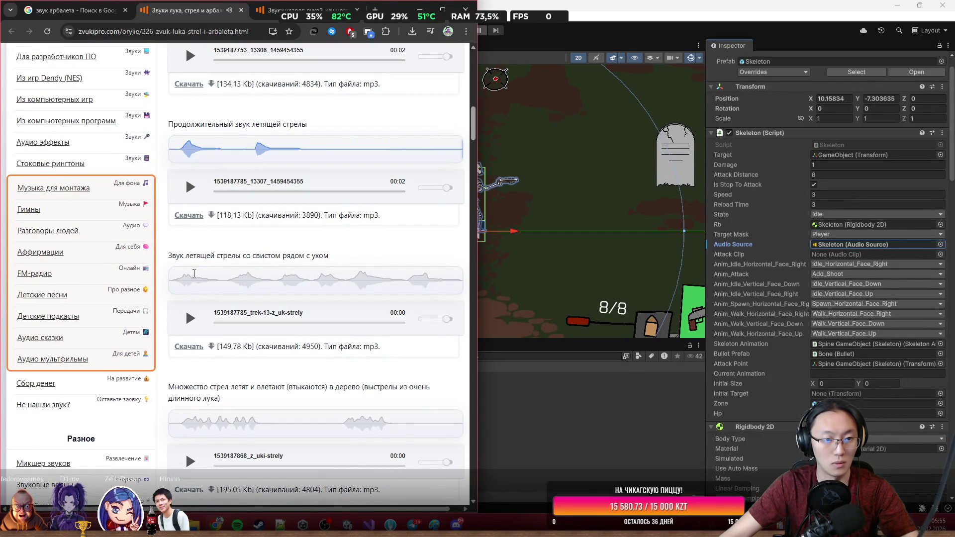
{"action": "left_click", "coordinate": [190, 318]}
{"action": "scroll", "coordinate": [193, 381], "scroll_direction": "down", "scroll_amount": 2}
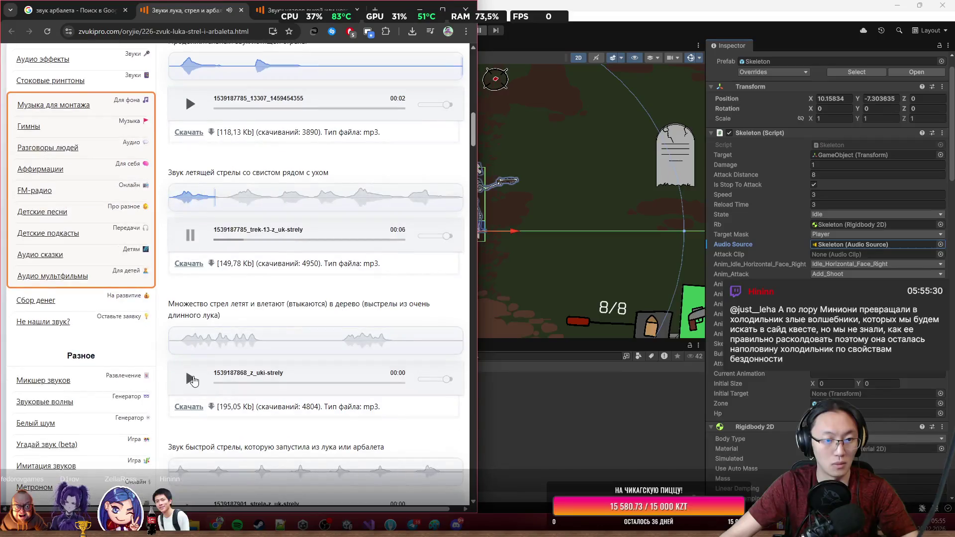
{"action": "left_click", "coordinate": [191, 378]}
Preview the short-range target hit and arrow-flight clips further down.
{"action": "scroll", "coordinate": [197, 348], "scroll_direction": "down", "scroll_amount": 2}
{"action": "scroll", "coordinate": [191, 351], "scroll_direction": "down", "scroll_amount": 2}
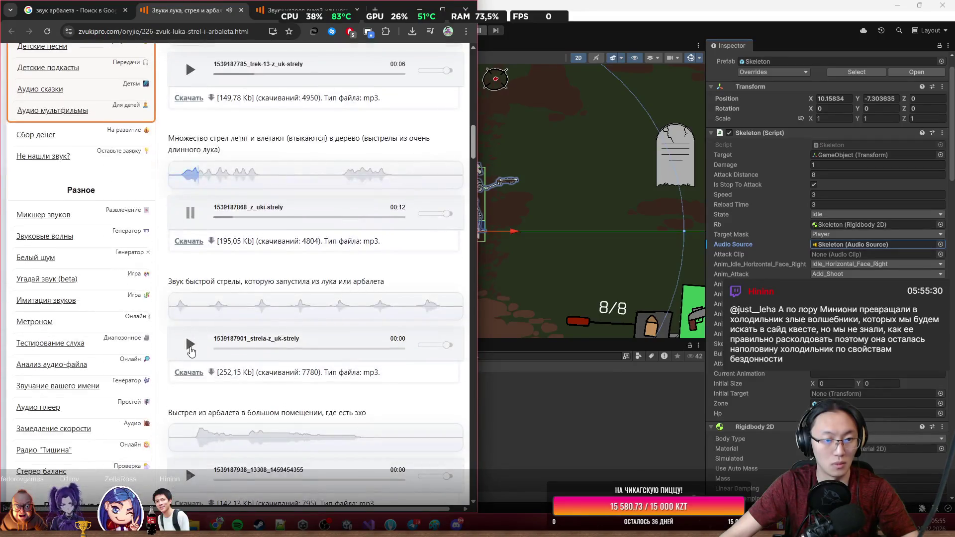
{"action": "scroll", "coordinate": [198, 479], "scroll_direction": "down", "scroll_amount": 4}
{"action": "left_click", "coordinate": [207, 416]}
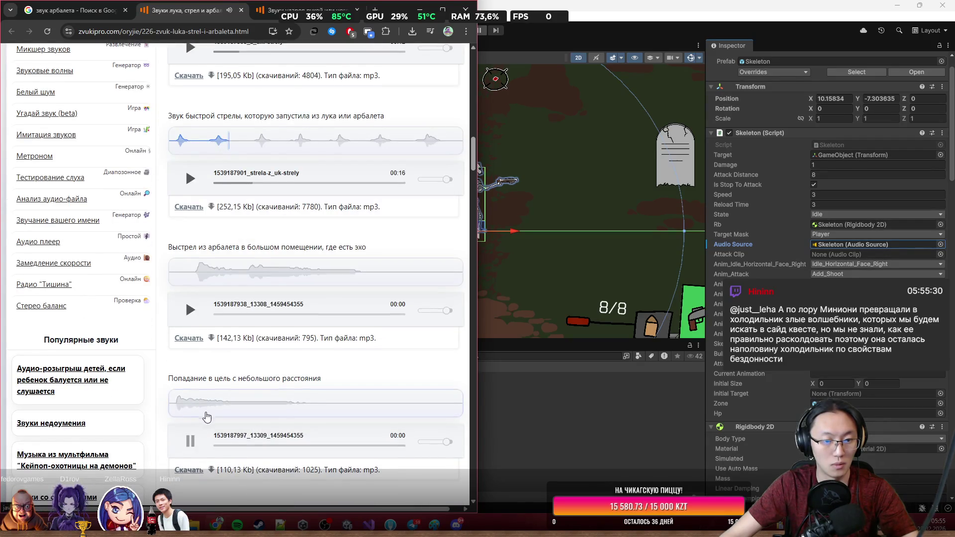
{"action": "scroll", "coordinate": [207, 417], "scroll_direction": "down", "scroll_amount": 4}
{"action": "left_click", "coordinate": [191, 417]}
{"action": "scroll", "coordinate": [192, 298], "scroll_direction": "down", "scroll_amount": 6}
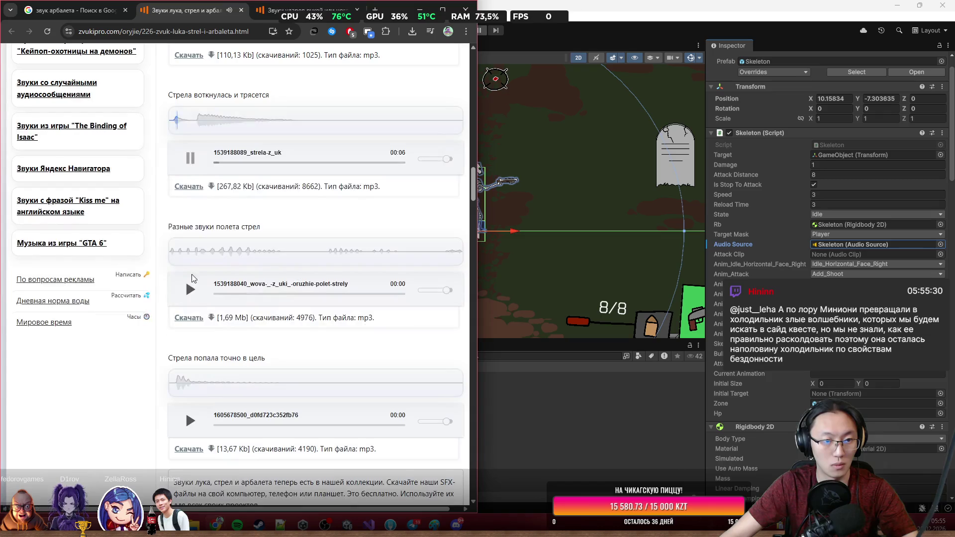
{"action": "left_click", "coordinate": [190, 290]}
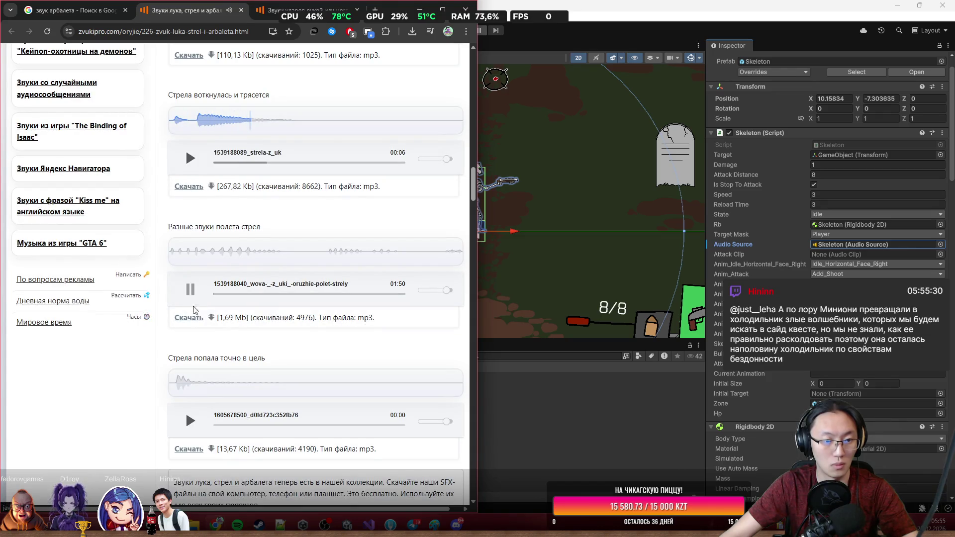
Download the 'Стрела попала точно в цель' clip and show it in Downloads.
{"action": "scroll", "coordinate": [202, 318], "scroll_direction": "down", "scroll_amount": 2}
{"action": "left_click", "coordinate": [189, 341]}
{"action": "scroll", "coordinate": [190, 346], "scroll_direction": "down", "scroll_amount": 4}
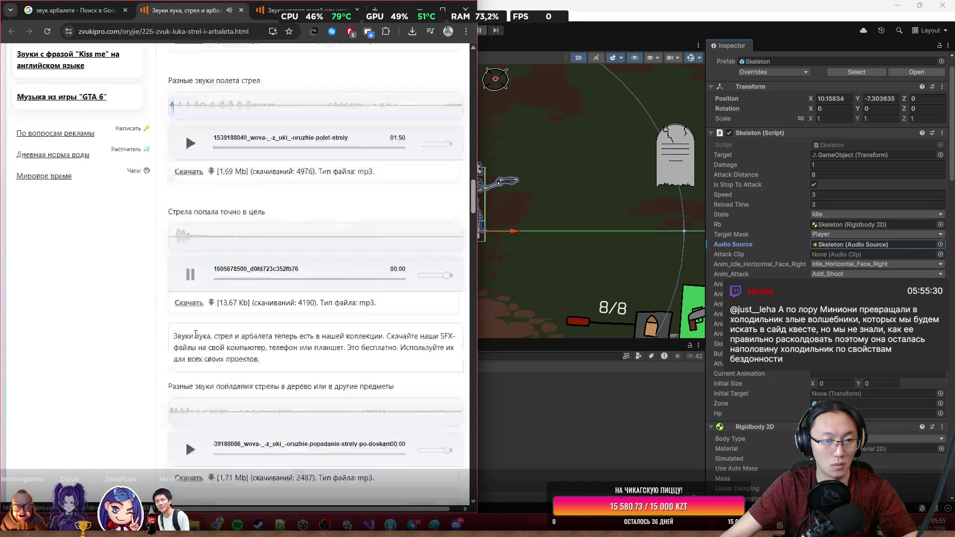
{"action": "left_click", "coordinate": [191, 349]}
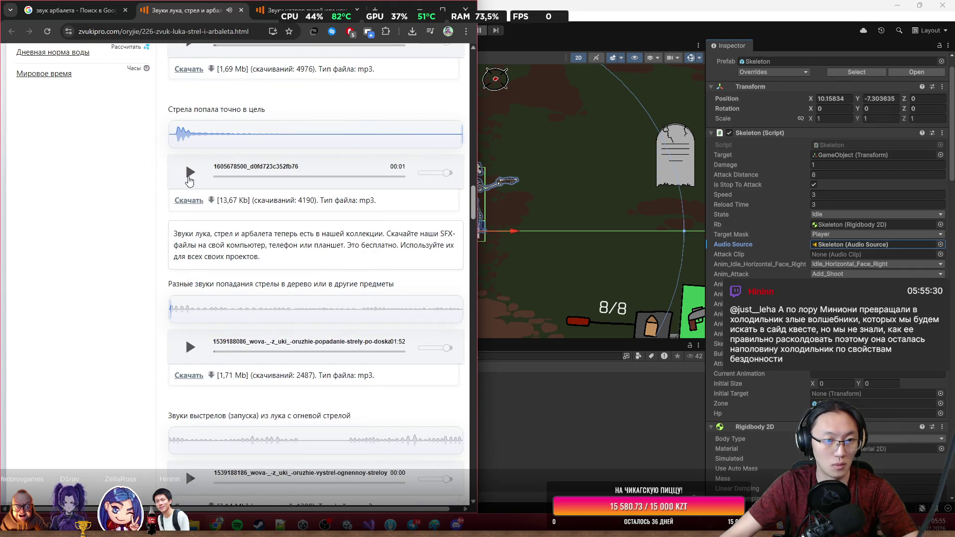
{"action": "left_click", "coordinate": [189, 174]}
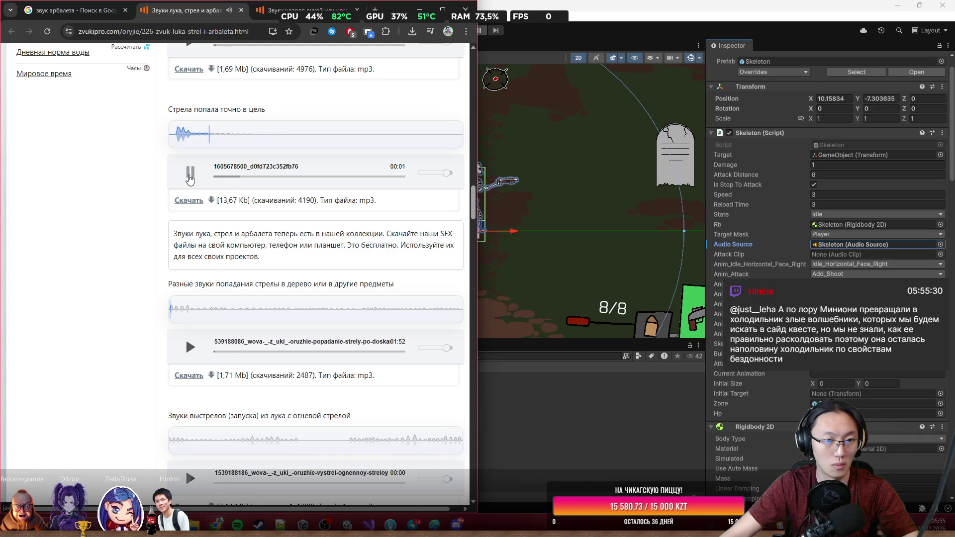
{"action": "left_click", "coordinate": [195, 205]}
{"action": "left_click", "coordinate": [385, 69]}
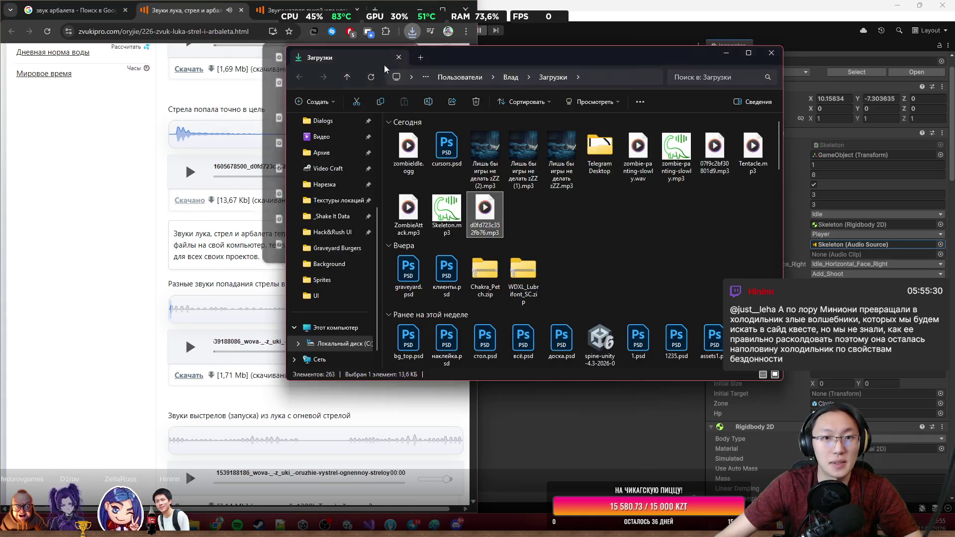
Rename the download to SkeletonShoot.mp3 and drag it into Unity's Enemies folder.
{"action": "left_click", "coordinate": [486, 229]}
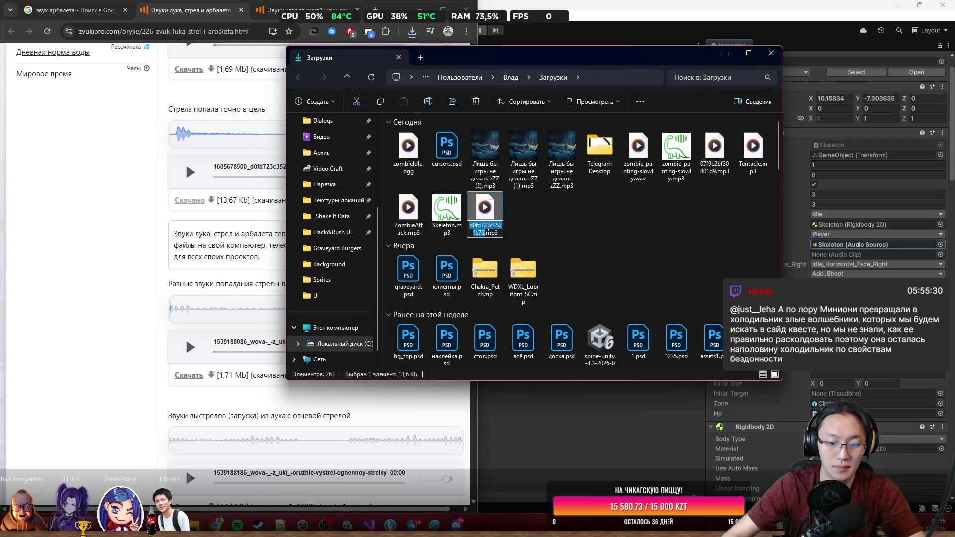
{"action": "type", "text": "Ыл"}
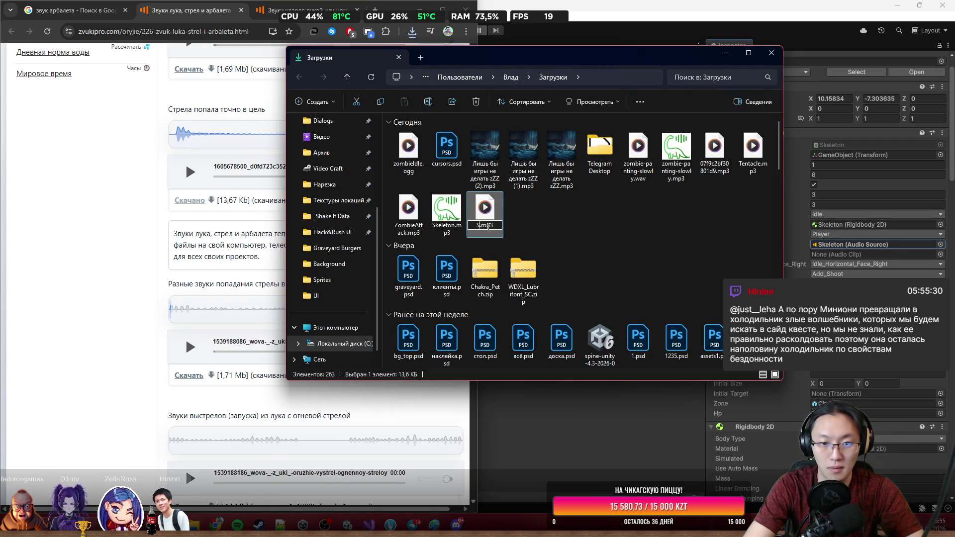
{"action": "type", "text": "letonShoot"}
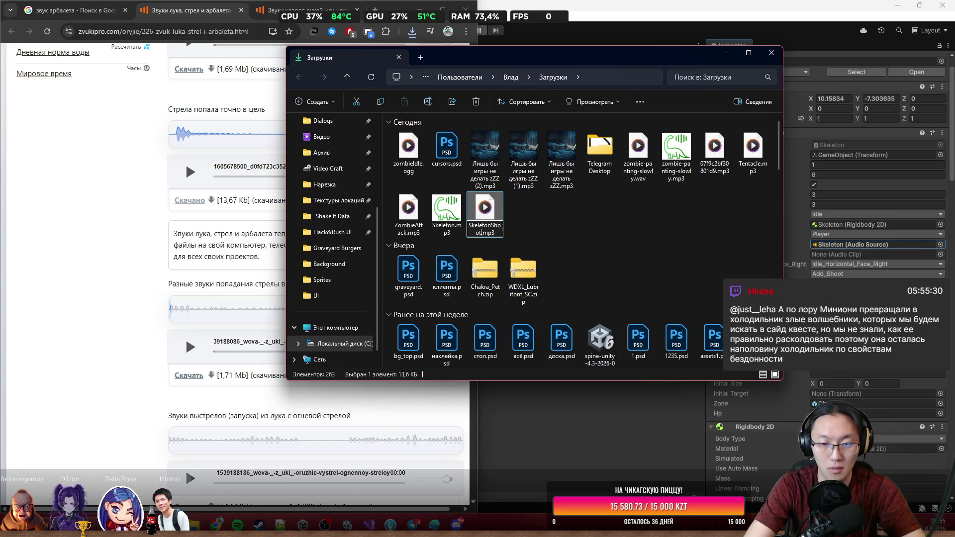
{"action": "key", "text": "Return"}
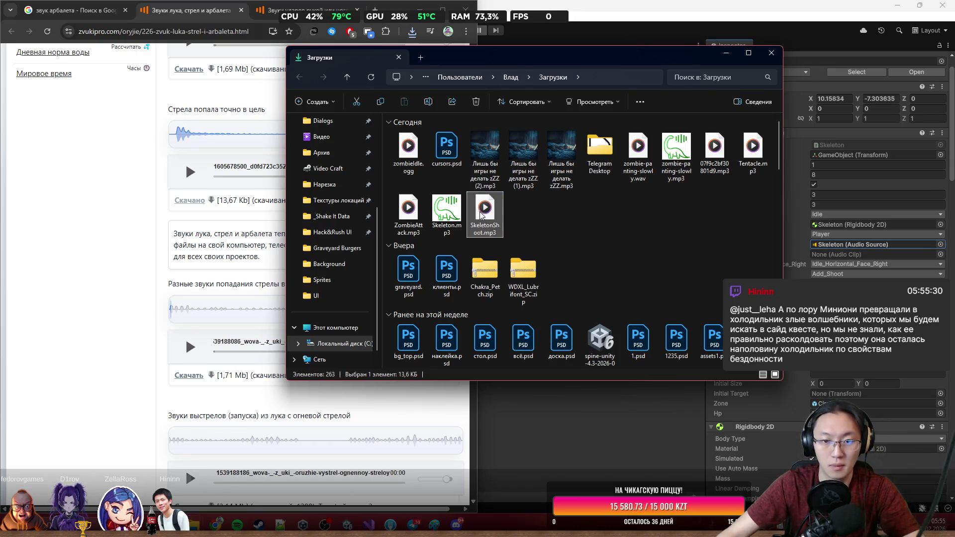
{"action": "mouse_move", "coordinate": [481, 215]}
{"action": "left_mouse_down"}
{"action": "mouse_move", "coordinate": [554, 447]}
{"action": "mouse_move", "coordinate": [507, 447]}
{"action": "left_mouse_up"}
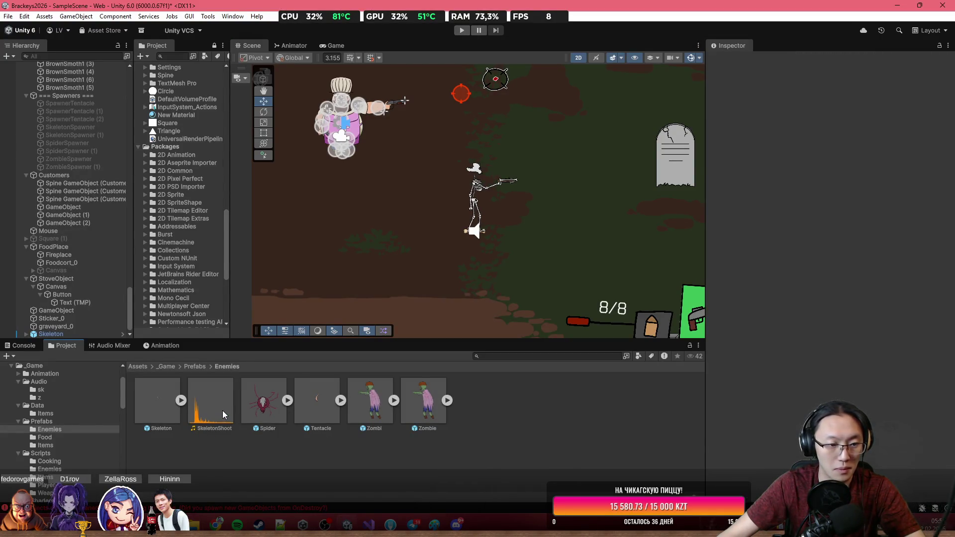
Move SkeletonShoot into Audio/sk and select the Skeleton object in the scene.
{"action": "mouse_move", "coordinate": [222, 410]}
{"action": "left_mouse_down"}
{"action": "mouse_move", "coordinate": [80, 413]}
{"action": "mouse_move", "coordinate": [53, 388]}
{"action": "left_mouse_up"}
{"action": "left_click", "coordinate": [44, 389]}
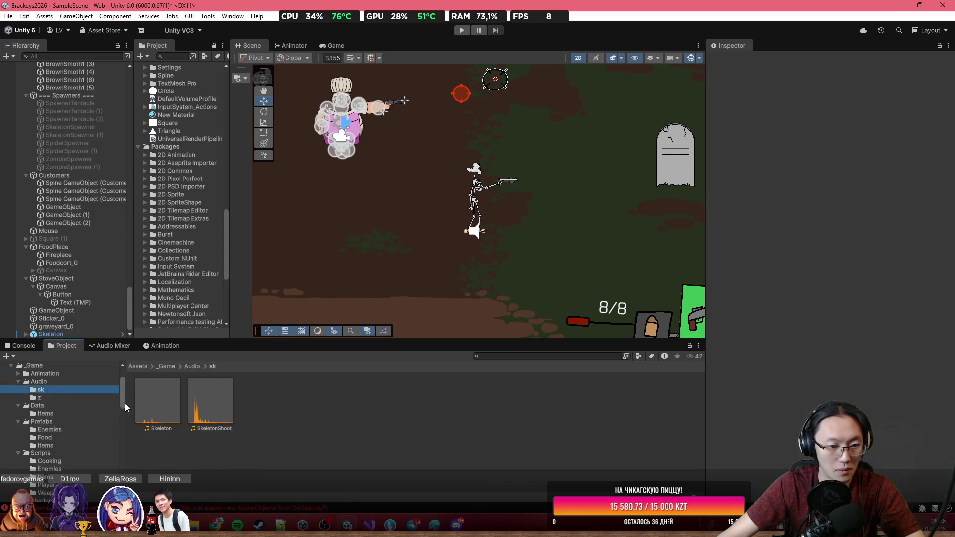
{"action": "left_click", "coordinate": [476, 182]}
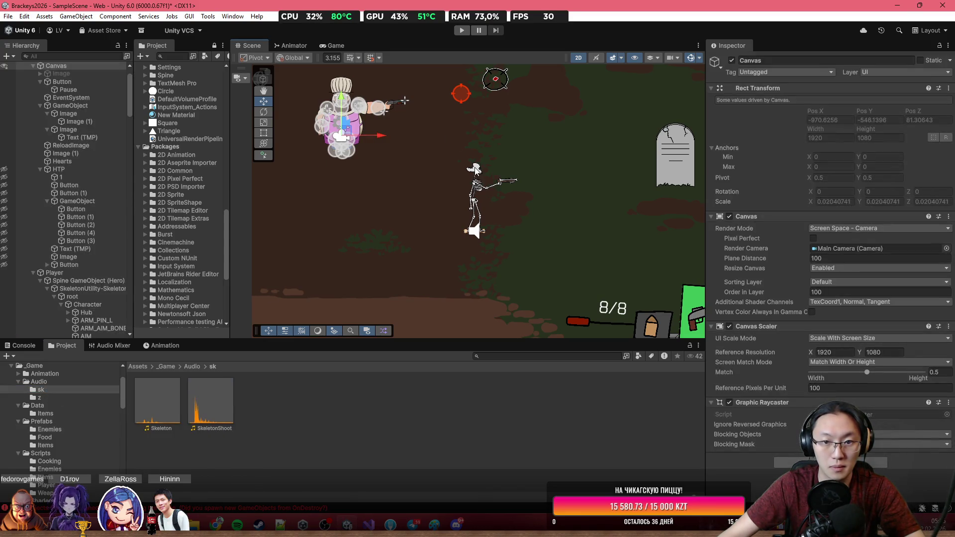
{"action": "left_click", "coordinate": [477, 169]}
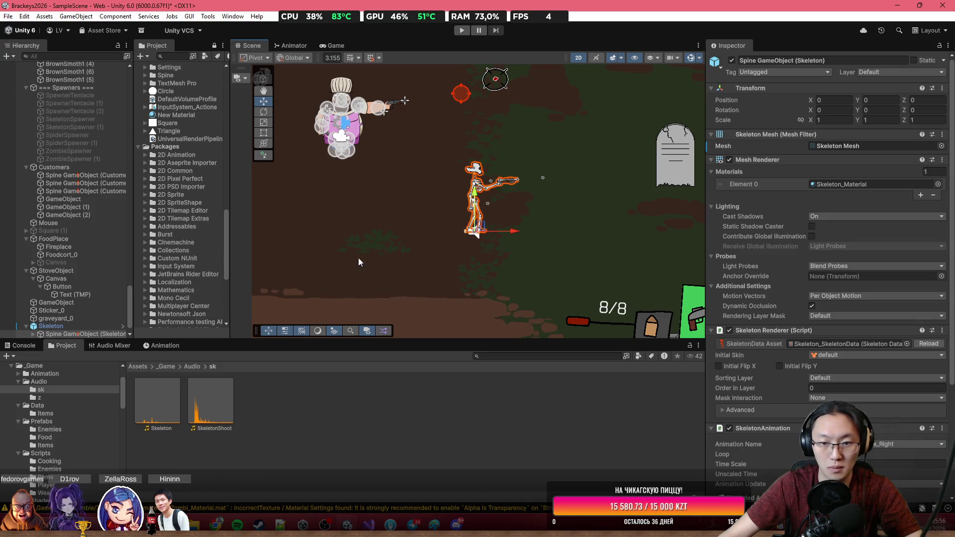
{"action": "left_click", "coordinate": [476, 199]}
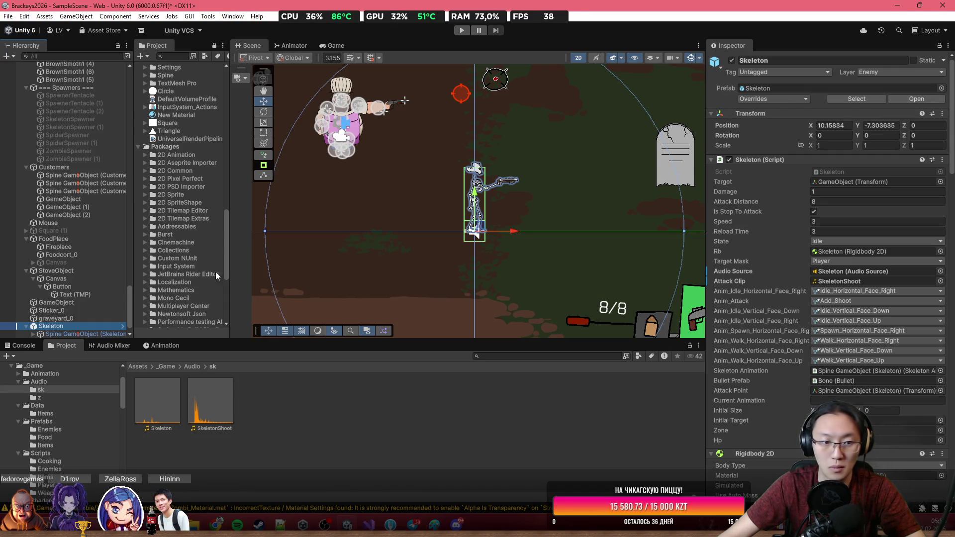
Apply all Skeleton prefab overrides and open the Skeleton script in Visual Studio.
{"action": "left_click", "coordinate": [776, 99]}
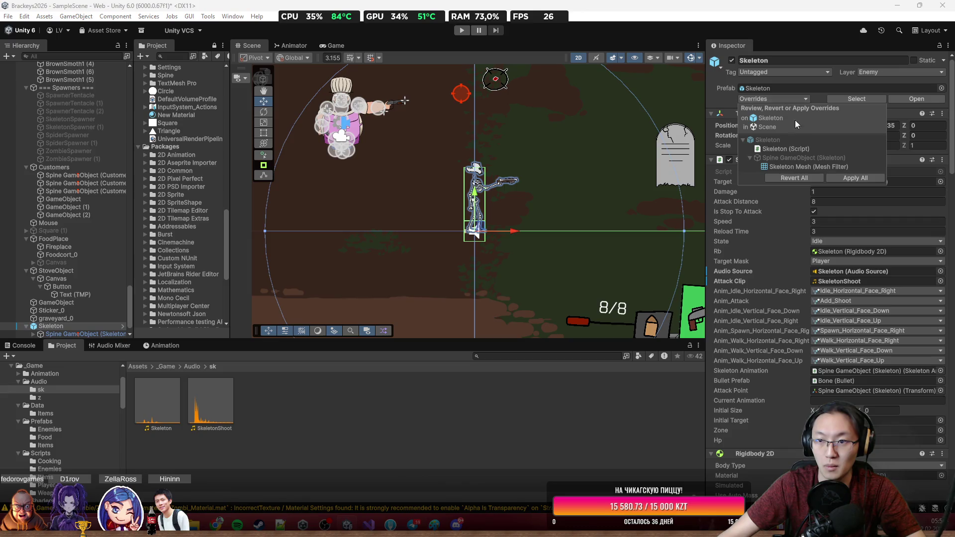
{"action": "left_click", "coordinate": [856, 181]}
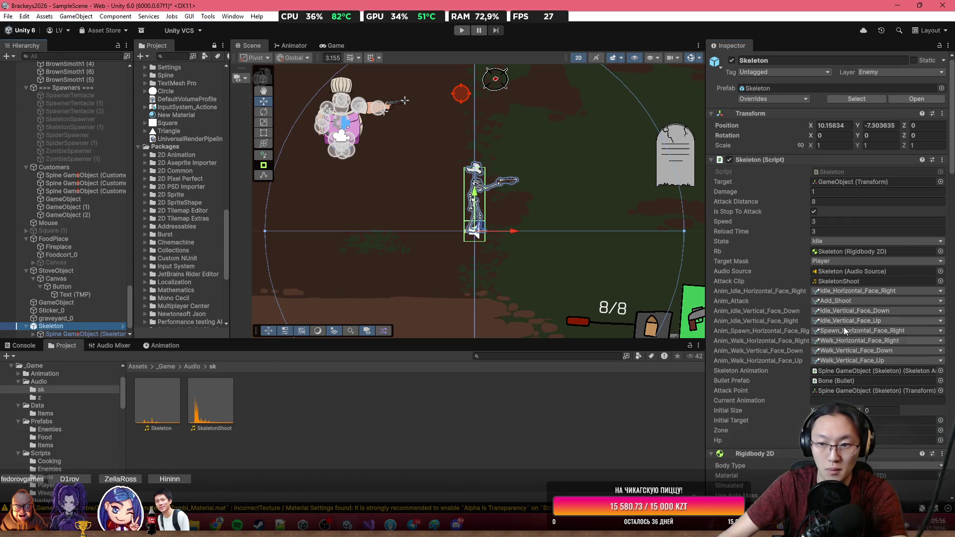
{"action": "double_click", "coordinate": [894, 172]}
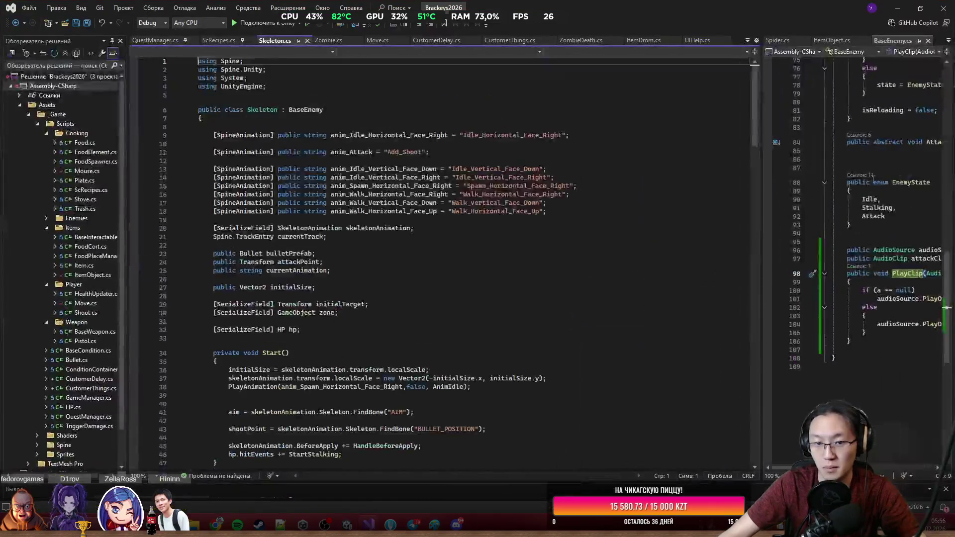
Insert a PlayClip(); call at the start of Attack(), save, and return to Unity.
{"action": "scroll", "coordinate": [390, 243], "scroll_direction": "down", "scroll_amount": 15}
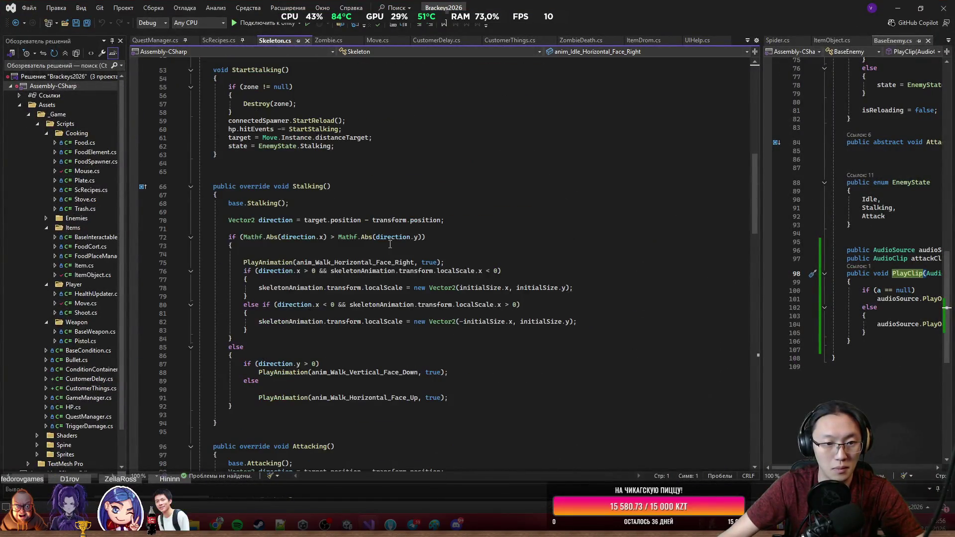
{"action": "scroll", "coordinate": [389, 243], "scroll_direction": "down", "scroll_amount": 15}
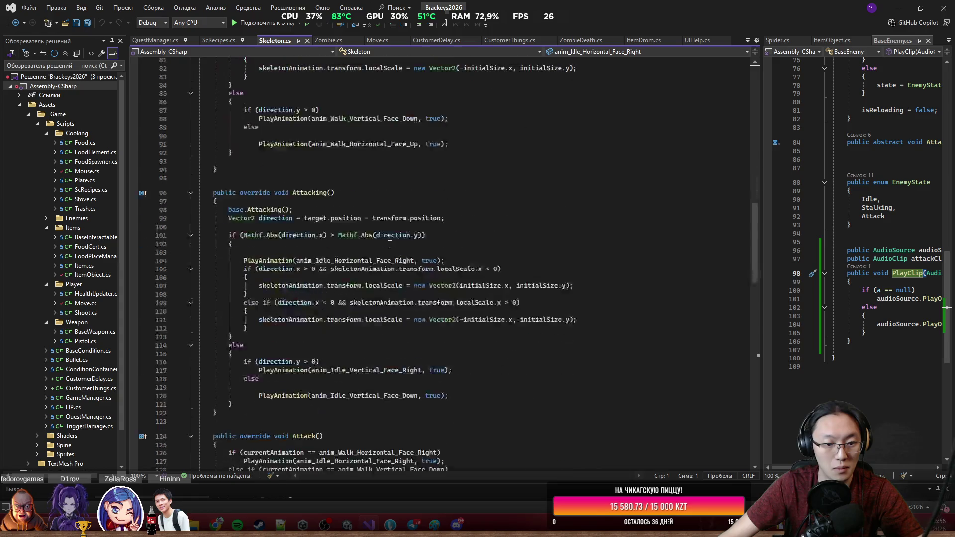
{"action": "left_click", "coordinate": [294, 217]}
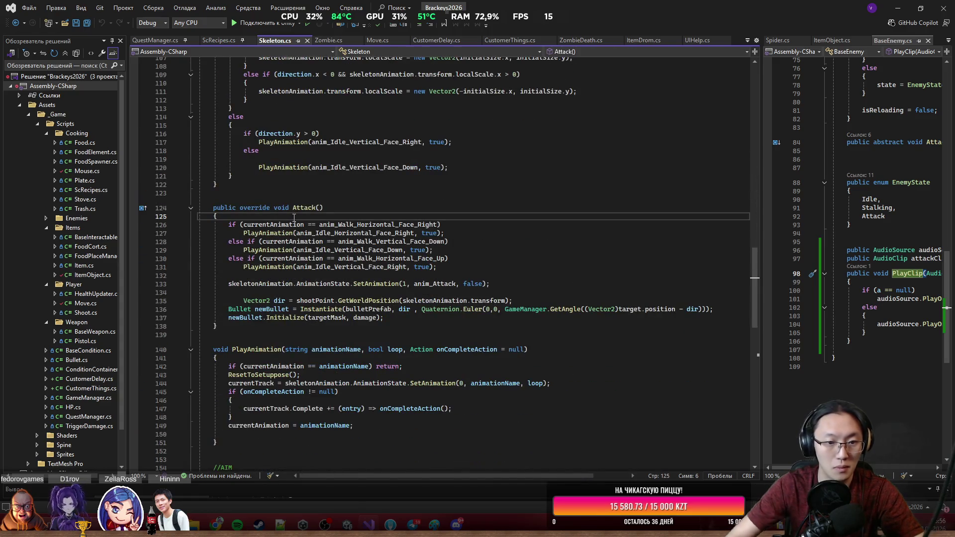
{"action": "key", "text": "Return"}
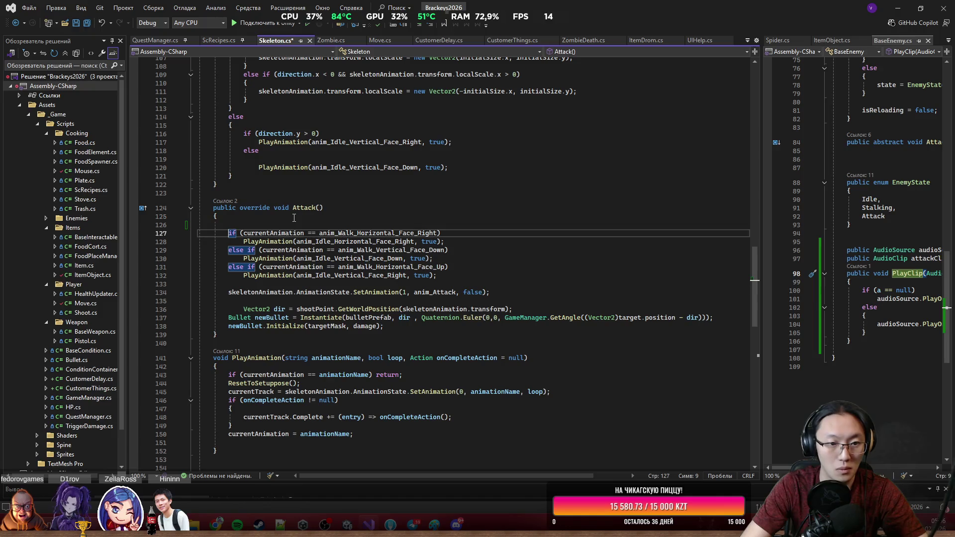
{"action": "key", "text": "ctrl+shift+Up"}
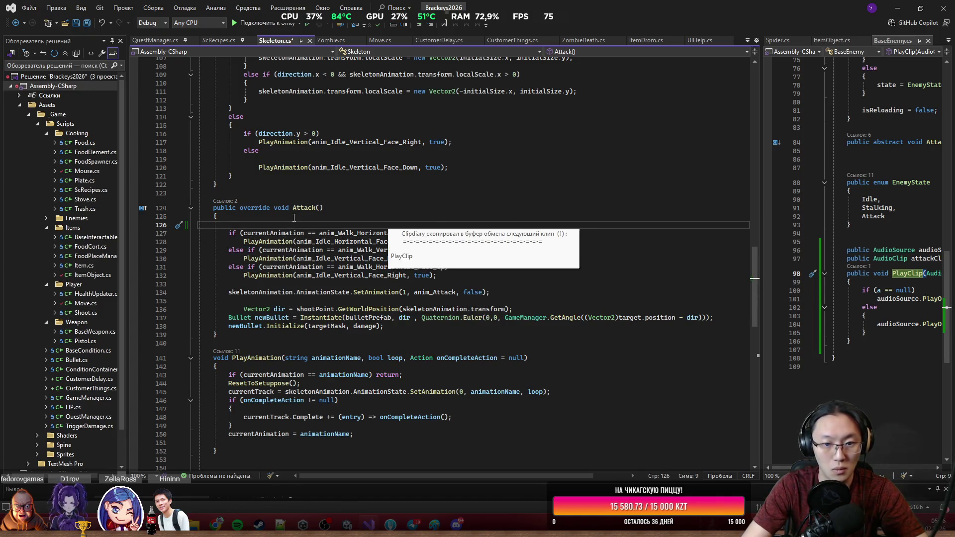
{"action": "type", "text": "PlayClip"}
{"action": "type", "text": "();"}
{"action": "key", "text": "ctrl+s"}
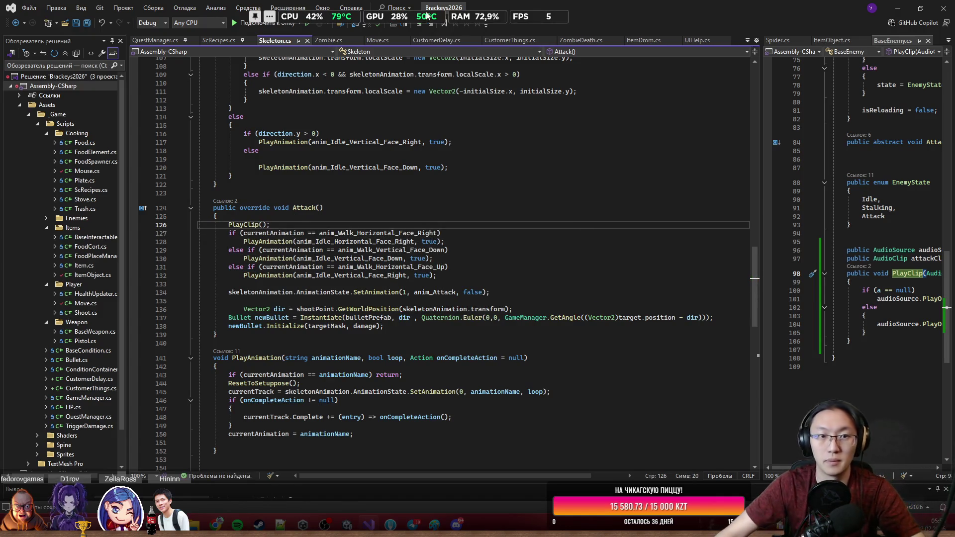
{"action": "left_click", "coordinate": [307, 40]}
{"action": "left_click", "coordinate": [898, 7]}
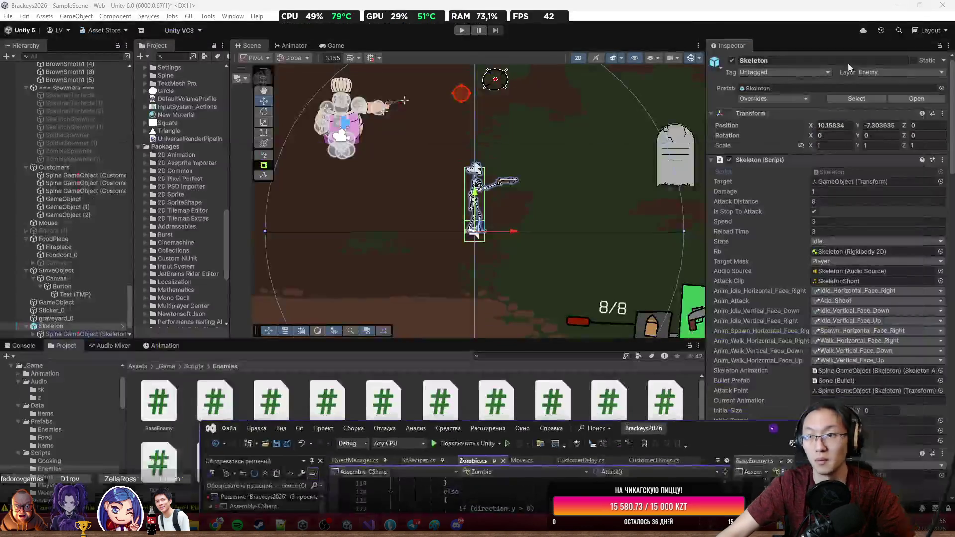
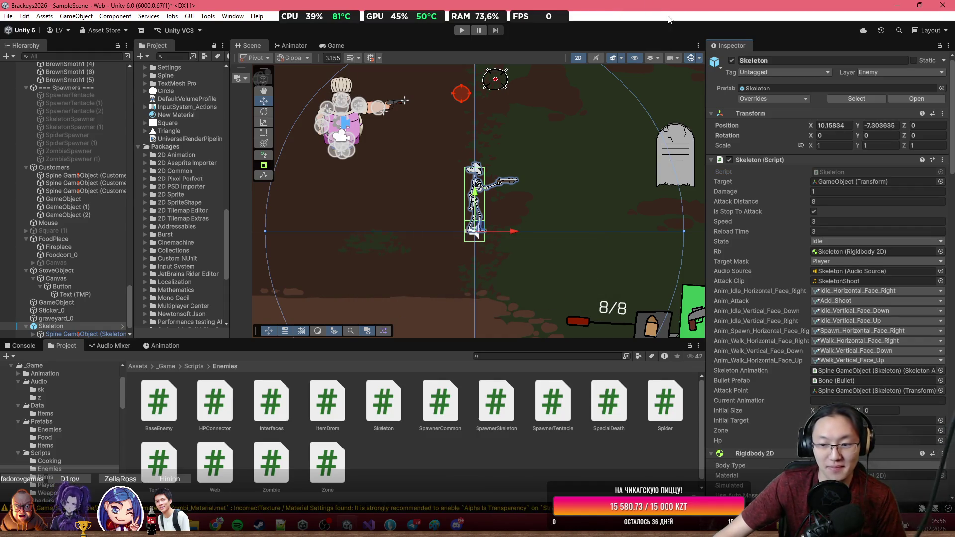
Review the Skeleton instance's prefab overrides, delete it from the scene, and start Play mode.
{"action": "scroll", "coordinate": [872, 324], "scroll_direction": "down", "scroll_amount": 2}
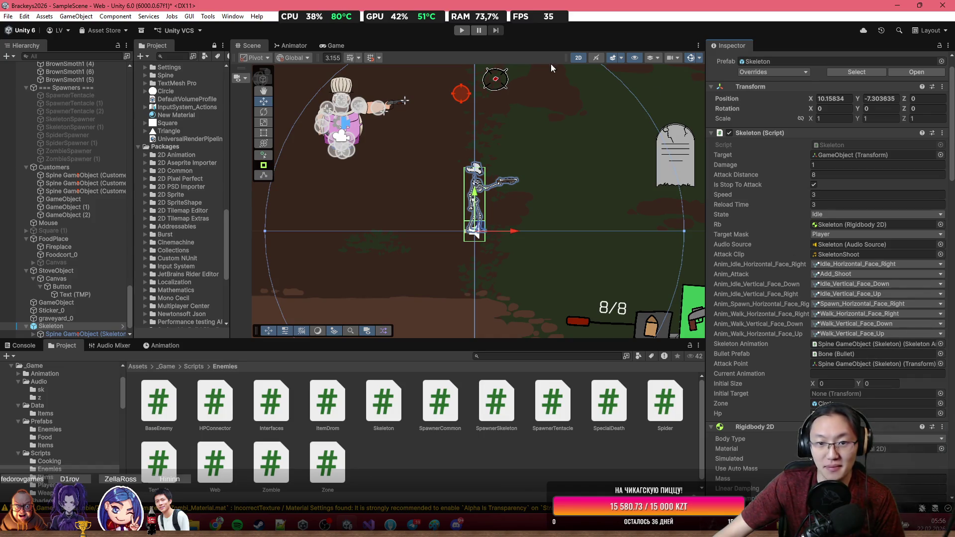
{"action": "left_click", "coordinate": [91, 327]}
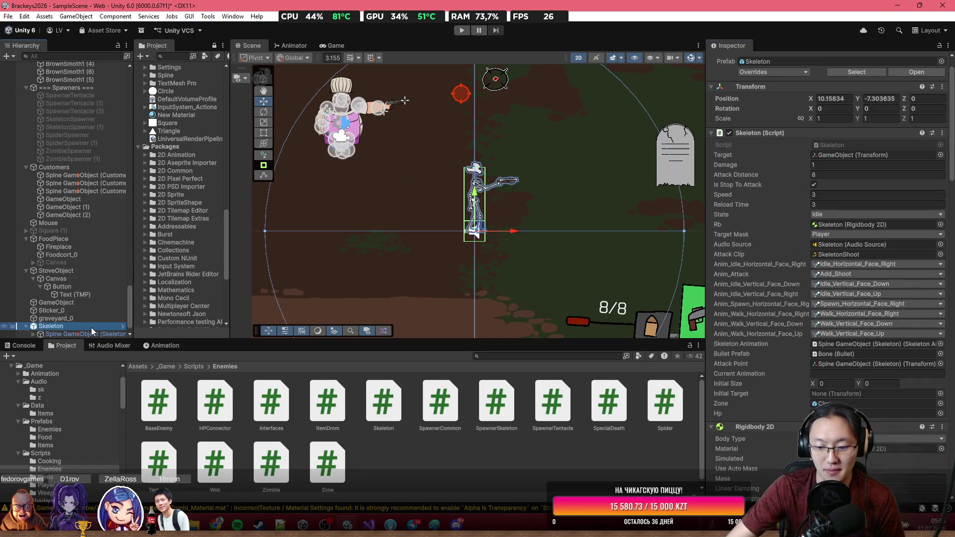
{"action": "left_click", "coordinate": [773, 72]}
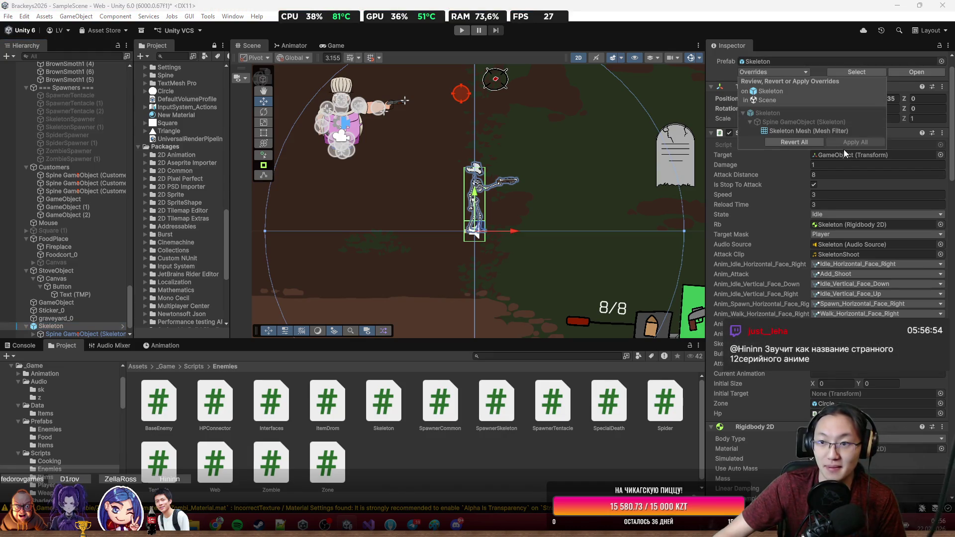
{"action": "left_click", "coordinate": [94, 326]}
{"action": "key", "text": "Delete"}
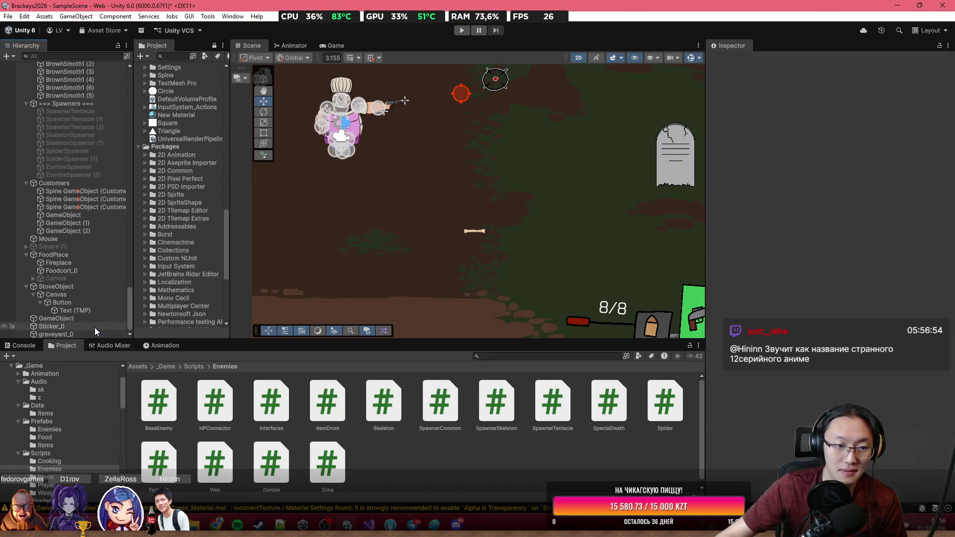
{"action": "left_click", "coordinate": [460, 30]}
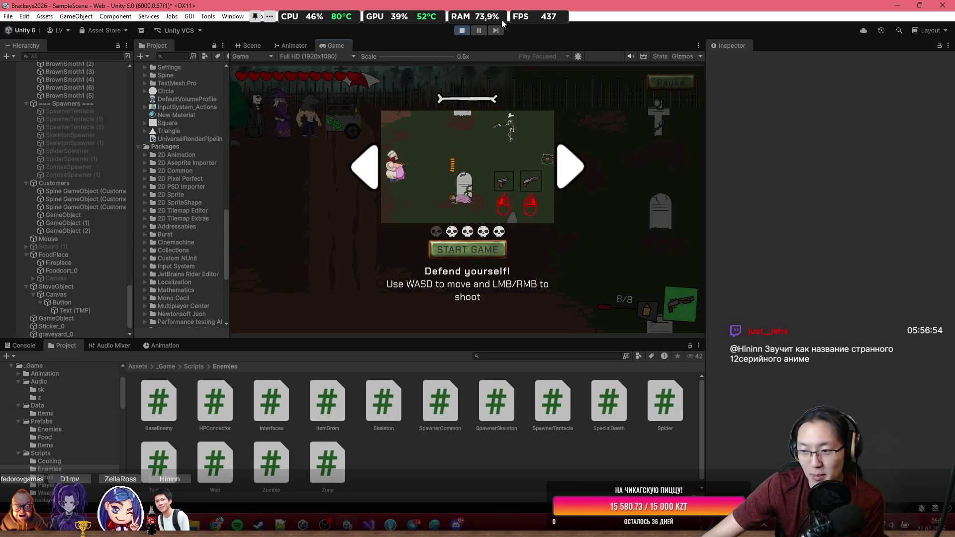
{"action": "left_click", "coordinate": [452, 251]}
{"action": "double_click", "coordinate": [340, 44]}
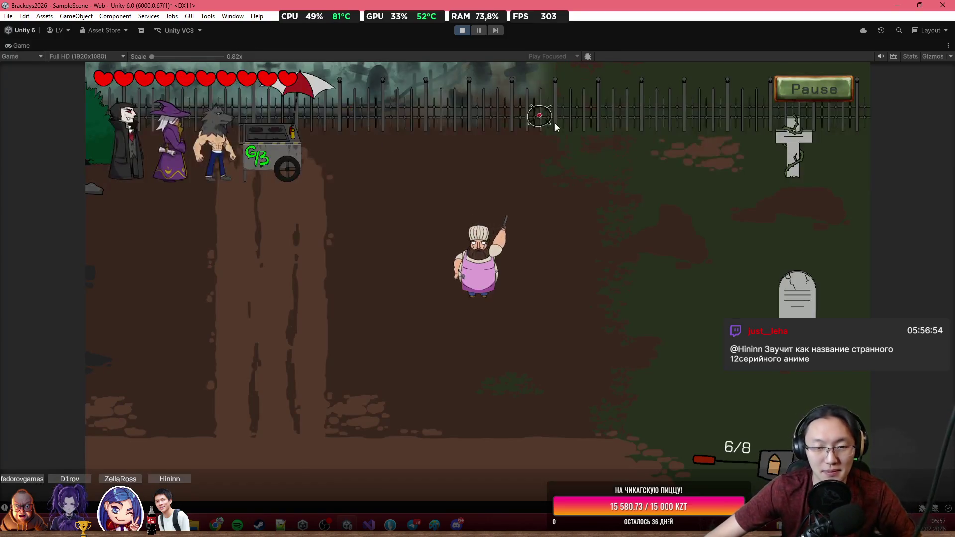
{"action": "key", "text": "d"}
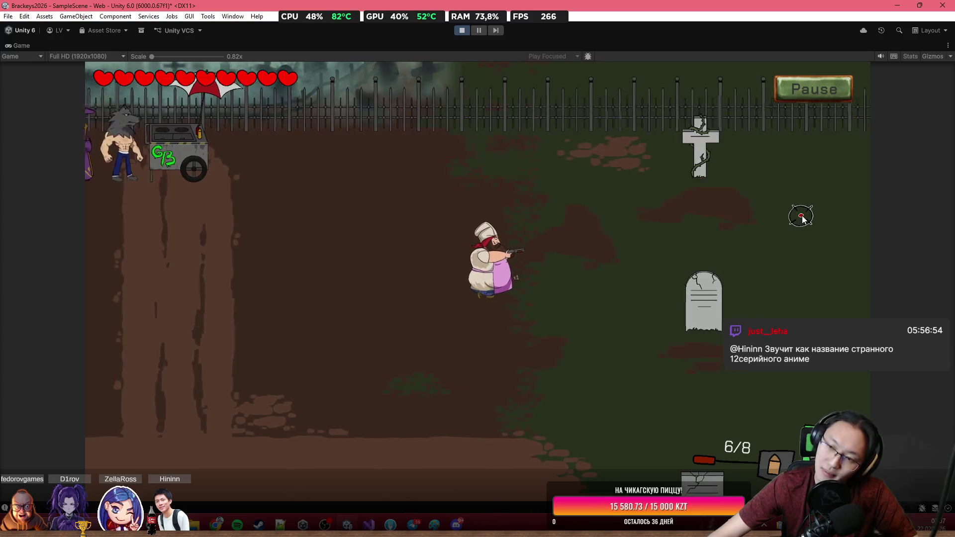
{"action": "left_click", "coordinate": [835, 201]}
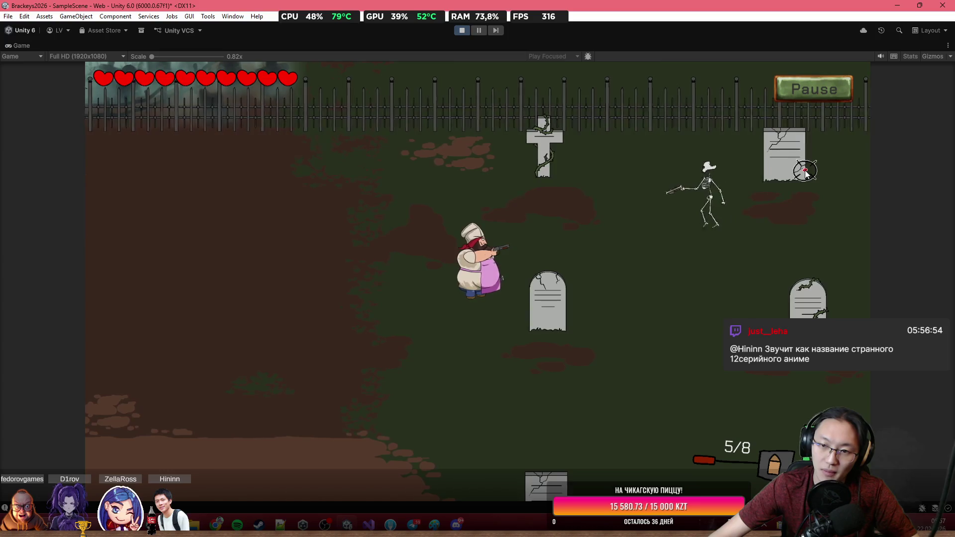
{"action": "key", "text": "a"}
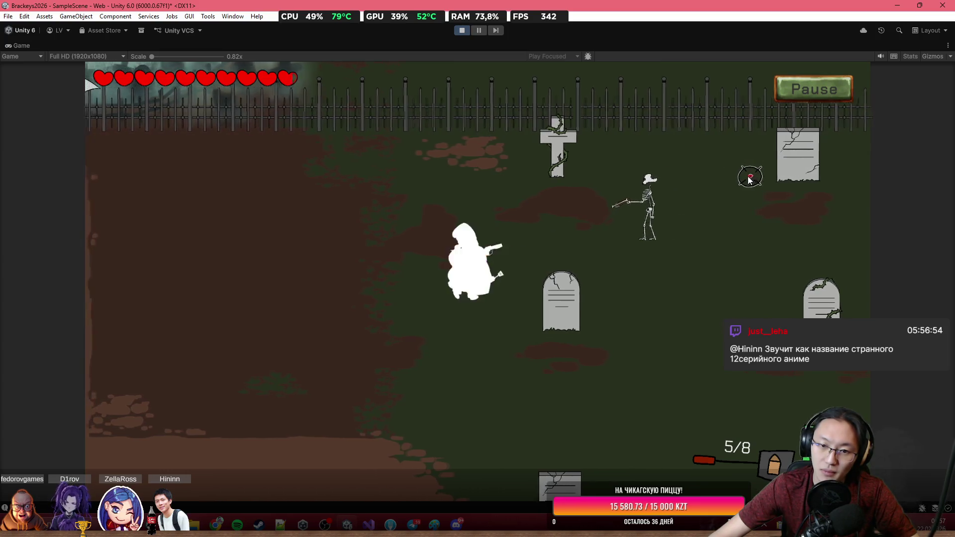
{"action": "key", "text": "w"}
{"action": "key", "text": "d"}
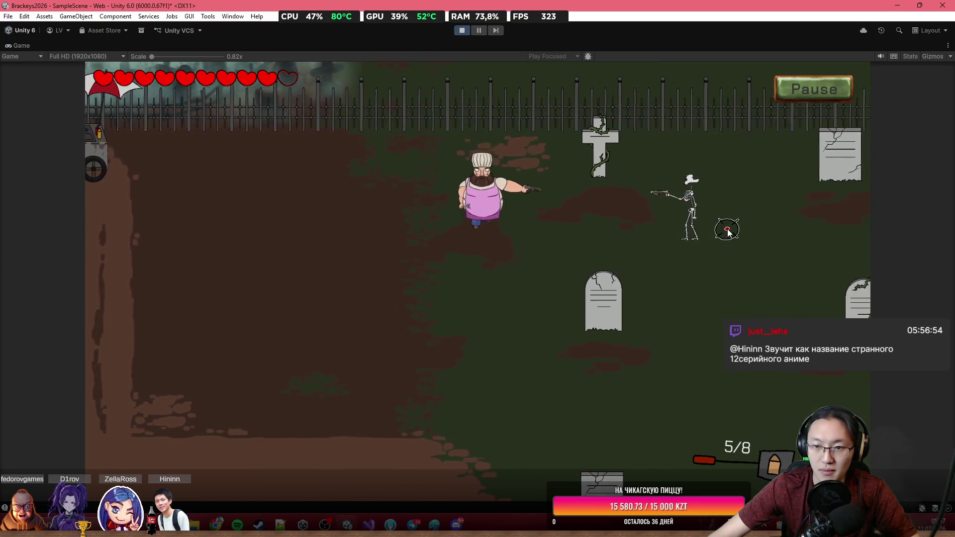
{"action": "key", "text": "s"}
{"action": "left_click", "coordinate": [679, 224]}
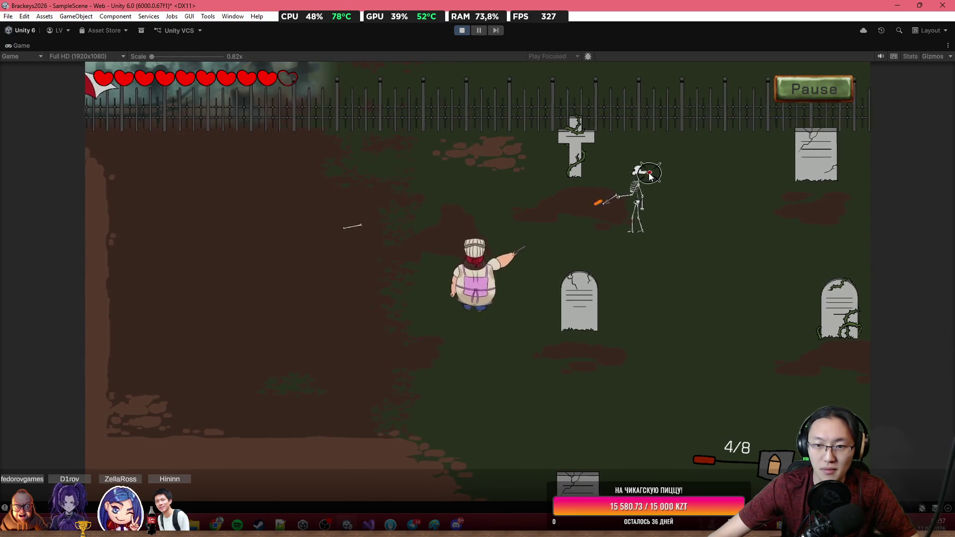
{"action": "key", "text": "a"}
{"action": "left_click", "coordinate": [694, 202]}
{"action": "key", "text": "w"}
{"action": "key", "text": "a"}
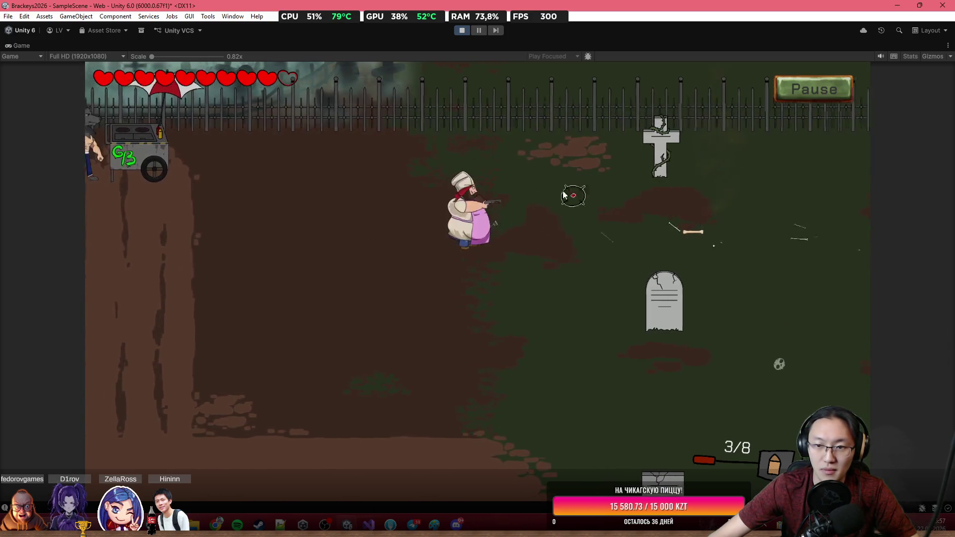
{"action": "key", "text": "d"}
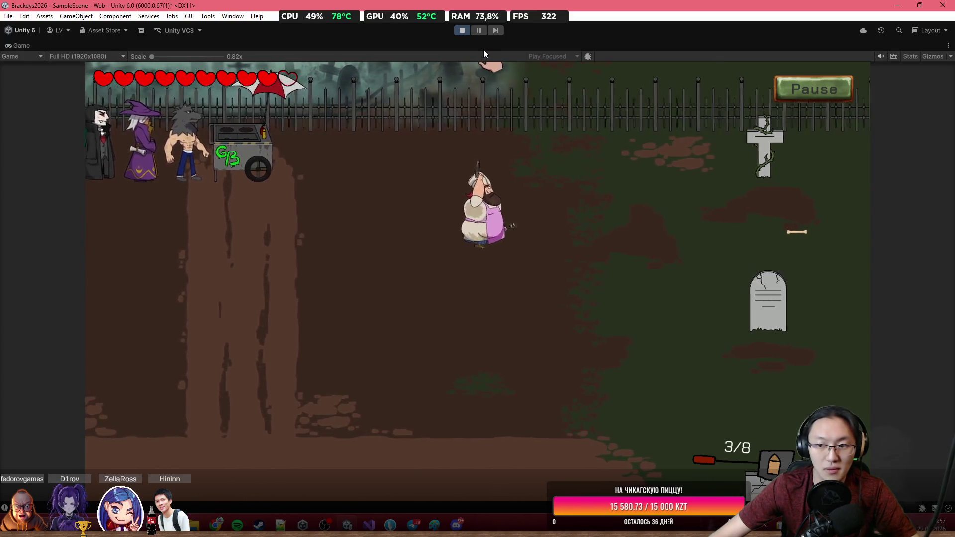
{"action": "key", "text": "s"}
{"action": "key", "text": "d"}
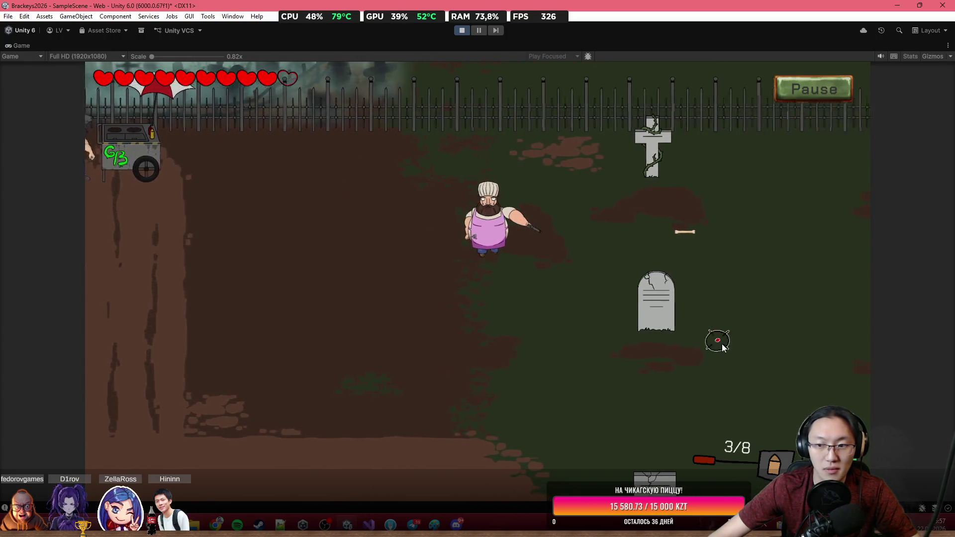
{"action": "key", "text": "s"}
{"action": "key", "text": "d"}
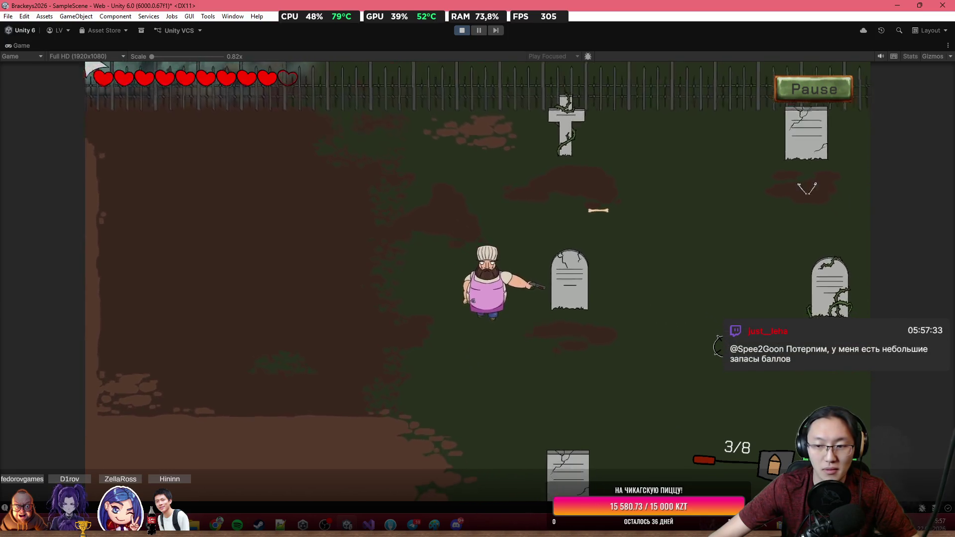
{"action": "left_click", "coordinate": [739, 428]}
{"action": "left_click", "coordinate": [741, 410]}
{"action": "key", "text": "a"}
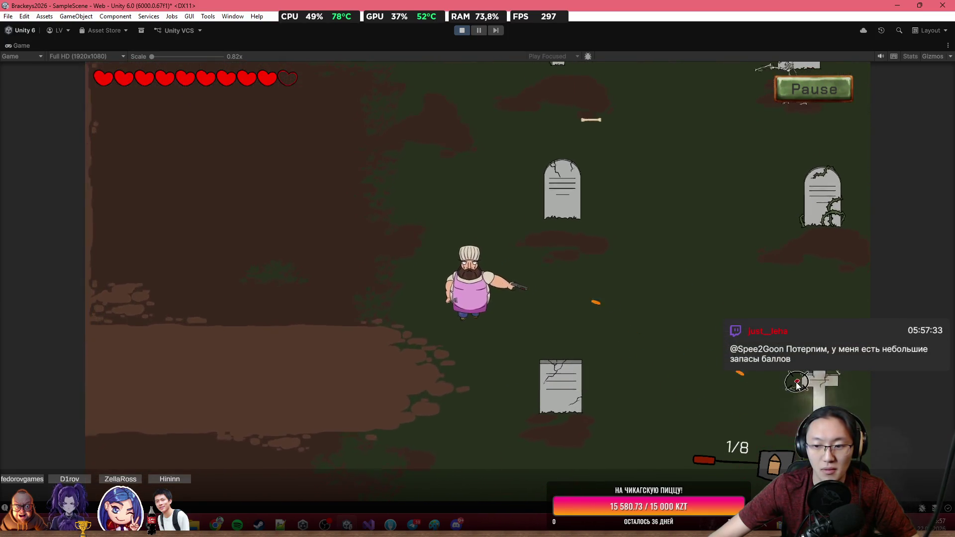
{"action": "left_click", "coordinate": [754, 133]}
{"action": "key", "text": "w"}
{"action": "key", "text": "a"}
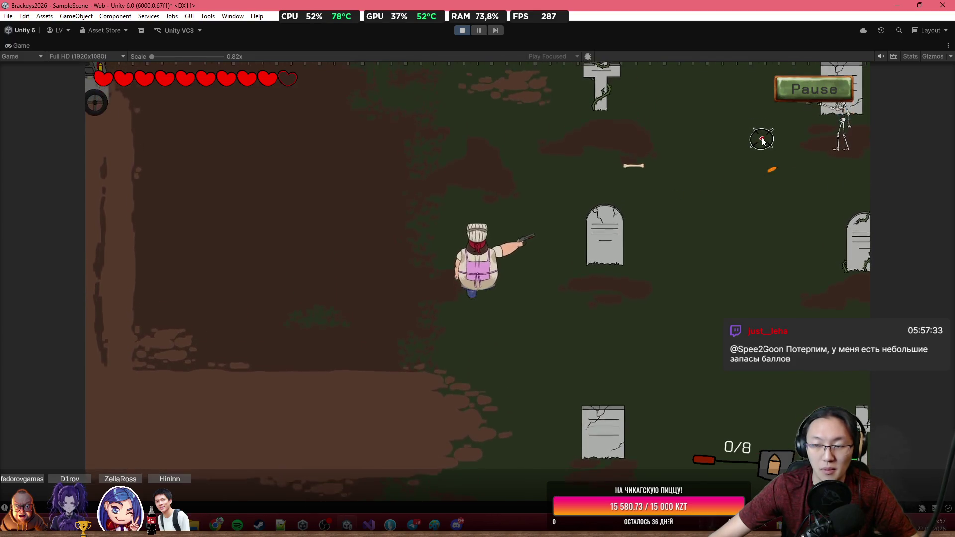
{"action": "left_click", "coordinate": [795, 145]}
{"action": "left_click", "coordinate": [823, 152]}
{"action": "left_click", "coordinate": [833, 164]}
{"action": "left_click", "coordinate": [838, 172]}
{"action": "key", "text": "a"}
{"action": "left_click", "coordinate": [826, 219]}
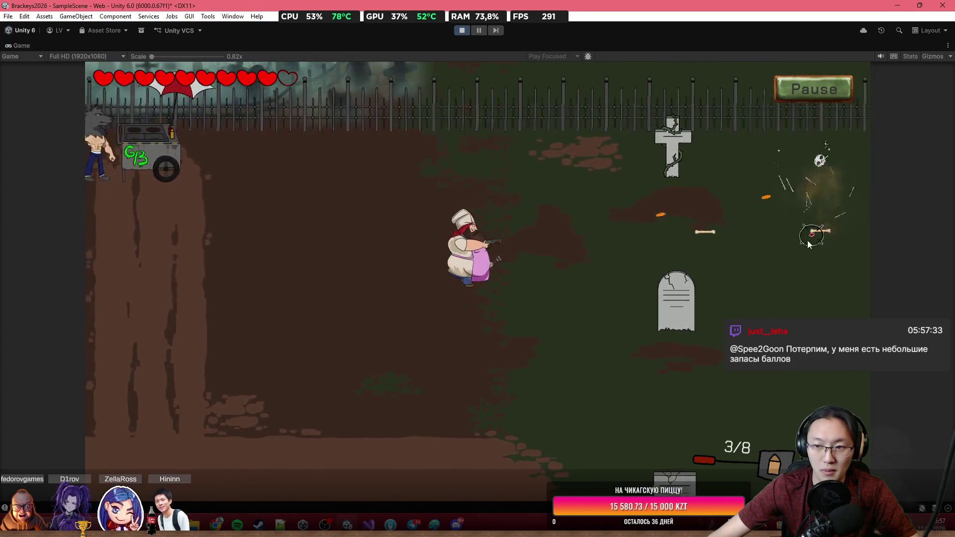
{"action": "left_click", "coordinate": [697, 222]}
{"action": "left_click", "coordinate": [572, 221]}
{"action": "left_click", "coordinate": [481, 222]}
{"action": "key", "text": "a"}
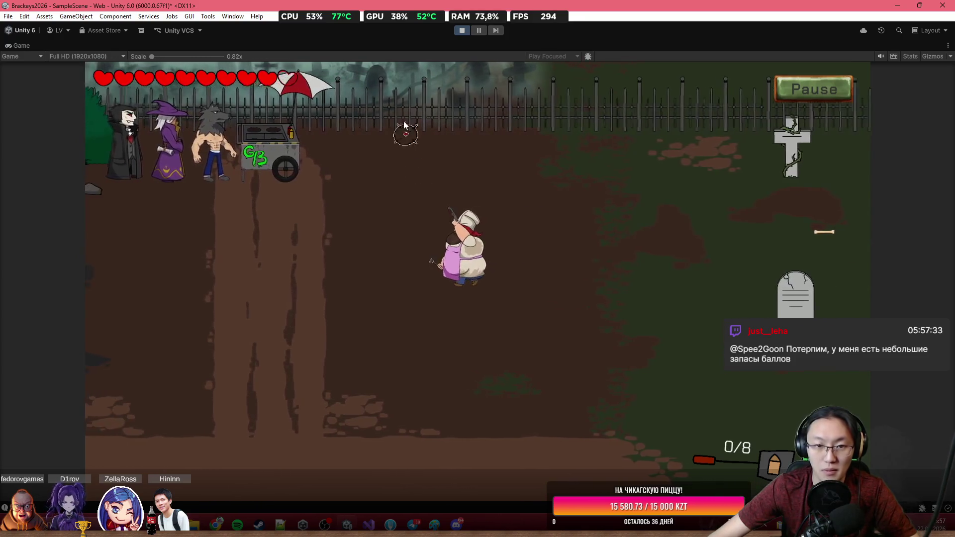
{"action": "left_click", "coordinate": [463, 33]}
{"action": "scroll", "coordinate": [559, 280], "scroll_direction": "down", "scroll_amount": 3}
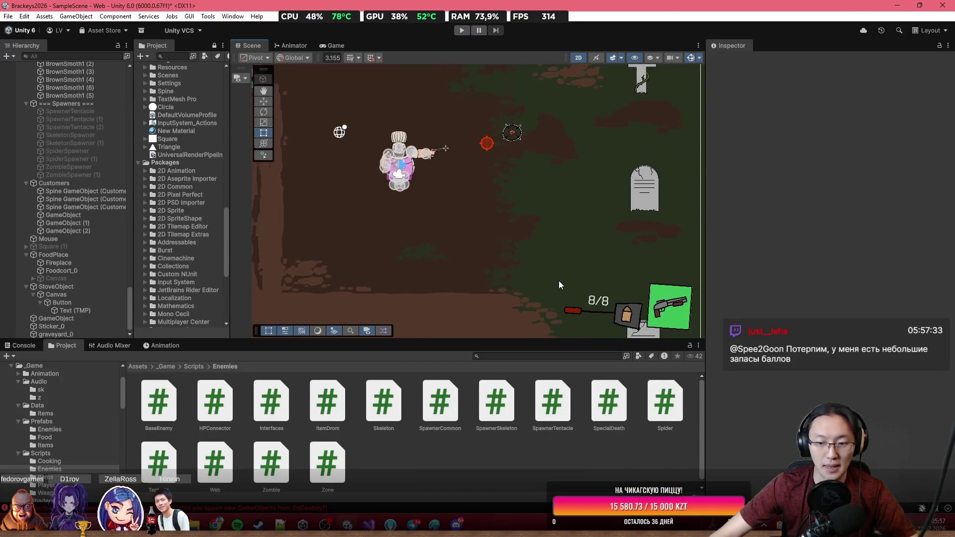
Navigate into the _Game > Audio folder in the Project window.
{"action": "mouse_move", "coordinate": [215, 525]}
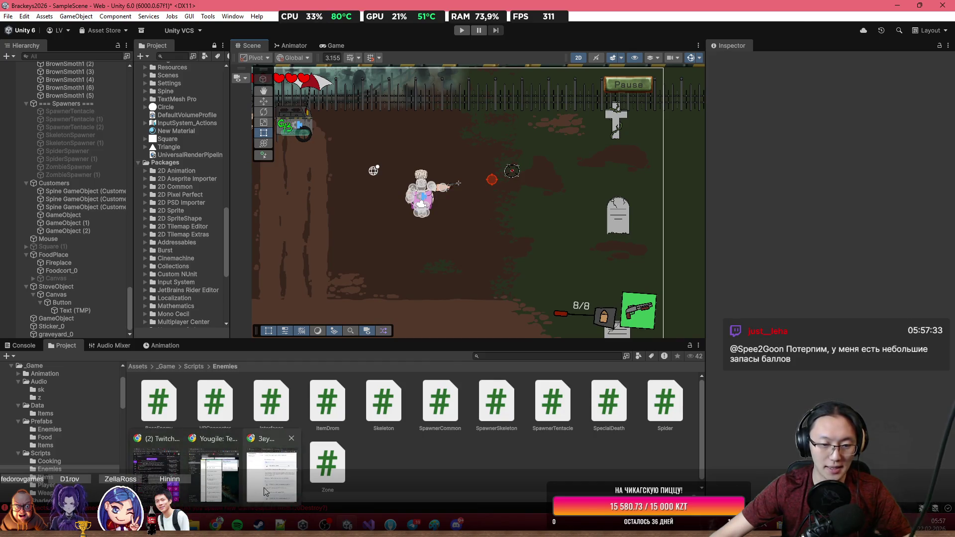
{"action": "mouse_move", "coordinate": [263, 488]}
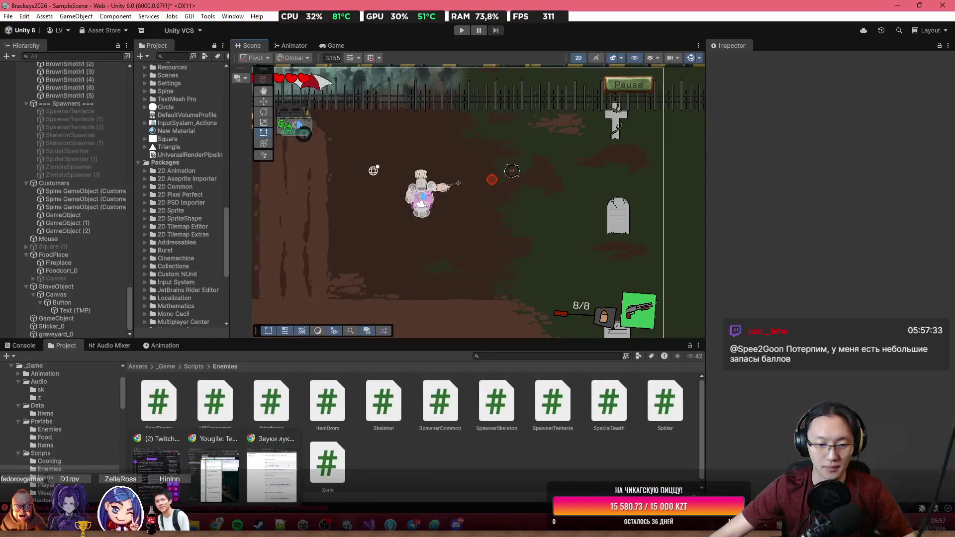
{"action": "mouse_move", "coordinate": [325, 524]}
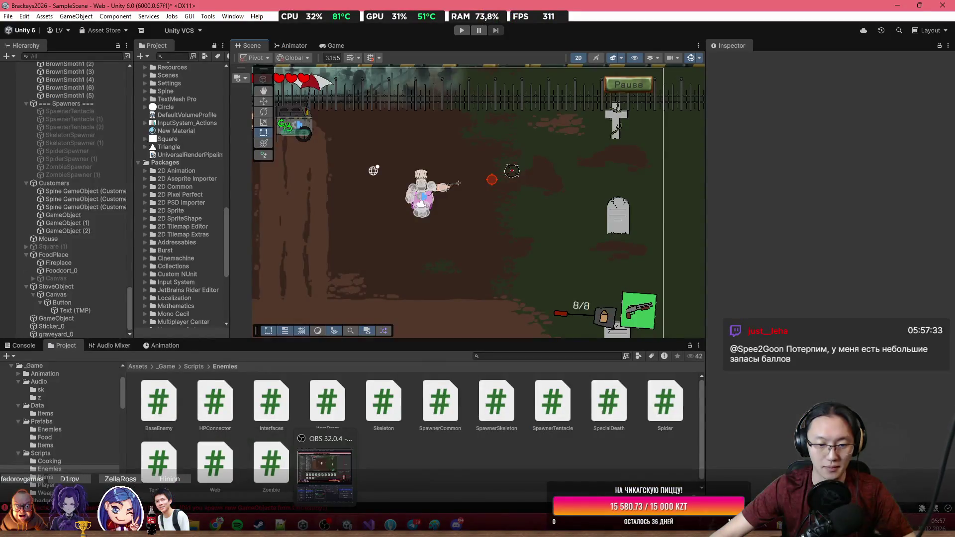
{"action": "left_click", "coordinate": [164, 369]}
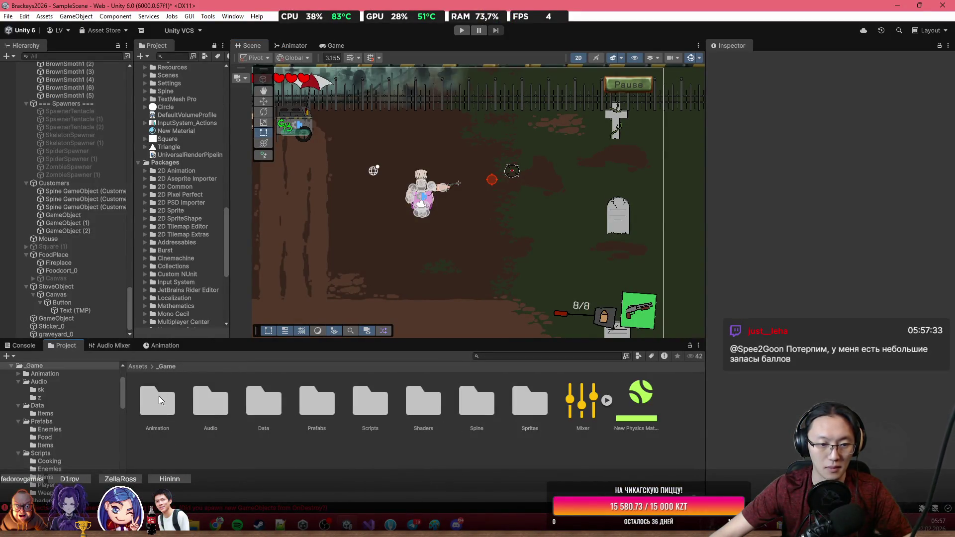
{"action": "double_click", "coordinate": [201, 403]}
Create a new folder named 'tent' inside Audio, then return to the sound-effects web page.
{"action": "right_click", "coordinate": [275, 429]}
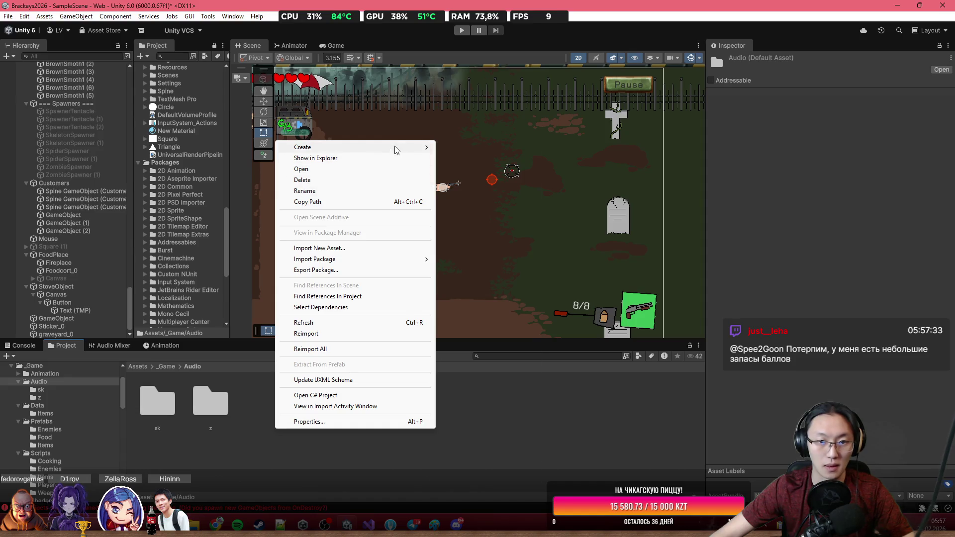
{"action": "mouse_move", "coordinate": [394, 147]}
{"action": "left_click", "coordinate": [499, 148]}
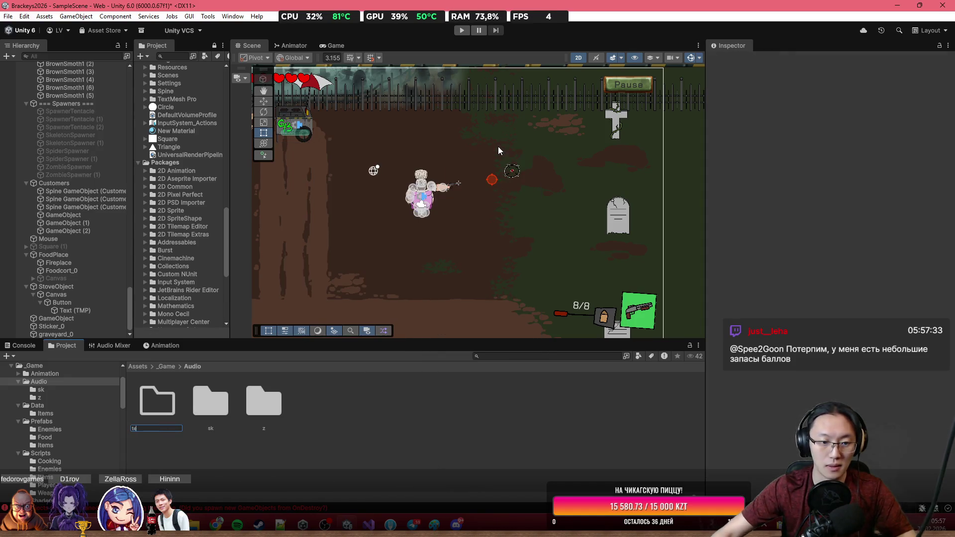
{"action": "type", "text": "test"}
{"action": "key", "text": "BackSpace"}
{"action": "key", "text": "BackSpace"}
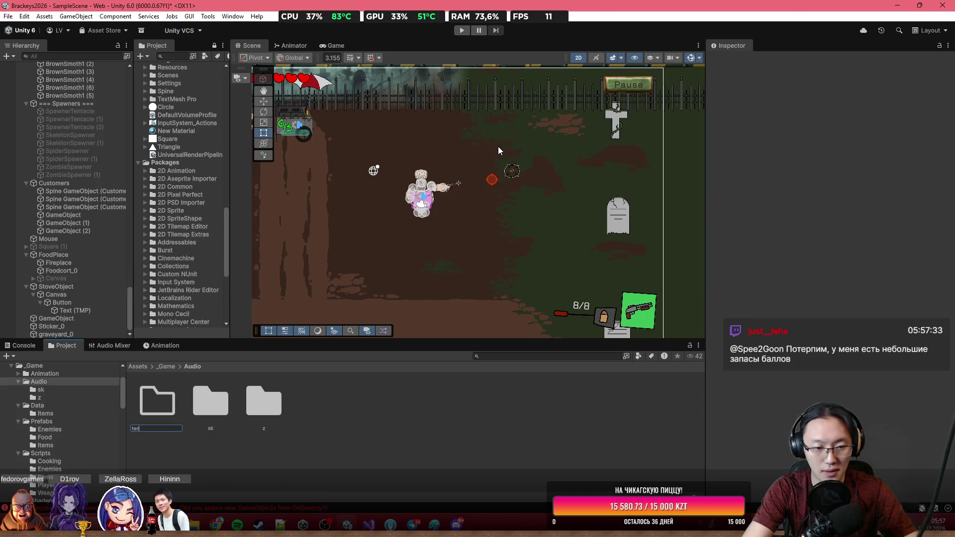
{"action": "type", "text": "t"}
{"action": "key", "text": "Return"}
{"action": "key", "text": "Return"}
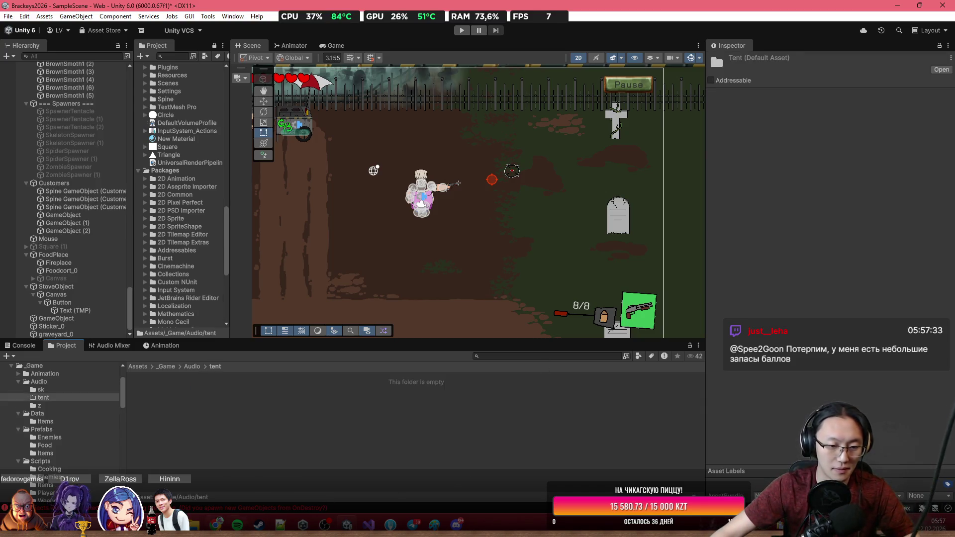
{"action": "mouse_move", "coordinate": [217, 524]}
{"action": "left_click", "coordinate": [229, 477]}
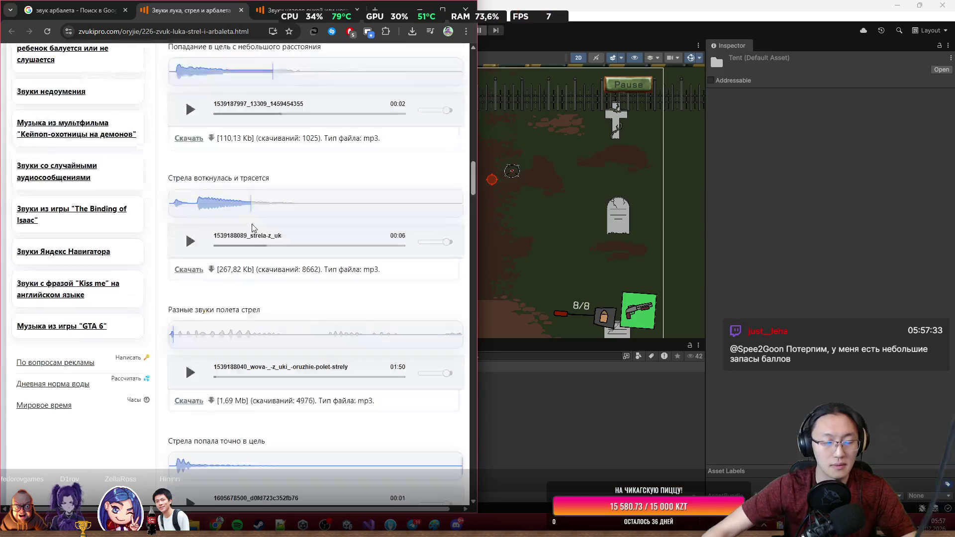
Close the old sound-effect tabs and search Google for 'звук тентаклей'.
{"action": "scroll", "coordinate": [263, 214], "scroll_direction": "up", "scroll_amount": 10}
{"action": "left_click", "coordinate": [242, 10]}
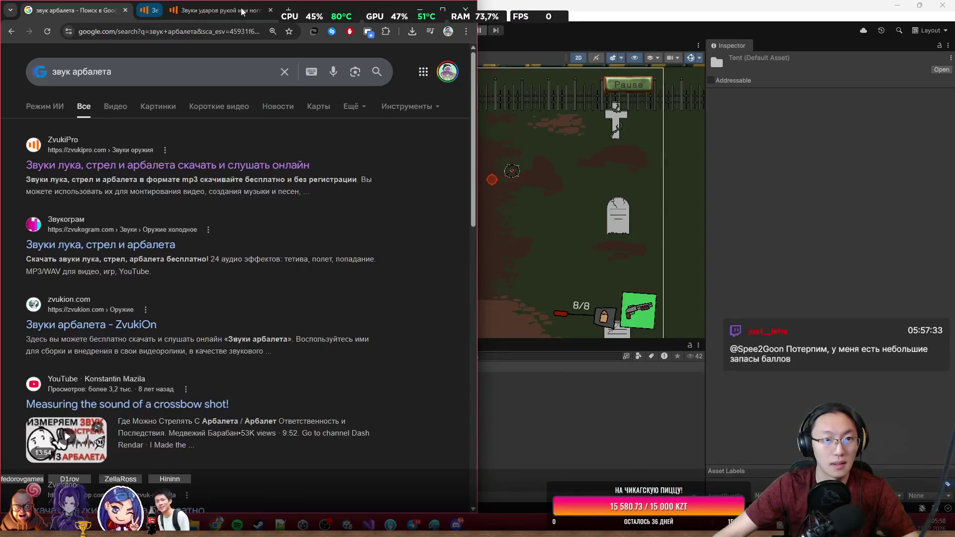
{"action": "left_click", "coordinate": [241, 10]}
{"action": "left_click", "coordinate": [107, 72]}
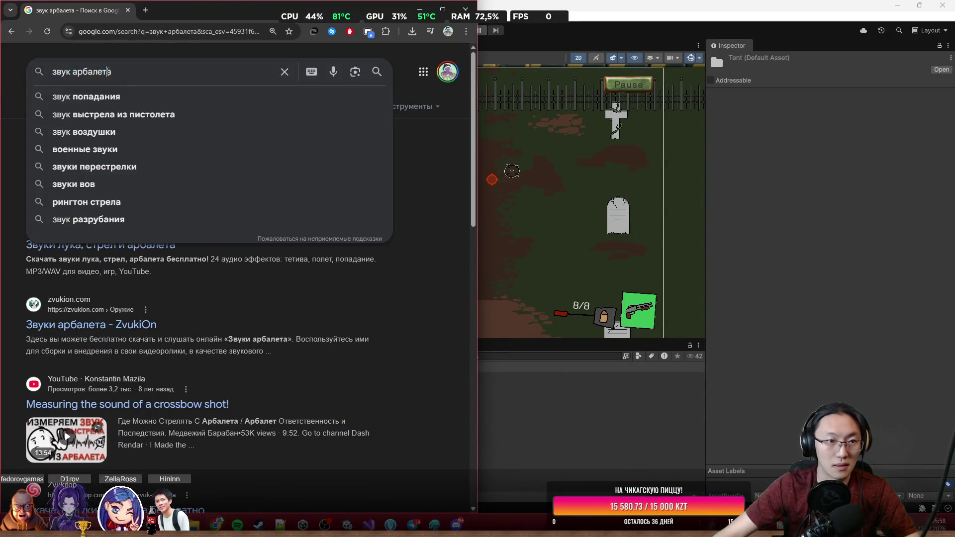
{"action": "type", "text": "ct"}
{"action": "key", "text": "BackSpace"}
{"action": "key", "text": "BackSpace"}
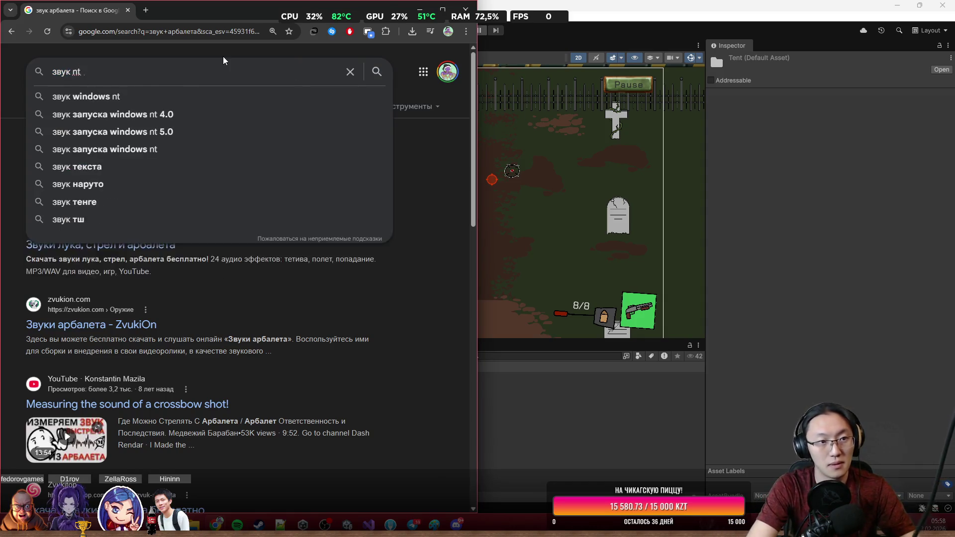
{"action": "type", "text": "тентакли"}
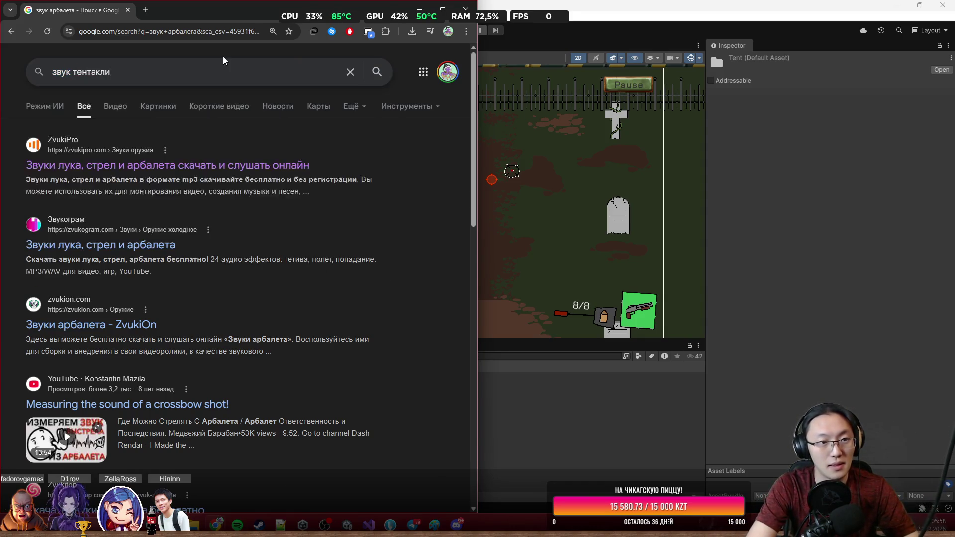
{"action": "key", "text": "BackSpace"}
{"action": "type", "text": "ей"}
{"action": "key", "text": "Return"}
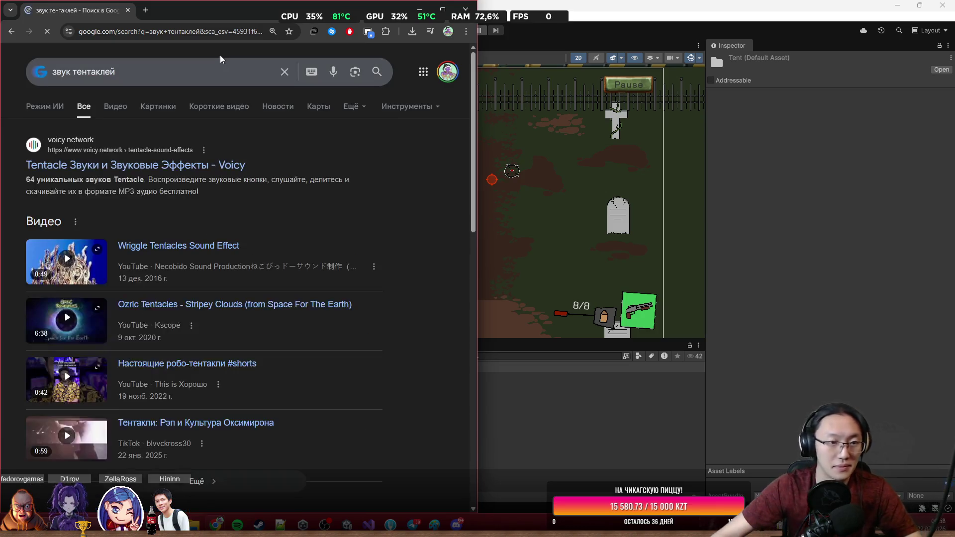
Browse the Voicy tentacle sounds page, then close it.
{"action": "middle_click", "coordinate": [211, 164]}
{"action": "left_click", "coordinate": [194, 10]}
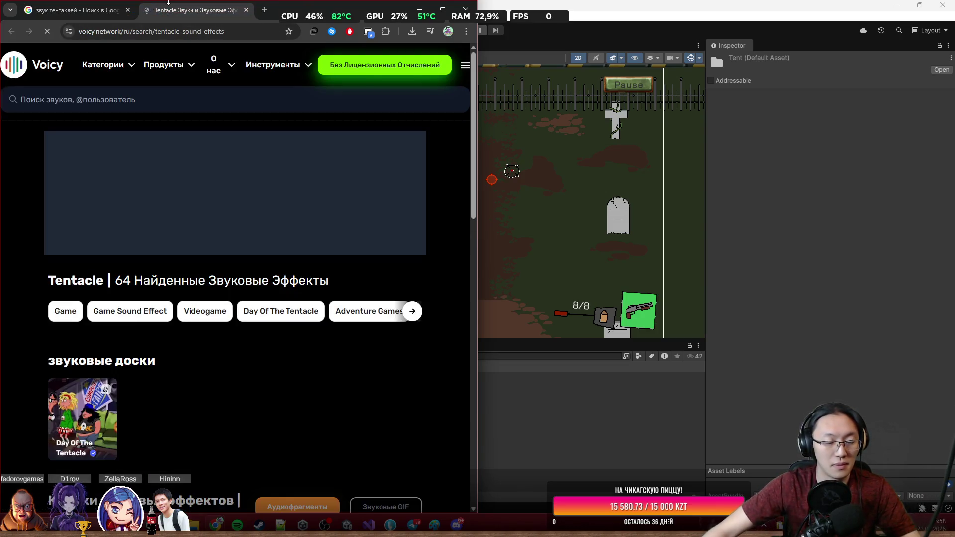
{"action": "scroll", "coordinate": [150, 260], "scroll_direction": "down", "scroll_amount": 6}
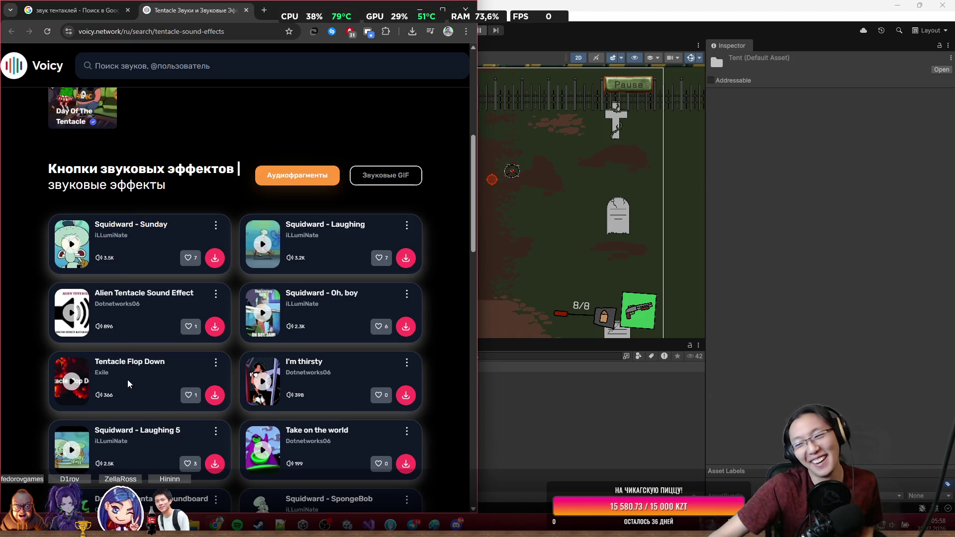
{"action": "scroll", "coordinate": [122, 345], "scroll_direction": "down", "scroll_amount": 5}
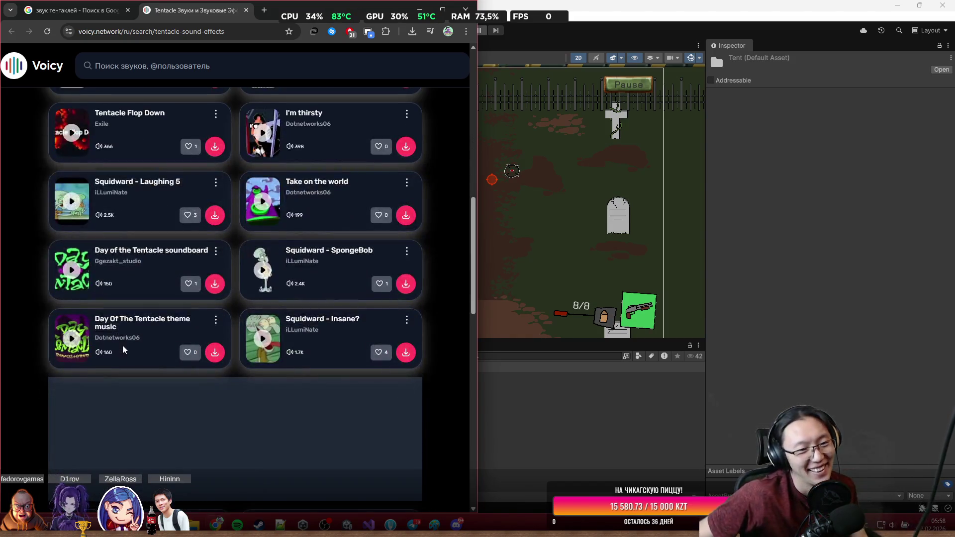
{"action": "scroll", "coordinate": [157, 237], "scroll_direction": "up", "scroll_amount": 6}
{"action": "scroll", "coordinate": [156, 239], "scroll_direction": "up", "scroll_amount": 6}
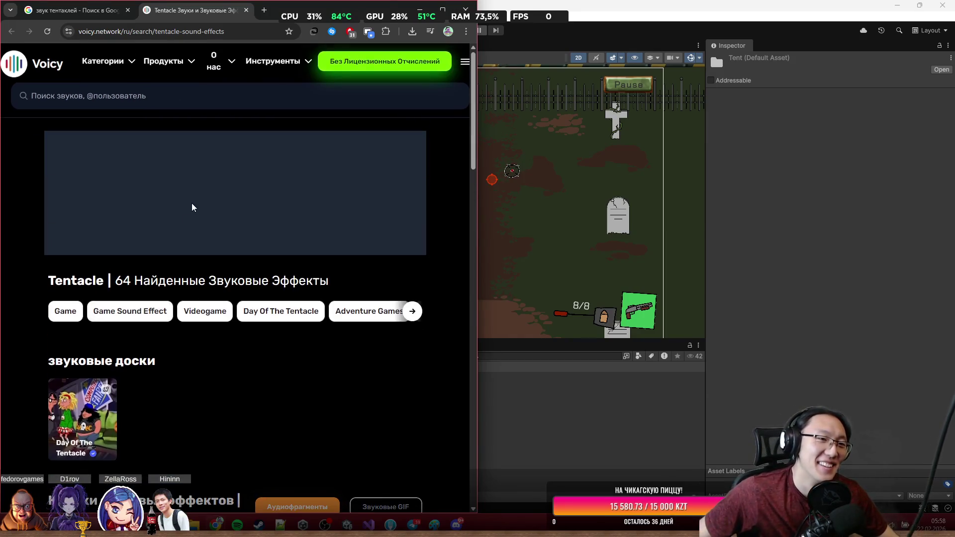
{"action": "left_click", "coordinate": [246, 10]}
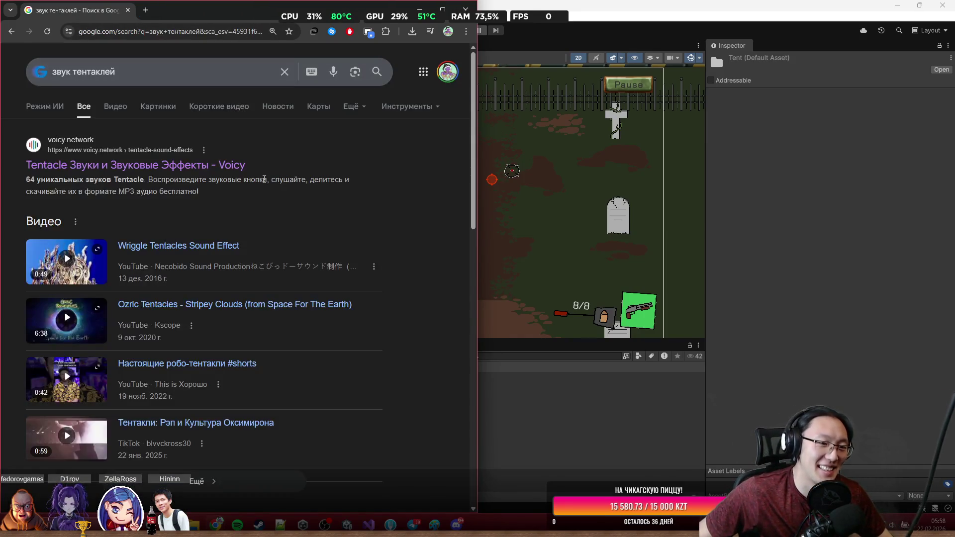
Preview Soundsnap's Mud Tentacle 01–03 and Giant Octopus Tentacle 01–03 effects, then close the page.
{"action": "scroll", "coordinate": [264, 187], "scroll_direction": "down", "scroll_amount": 5}
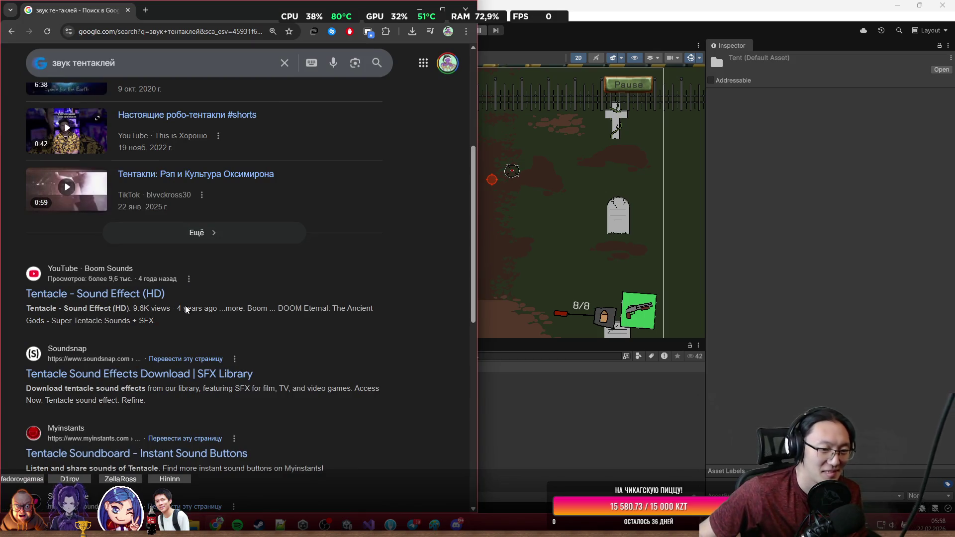
{"action": "middle_click", "coordinate": [180, 375]}
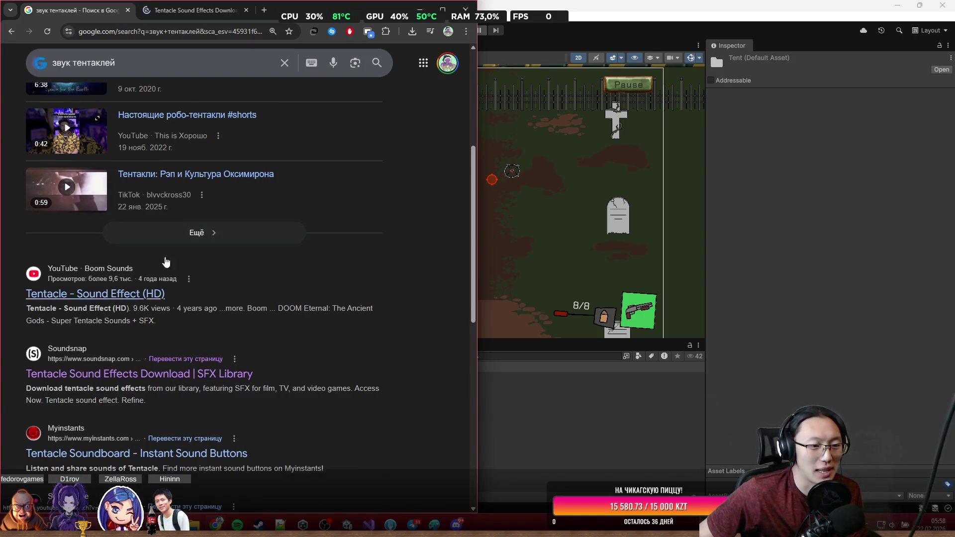
{"action": "left_click", "coordinate": [202, 10]}
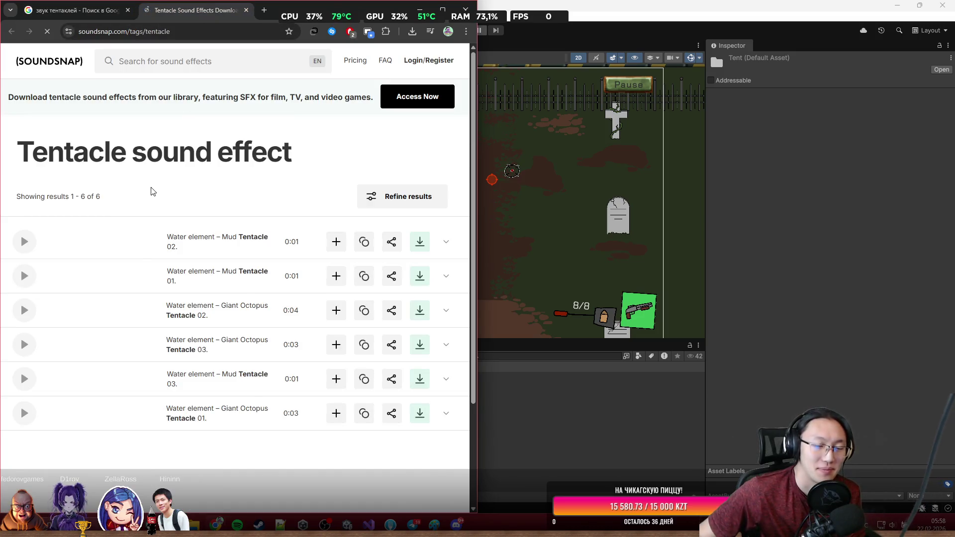
{"action": "left_click", "coordinate": [27, 244]}
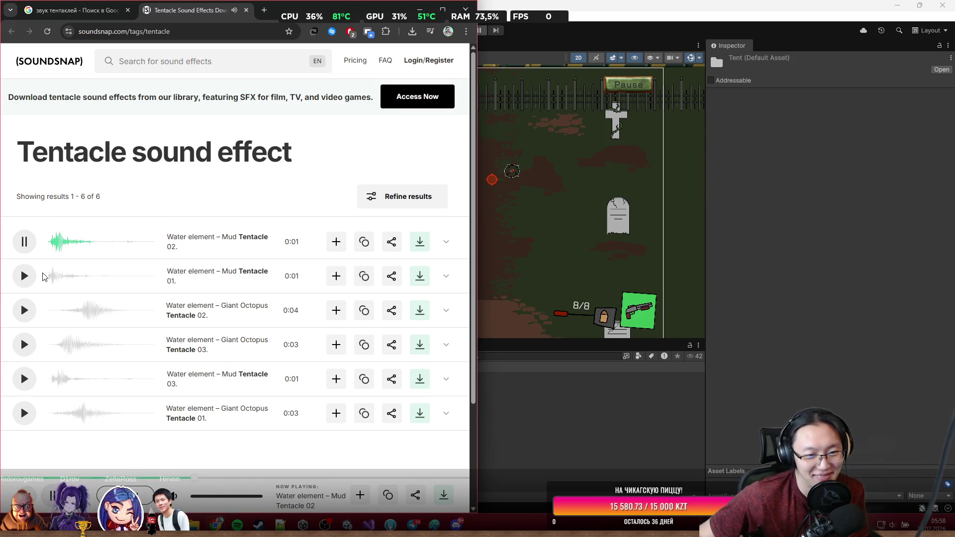
{"action": "left_click", "coordinate": [26, 281]}
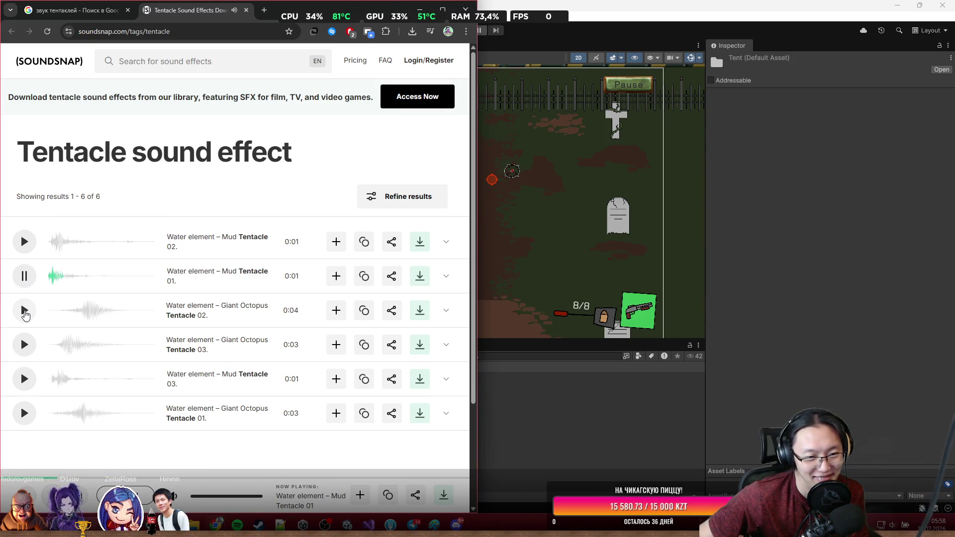
{"action": "left_click", "coordinate": [22, 313]}
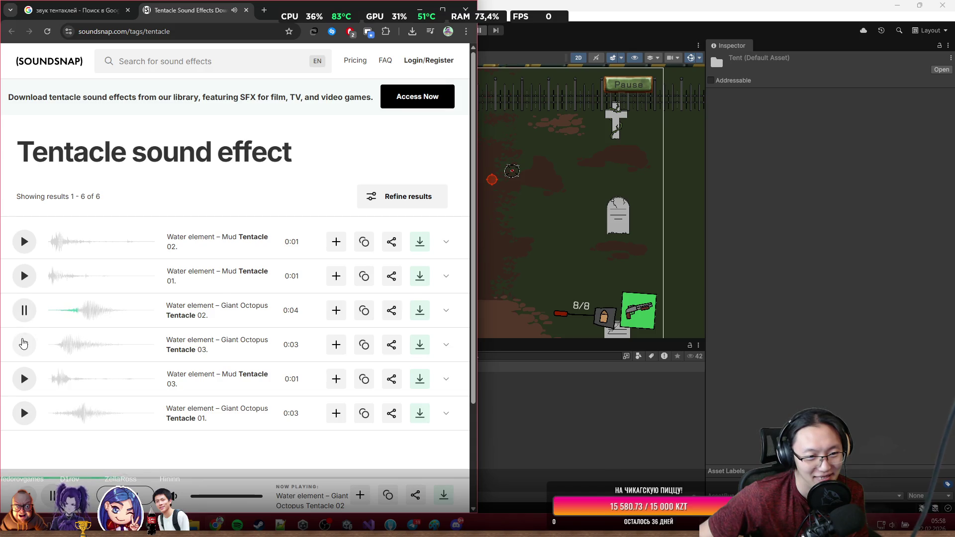
{"action": "left_click", "coordinate": [23, 343]}
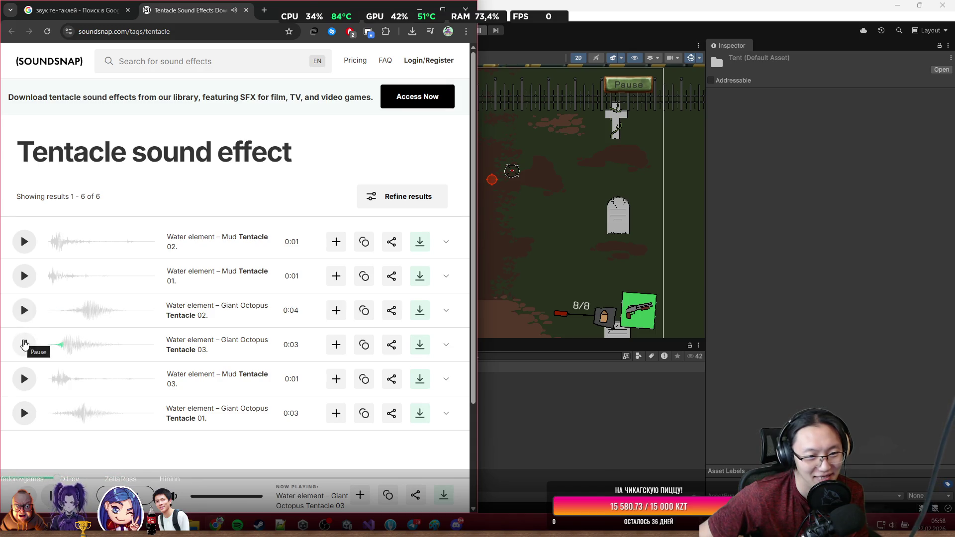
{"action": "left_click", "coordinate": [34, 385]}
{"action": "left_click", "coordinate": [29, 415]}
{"action": "scroll", "coordinate": [28, 417], "scroll_direction": "down", "scroll_amount": 2}
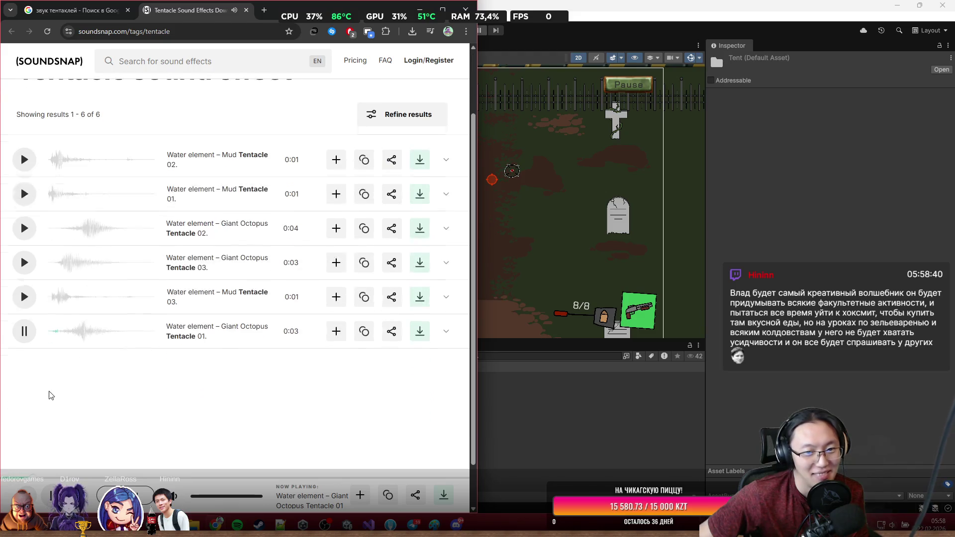
{"action": "left_click", "coordinate": [245, 10]}
{"action": "scroll", "coordinate": [213, 292], "scroll_direction": "down", "scroll_amount": 3}
{"action": "middle_click", "coordinate": [214, 292]}
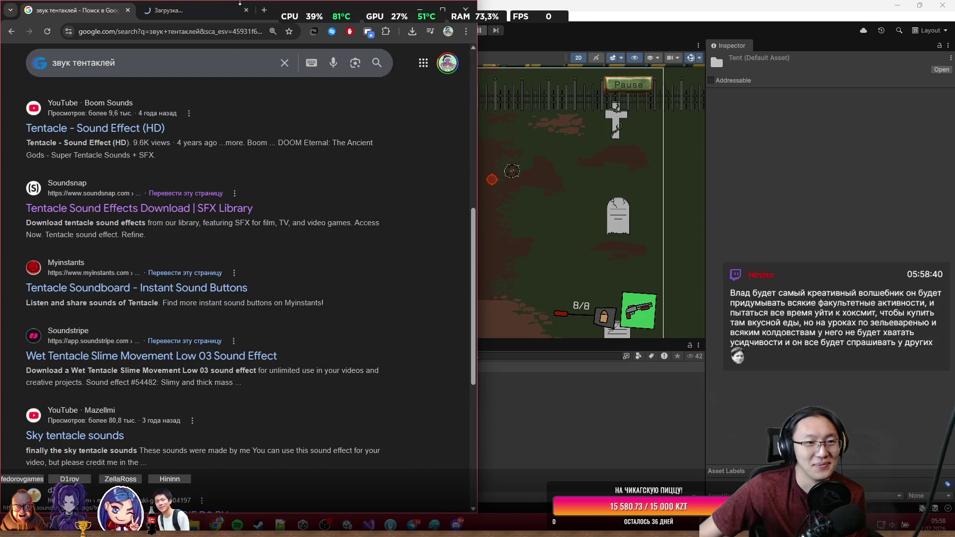
Preview Myinstants soundboard sounds including Tentacle Attack 1, Squidward and OG Tentacles, then close it.
{"action": "left_click", "coordinate": [216, 13]}
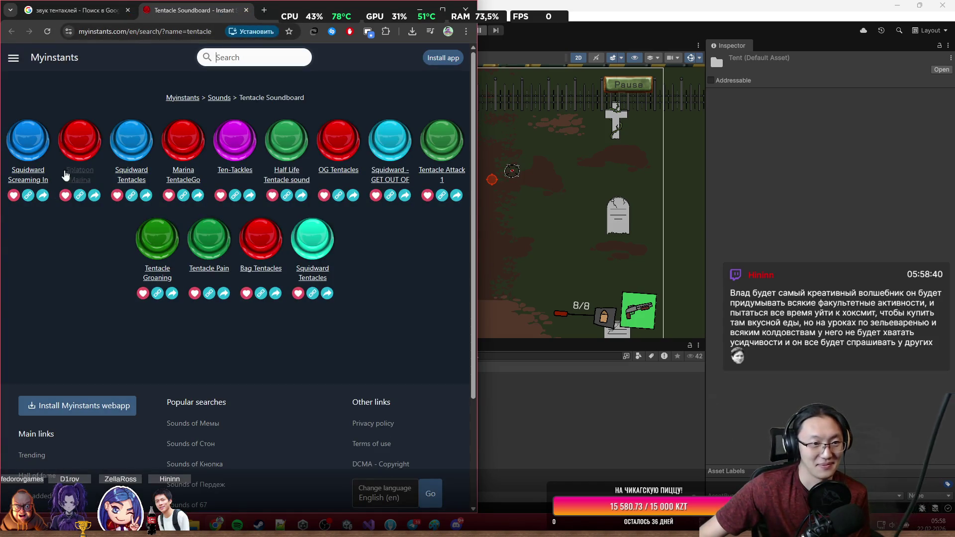
{"action": "left_click", "coordinate": [41, 158]}
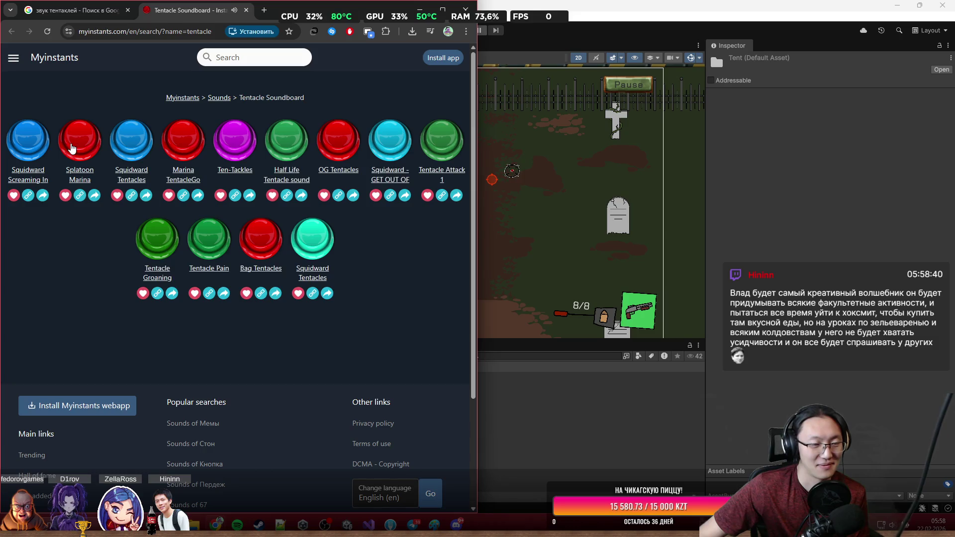
{"action": "left_click", "coordinate": [124, 153]}
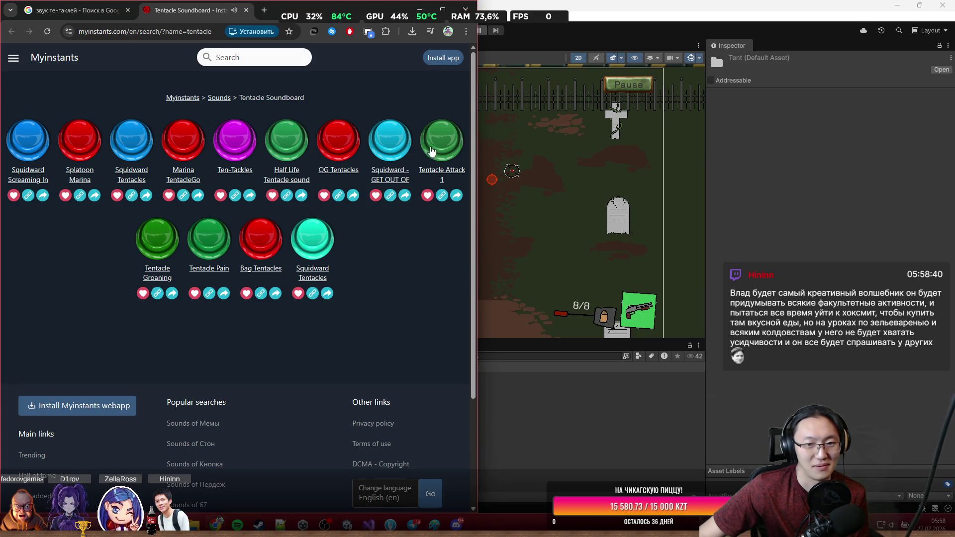
{"action": "left_click", "coordinate": [443, 138]}
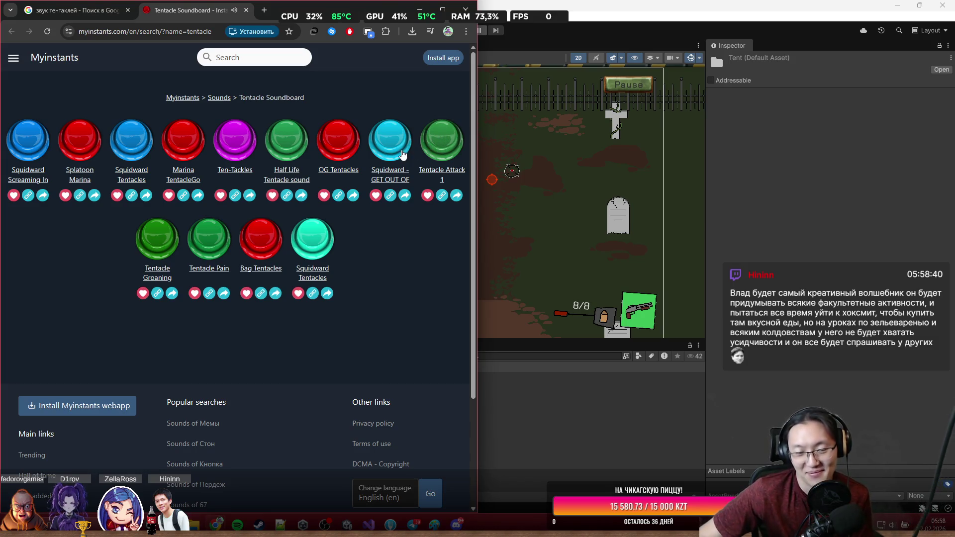
{"action": "left_click", "coordinate": [402, 154]}
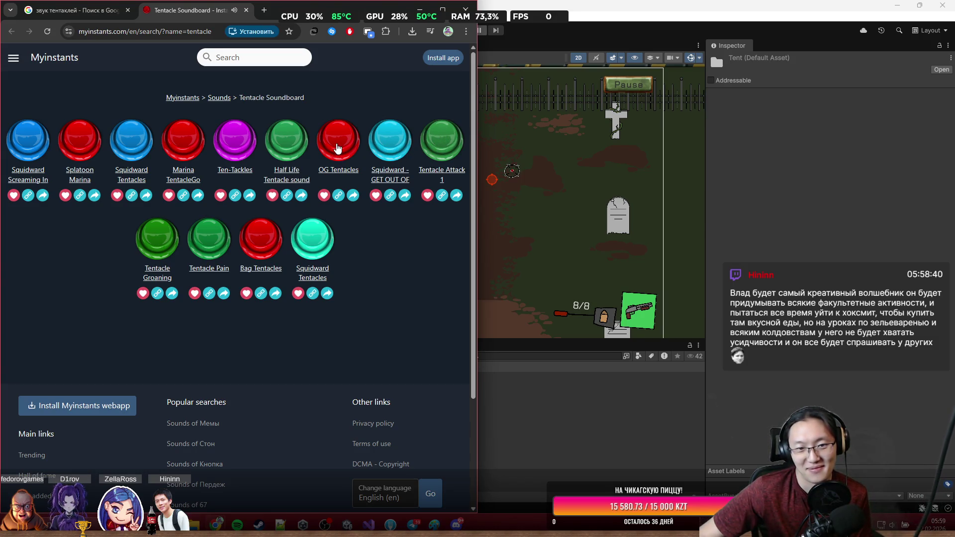
{"action": "left_click", "coordinate": [332, 139]}
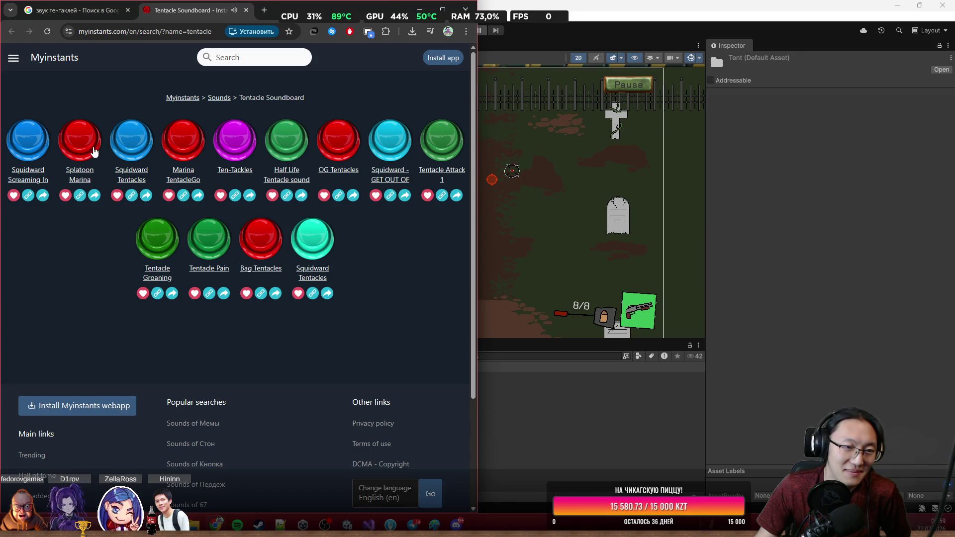
{"action": "left_click", "coordinate": [246, 10]}
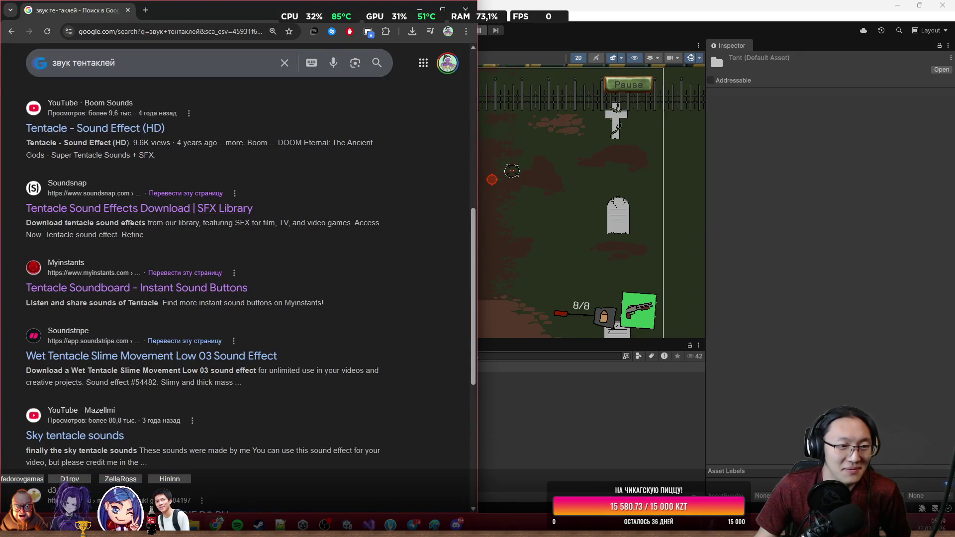
{"action": "scroll", "coordinate": [130, 225], "scroll_direction": "down", "scroll_amount": 2}
{"action": "middle_click", "coordinate": [155, 273]}
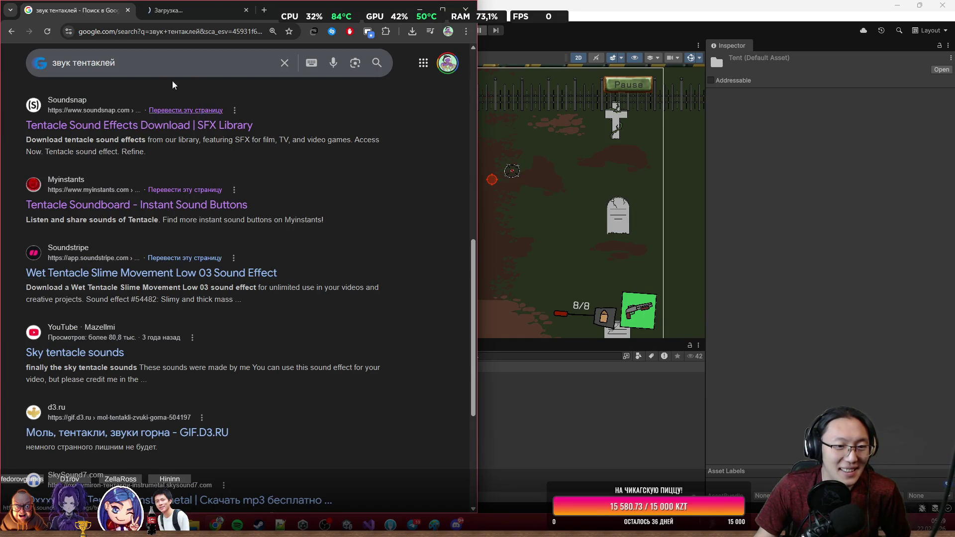
Preview Wet Tentacle Slime Movement Low 03 and 02, dismiss the sign-up download prompt, close the page.
{"action": "key", "text": "ctrl+Tab"}
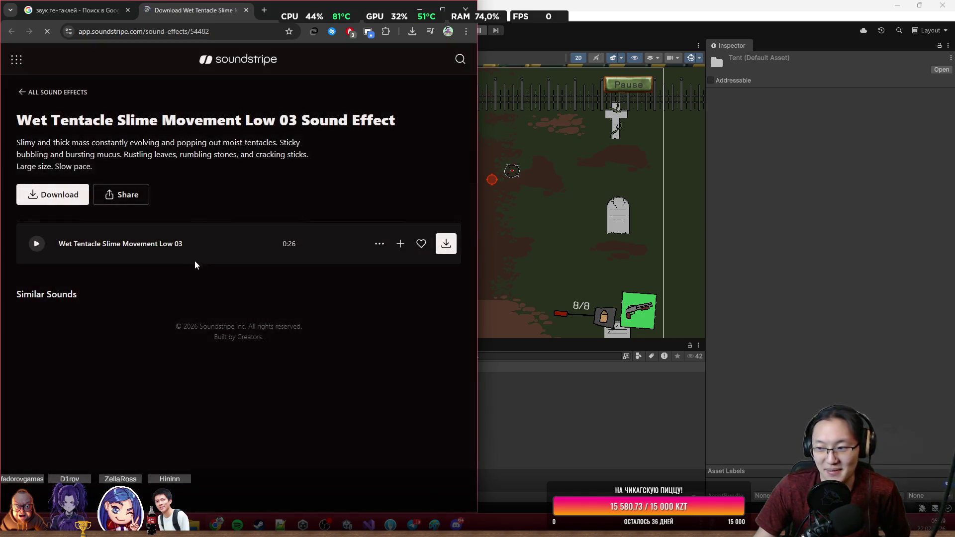
{"action": "left_click", "coordinate": [39, 248]}
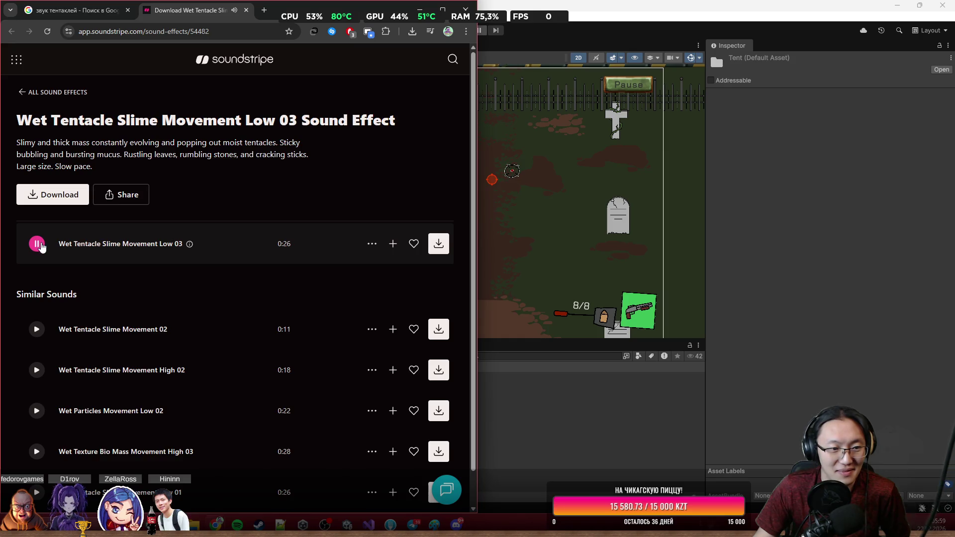
{"action": "left_click", "coordinate": [35, 331]}
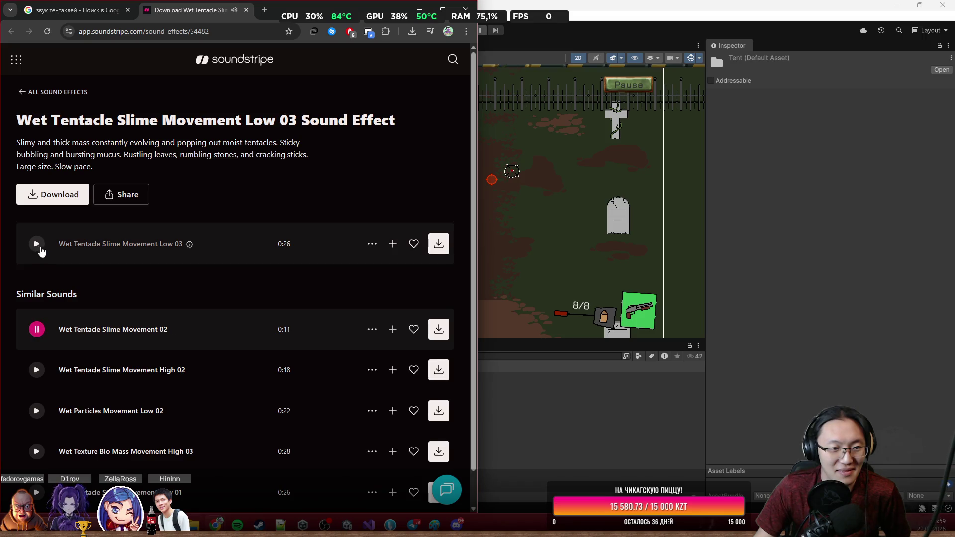
{"action": "left_click", "coordinate": [37, 244]}
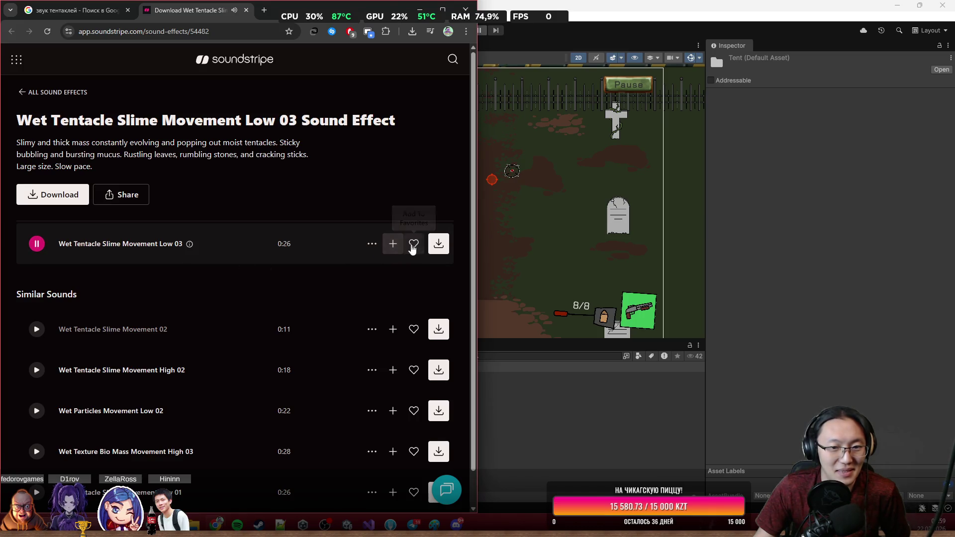
{"action": "left_click", "coordinate": [438, 244]}
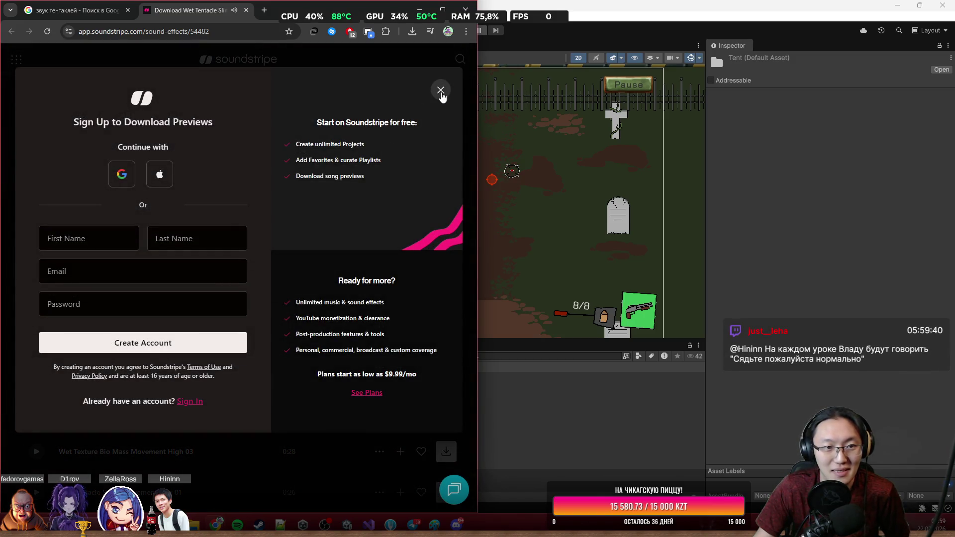
{"action": "left_click", "coordinate": [441, 90]}
{"action": "left_click", "coordinate": [246, 10]}
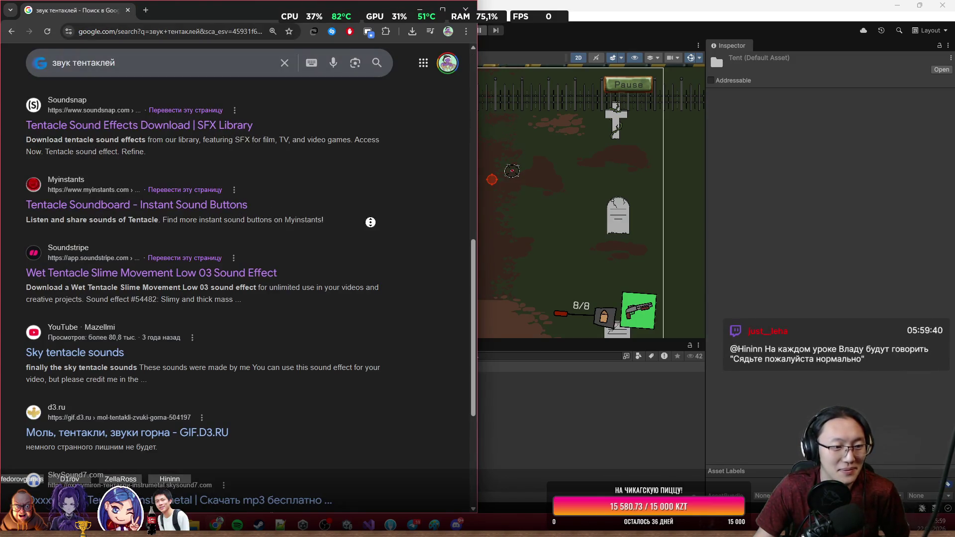
{"action": "scroll", "coordinate": [370, 222], "scroll_direction": "down", "scroll_amount": 2}
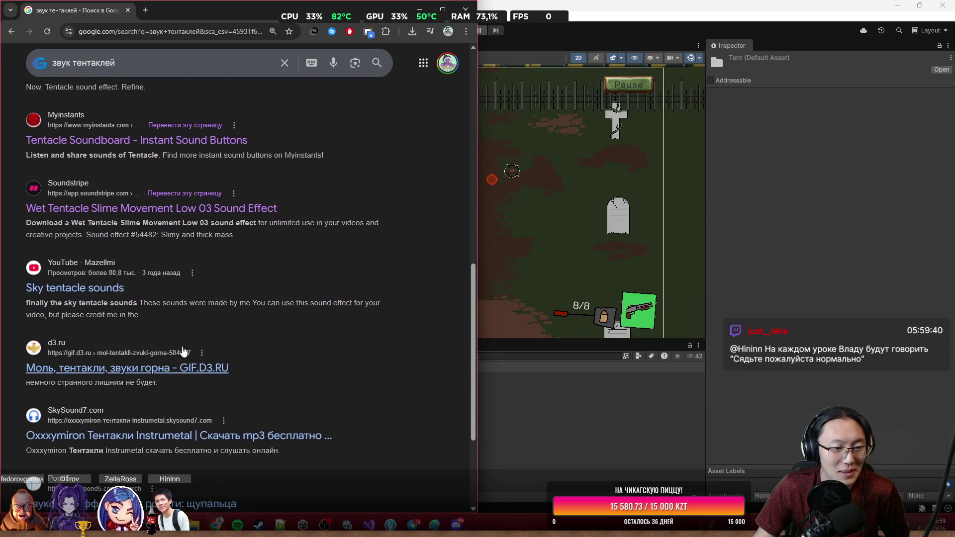
{"action": "middle_click", "coordinate": [180, 373]}
{"action": "left_click", "coordinate": [159, 11]}
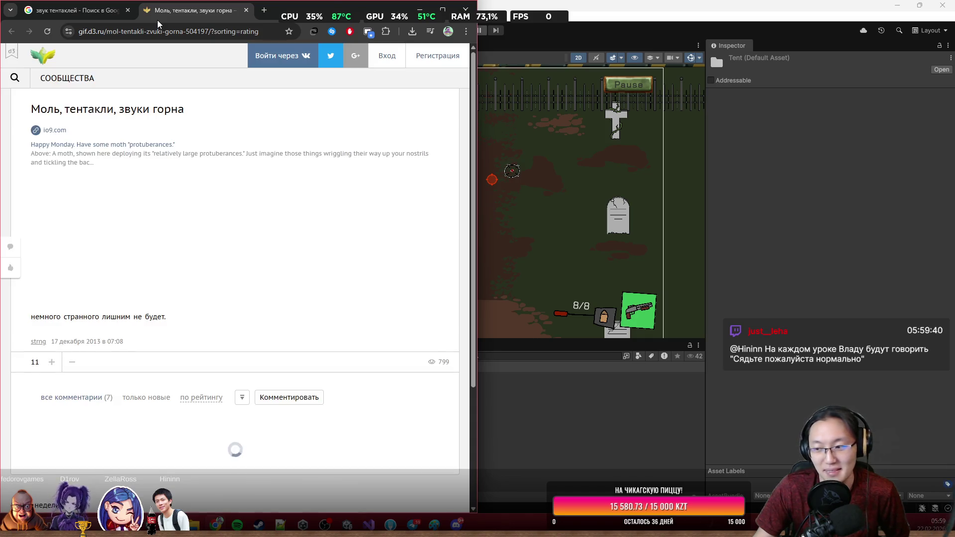
{"action": "scroll", "coordinate": [99, 169], "scroll_direction": "down", "scroll_amount": 3}
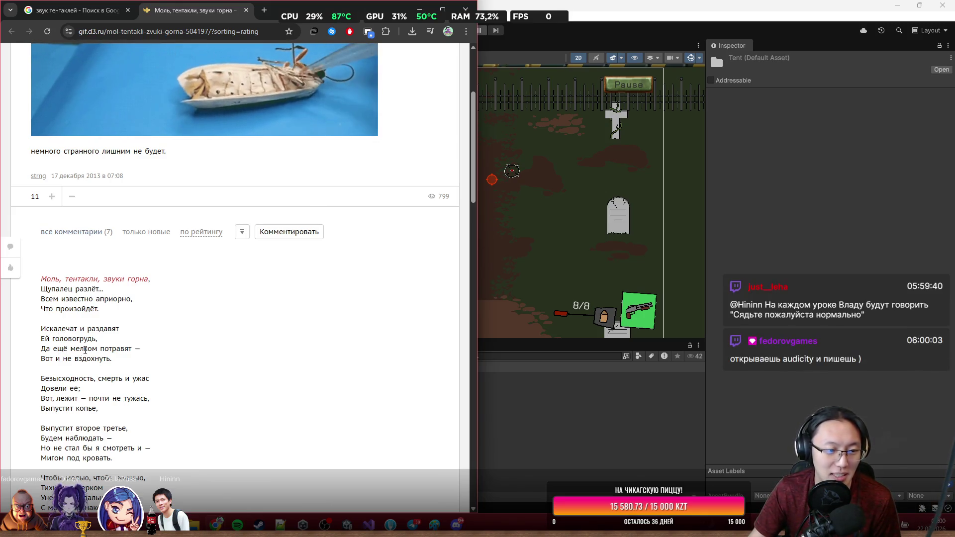
{"action": "left_click", "coordinate": [245, 10]}
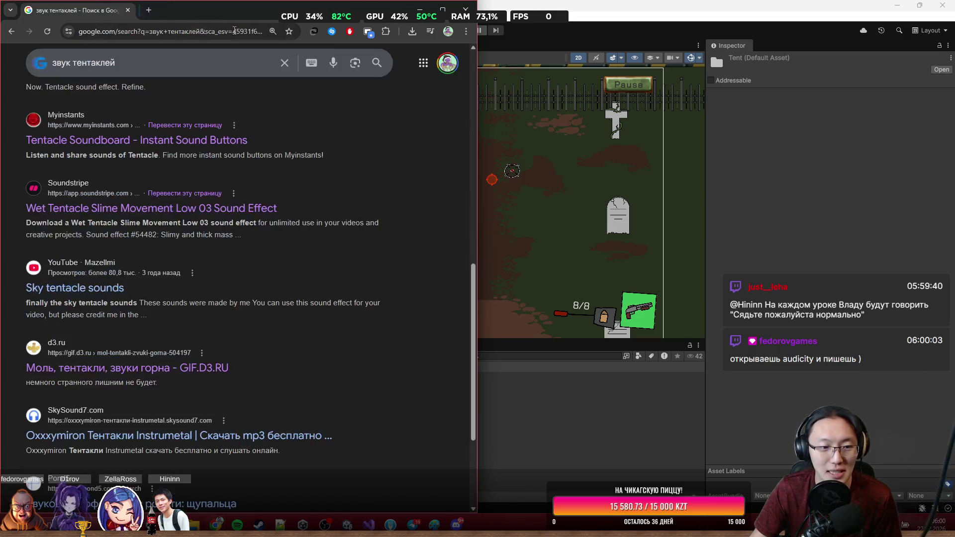
{"action": "scroll", "coordinate": [153, 309], "scroll_direction": "down", "scroll_amount": 3}
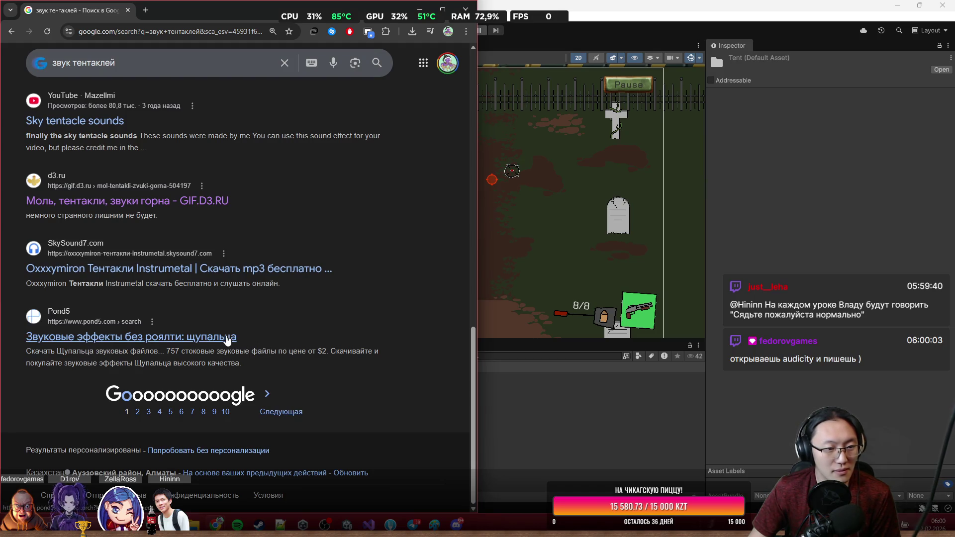
{"action": "left_click", "coordinate": [227, 340]}
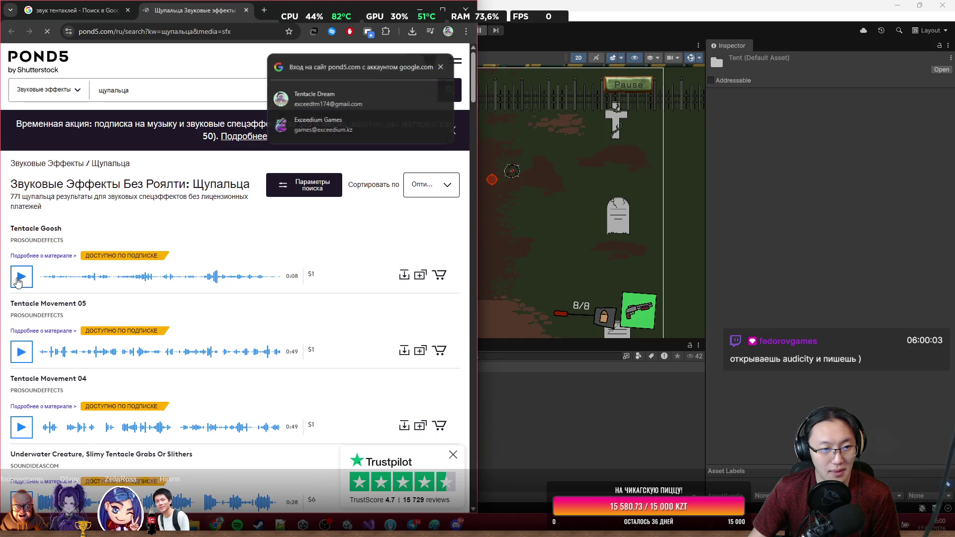
{"action": "left_click", "coordinate": [21, 277]}
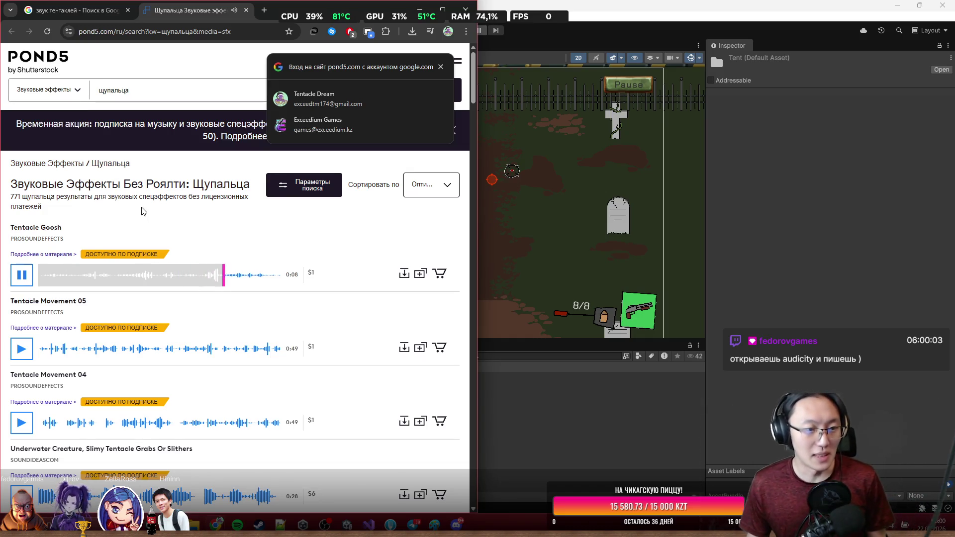
{"action": "left_click", "coordinate": [405, 274]}
{"action": "left_click", "coordinate": [246, 11]}
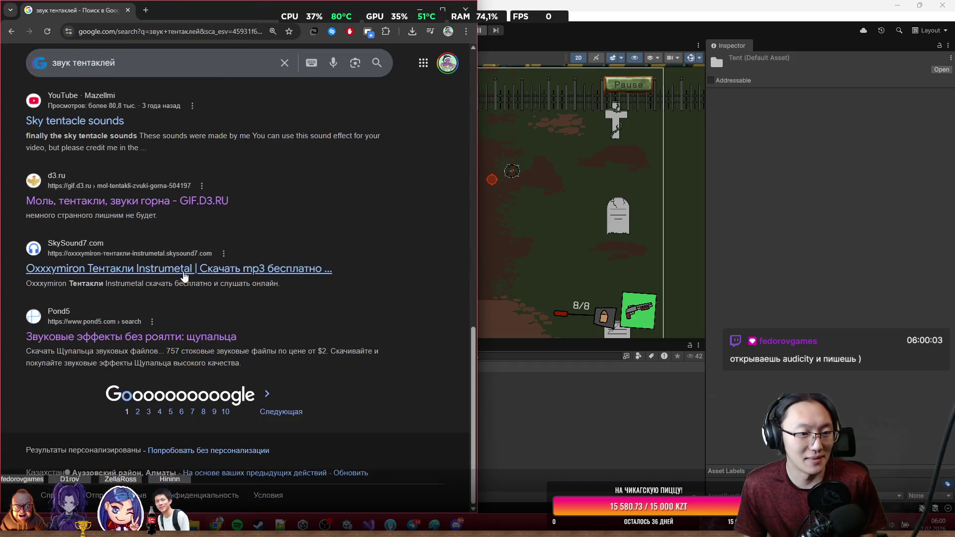
Load the 'звук щупалец' results and preview zvukipro's large-octopus-swimming-underwater clip.
{"action": "left_click", "coordinate": [267, 396]}
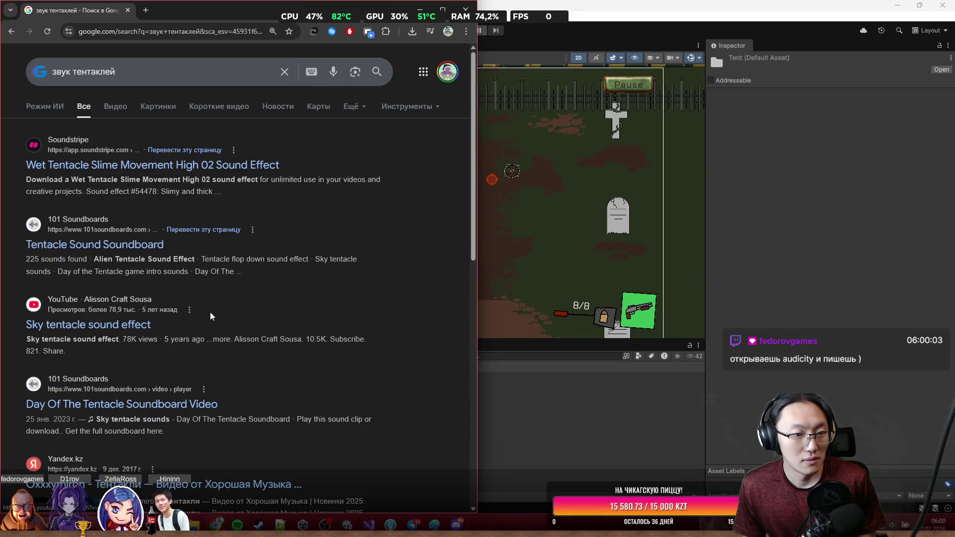
{"action": "scroll", "coordinate": [208, 319], "scroll_direction": "down", "scroll_amount": 2}
{"action": "scroll", "coordinate": [210, 337], "scroll_direction": "down", "scroll_amount": 1}
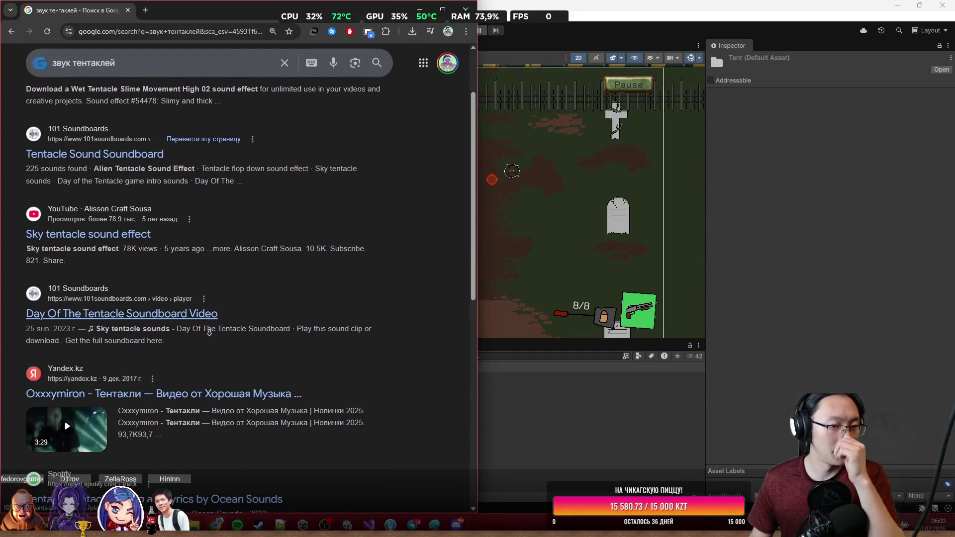
{"action": "scroll", "coordinate": [222, 329], "scroll_direction": "down", "scroll_amount": 3}
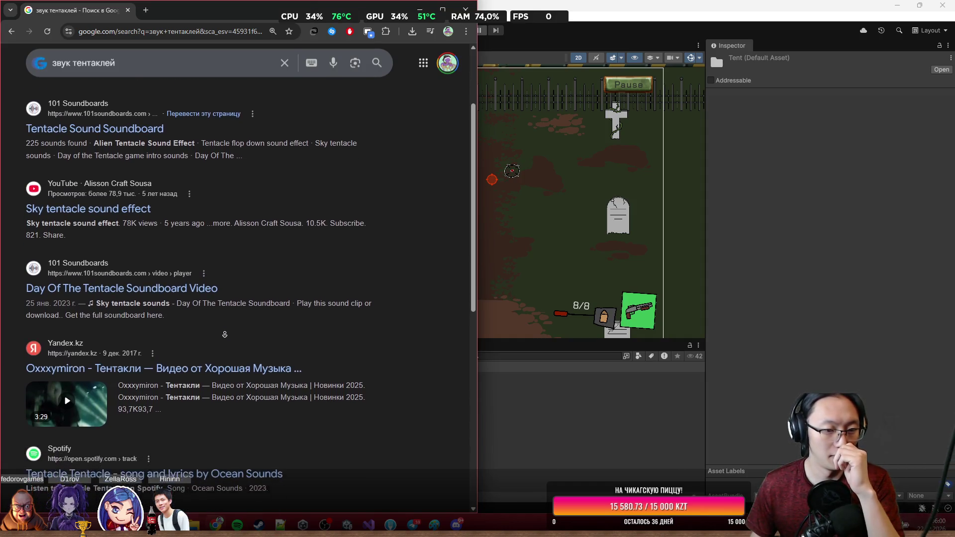
{"action": "scroll", "coordinate": [217, 329], "scroll_direction": "down", "scroll_amount": 3}
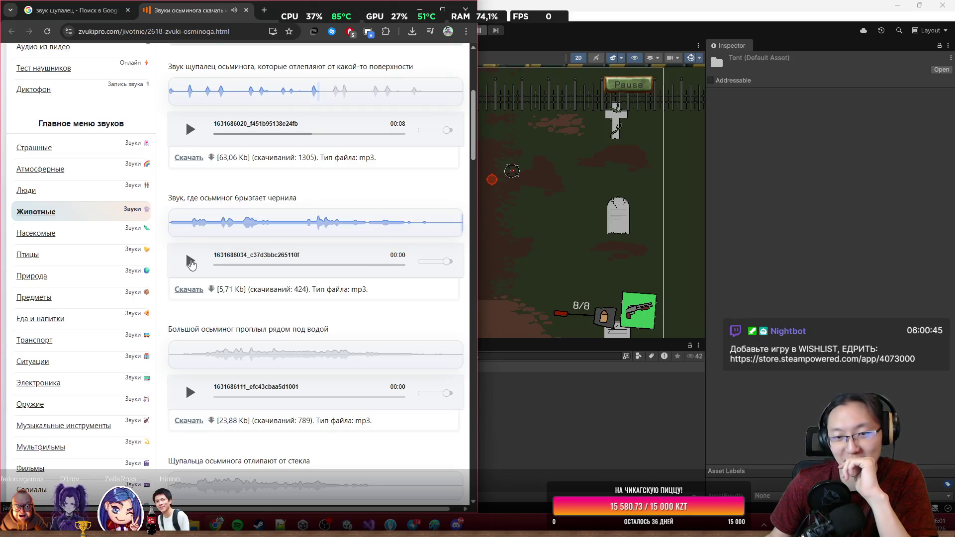
{"action": "left_click", "coordinate": [191, 386]}
{"action": "scroll", "coordinate": [209, 363], "scroll_direction": "down", "scroll_amount": 2}
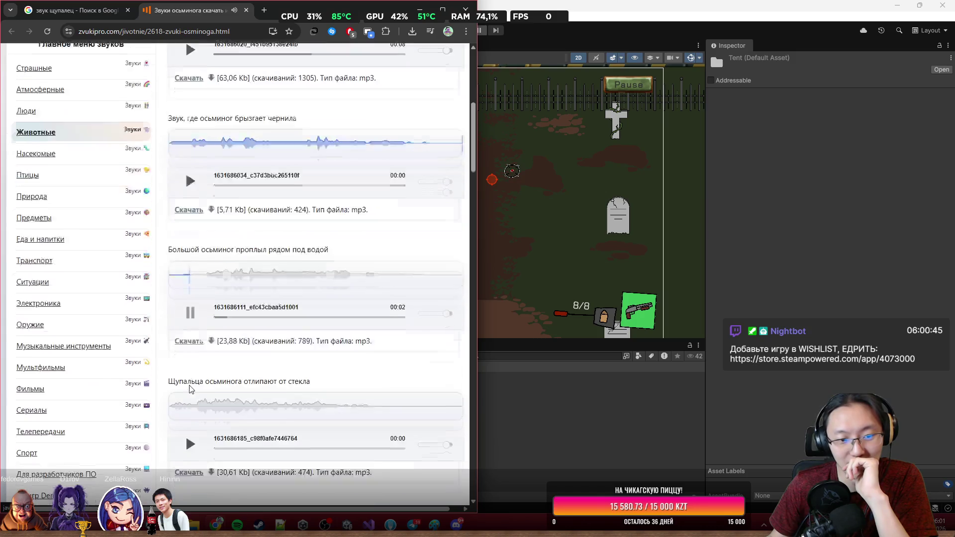
{"action": "scroll", "coordinate": [211, 351], "scroll_direction": "down", "scroll_amount": 2}
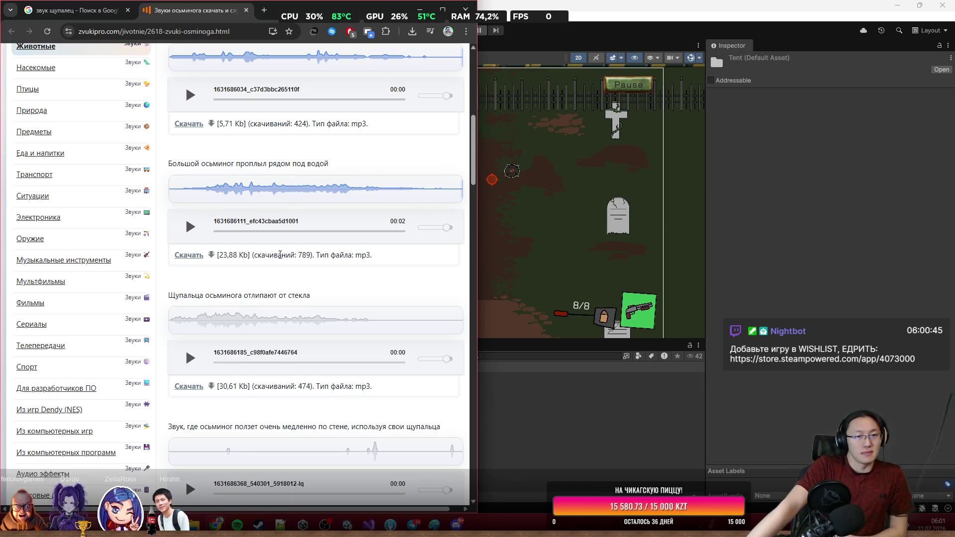
Download the underwater octopus clip and preview the glass-peeling, wall-crawling and small_octopus_oop clips.
{"action": "left_click", "coordinate": [188, 256]}
{"action": "scroll", "coordinate": [186, 279], "scroll_direction": "down", "scroll_amount": 2}
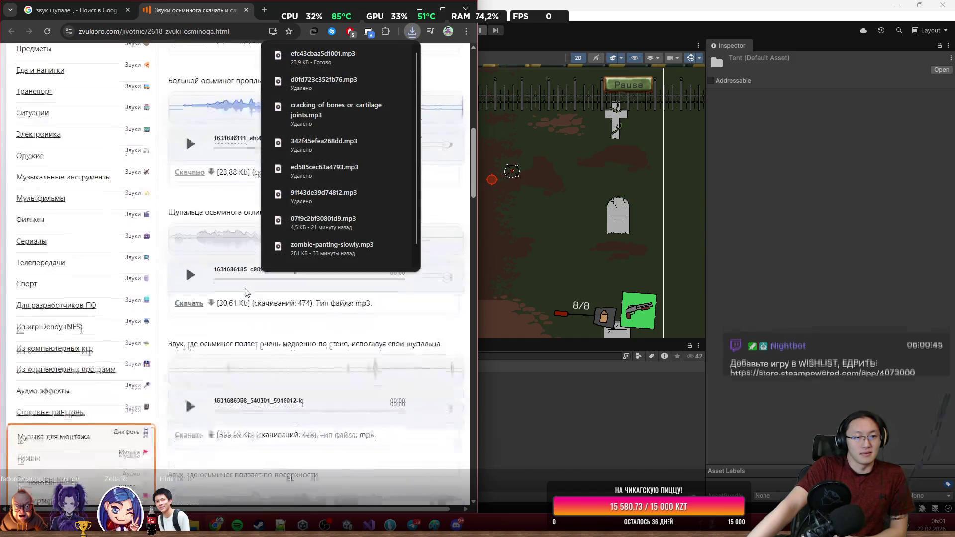
{"action": "left_click", "coordinate": [187, 279]}
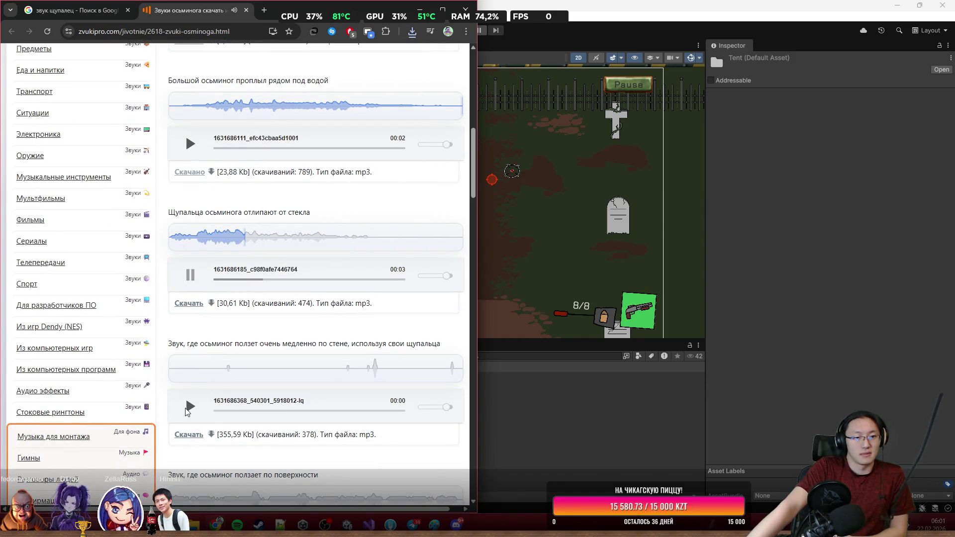
{"action": "left_click", "coordinate": [191, 410]}
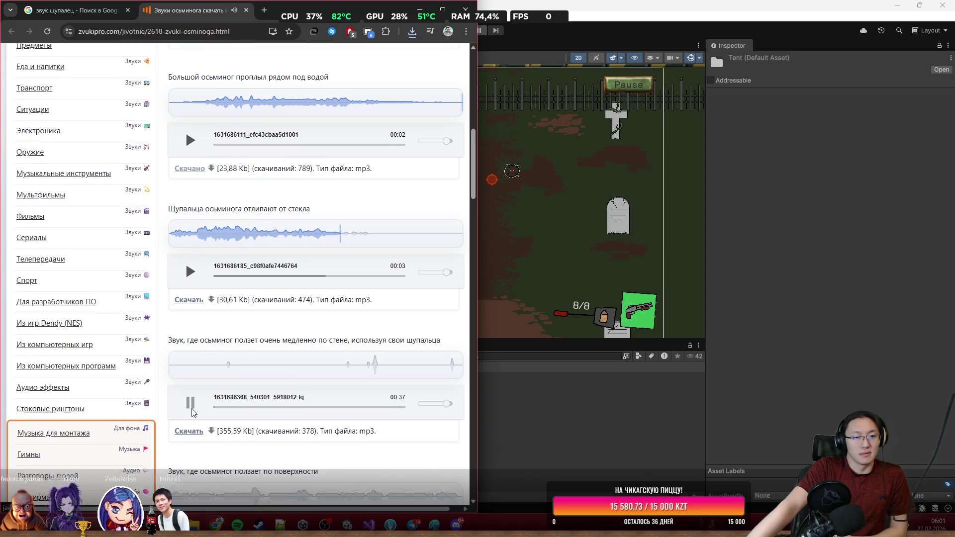
{"action": "scroll", "coordinate": [188, 428], "scroll_direction": "down", "scroll_amount": 2}
{"action": "left_click", "coordinate": [188, 452]}
{"action": "scroll", "coordinate": [189, 448], "scroll_direction": "down", "scroll_amount": 4}
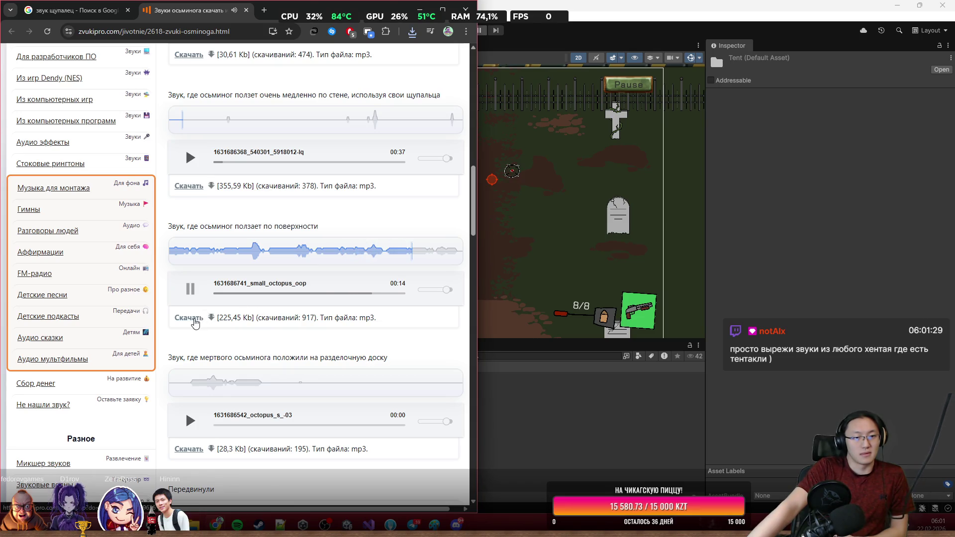
Download small_octopus_oop.mp3, listen to it, and reopen the recent downloads list.
{"action": "left_click", "coordinate": [194, 319]}
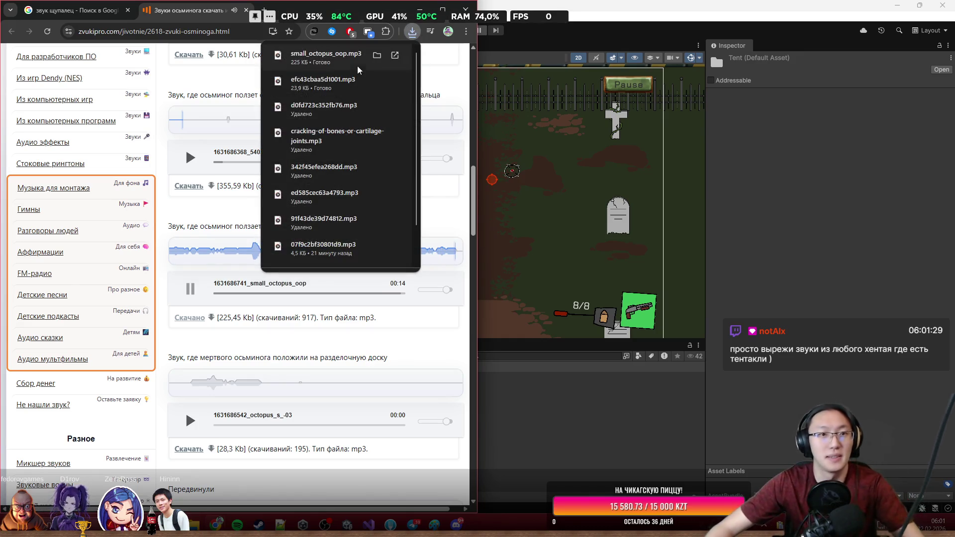
{"action": "left_click", "coordinate": [343, 59]}
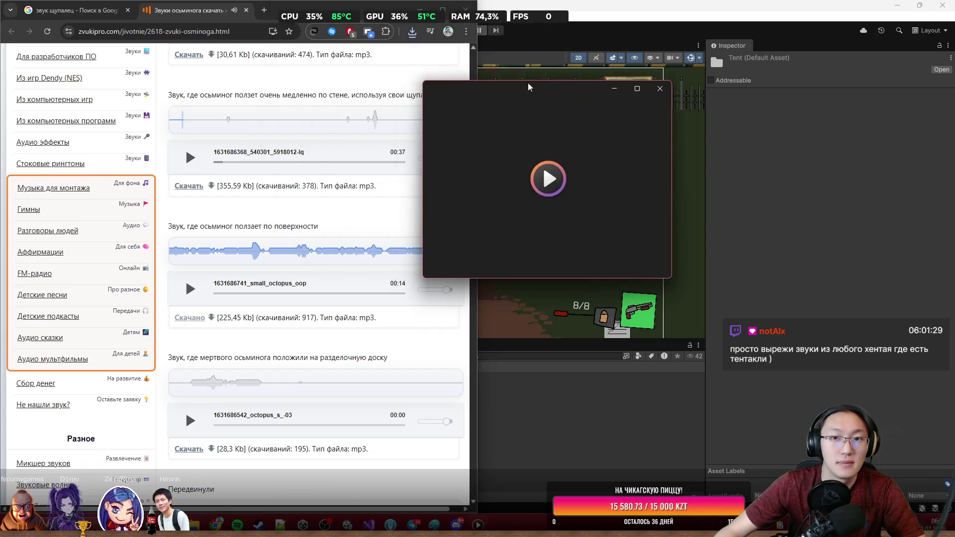
{"action": "left_click", "coordinate": [660, 89]}
{"action": "left_click", "coordinate": [412, 31]}
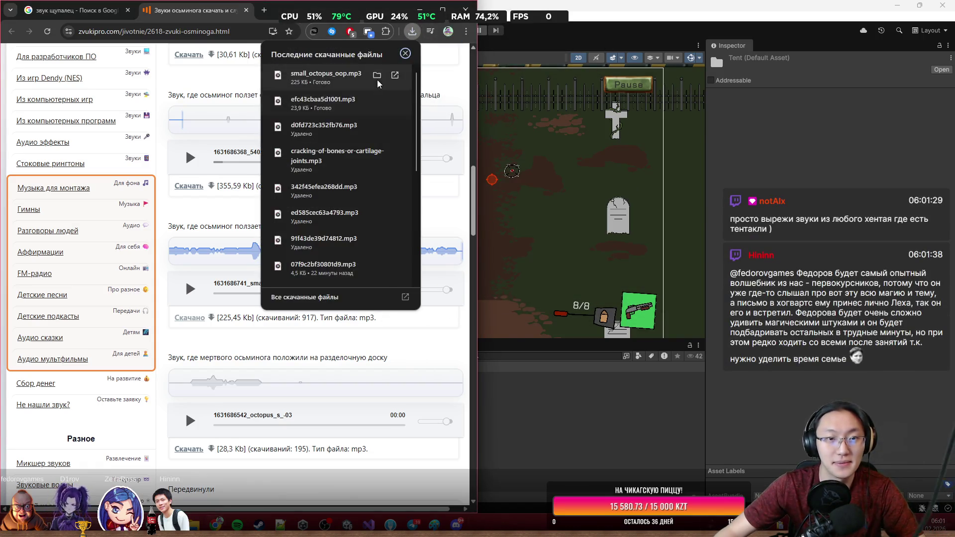
Locate small_octopus_oop.mp3 in Downloads and rename it tentacleIdle.mp3.
{"action": "left_click", "coordinate": [377, 76]}
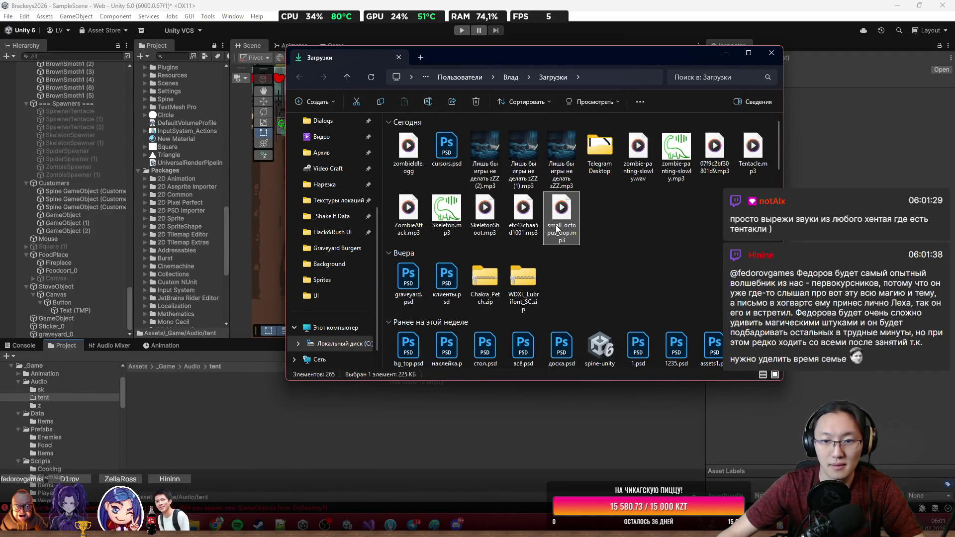
{"action": "key", "text": "F2"}
{"action": "key", "text": "BackSpace"}
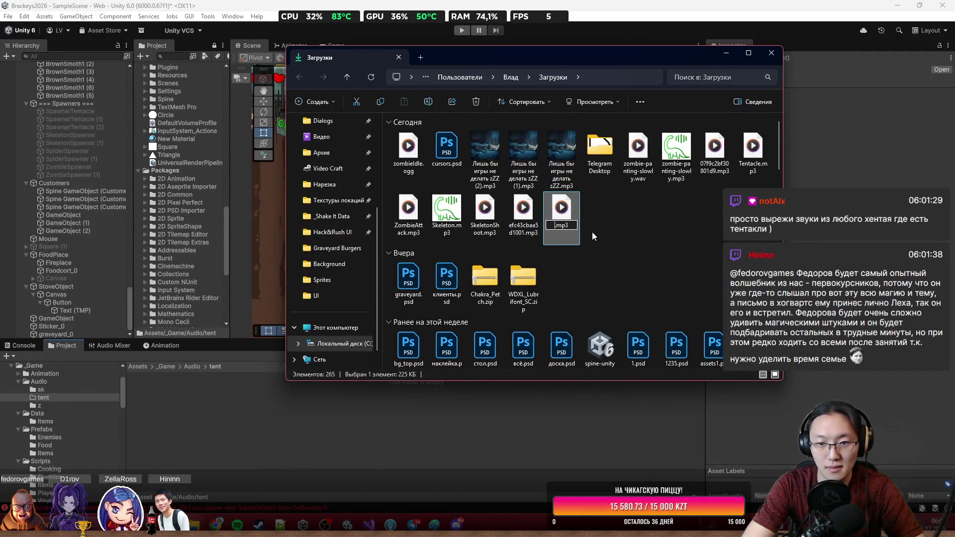
{"action": "type", "text": "tentacleIdle"}
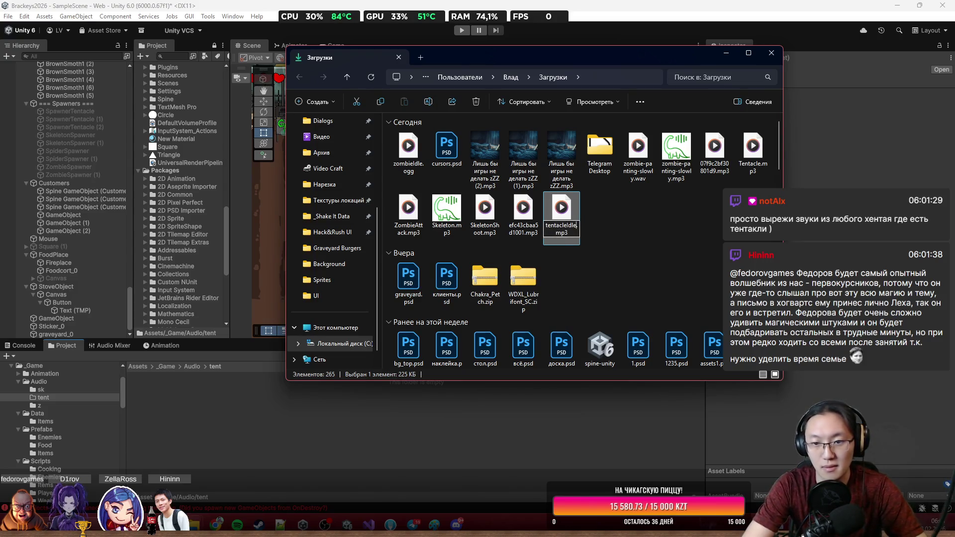
{"action": "key", "text": "Return"}
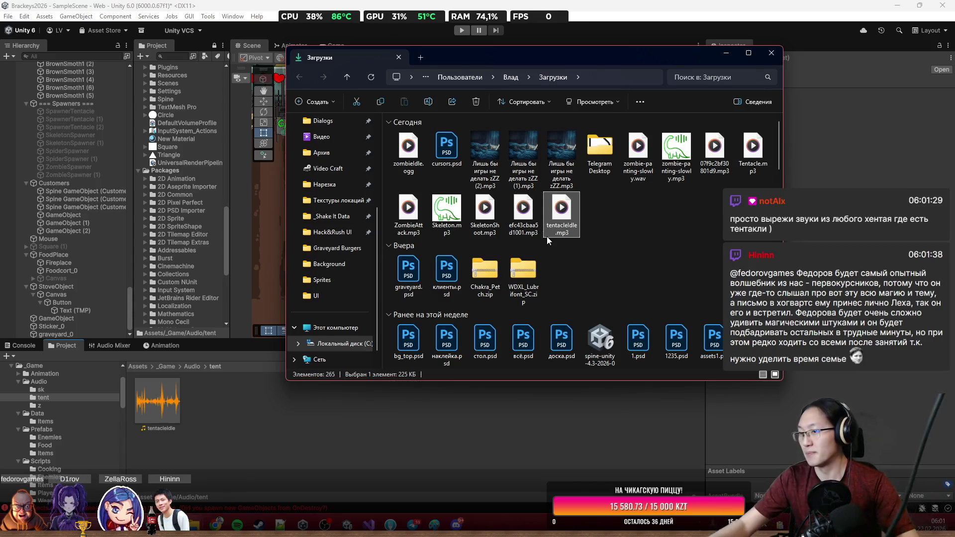
Listen to efc43cbaa5d1001.mp3 and import both clips into Unity's Audio/tent folder.
{"action": "left_click", "coordinate": [522, 227]}
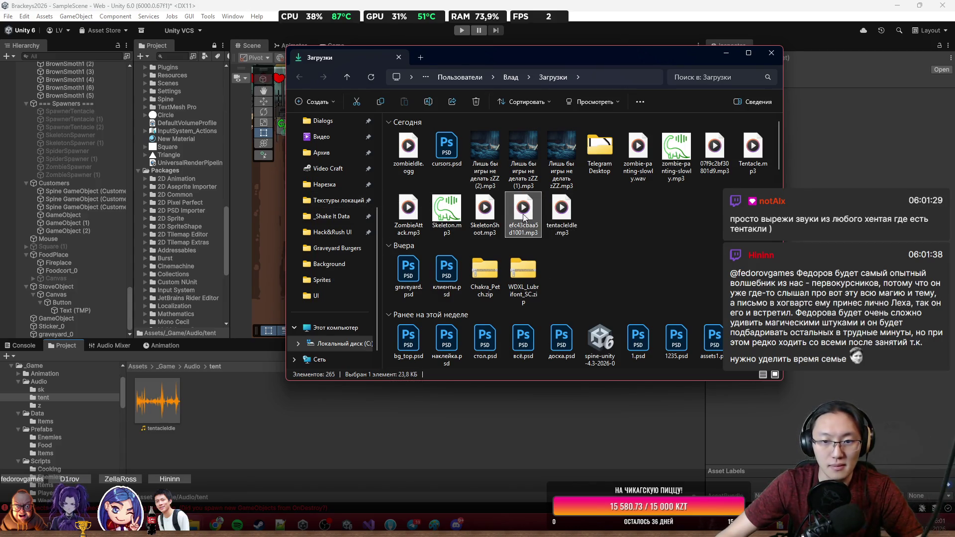
{"action": "double_click", "coordinate": [524, 212]}
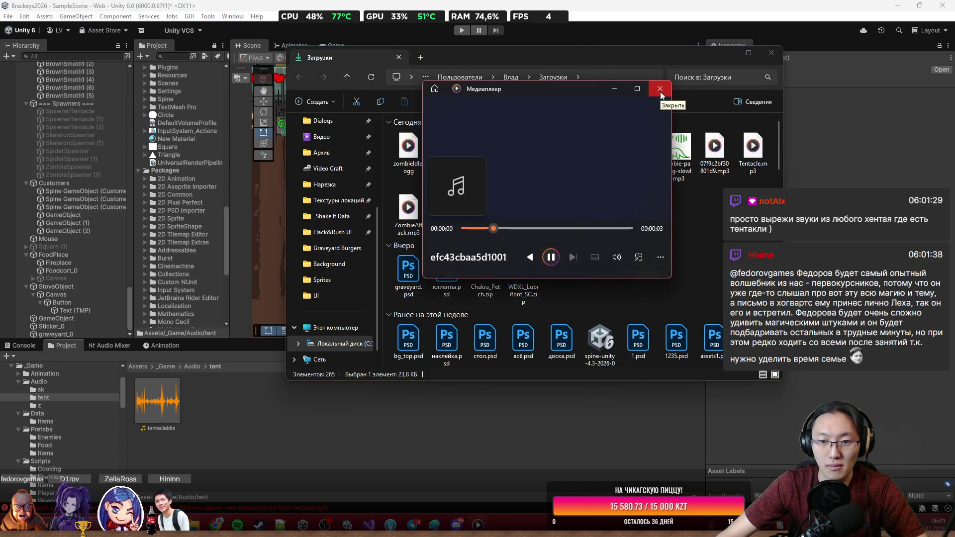
{"action": "left_click", "coordinate": [660, 90]}
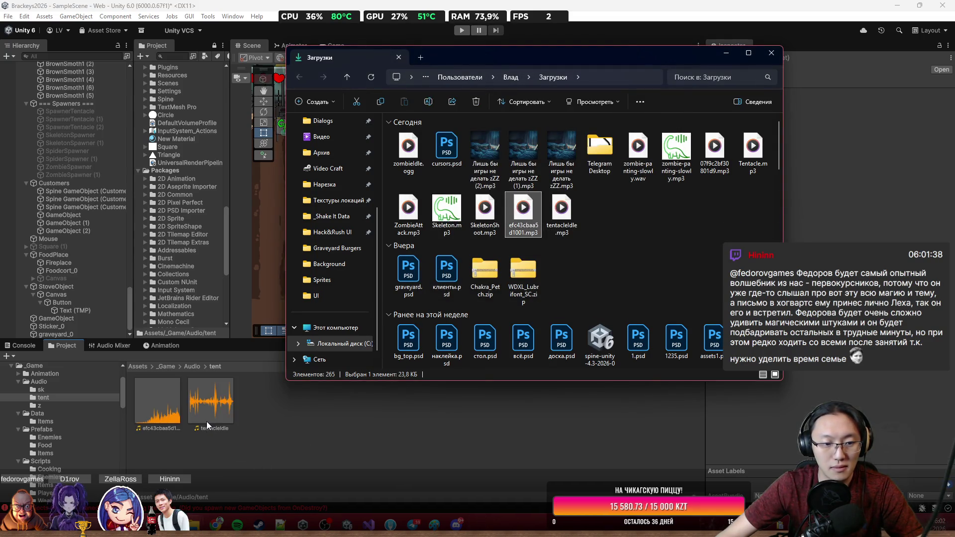
{"action": "left_click", "coordinate": [153, 424]}
{"action": "key", "text": "F2"}
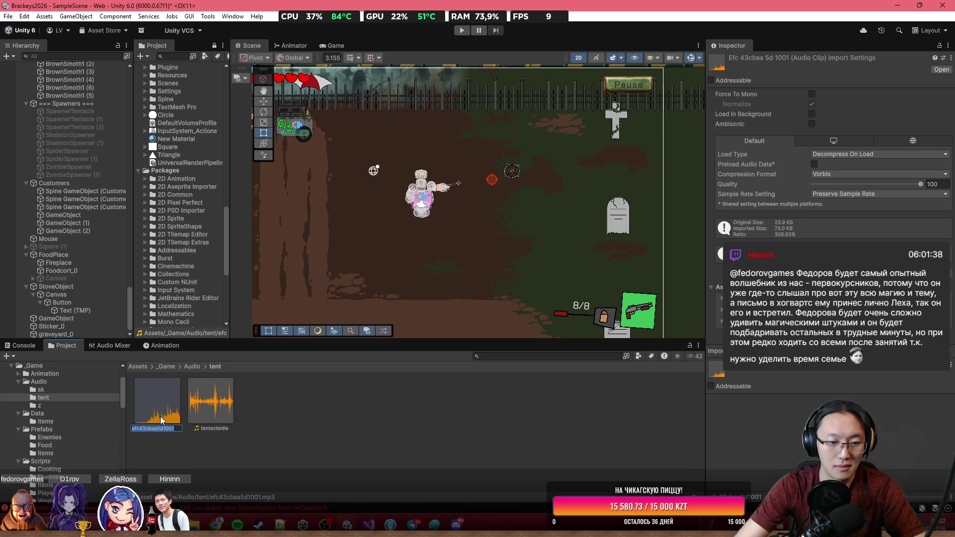
Rename the efc43cbaa5d1001 clip to tentacleAttack and check both tentacle clips' import settings.
{"action": "type", "text": "tentacleAtta"}
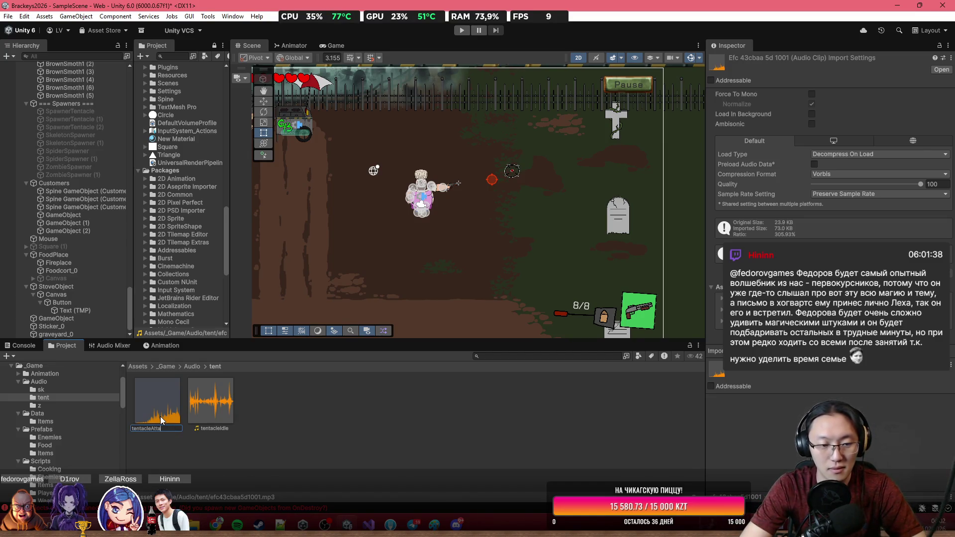
{"action": "type", "text": "ck"}
{"action": "key", "text": "Return"}
{"action": "left_click", "coordinate": [203, 412]}
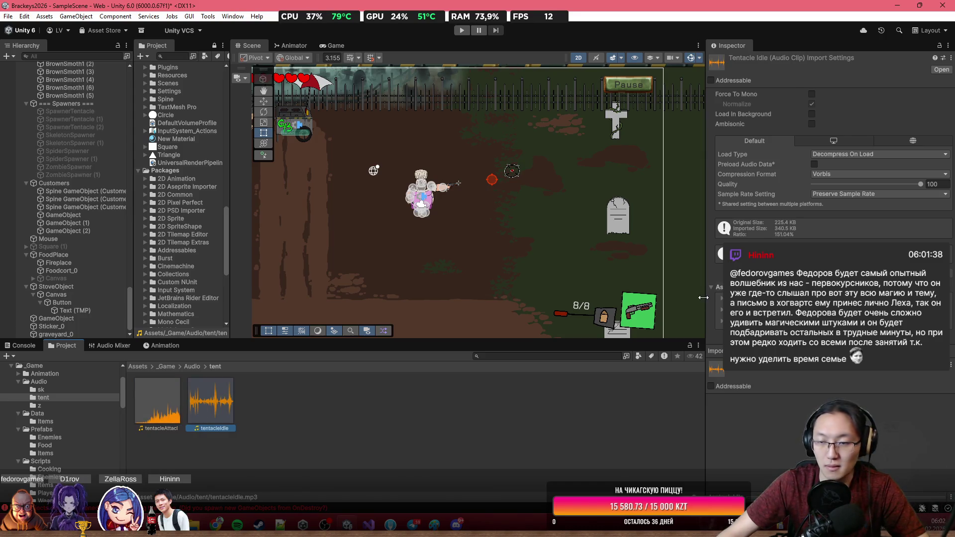
{"action": "key", "text": "Left"}
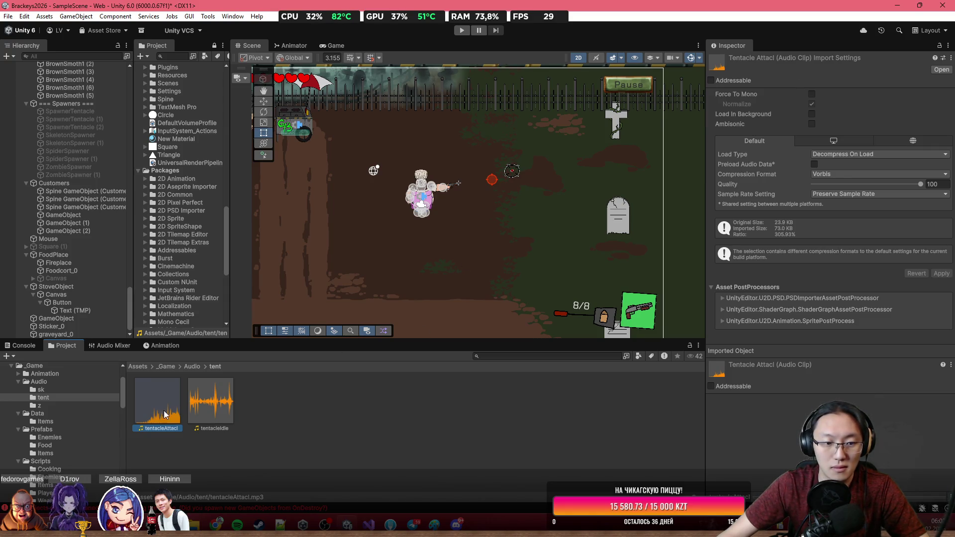
{"action": "left_click", "coordinate": [202, 418]}
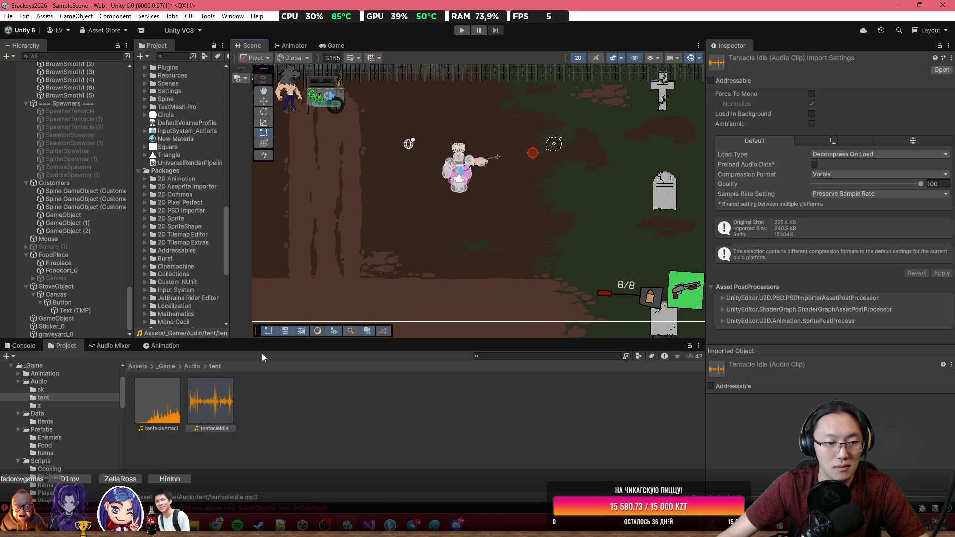
{"action": "left_click", "coordinate": [167, 367]}
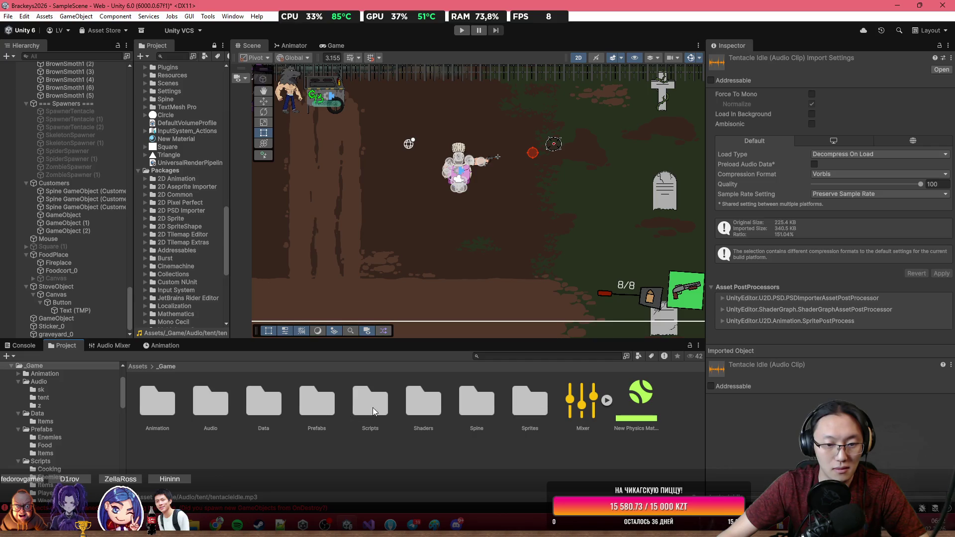
Place the Tentacle prefab from Prefabs > Enemies into the Scene view.
{"action": "double_click", "coordinate": [323, 395]}
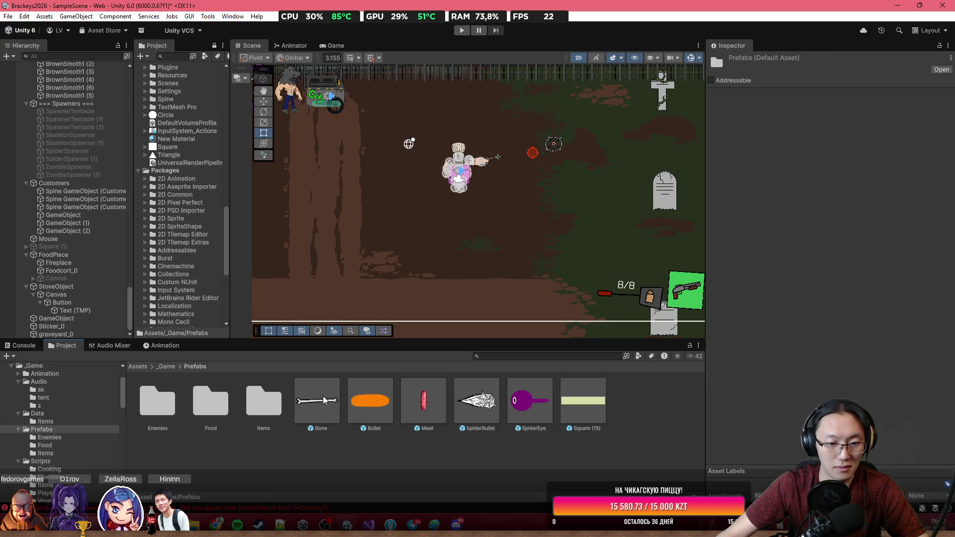
{"action": "double_click", "coordinate": [154, 409]}
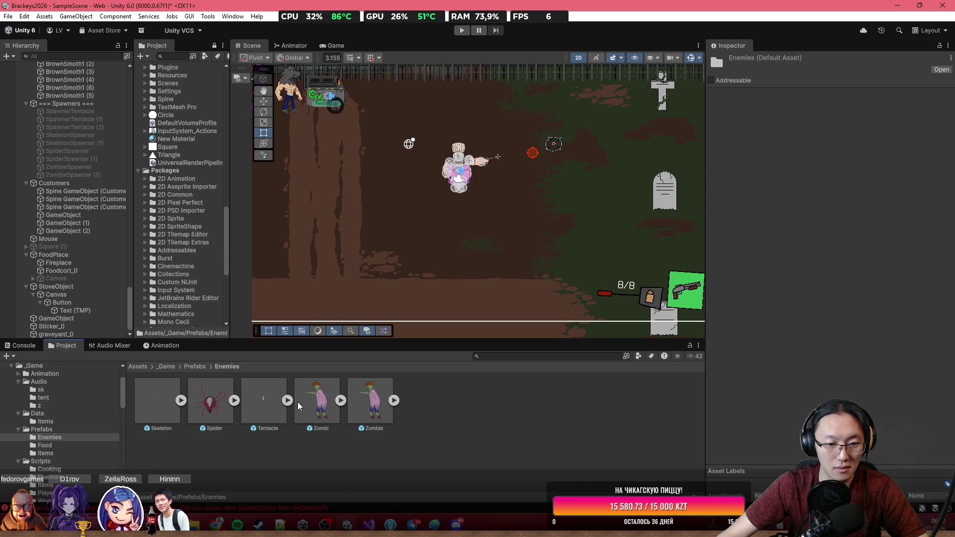
{"action": "mouse_move", "coordinate": [264, 400]}
{"action": "left_mouse_down"}
{"action": "mouse_move", "coordinate": [343, 291]}
{"action": "mouse_move", "coordinate": [279, 318]}
{"action": "left_mouse_up"}
{"action": "left_click_drag", "start_coordinate": [366, 245], "coordinate": [465, 205]}
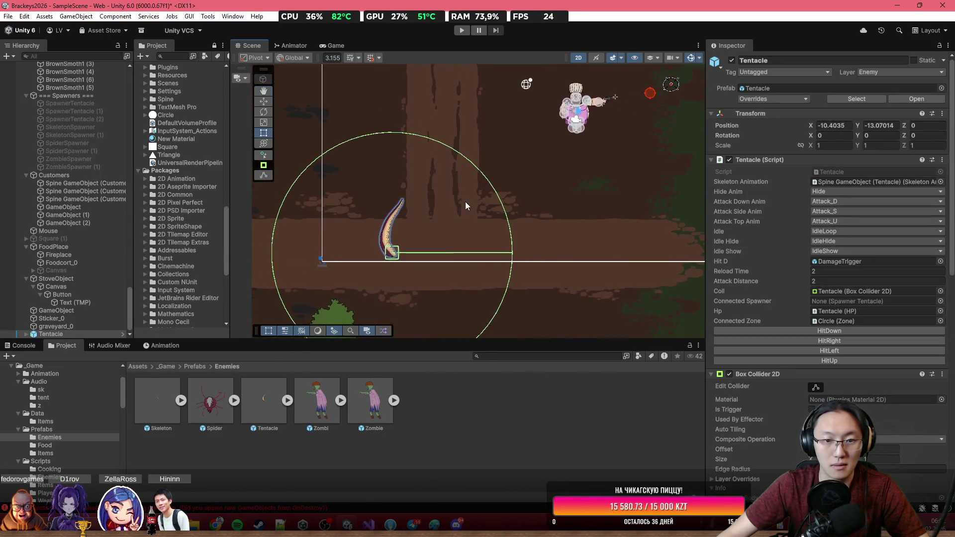
Open the Tentacle enemy's Tentacle script from its Inspector for editing in Visual Studio.
{"action": "scroll", "coordinate": [407, 242], "scroll_direction": "up", "scroll_amount": 2}
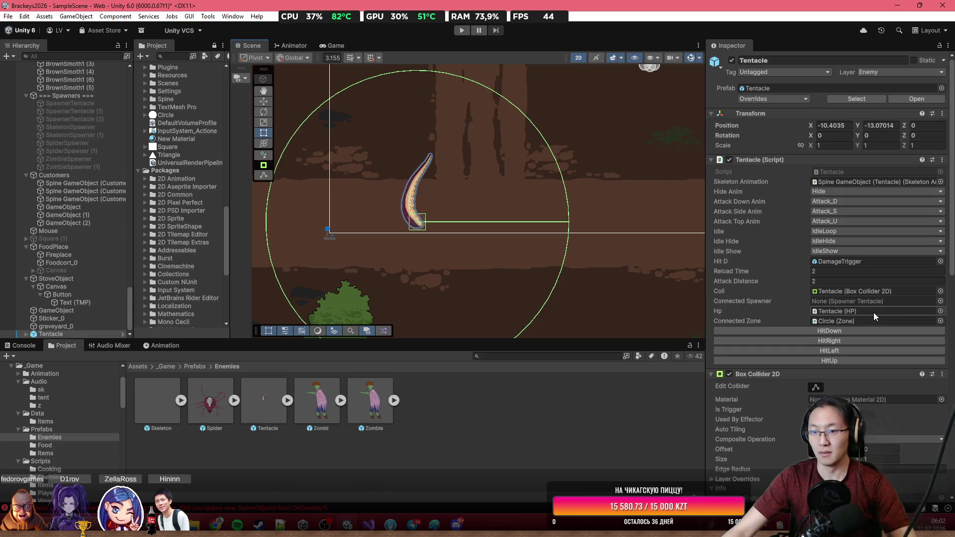
{"action": "scroll", "coordinate": [825, 276], "scroll_direction": "down", "scroll_amount": 3}
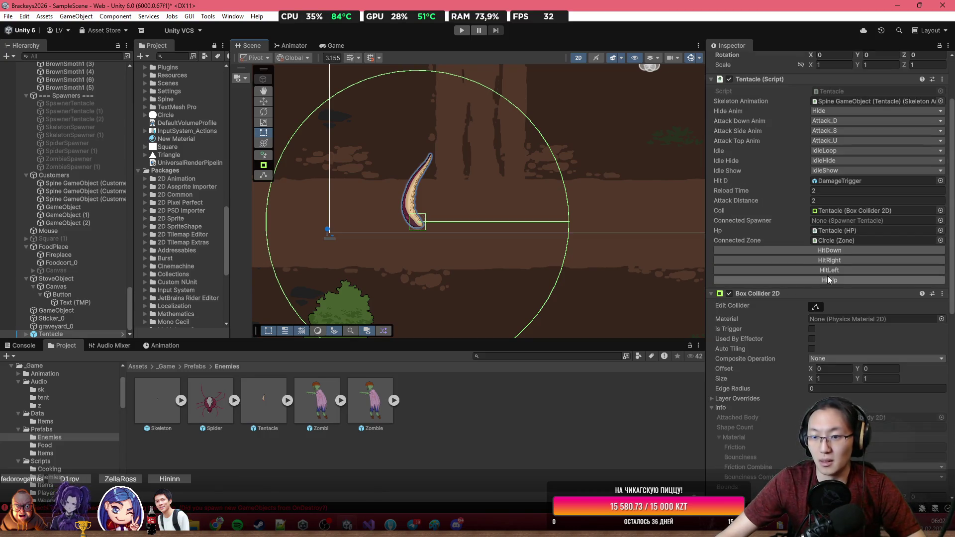
{"action": "scroll", "coordinate": [829, 274], "scroll_direction": "up", "scroll_amount": 2}
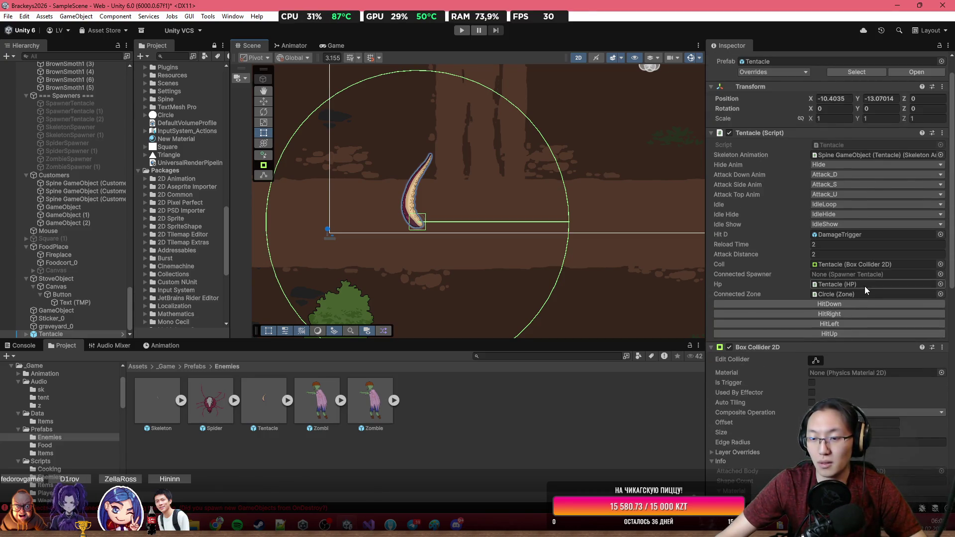
{"action": "scroll", "coordinate": [866, 299], "scroll_direction": "down", "scroll_amount": 12}
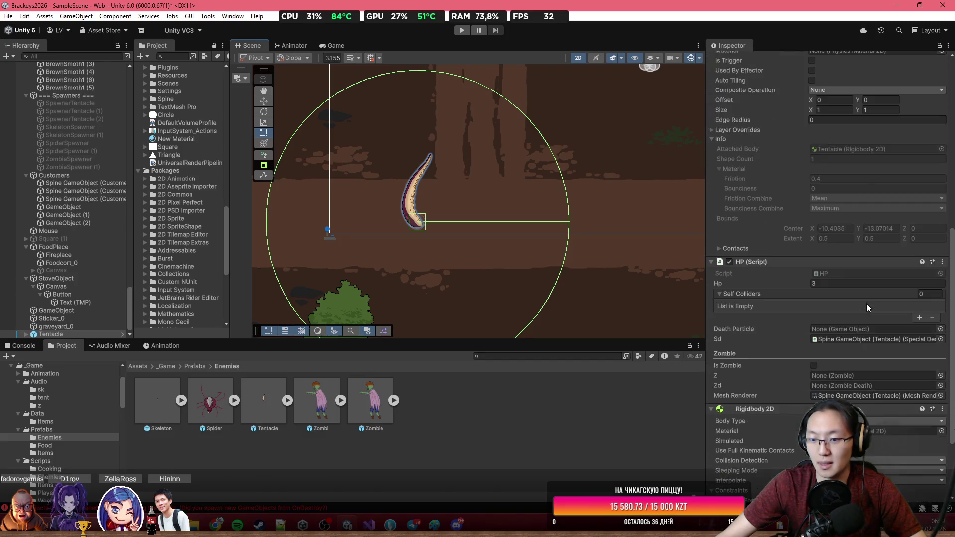
{"action": "scroll", "coordinate": [867, 307], "scroll_direction": "down", "scroll_amount": 3}
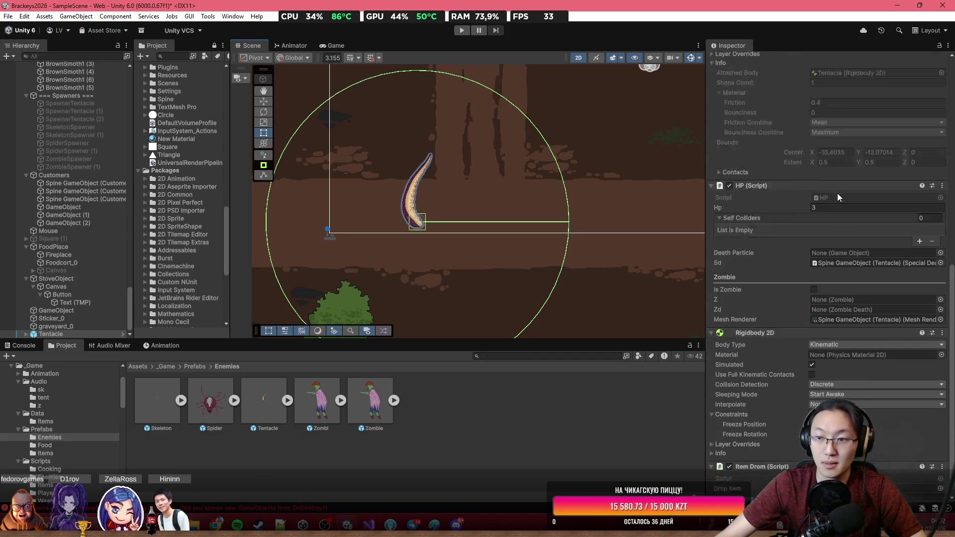
{"action": "scroll", "coordinate": [837, 193], "scroll_direction": "up", "scroll_amount": 15}
{"action": "left_click", "coordinate": [866, 169]}
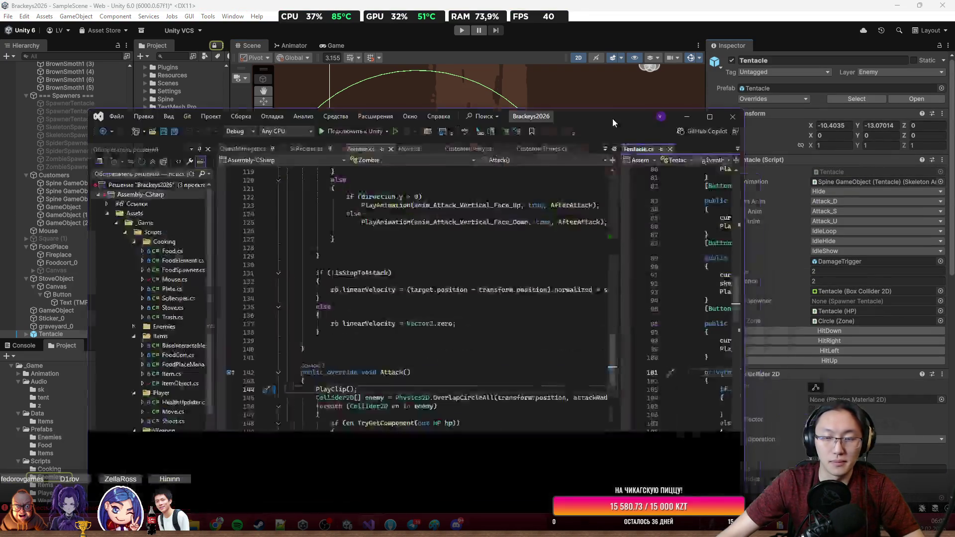
Move the Visual Studio window higher and check the sound call in Zombie.cs's Attack method.
{"action": "mouse_move", "coordinate": [612, 118]}
{"action": "left_mouse_down"}
{"action": "mouse_move", "coordinate": [613, 65]}
{"action": "mouse_move", "coordinate": [623, 63]}
{"action": "left_mouse_up"}
{"action": "scroll", "coordinate": [554, 242], "scroll_direction": "down", "scroll_amount": 7}
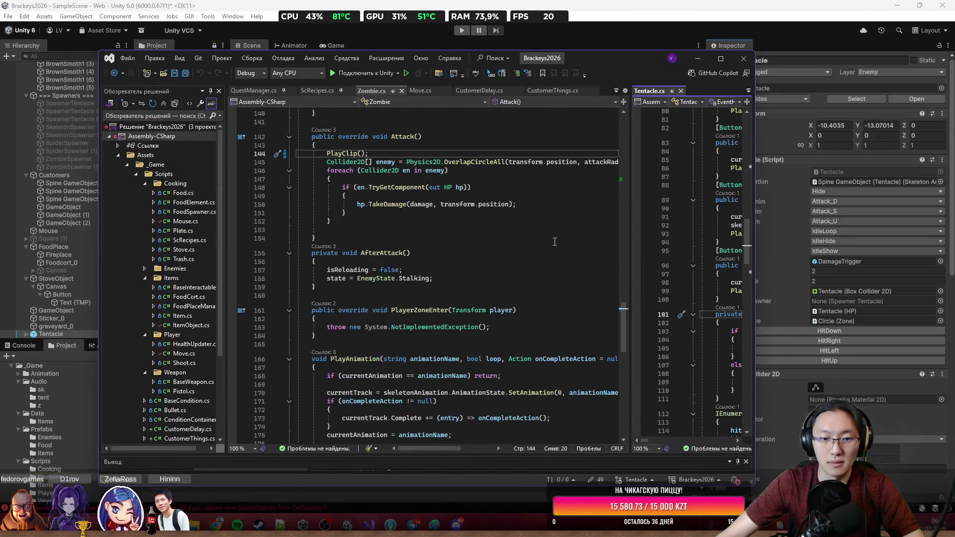
{"action": "scroll", "coordinate": [554, 241], "scroll_direction": "up", "scroll_amount": 20}
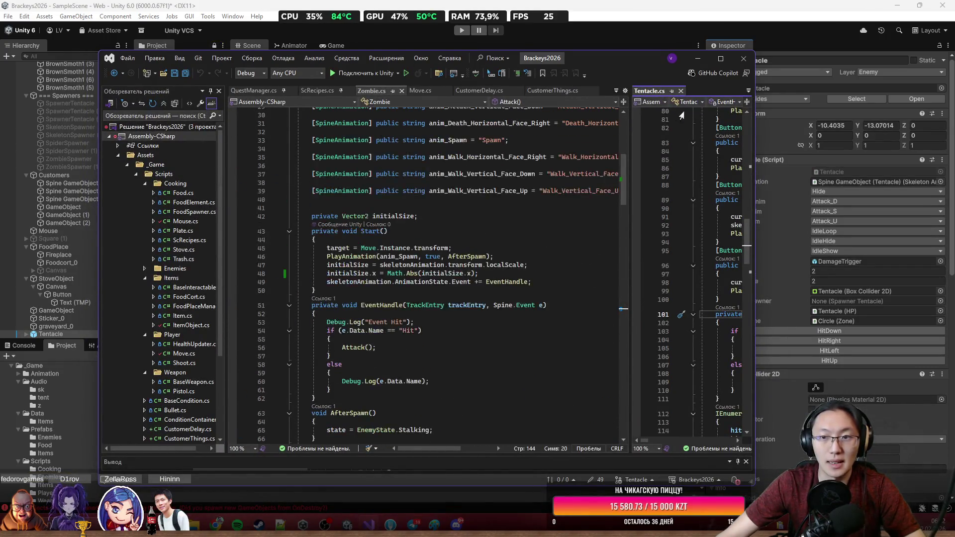
Widen Tentacle.cs to fill the editor and read down to the line after PlayerZoneEnter.
{"action": "left_click_drag", "start_coordinate": [629, 125], "coordinate": [298, 126]}
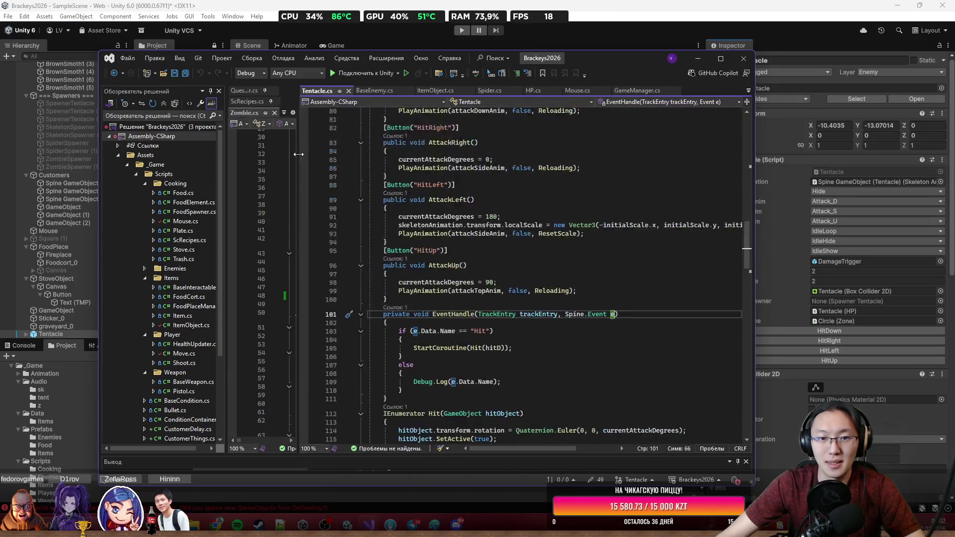
{"action": "scroll", "coordinate": [548, 242], "scroll_direction": "up", "scroll_amount": 7}
{"action": "scroll", "coordinate": [549, 243], "scroll_direction": "up", "scroll_amount": 19}
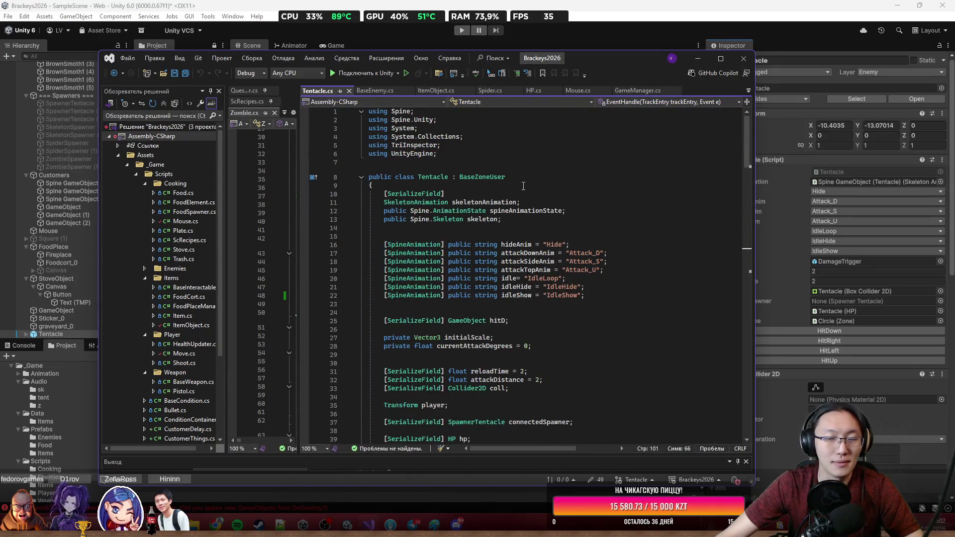
{"action": "scroll", "coordinate": [580, 336], "scroll_direction": "down", "scroll_amount": 19}
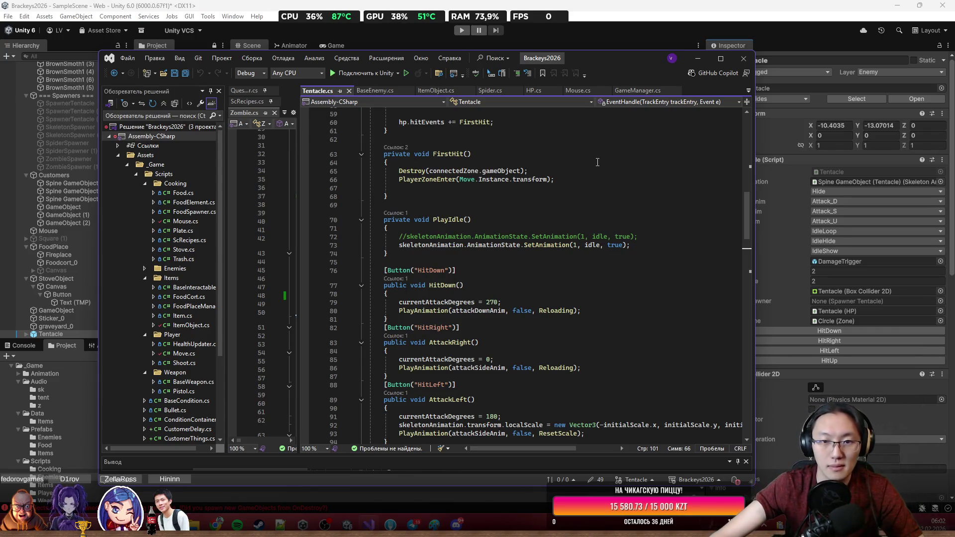
{"action": "scroll", "coordinate": [601, 307], "scroll_direction": "down", "scroll_amount": 20}
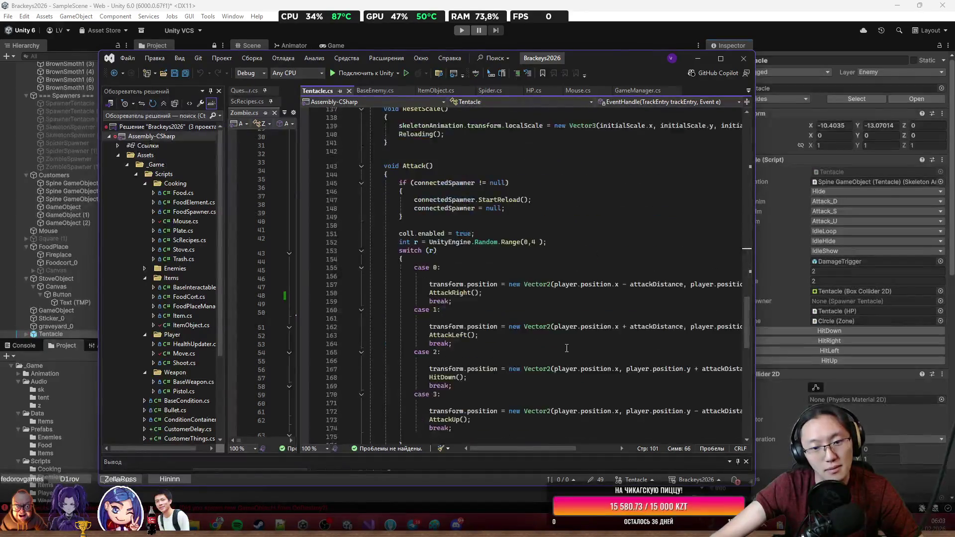
{"action": "left_click", "coordinate": [471, 255]}
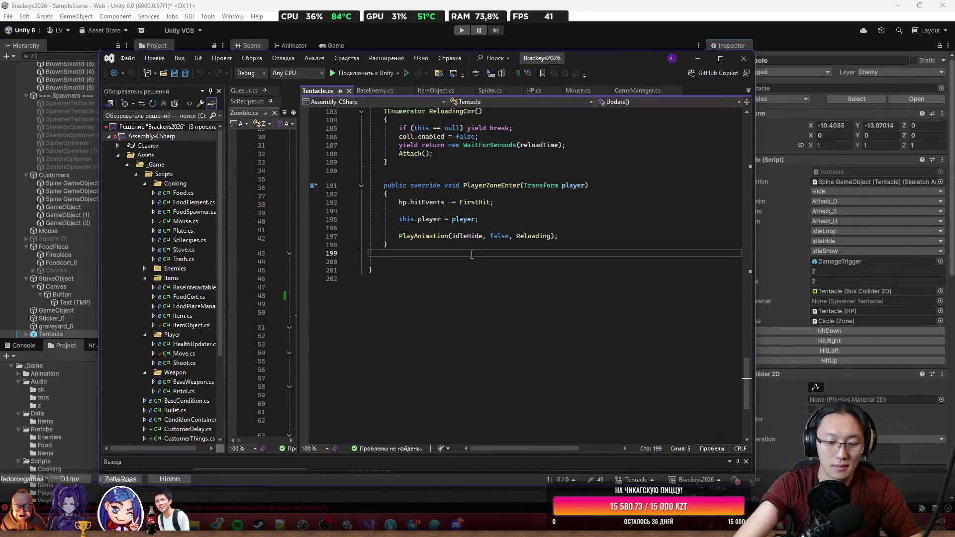
Paste the AudioSource and attackClip fields and PlayClip method into Tentacle.cs and save.
{"action": "key", "text": "Return"}
{"action": "type", "text": "publi"}
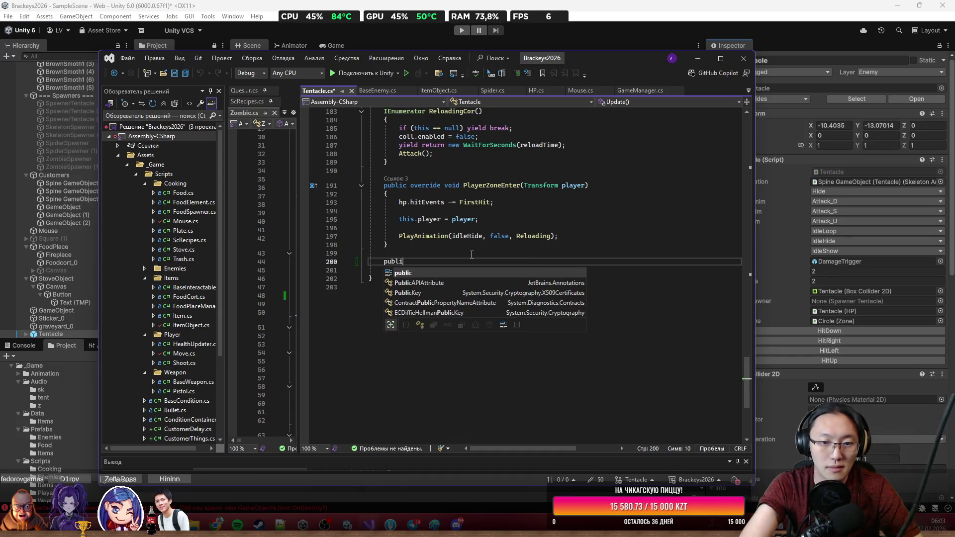
{"action": "key", "text": "BackSpace"}
{"action": "key", "text": "BackSpace"}
{"action": "key", "text": "BackSpace"}
{"action": "key", "text": "super+v"}
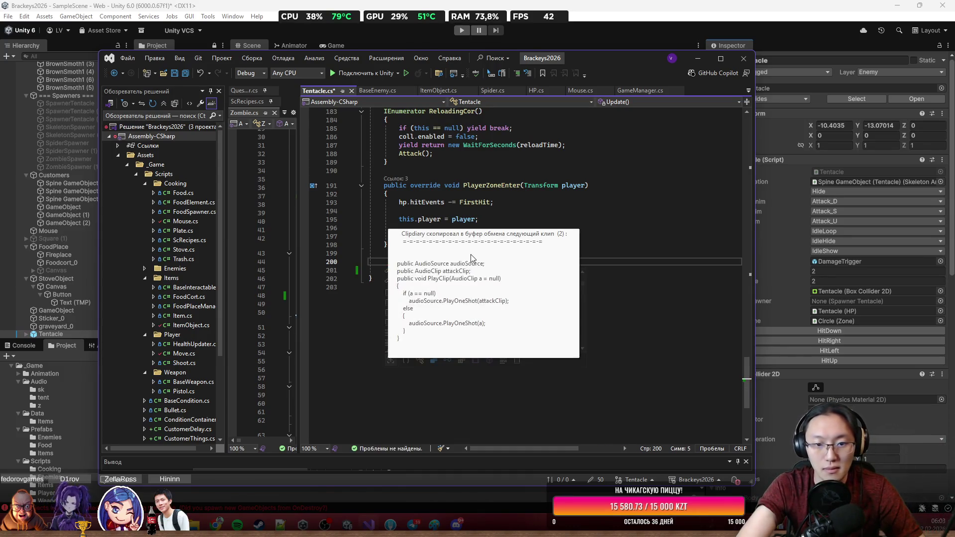
{"action": "key", "text": "Return"}
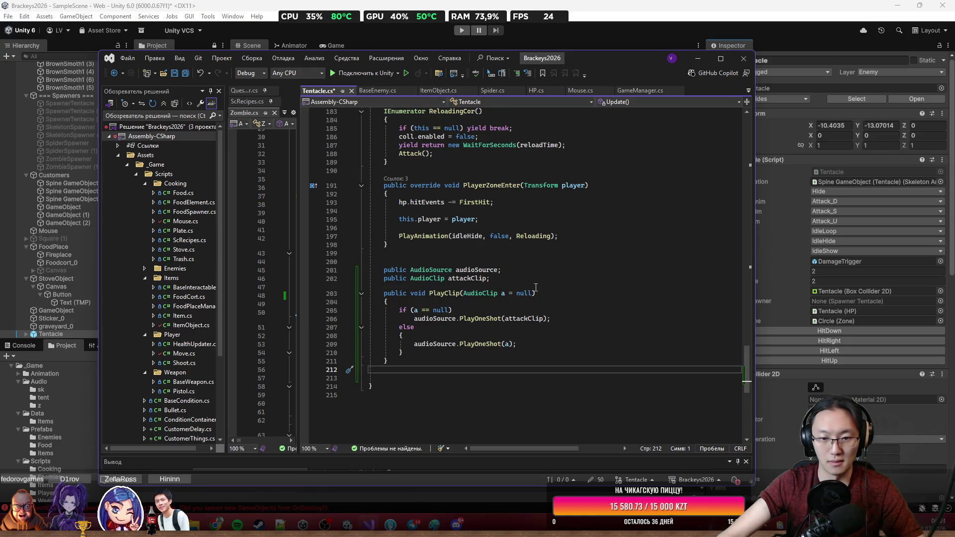
{"action": "key", "text": "ctrl+s"}
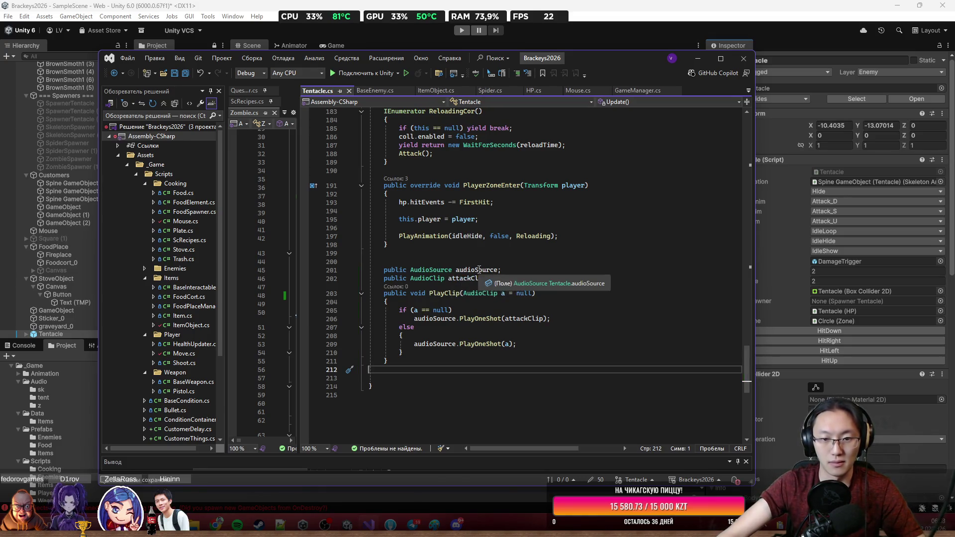
Add a PlayClip(); call in Attack() before the attack-direction switch, then minimise Visual Studio.
{"action": "left_click", "coordinate": [472, 311]}
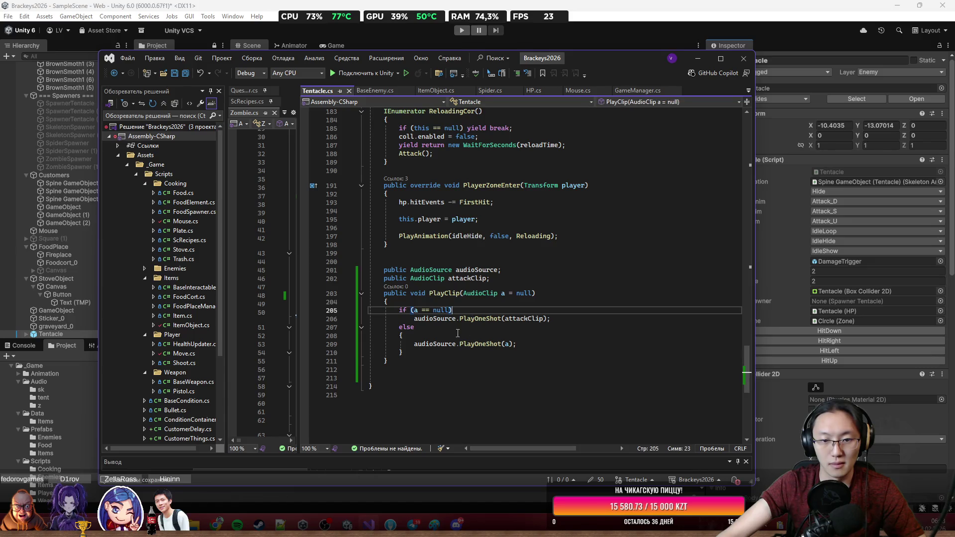
{"action": "double_click", "coordinate": [445, 293]}
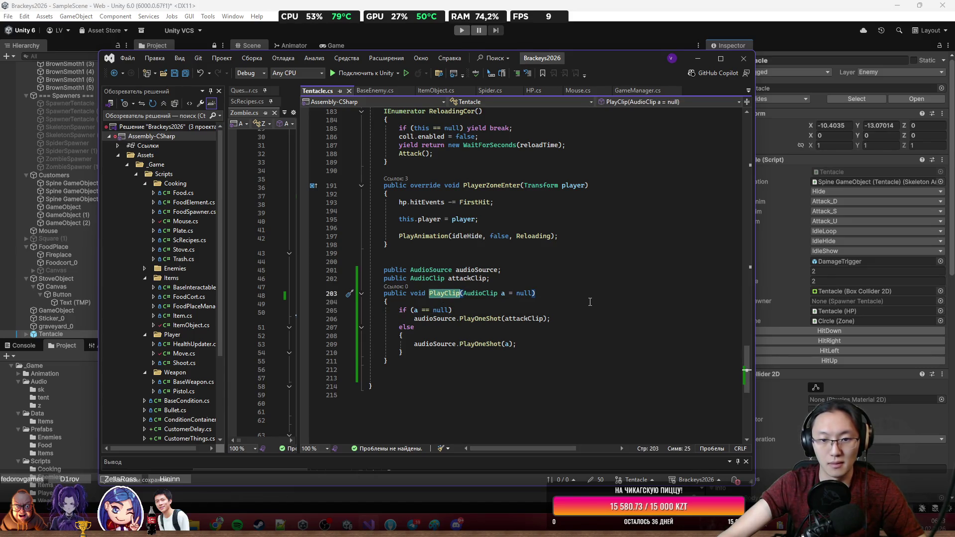
{"action": "scroll", "coordinate": [589, 301], "scroll_direction": "up", "scroll_amount": 15}
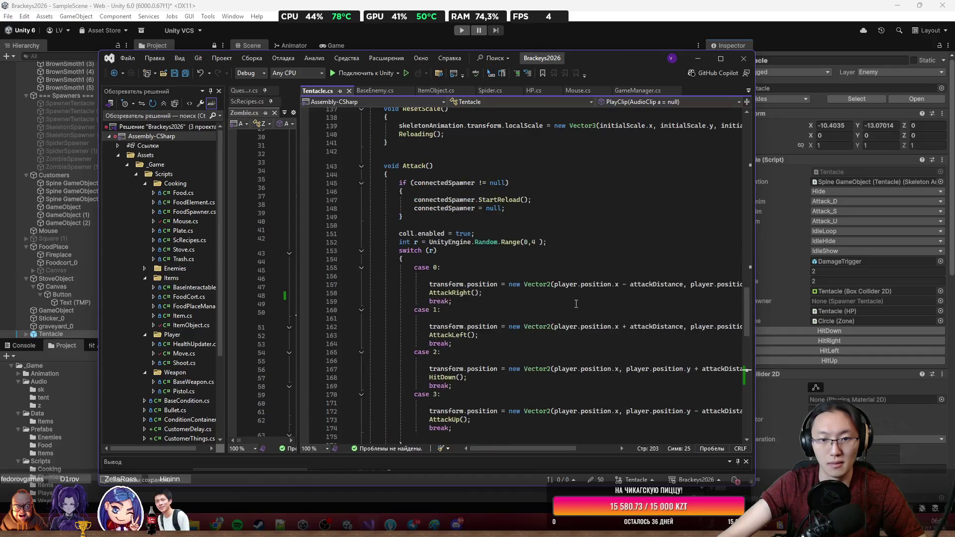
{"action": "scroll", "coordinate": [576, 304], "scroll_direction": "up", "scroll_amount": 1}
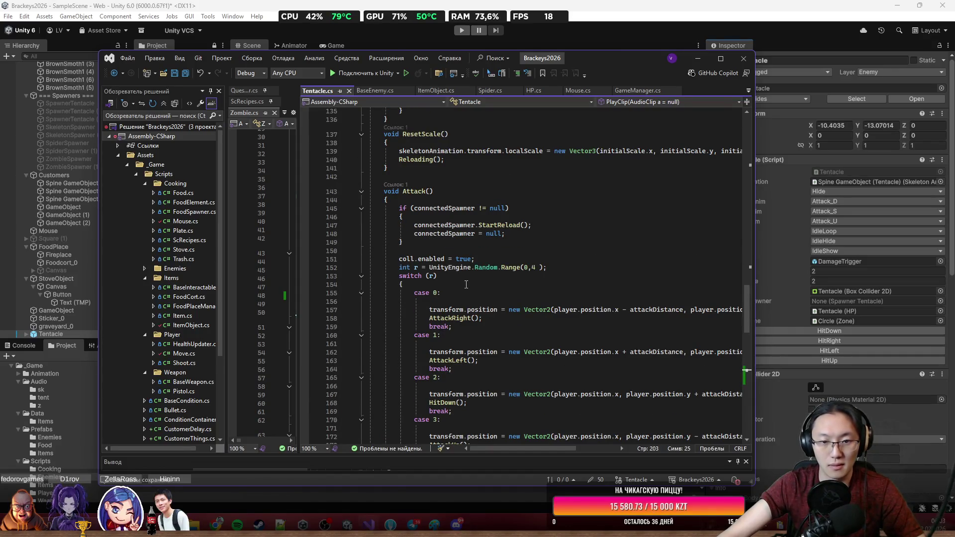
{"action": "left_click", "coordinate": [493, 201]}
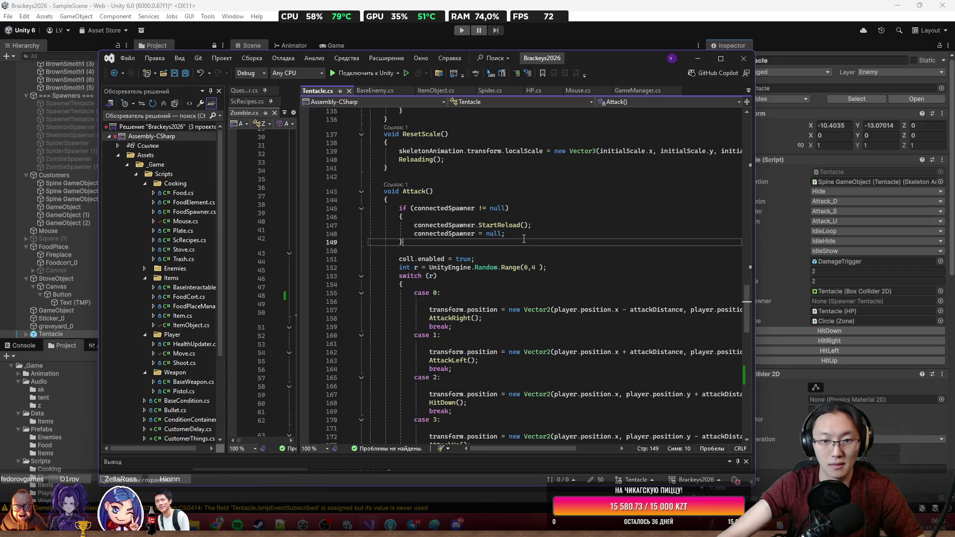
{"action": "left_click", "coordinate": [560, 268]}
{"action": "key", "text": "Return"}
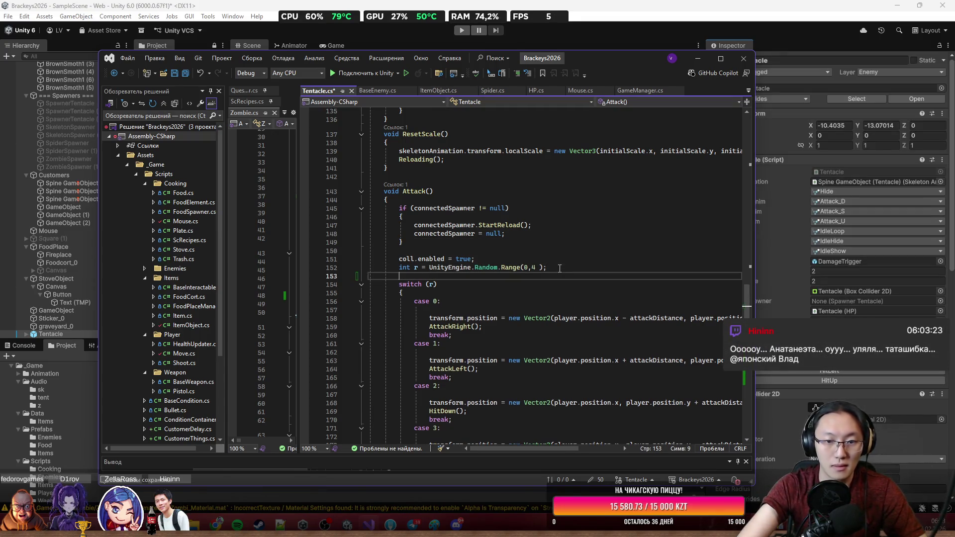
{"action": "type", "text": "PlayClip();"}
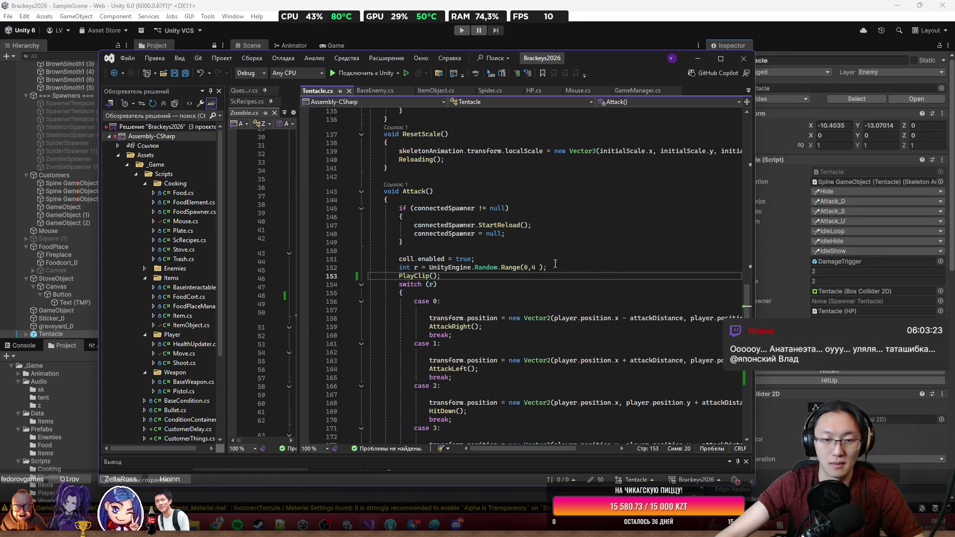
{"action": "key", "text": "Down"}
{"action": "left_click", "coordinate": [699, 60]}
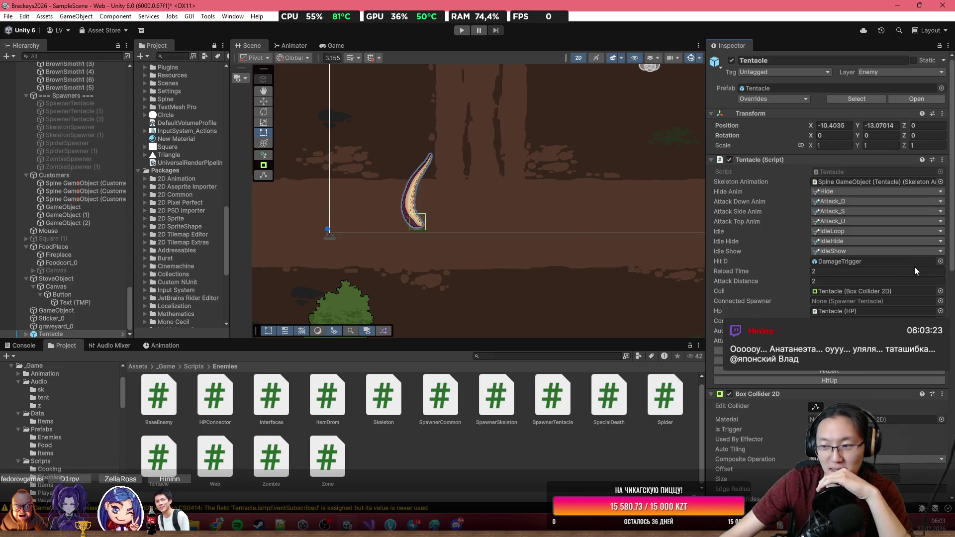
Scroll the Tentacle's Inspector down to its new, unassigned Audio Source component.
{"action": "scroll", "coordinate": [914, 267], "scroll_direction": "down", "scroll_amount": 3}
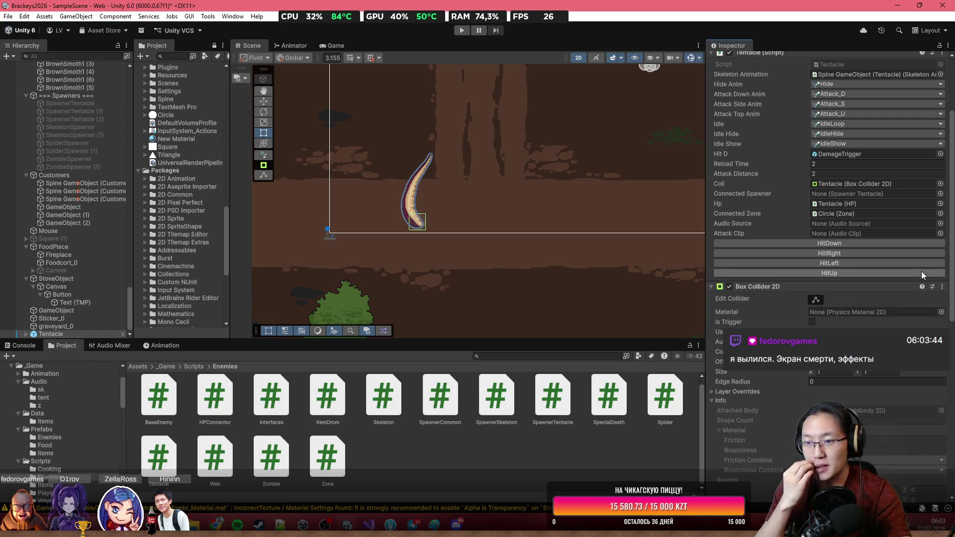
{"action": "scroll", "coordinate": [890, 440], "scroll_direction": "down", "scroll_amount": 5}
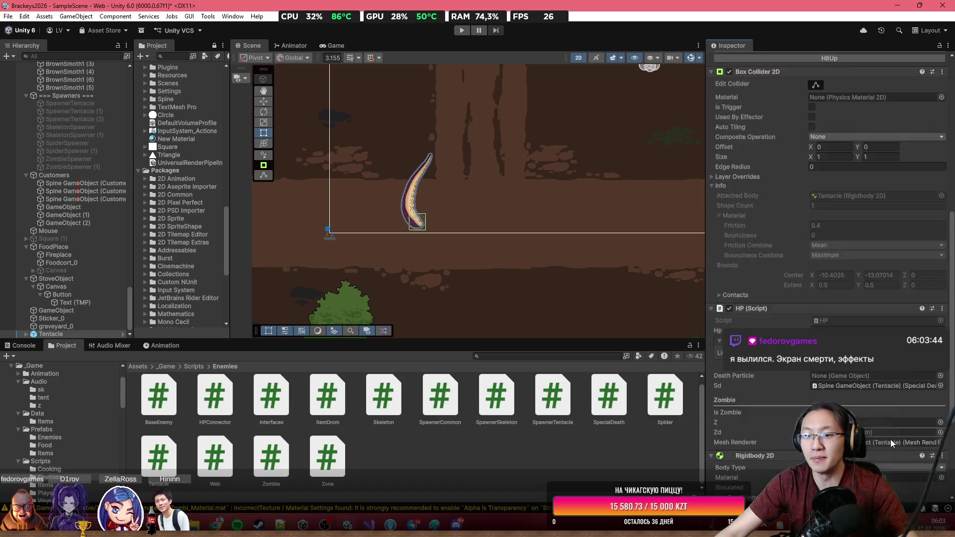
{"action": "scroll", "coordinate": [891, 440], "scroll_direction": "down", "scroll_amount": 3}
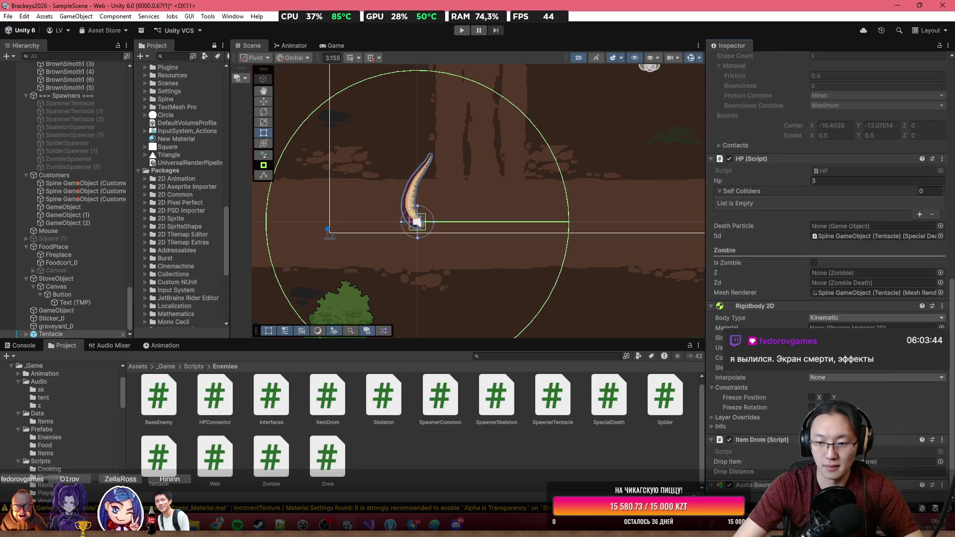
{"action": "scroll", "coordinate": [875, 459], "scroll_direction": "down", "scroll_amount": 4}
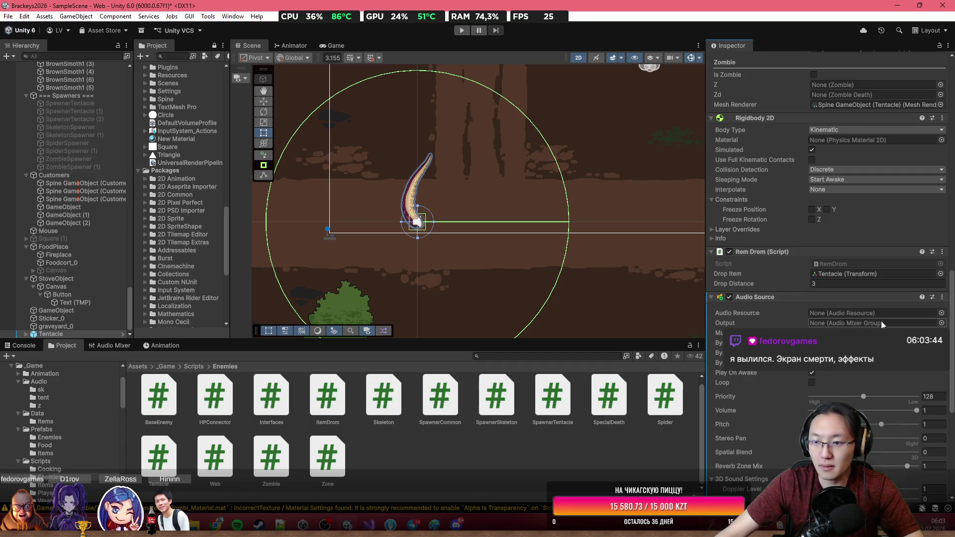
{"action": "scroll", "coordinate": [880, 320], "scroll_direction": "down", "scroll_amount": 5}
Set the Audio Source's Max Distance to 20, output to Sounds mixer, and resource to tentacleIdle.
{"action": "left_click", "coordinate": [832, 315]}
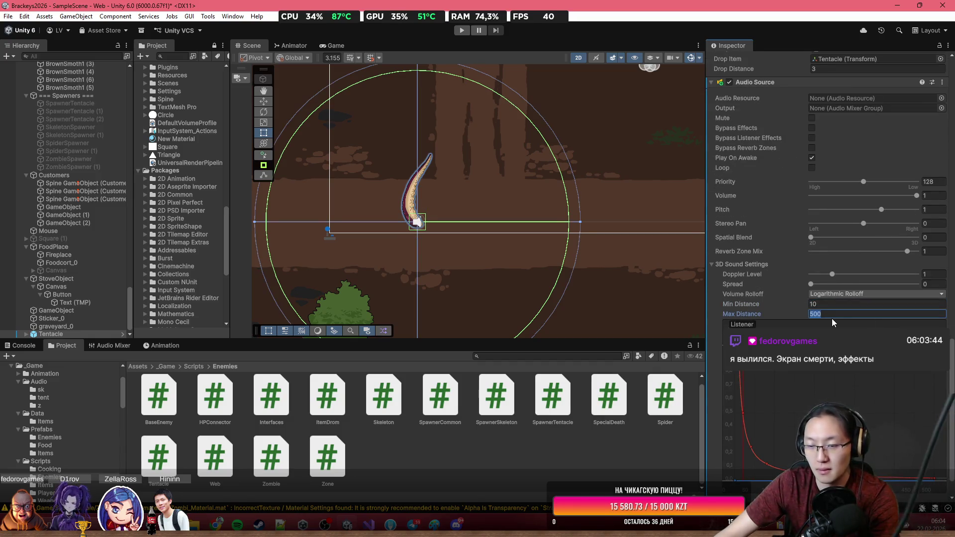
{"action": "type", "text": "20"}
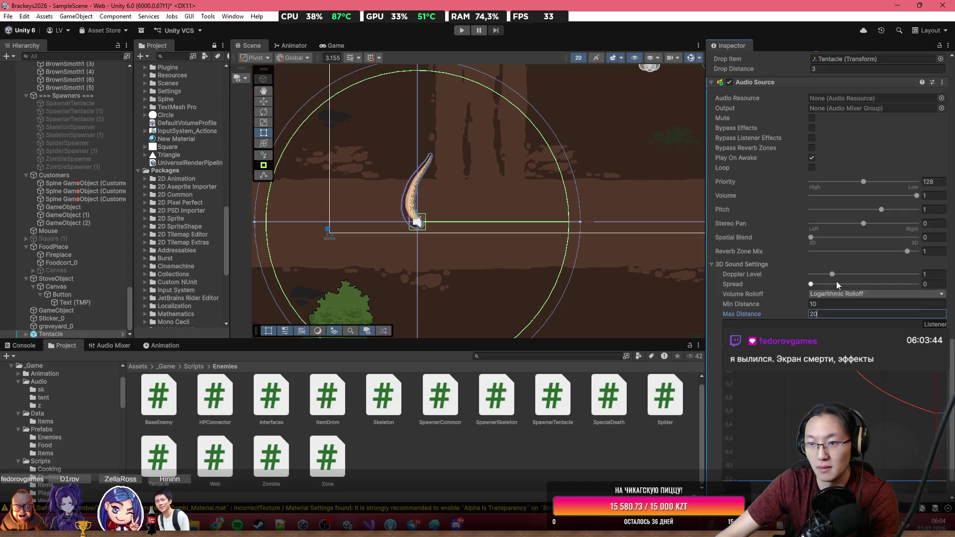
{"action": "scroll", "coordinate": [836, 282], "scroll_direction": "up", "scroll_amount": 3}
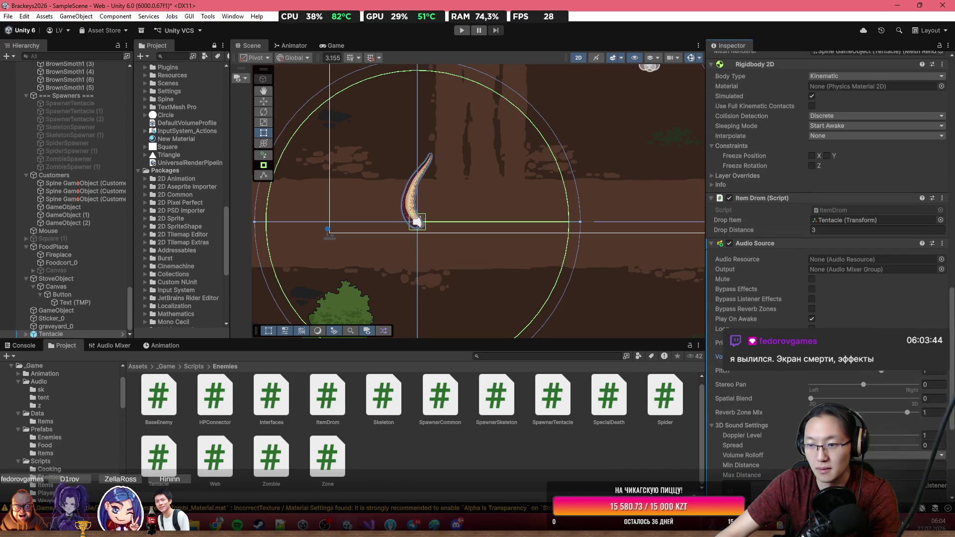
{"action": "left_click", "coordinate": [941, 269]}
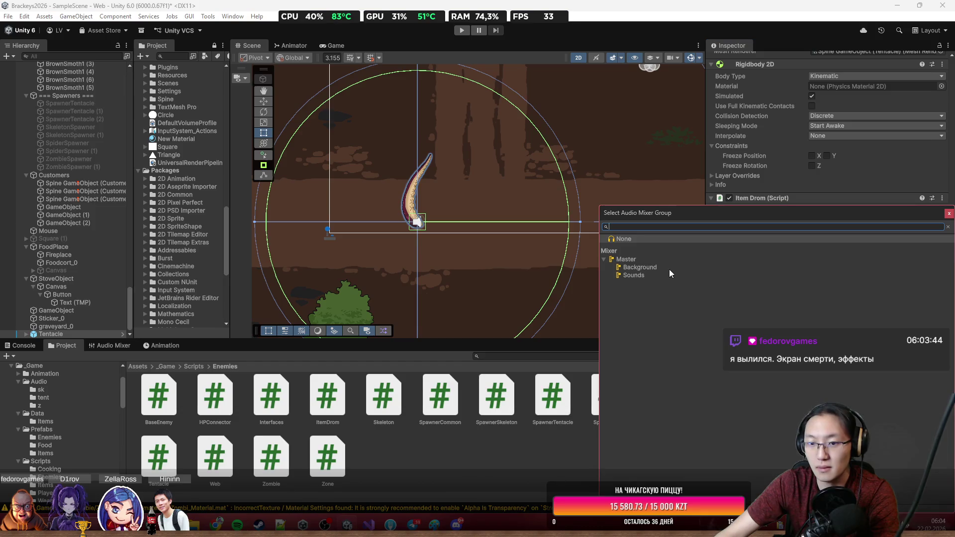
{"action": "double_click", "coordinate": [670, 273]}
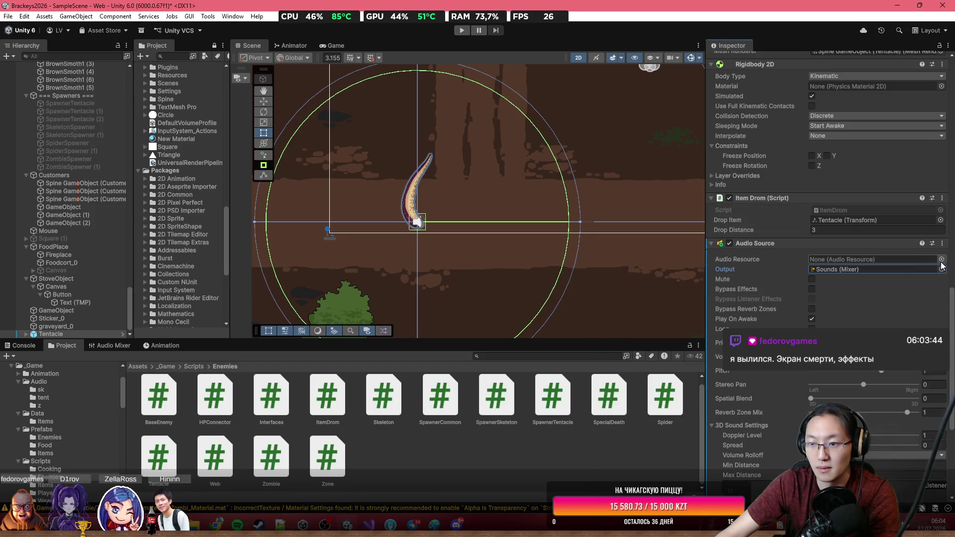
{"action": "left_click", "coordinate": [940, 260]}
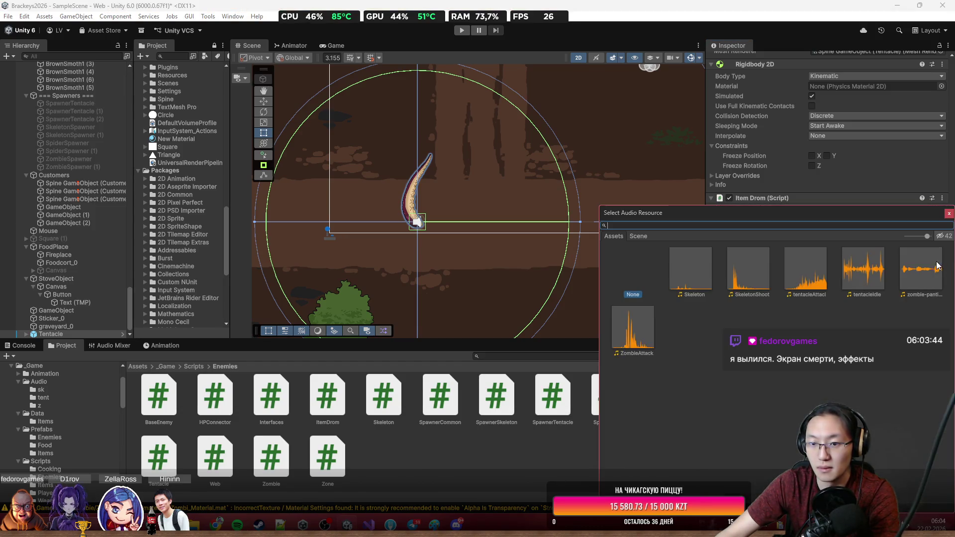
{"action": "double_click", "coordinate": [867, 275]}
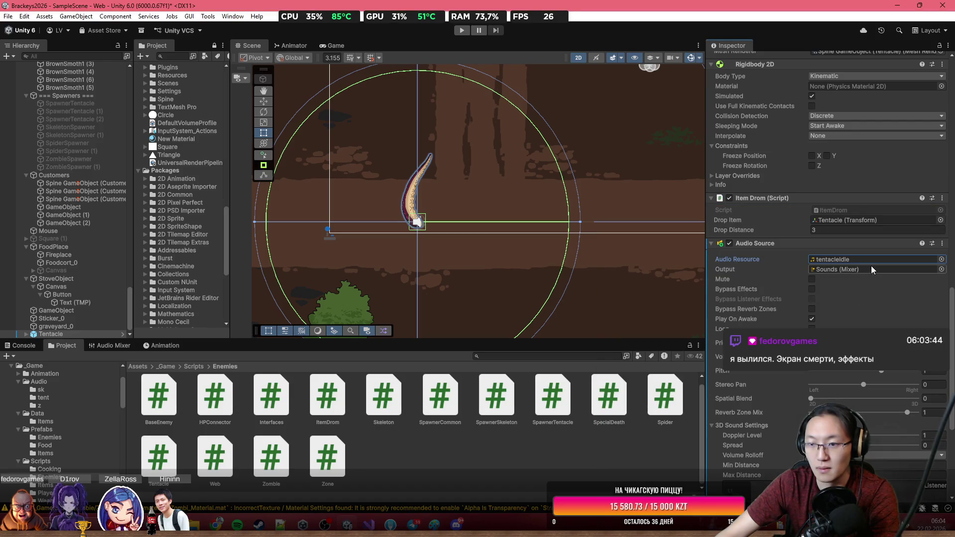
Assign the Tentacle's own Audio Source and the tentacleAttack clip in the Tentacle script.
{"action": "scroll", "coordinate": [870, 266], "scroll_direction": "up", "scroll_amount": 1}
{"action": "scroll", "coordinate": [874, 281], "scroll_direction": "up", "scroll_amount": 3}
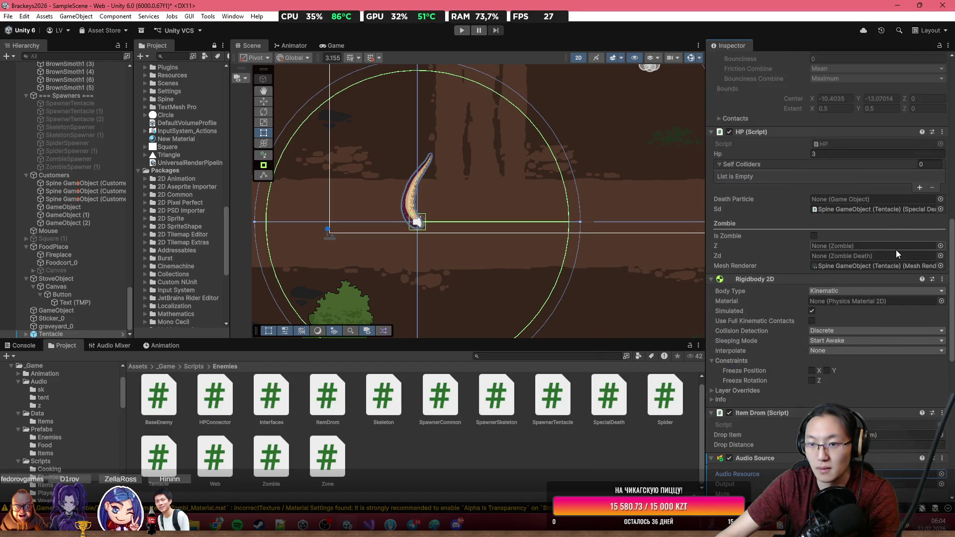
{"action": "scroll", "coordinate": [917, 257], "scroll_direction": "up", "scroll_amount": 7}
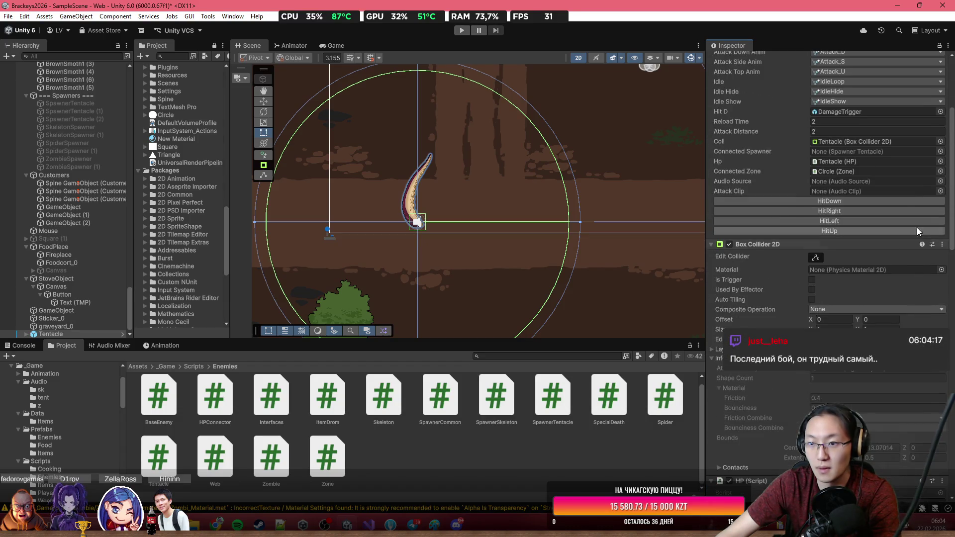
{"action": "left_click", "coordinate": [939, 182]}
{"action": "double_click", "coordinate": [654, 216]}
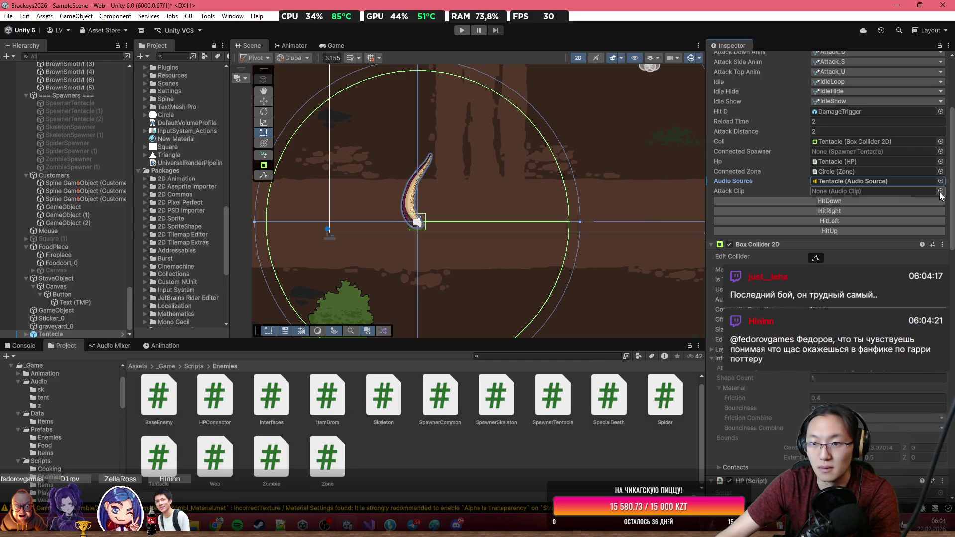
{"action": "left_click", "coordinate": [942, 196]}
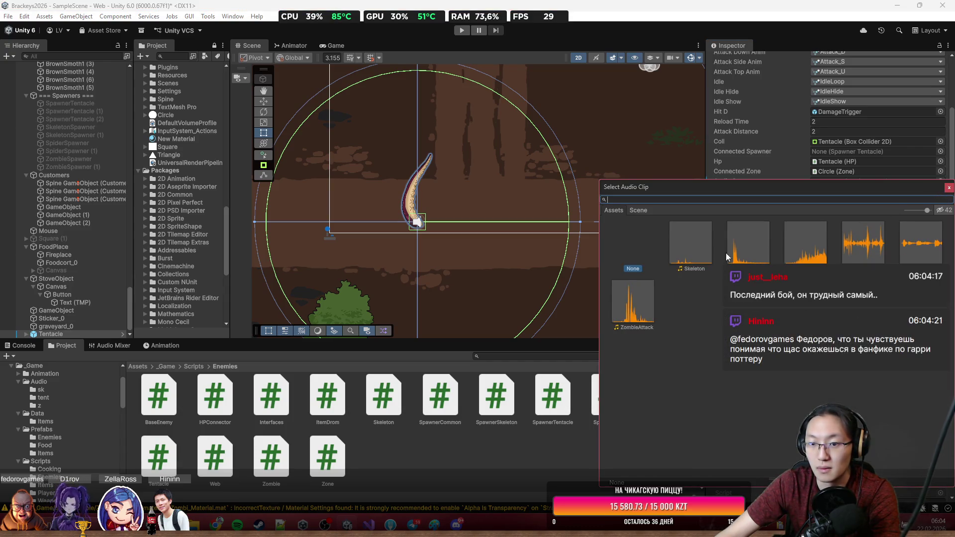
{"action": "double_click", "coordinate": [819, 246]}
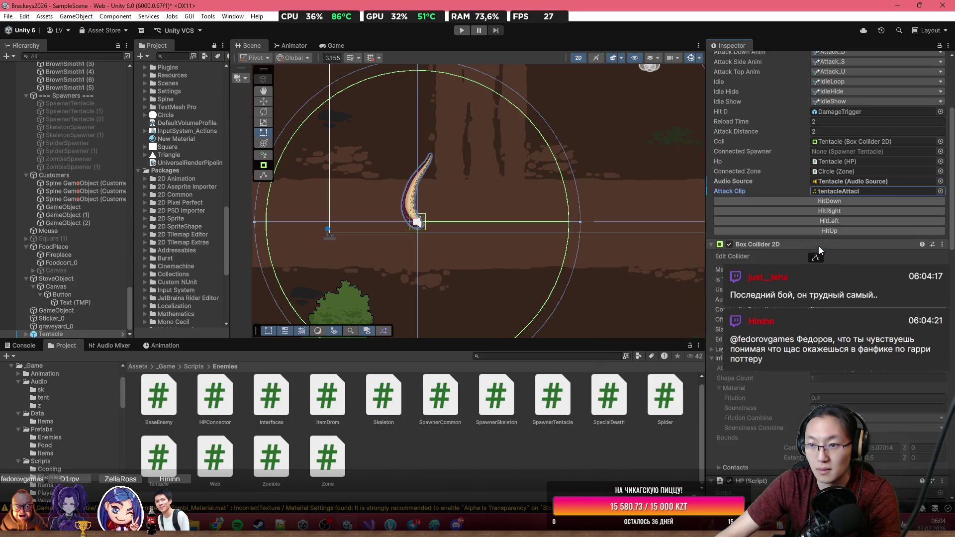
Apply all overrides to the Tentacle prefab.
{"action": "scroll", "coordinate": [779, 216], "scroll_direction": "up", "scroll_amount": 5}
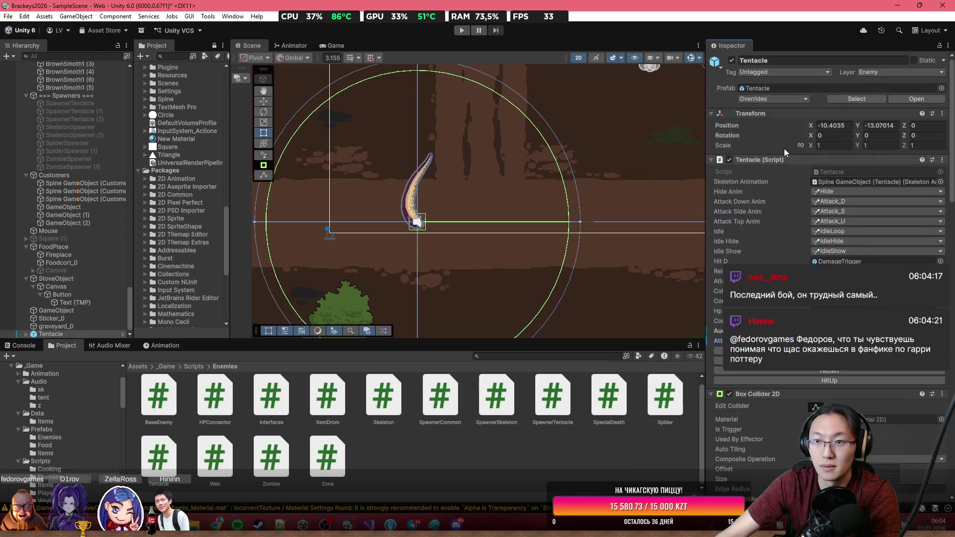
{"action": "left_click", "coordinate": [773, 99]}
{"action": "left_click", "coordinate": [842, 187]}
{"action": "scroll", "coordinate": [550, 243], "scroll_direction": "down", "scroll_amount": 5}
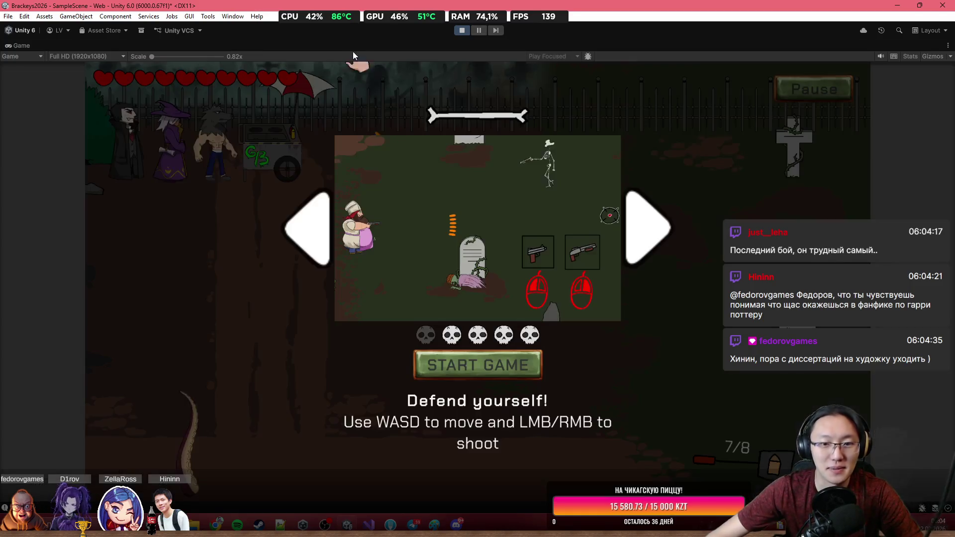
Stop the test play and return to the editor.
{"action": "left_click", "coordinate": [461, 31]}
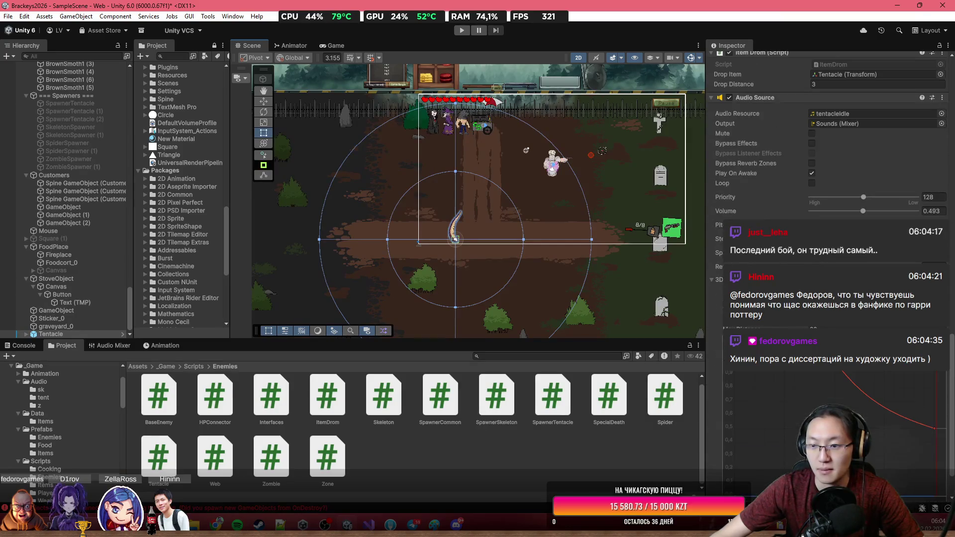
Make the tentacle sound fully 3D, then test-play walking the chef up and left near it.
{"action": "left_click_drag", "start_coordinate": [811, 253], "coordinate": [889, 259]}
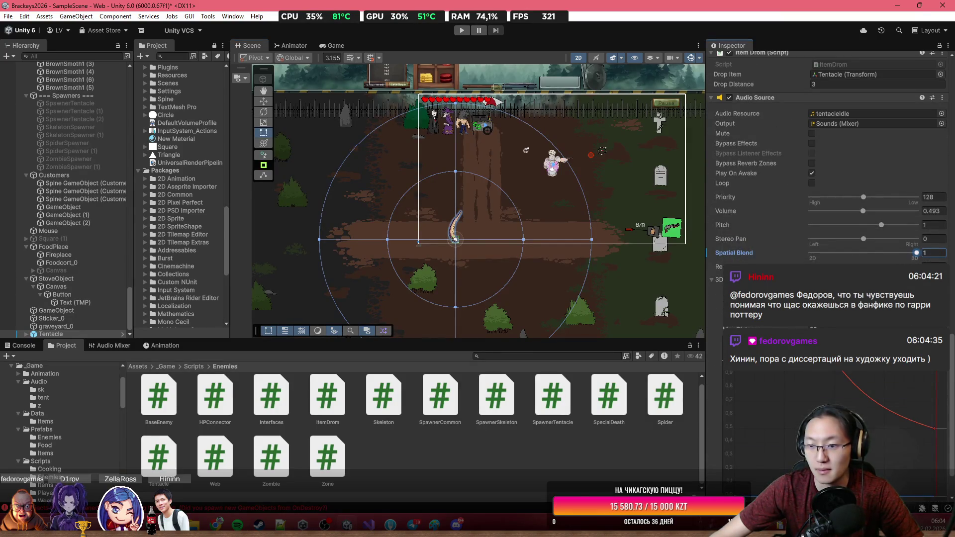
{"action": "left_click", "coordinate": [462, 31]}
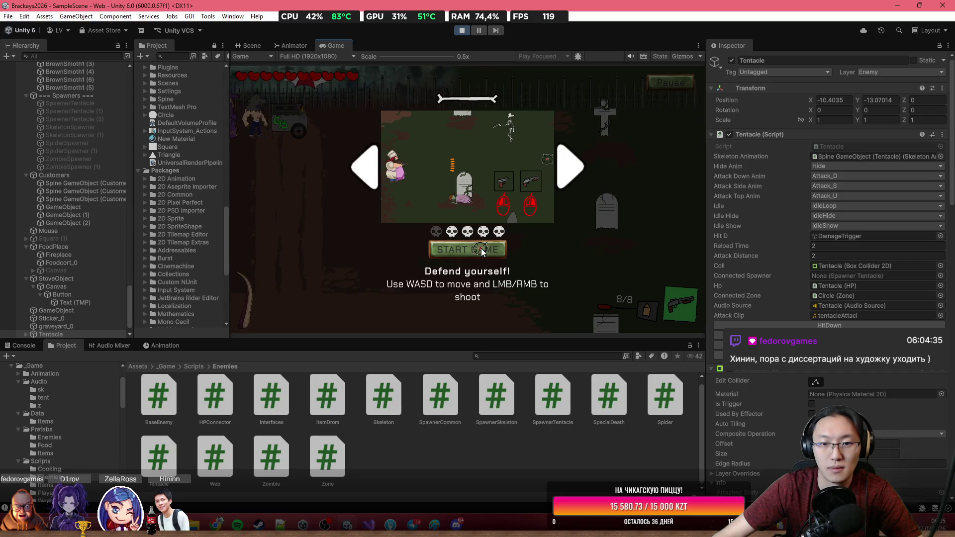
{"action": "left_click", "coordinate": [480, 251]}
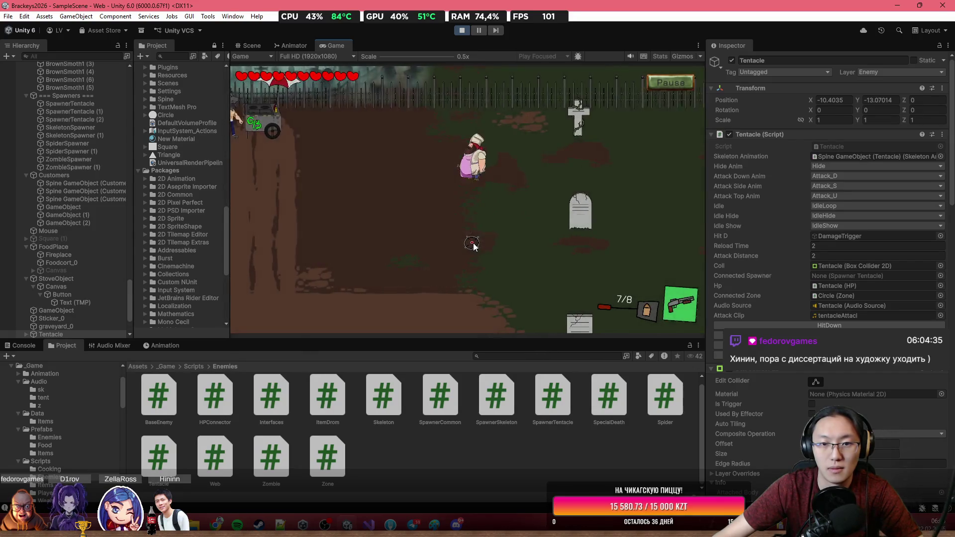
{"action": "key", "text": "w"}
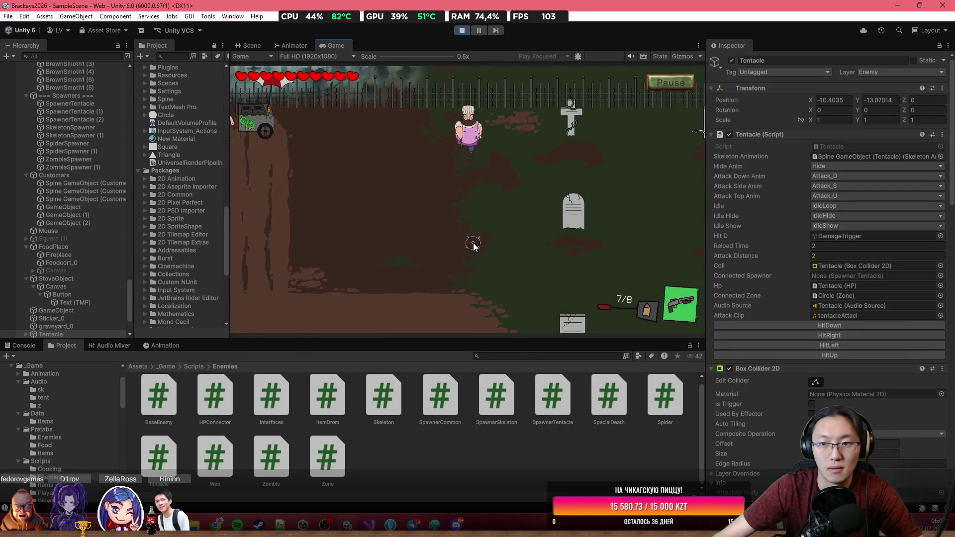
{"action": "key", "text": "a"}
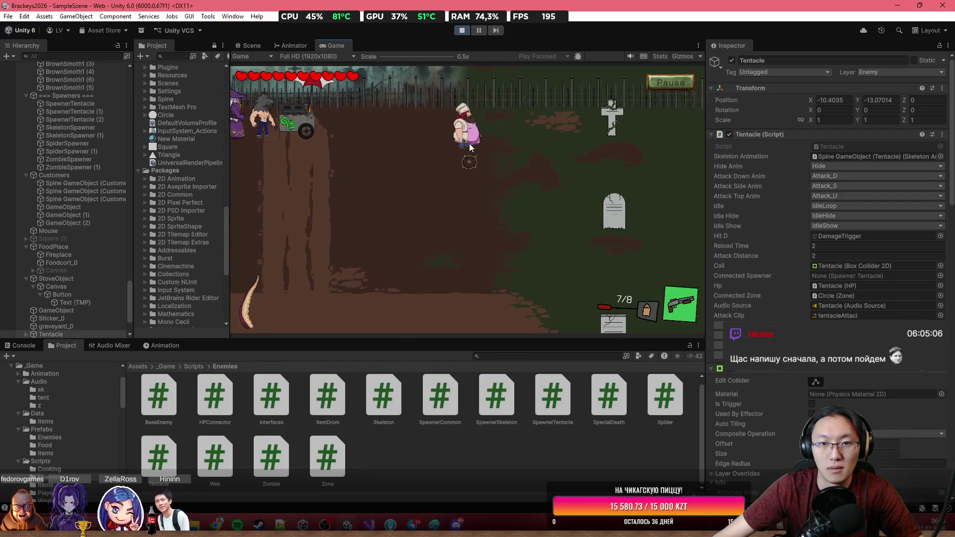
{"action": "left_click", "coordinate": [462, 31]}
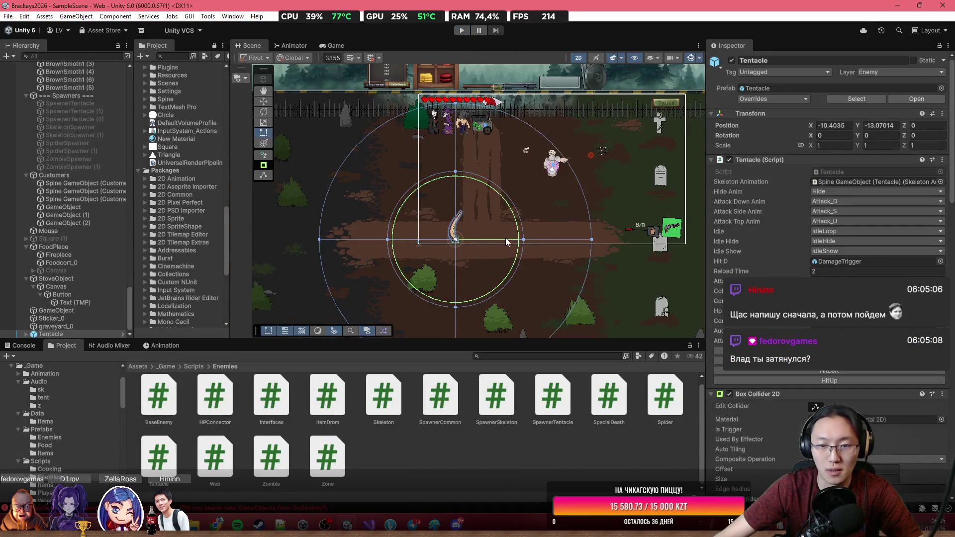
{"action": "scroll", "coordinate": [574, 241], "scroll_direction": "down", "scroll_amount": 5}
{"action": "scroll", "coordinate": [574, 236], "scroll_direction": "up", "scroll_amount": 3}
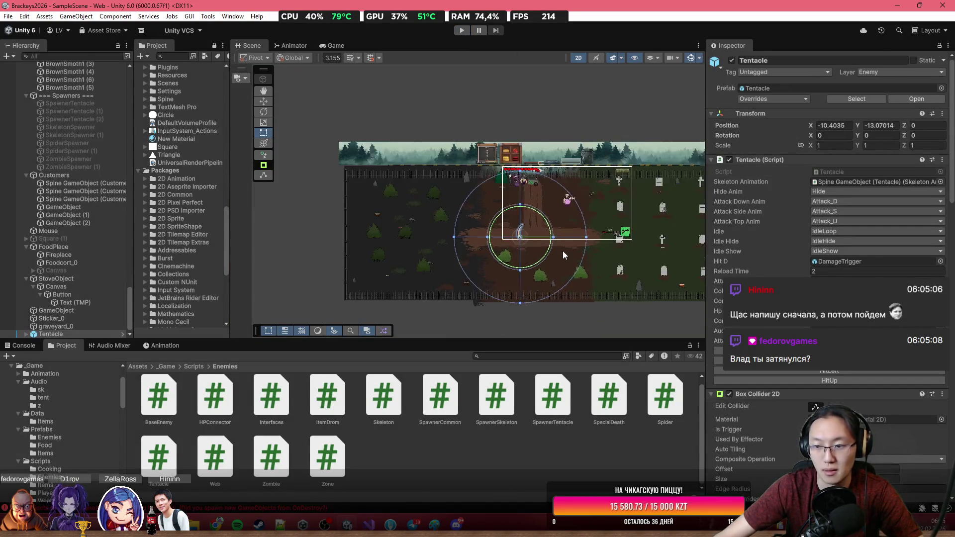
{"action": "scroll", "coordinate": [826, 248], "scroll_direction": "down", "scroll_amount": 15}
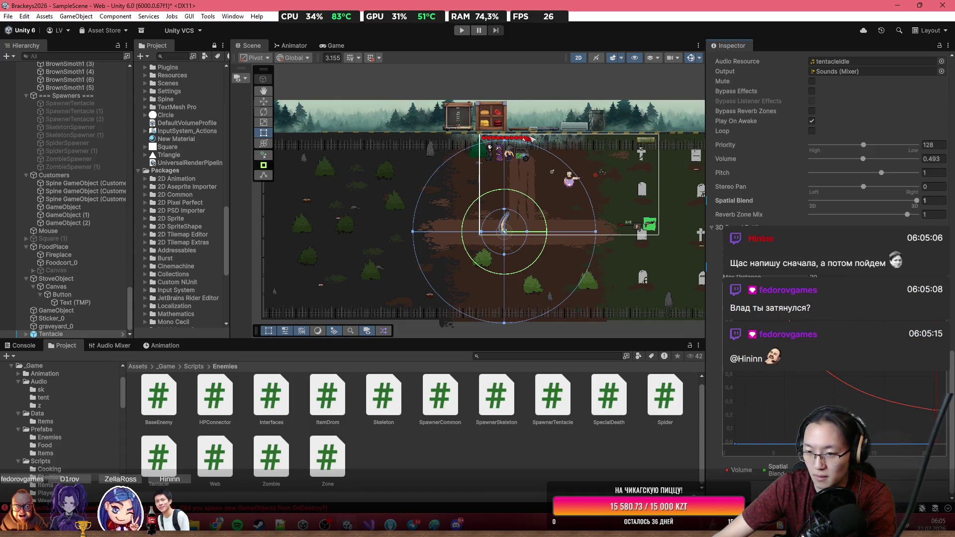
{"action": "left_click", "coordinate": [567, 180]}
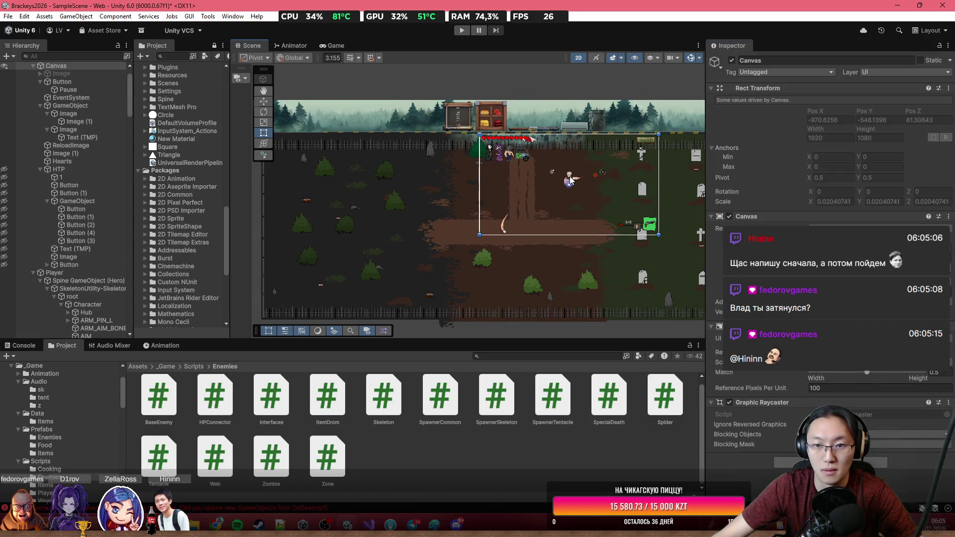
{"action": "left_click", "coordinate": [571, 179]}
{"action": "left_click", "coordinate": [542, 196]}
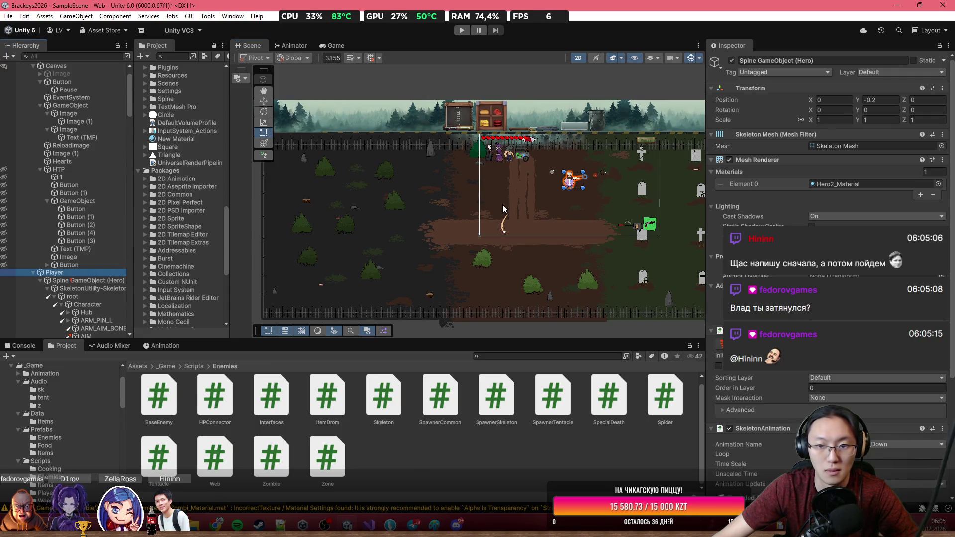
{"action": "left_click", "coordinate": [503, 226]}
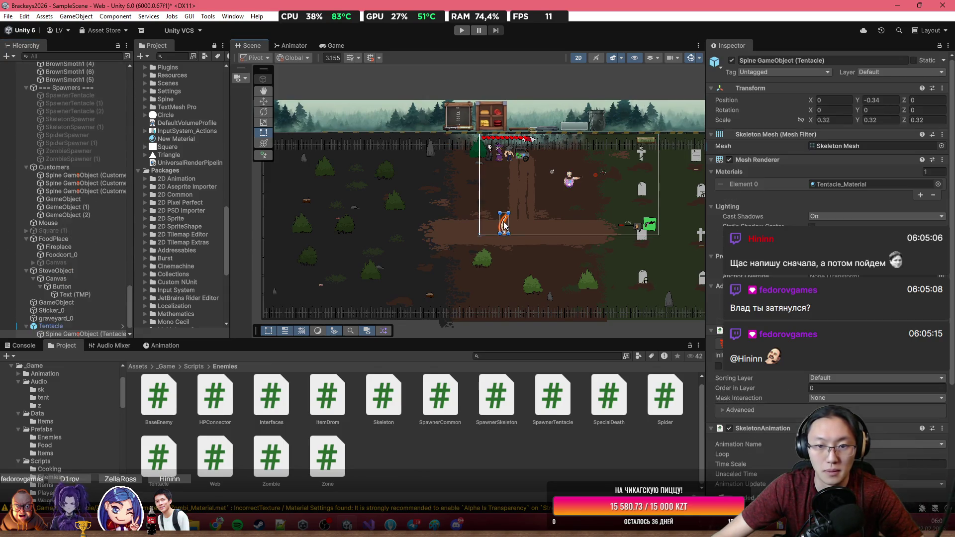
{"action": "double_click", "coordinate": [51, 325]}
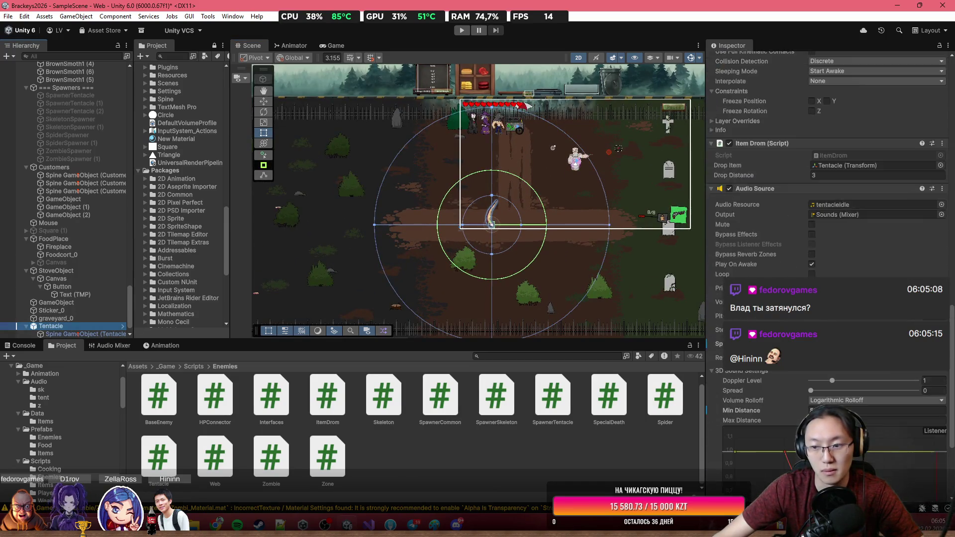
{"action": "left_click", "coordinate": [263, 101]}
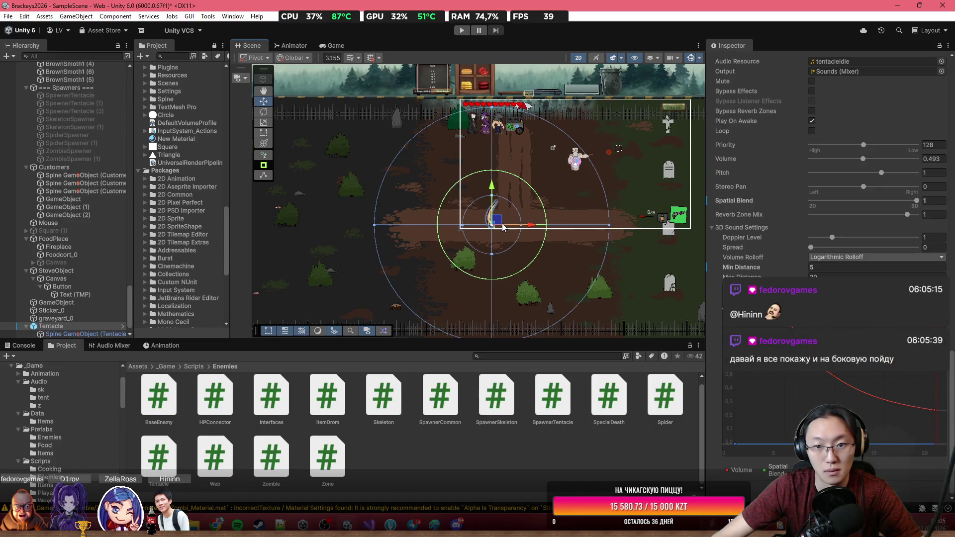
Drag the Tentacle down-left in the Scene view to position -15.76, -18.69.
{"action": "mouse_move", "coordinate": [502, 224]}
{"action": "left_mouse_down"}
{"action": "mouse_move", "coordinate": [527, 189]}
{"action": "mouse_move", "coordinate": [587, 182]}
{"action": "mouse_move", "coordinate": [609, 168]}
{"action": "mouse_move", "coordinate": [575, 166]}
{"action": "mouse_move", "coordinate": [557, 179]}
{"action": "mouse_move", "coordinate": [580, 175]}
{"action": "mouse_move", "coordinate": [542, 149]}
{"action": "mouse_move", "coordinate": [440, 172]}
{"action": "mouse_move", "coordinate": [571, 205]}
{"action": "mouse_move", "coordinate": [498, 254]}
{"action": "mouse_move", "coordinate": [550, 196]}
{"action": "mouse_move", "coordinate": [587, 191]}
{"action": "mouse_move", "coordinate": [588, 211]}
{"action": "mouse_move", "coordinate": [473, 259]}
{"action": "mouse_move", "coordinate": [588, 230]}
{"action": "mouse_move", "coordinate": [588, 171]}
{"action": "mouse_move", "coordinate": [600, 169]}
{"action": "mouse_move", "coordinate": [504, 233]}
{"action": "left_mouse_up"}
{"action": "scroll", "coordinate": [852, 240], "scroll_direction": "up", "scroll_amount": 5}
{"action": "scroll", "coordinate": [853, 240], "scroll_direction": "up", "scroll_amount": 8}
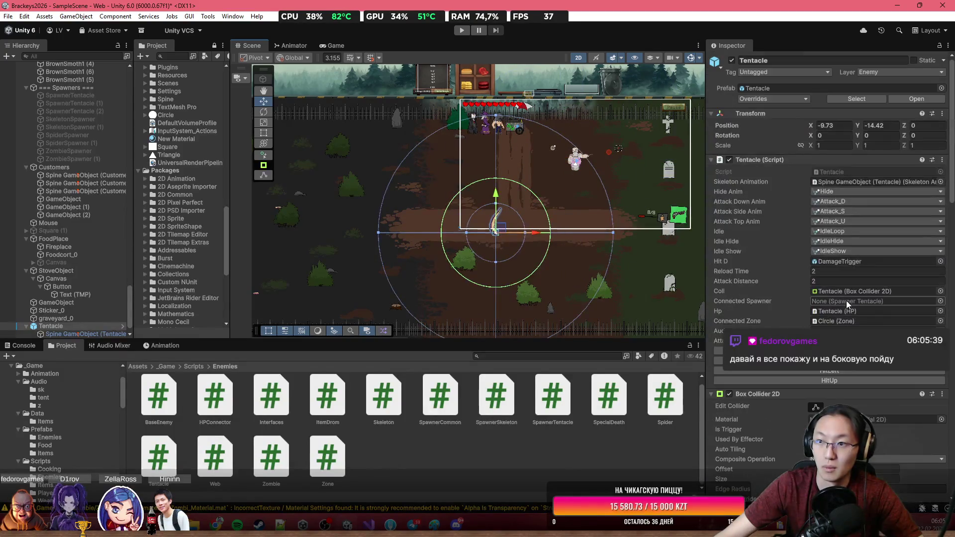
{"action": "scroll", "coordinate": [520, 219], "scroll_direction": "up", "scroll_amount": 2}
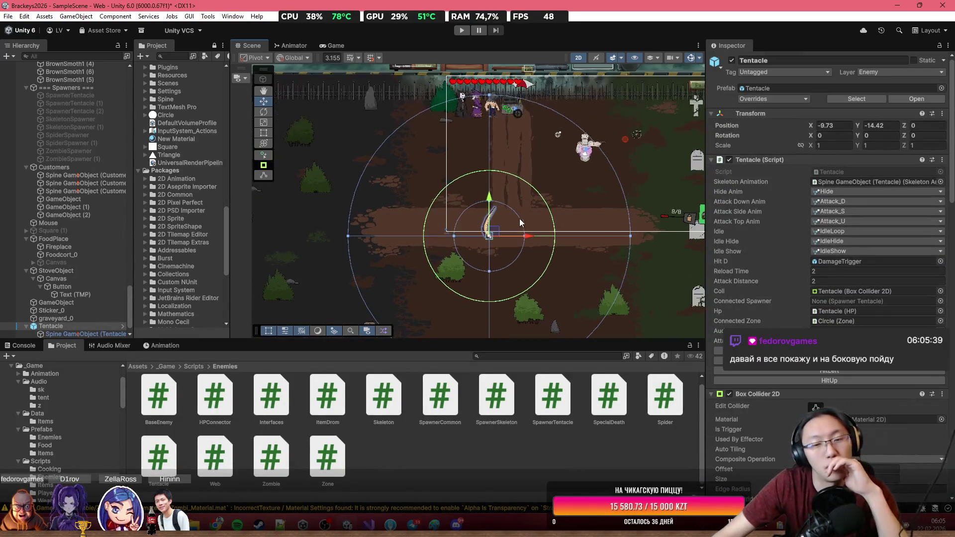
{"action": "left_click_drag", "start_coordinate": [491, 233], "coordinate": [439, 270]}
{"action": "scroll", "coordinate": [518, 229], "scroll_direction": "down", "scroll_amount": 3}
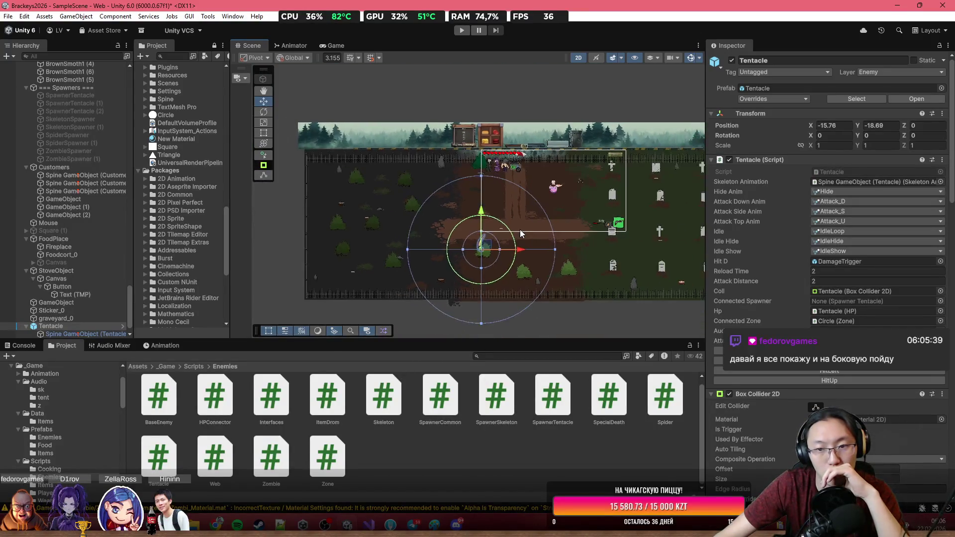
{"action": "scroll", "coordinate": [569, 213], "scroll_direction": "down", "scroll_amount": 2}
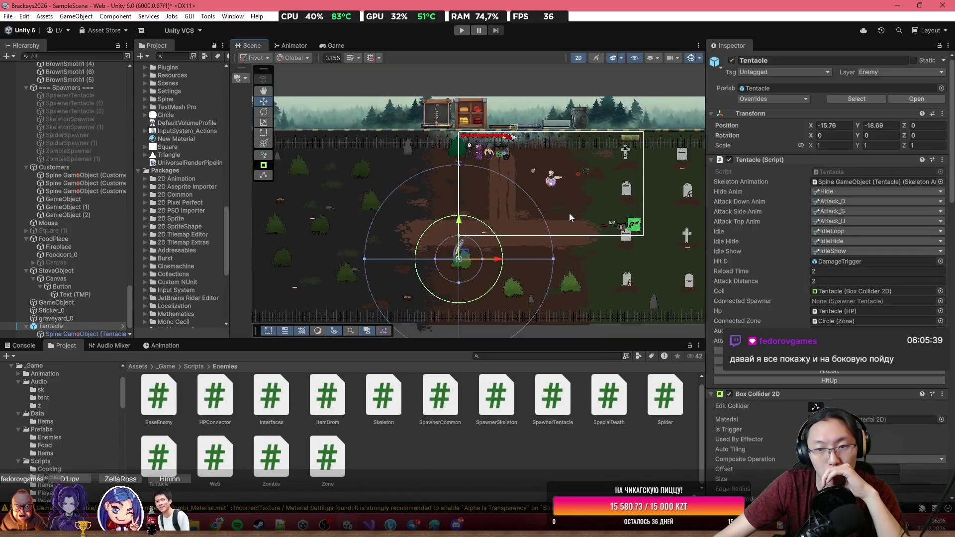
{"action": "left_click_drag", "start_coordinate": [569, 213], "coordinate": [496, 213]}
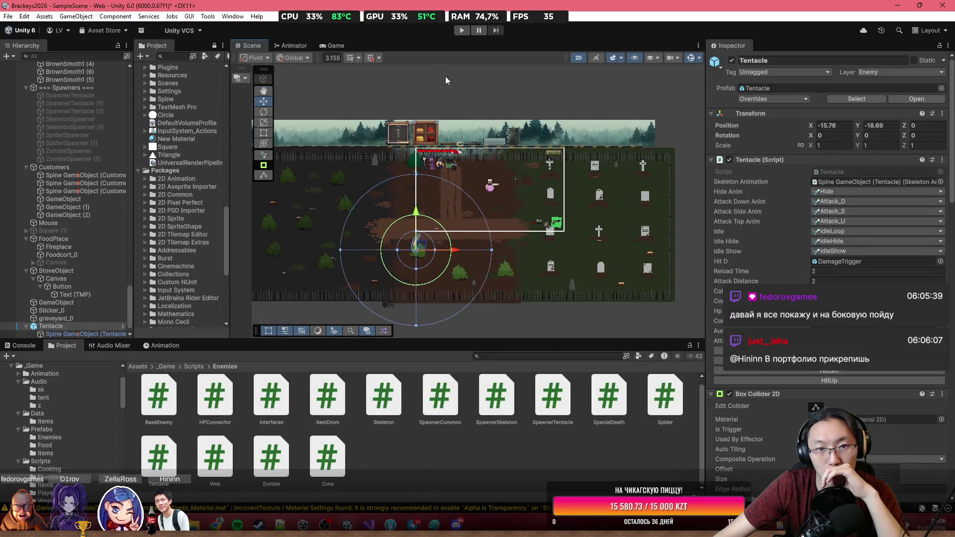
Briefly test-play, then set the tentacle sound's Spatial Blend to 1 with Loop on.
{"action": "left_click", "coordinate": [462, 30]}
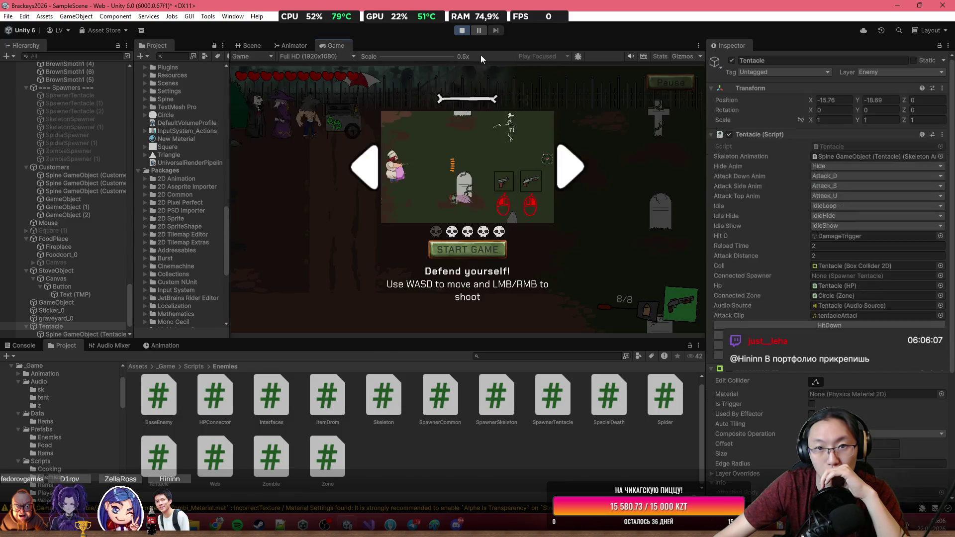
{"action": "left_click", "coordinate": [463, 32]}
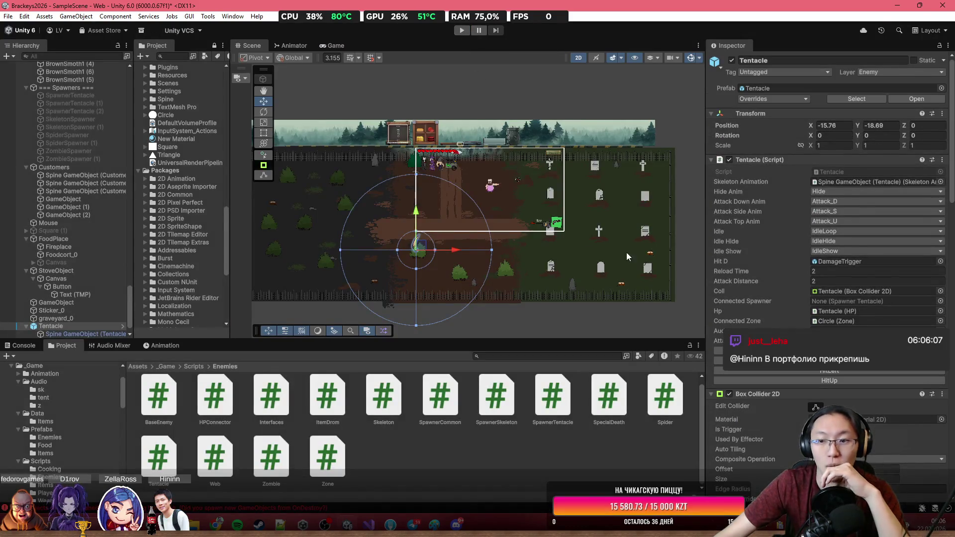
{"action": "scroll", "coordinate": [902, 312], "scroll_direction": "down", "scroll_amount": 5}
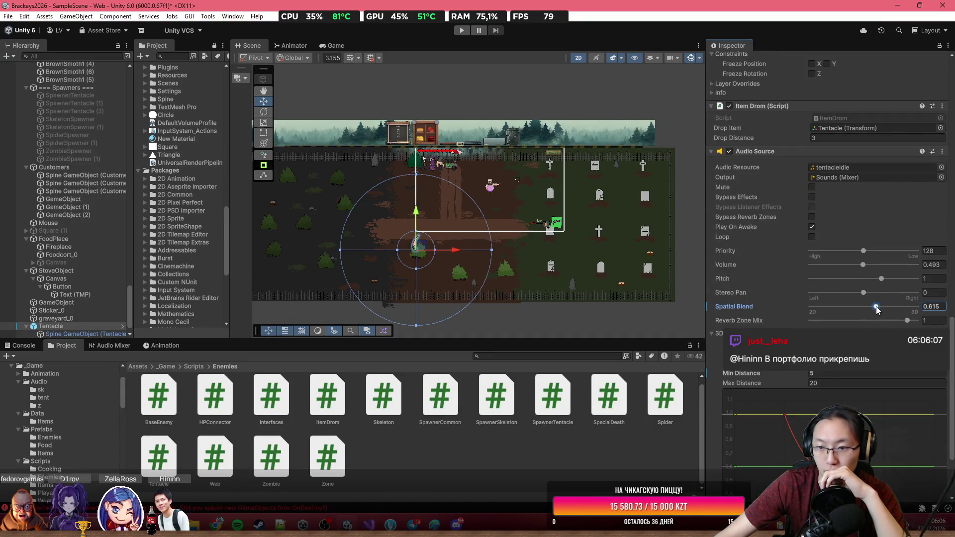
{"action": "left_click_drag", "start_coordinate": [876, 308], "coordinate": [861, 308]}
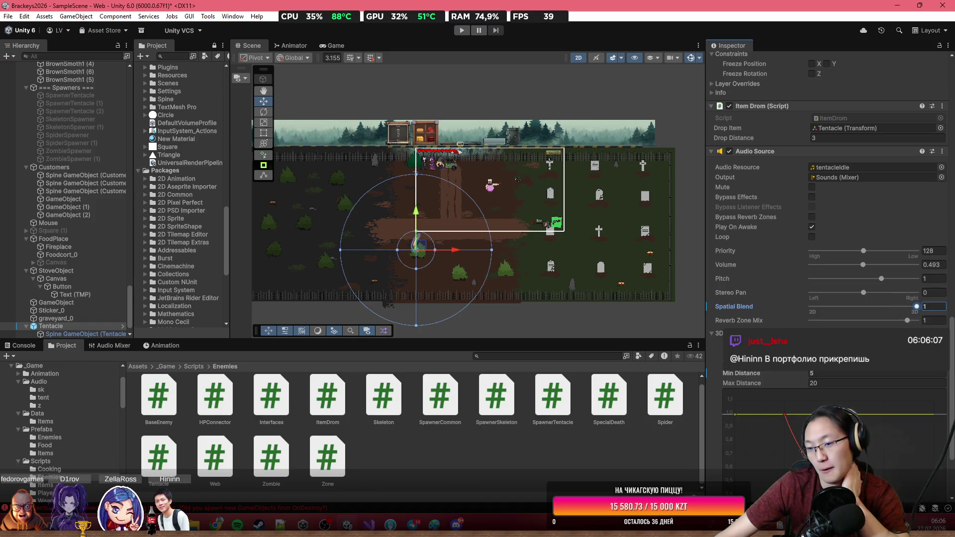
{"action": "scroll", "coordinate": [825, 249], "scroll_direction": "down", "scroll_amount": 3}
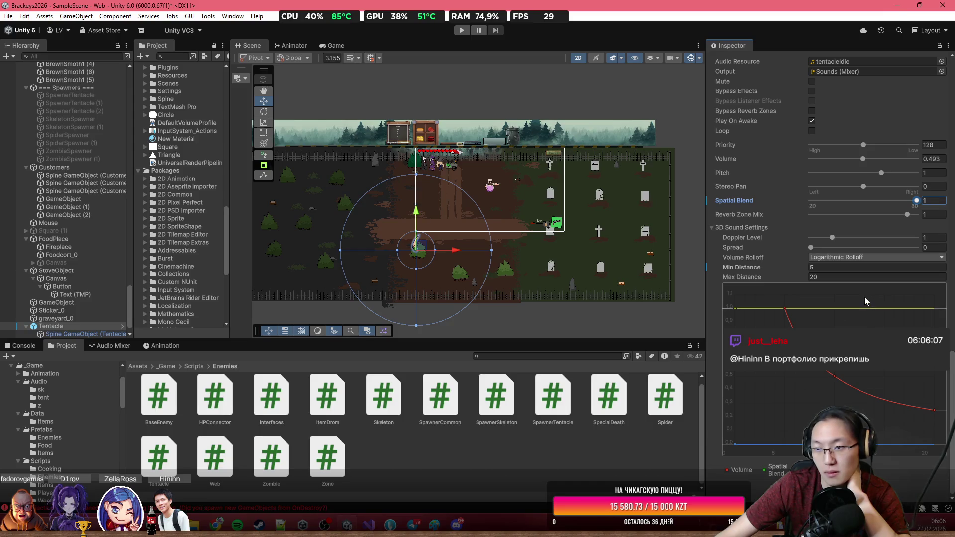
{"action": "scroll", "coordinate": [843, 255], "scroll_direction": "up", "scroll_amount": 2}
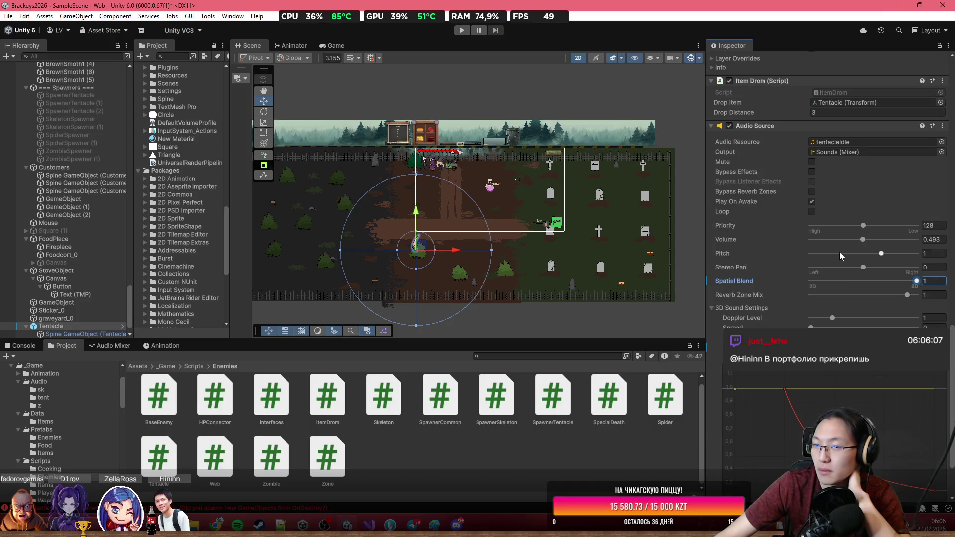
{"action": "scroll", "coordinate": [840, 252], "scroll_direction": "up", "scroll_amount": 1}
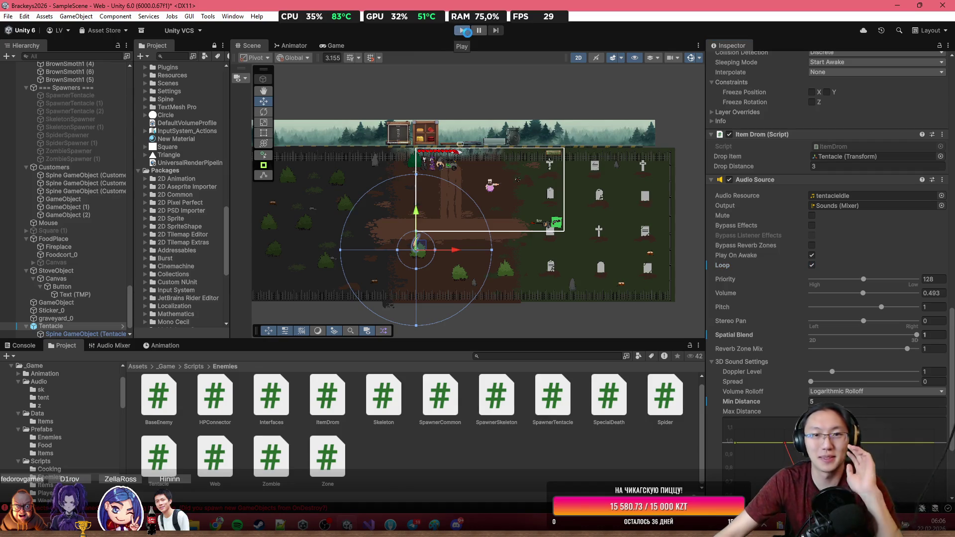
Run another test play past the START GAME menu, then stop it.
{"action": "left_click", "coordinate": [467, 31]}
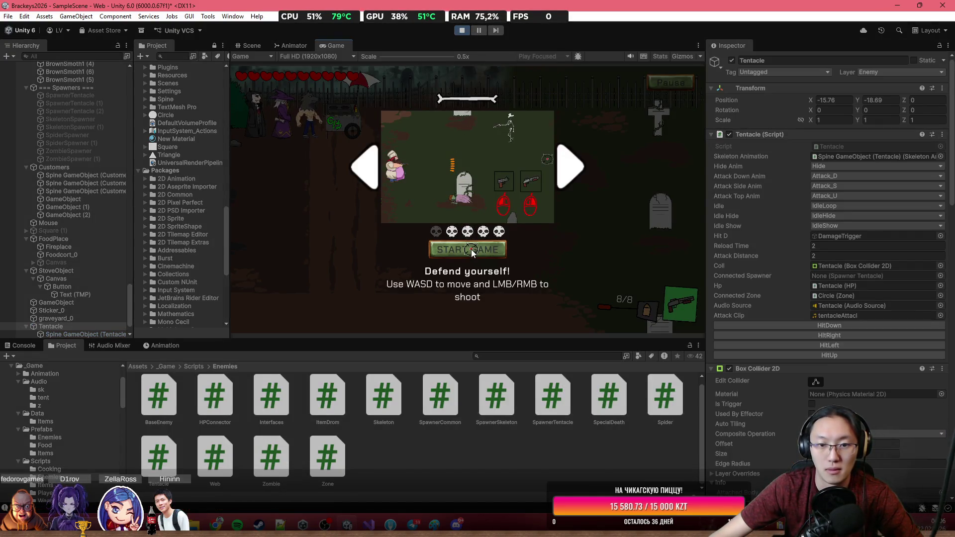
{"action": "left_click", "coordinate": [472, 251]}
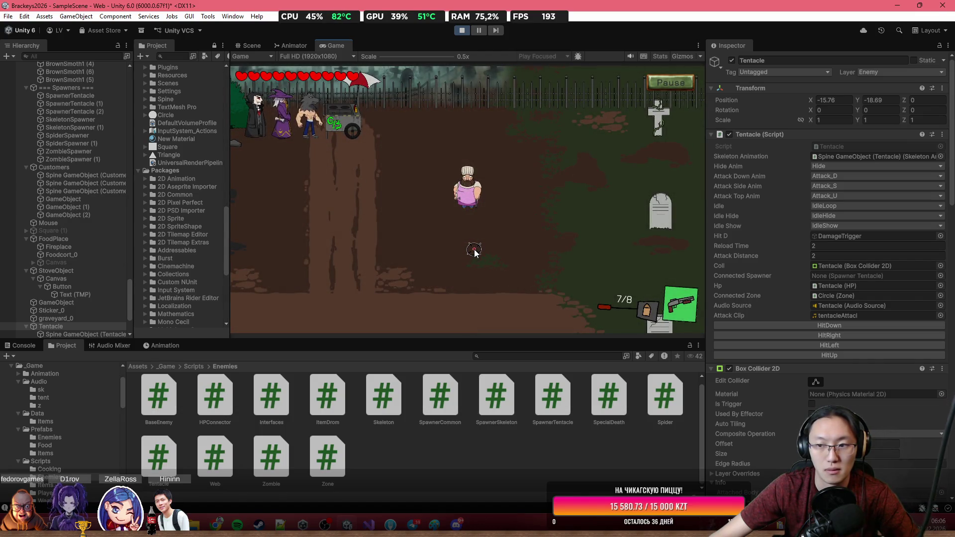
{"action": "left_click", "coordinate": [463, 29]}
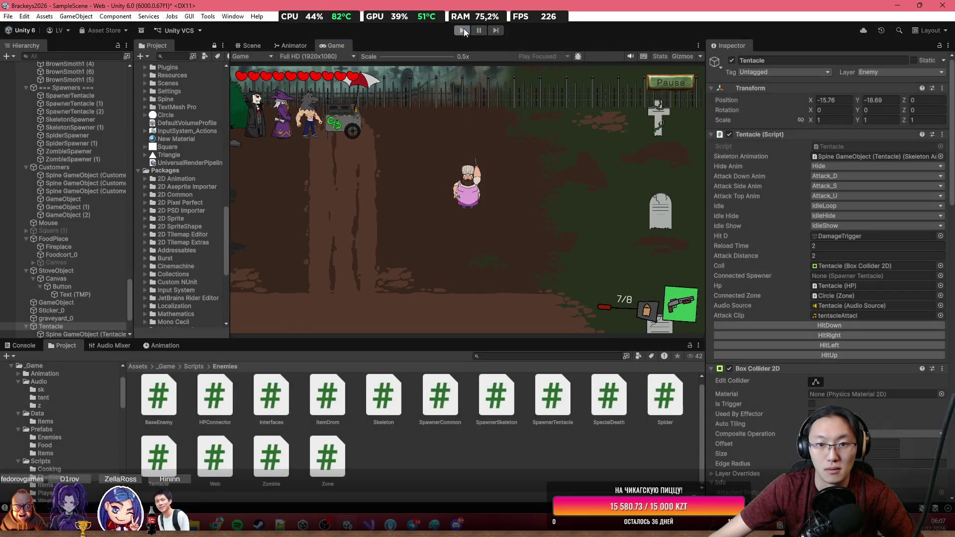
{"action": "left_click", "coordinate": [515, 194]}
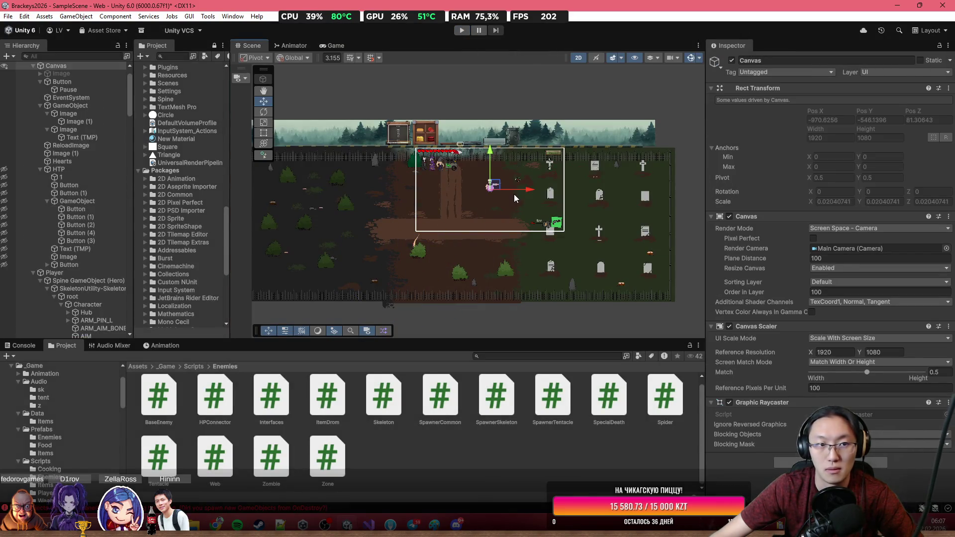
Filter the Hierarchy by 'Audio' and select the Tentacle.
{"action": "left_click", "coordinate": [97, 56]}
{"action": "type", "text": "Audi"}
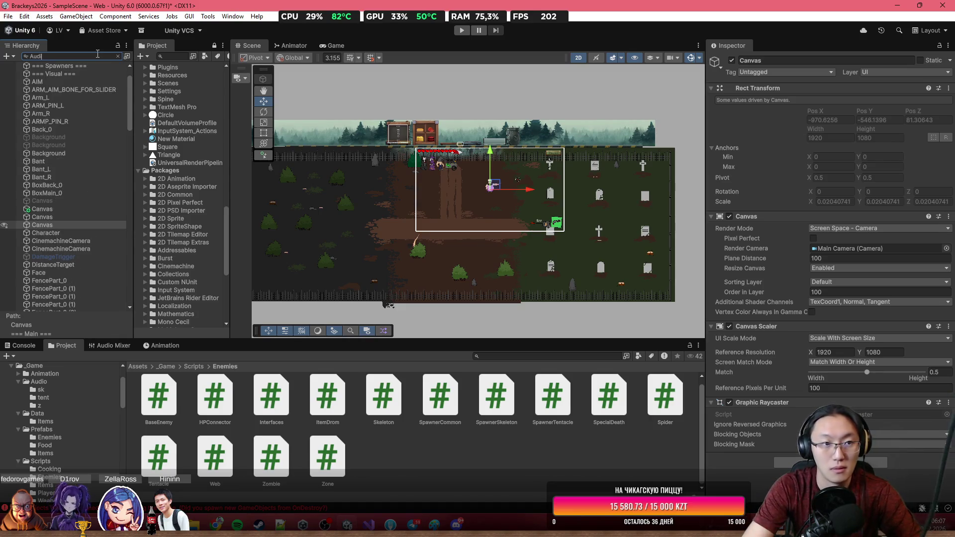
{"action": "type", "text": "oSource"}
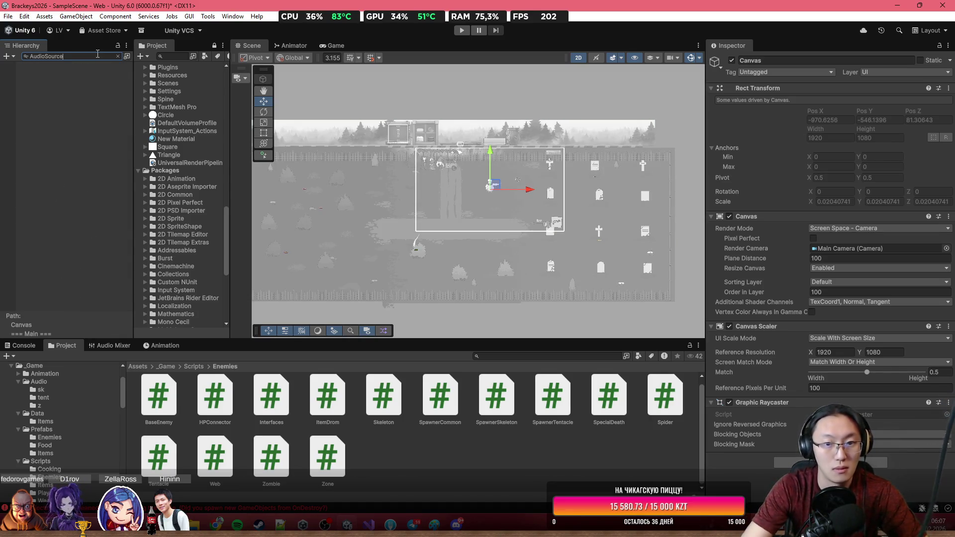
{"action": "left_click", "coordinate": [44, 74]}
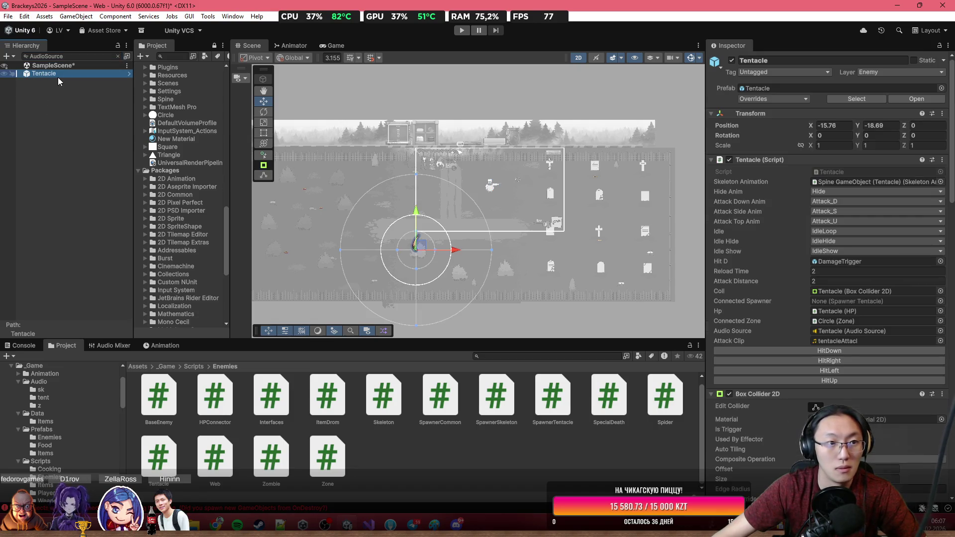
Review the Tentacle's Audio Source settings and drag it up and right in the scene.
{"action": "scroll", "coordinate": [789, 283], "scroll_direction": "down", "scroll_amount": 15}
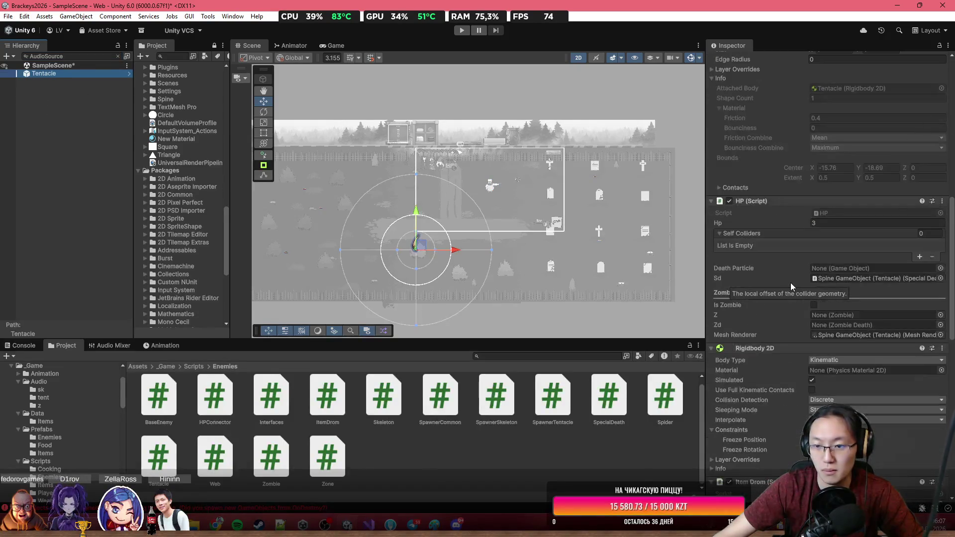
{"action": "scroll", "coordinate": [790, 282], "scroll_direction": "down", "scroll_amount": 5}
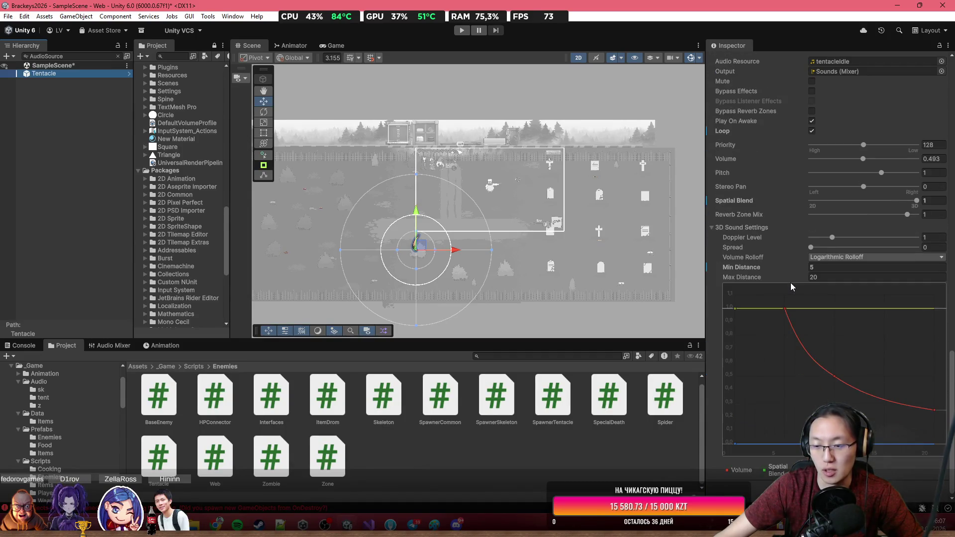
{"action": "scroll", "coordinate": [790, 283], "scroll_direction": "up", "scroll_amount": 10}
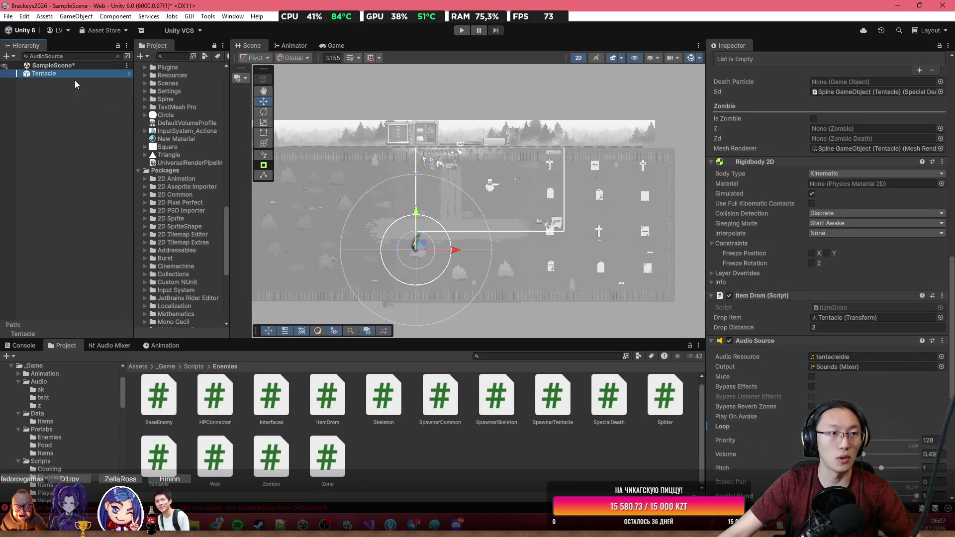
{"action": "scroll", "coordinate": [492, 204], "scroll_direction": "up", "scroll_amount": 3}
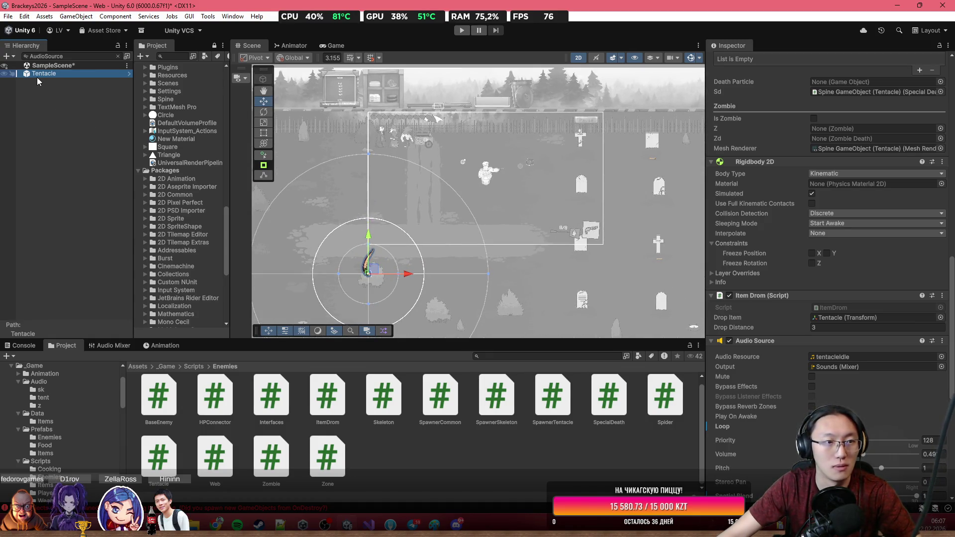
{"action": "scroll", "coordinate": [802, 273], "scroll_direction": "down", "scroll_amount": 5}
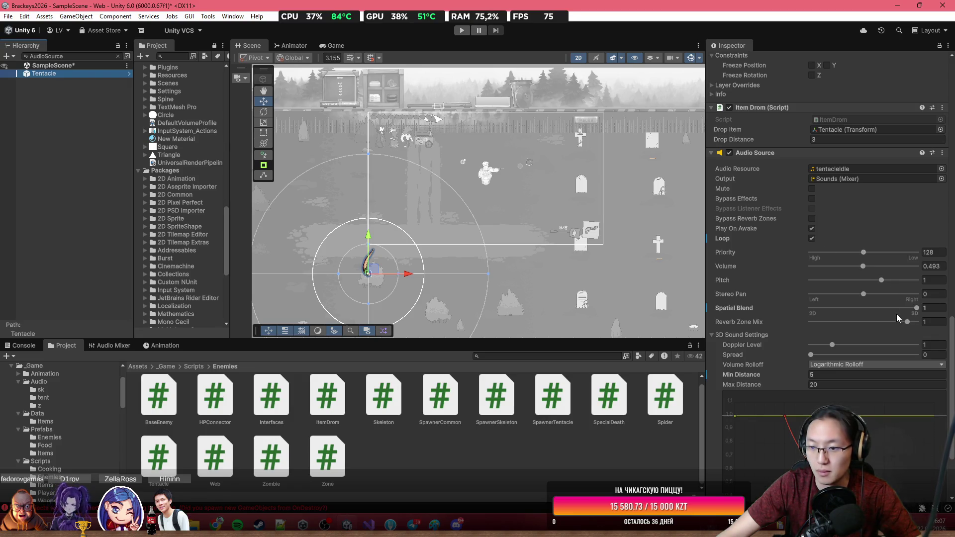
{"action": "scroll", "coordinate": [835, 387], "scroll_direction": "down", "scroll_amount": 3}
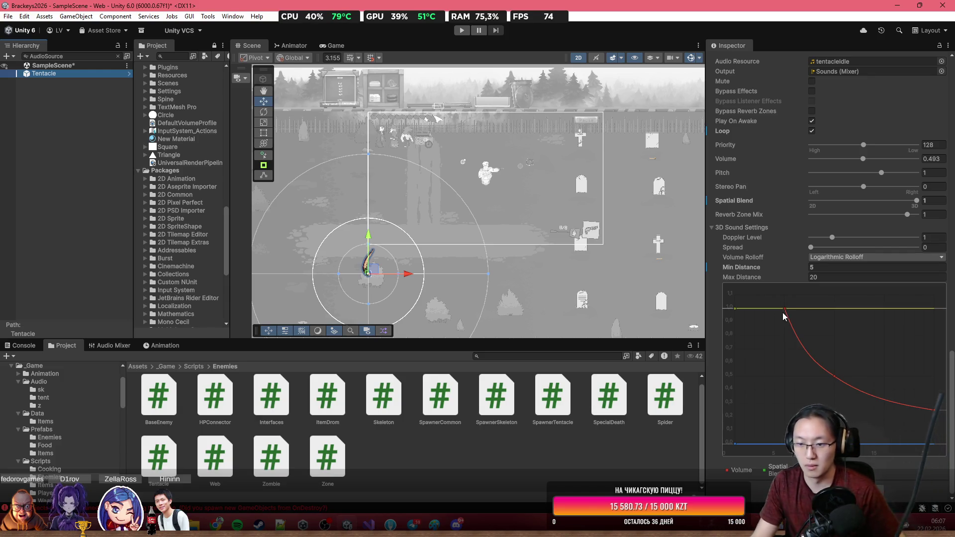
{"action": "left_click", "coordinate": [380, 268]}
{"action": "mouse_move", "coordinate": [381, 268]}
{"action": "left_mouse_down"}
{"action": "mouse_move", "coordinate": [389, 249]}
{"action": "mouse_move", "coordinate": [479, 178]}
{"action": "mouse_move", "coordinate": [472, 195]}
{"action": "mouse_move", "coordinate": [396, 251]}
{"action": "mouse_move", "coordinate": [446, 215]}
{"action": "mouse_move", "coordinate": [433, 242]}
{"action": "left_mouse_up"}
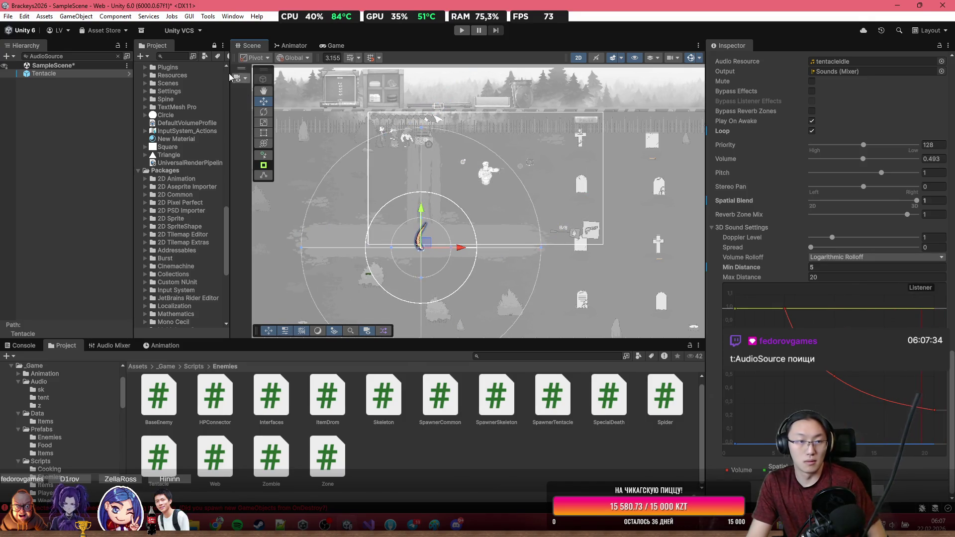
Filter the hierarchy to find the Tentacle, move it to X -23.89, Y -9.82, and enter Play mode.
{"action": "left_click", "coordinate": [98, 58]}
{"action": "key", "text": "Home"}
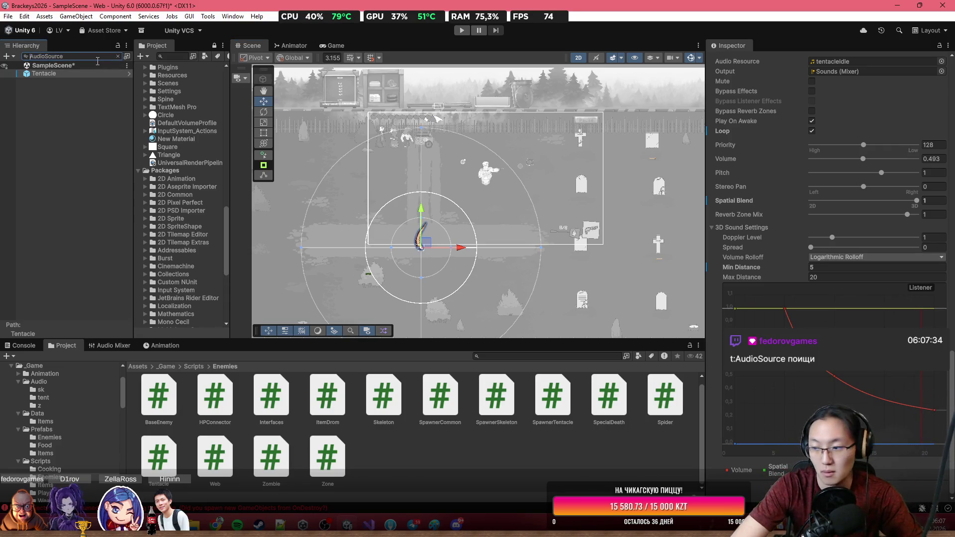
{"action": "type", "text": "t:"}
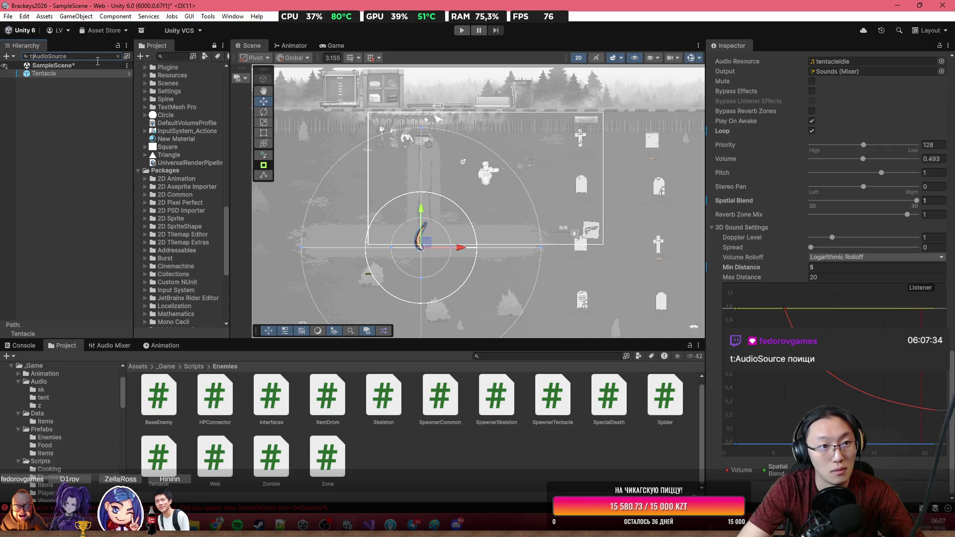
{"action": "left_click", "coordinate": [87, 75]}
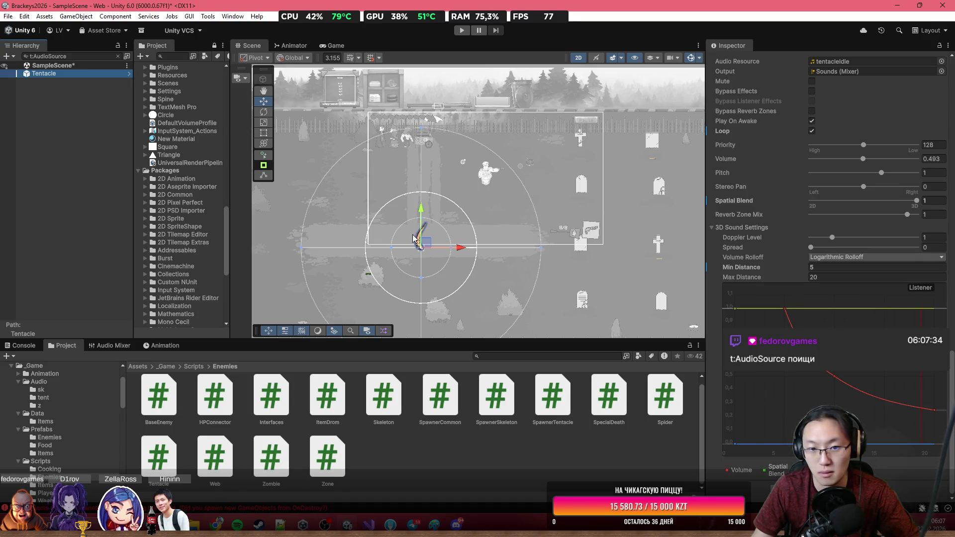
{"action": "left_click_drag", "start_coordinate": [426, 244], "coordinate": [326, 218]}
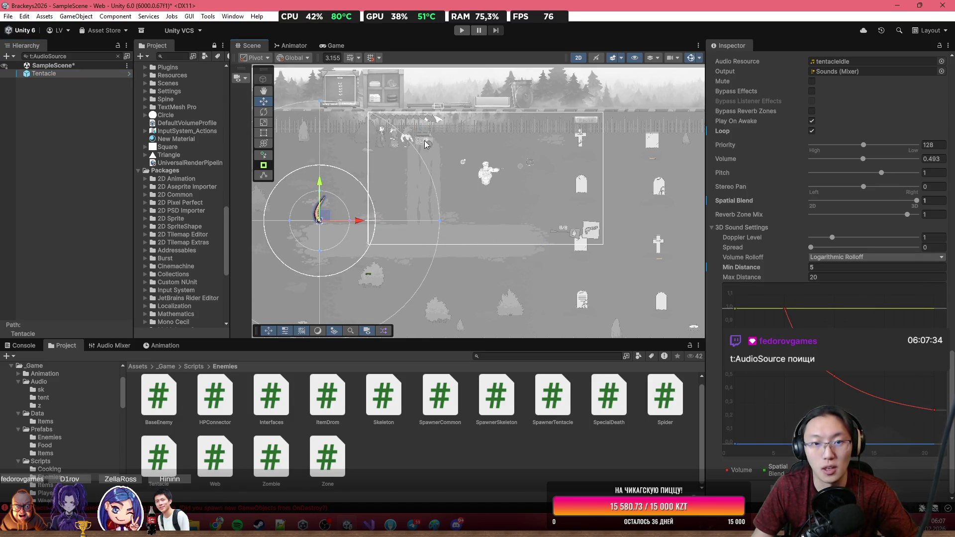
{"action": "left_click", "coordinate": [468, 31]}
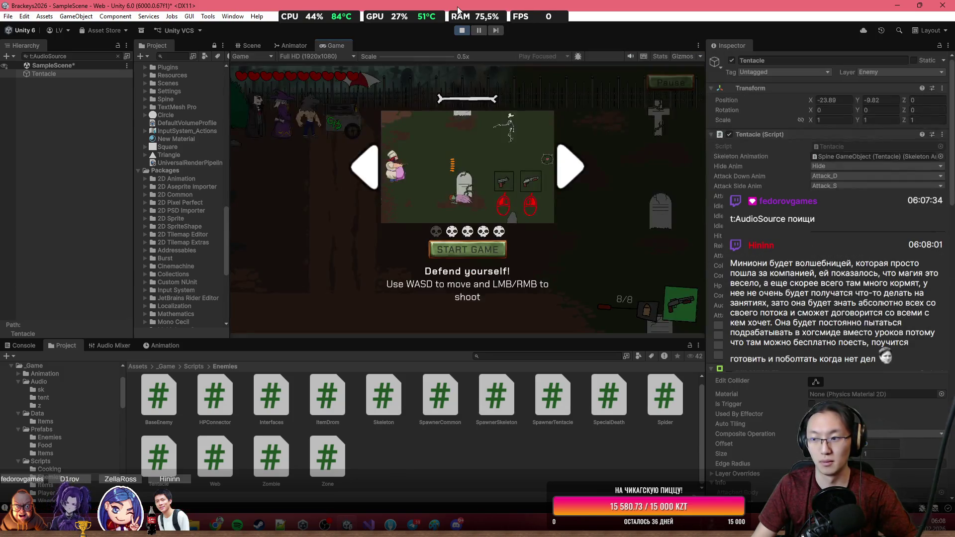
Start the game from its title screen, walk the player down and left, then pause.
{"action": "left_click", "coordinate": [487, 253]}
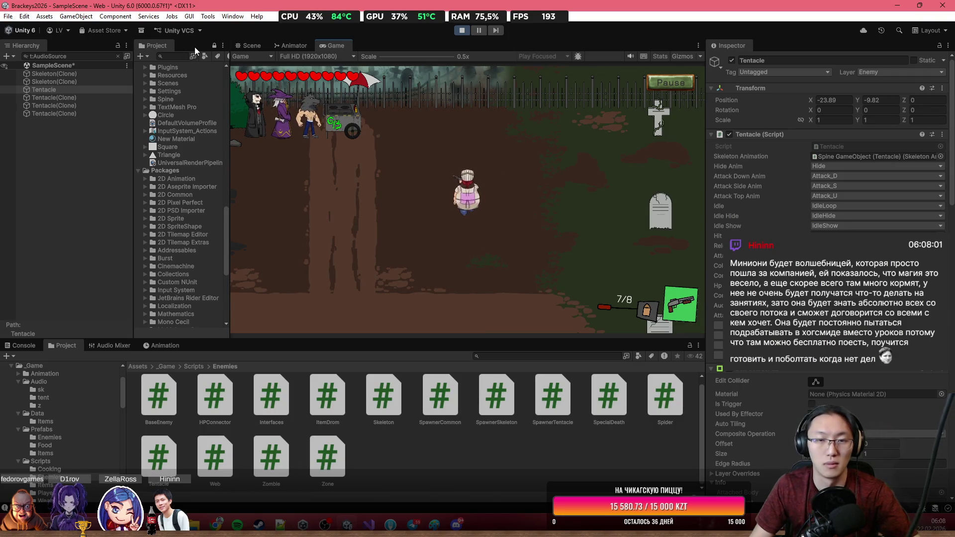
{"action": "key", "text": "s"}
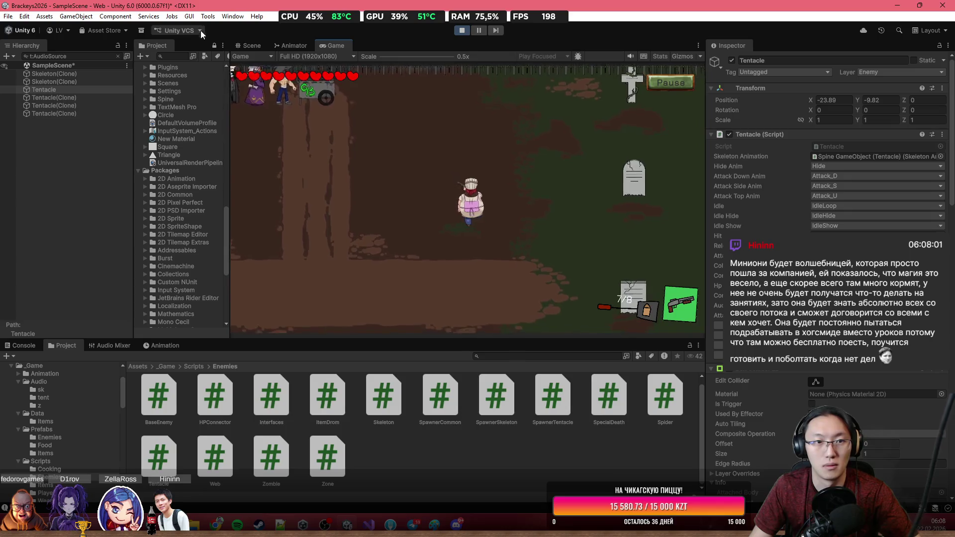
{"action": "key", "text": "s"}
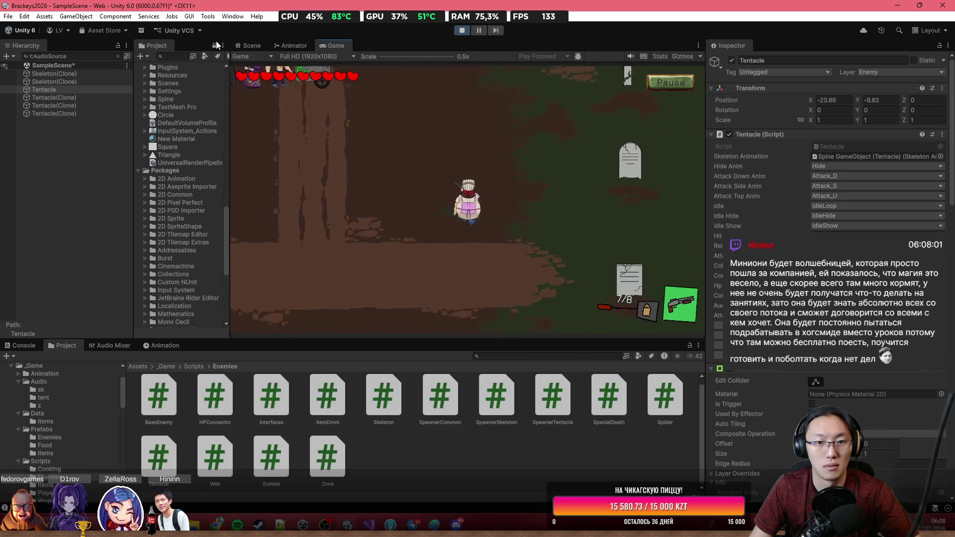
{"action": "key", "text": "s"}
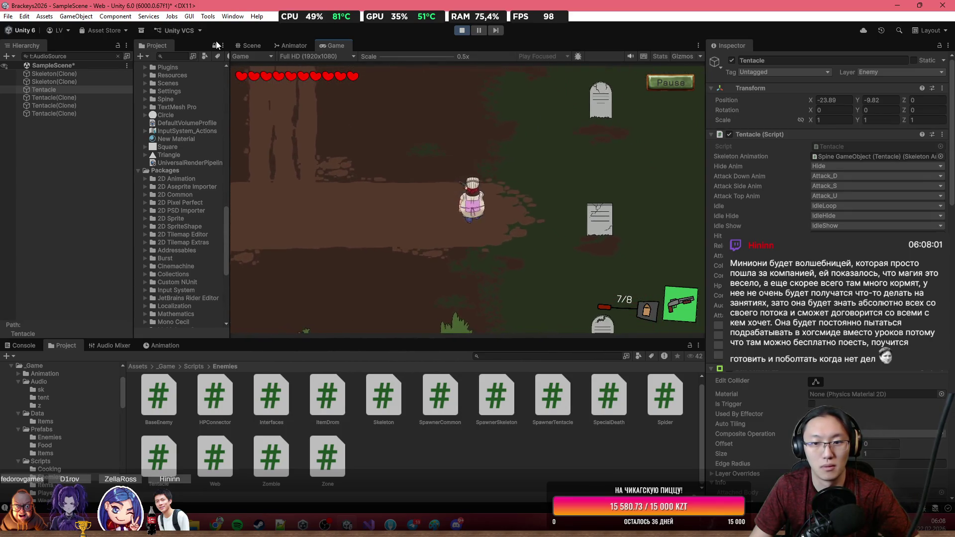
{"action": "key", "text": "s"}
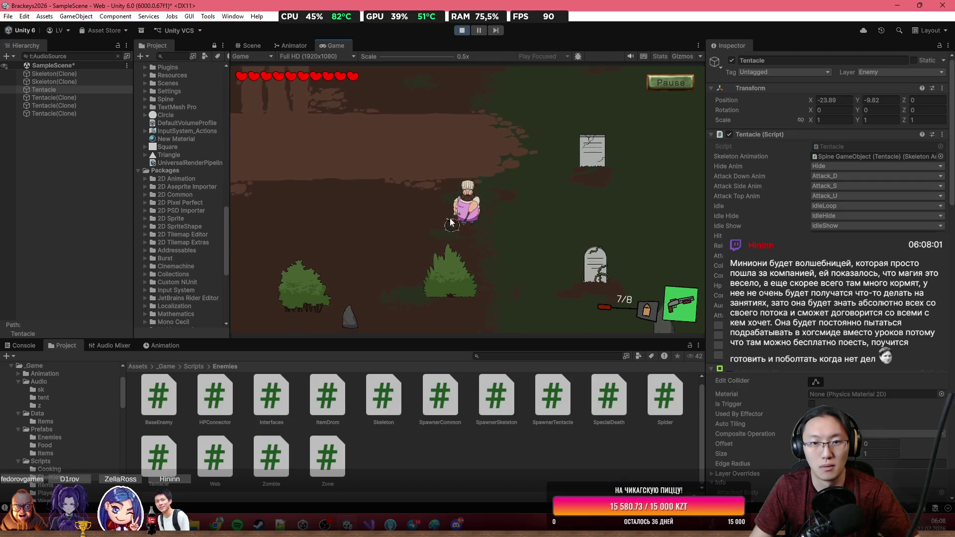
{"action": "key", "text": "a"}
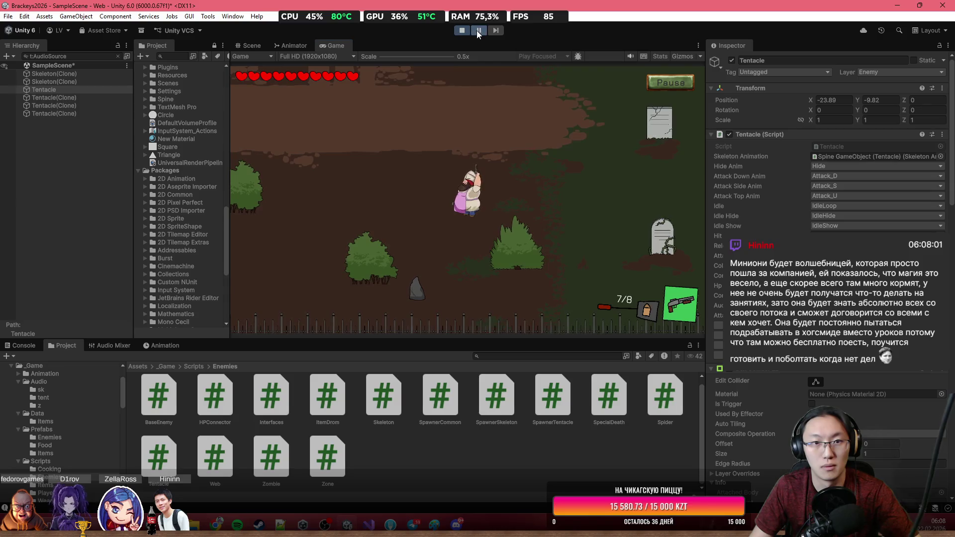
{"action": "left_click", "coordinate": [478, 31]}
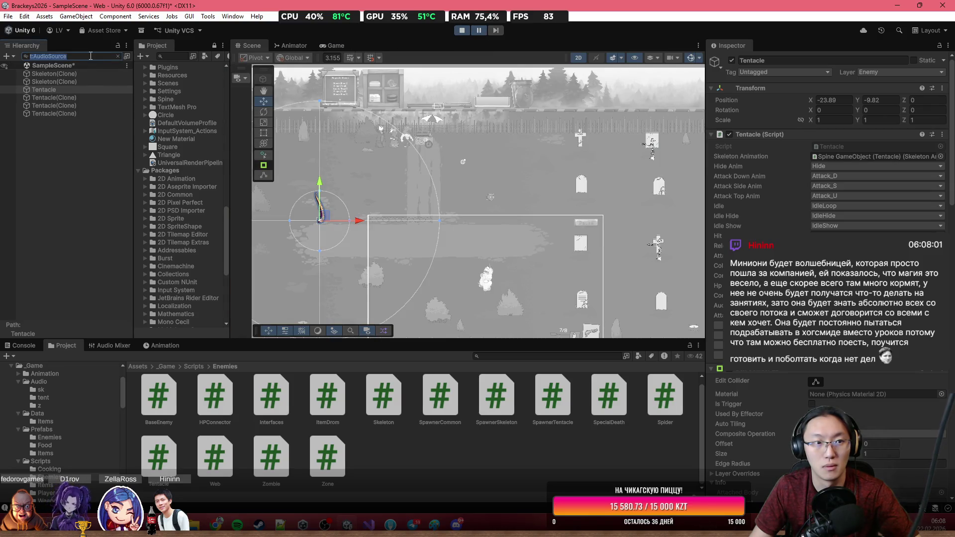
Select and frame the spawned Tentacle(Clone) and Skeleton(Clone) objects in the scene.
{"action": "left_click", "coordinate": [79, 99]}
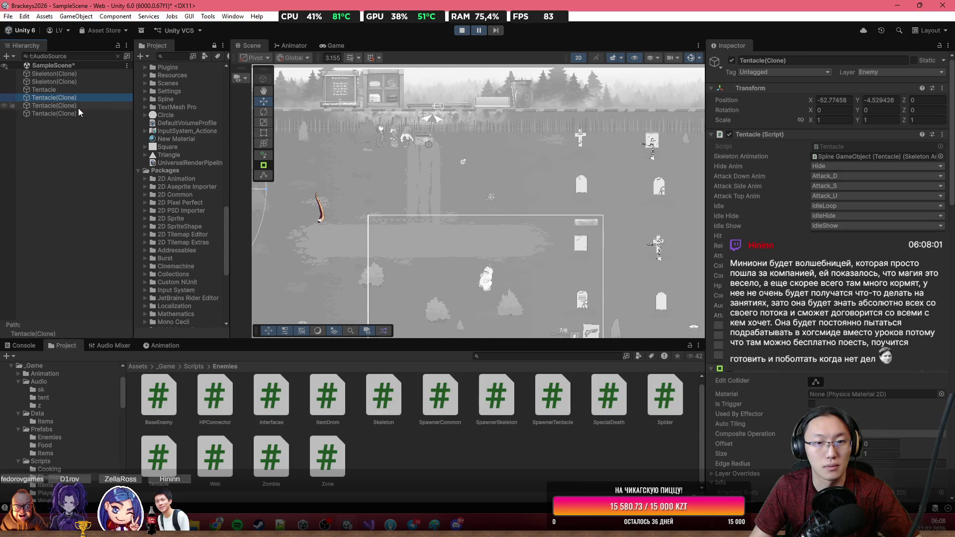
{"action": "key", "text": "f"}
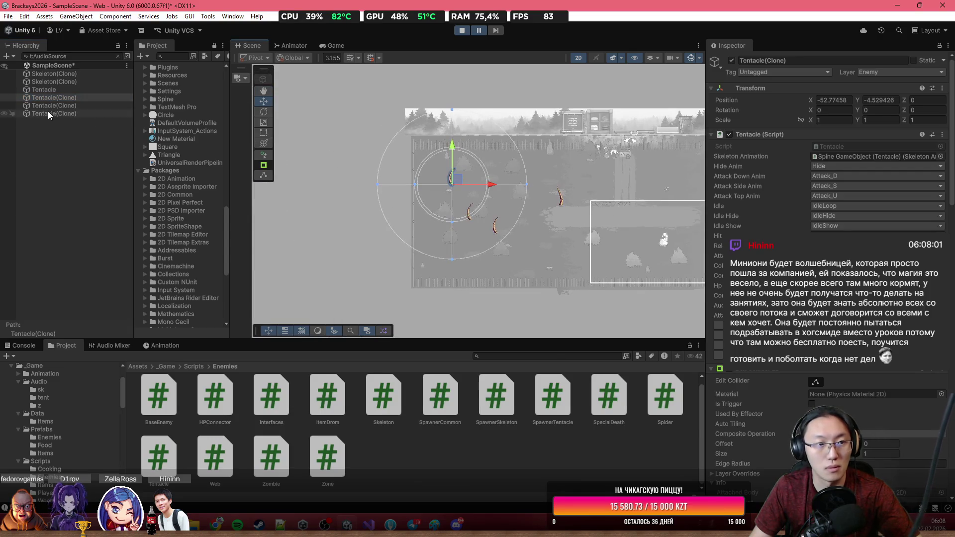
{"action": "left_click", "coordinate": [56, 107]}
{"action": "left_click", "coordinate": [61, 115]}
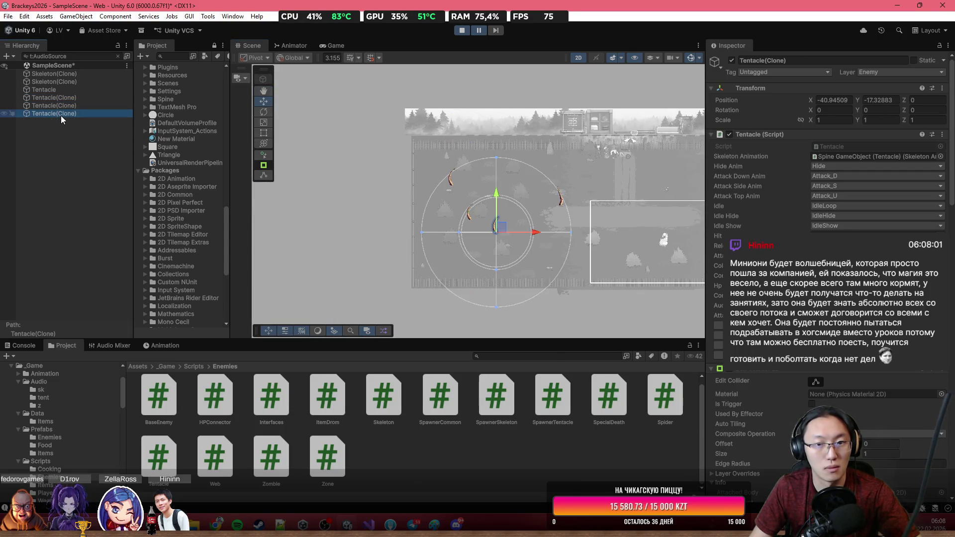
{"action": "left_click", "coordinate": [67, 81]}
{"action": "key", "text": "f"}
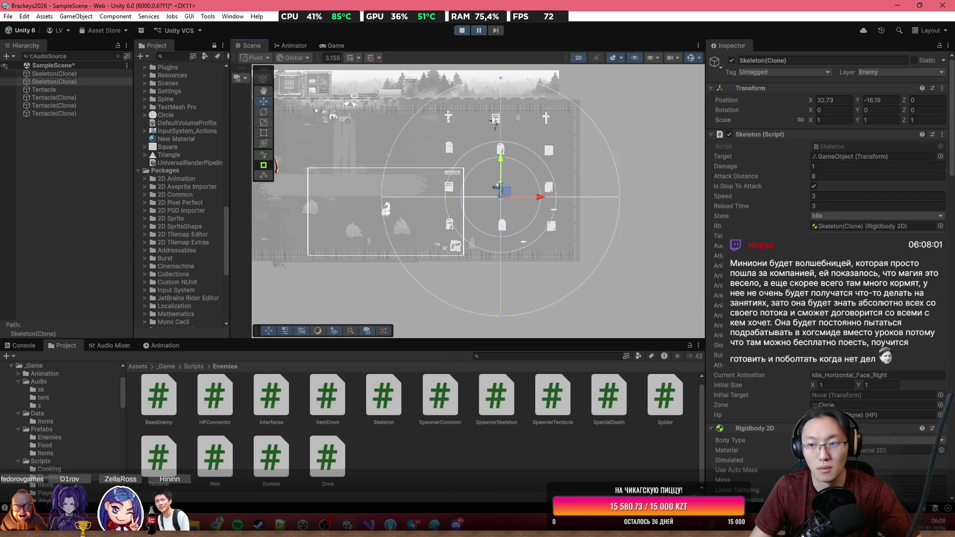
Check the first skeleton clone and the Tentacle's audio source, then stop Play mode.
{"action": "scroll", "coordinate": [863, 302], "scroll_direction": "down", "scroll_amount": 15}
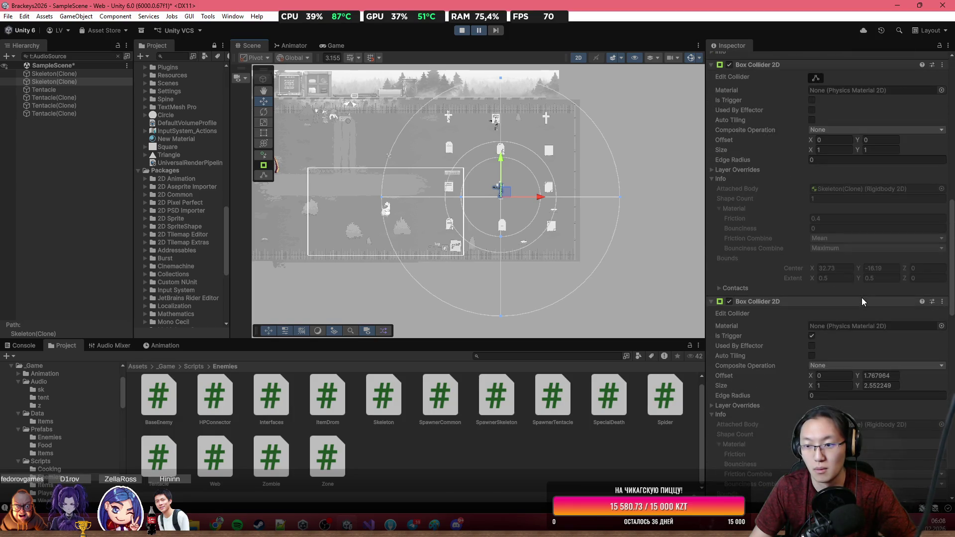
{"action": "scroll", "coordinate": [863, 301], "scroll_direction": "down", "scroll_amount": 10}
{"action": "scroll", "coordinate": [863, 302], "scroll_direction": "down", "scroll_amount": 3}
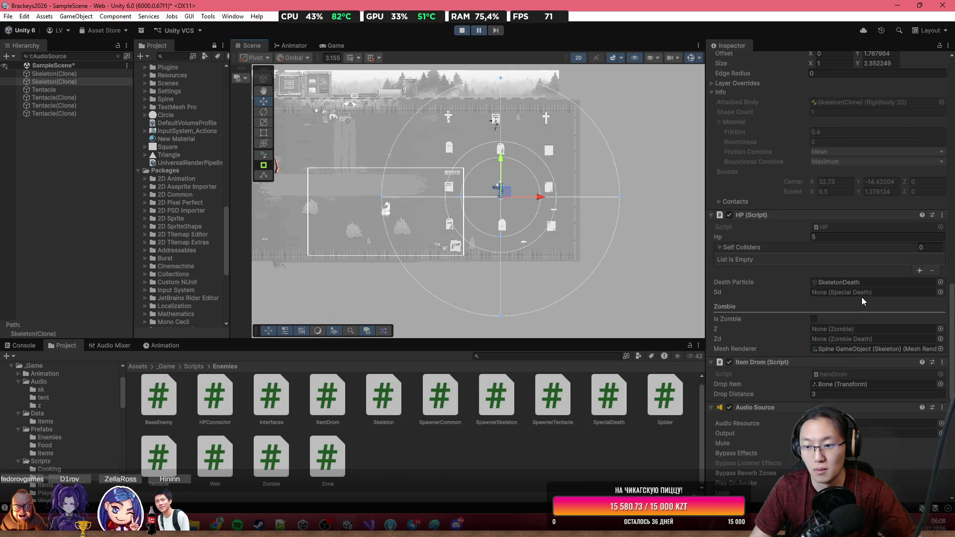
{"action": "left_click", "coordinate": [82, 76]}
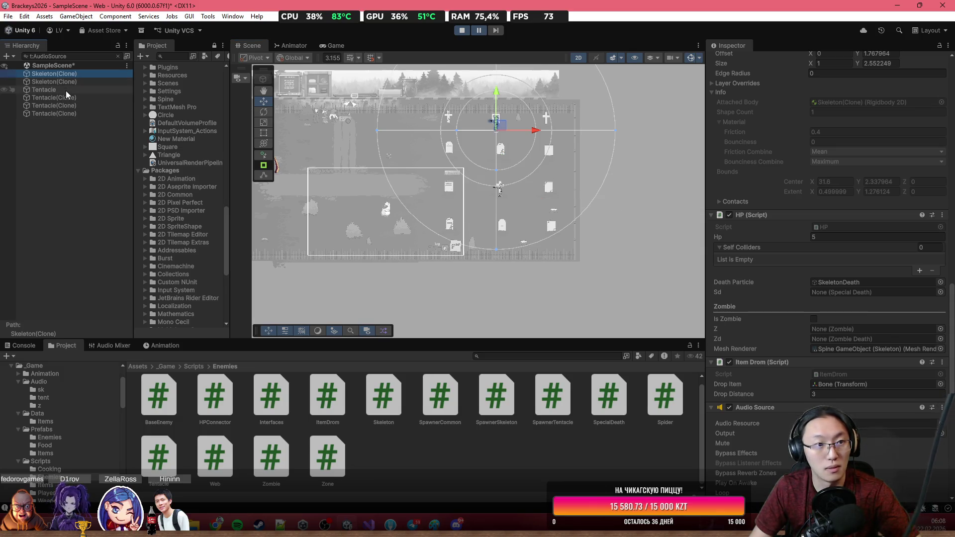
{"action": "left_click", "coordinate": [66, 91]}
{"action": "double_click", "coordinate": [67, 92]}
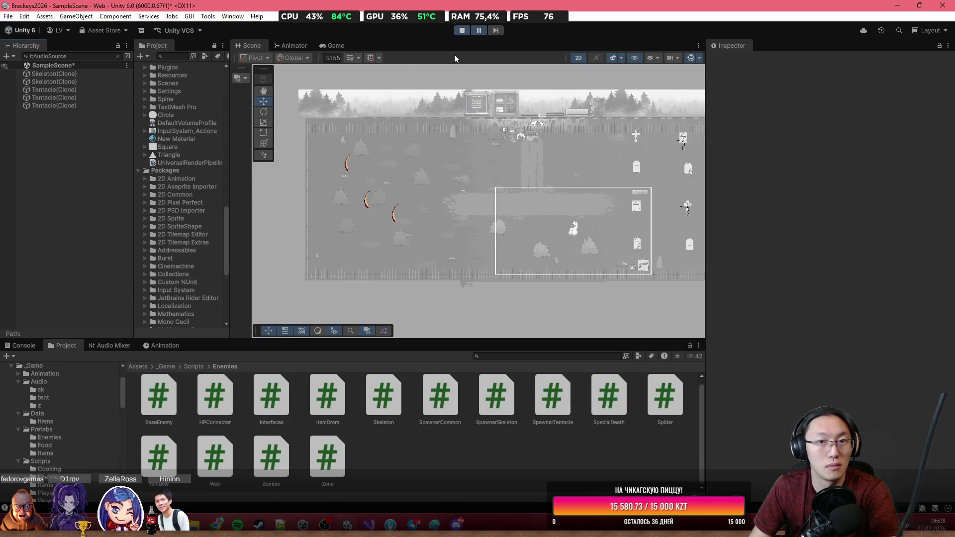
{"action": "left_click", "coordinate": [462, 32]}
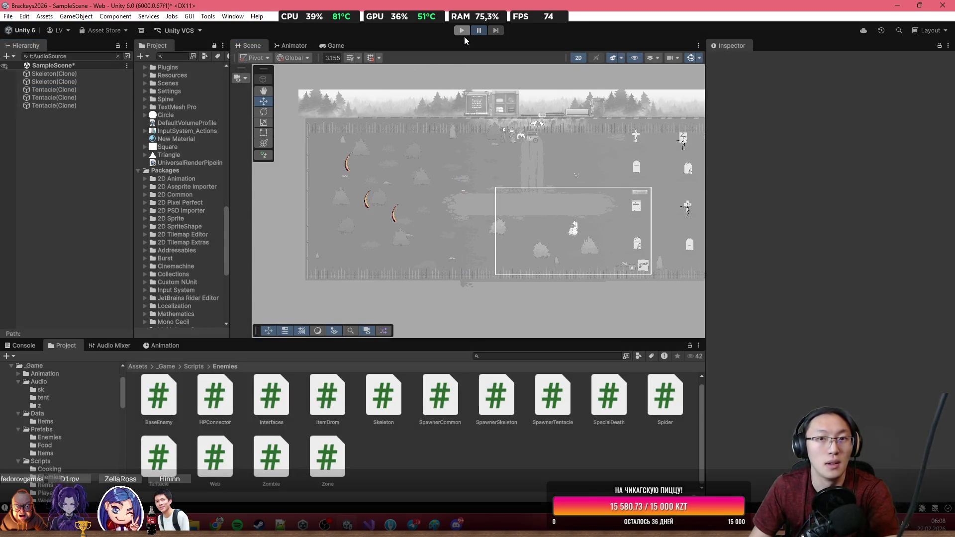
Apply all of the Tentacle's overrides, including its Audio Source, to the prefab, then run the game.
{"action": "left_click", "coordinate": [461, 185]}
{"action": "left_click", "coordinate": [774, 99]}
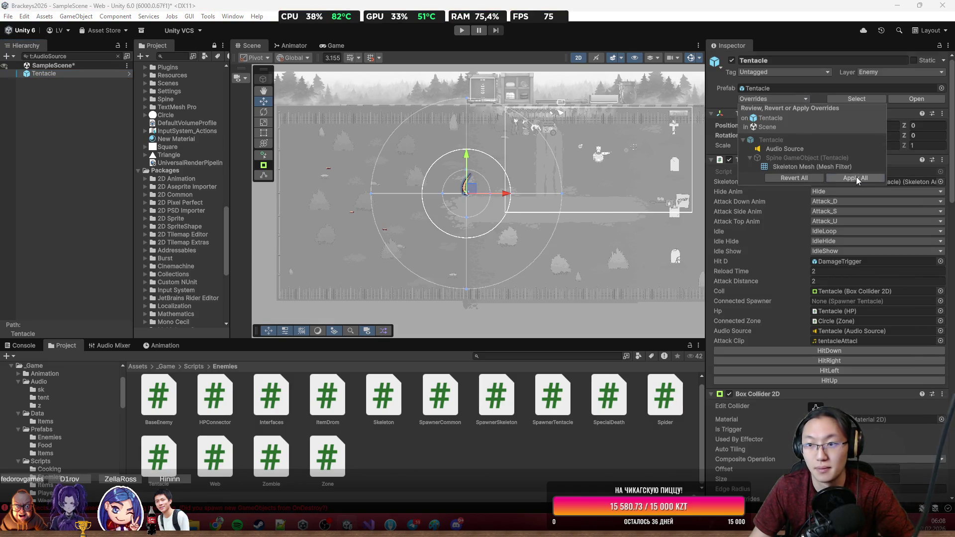
{"action": "left_click", "coordinate": [855, 178]}
{"action": "left_click", "coordinate": [461, 31]}
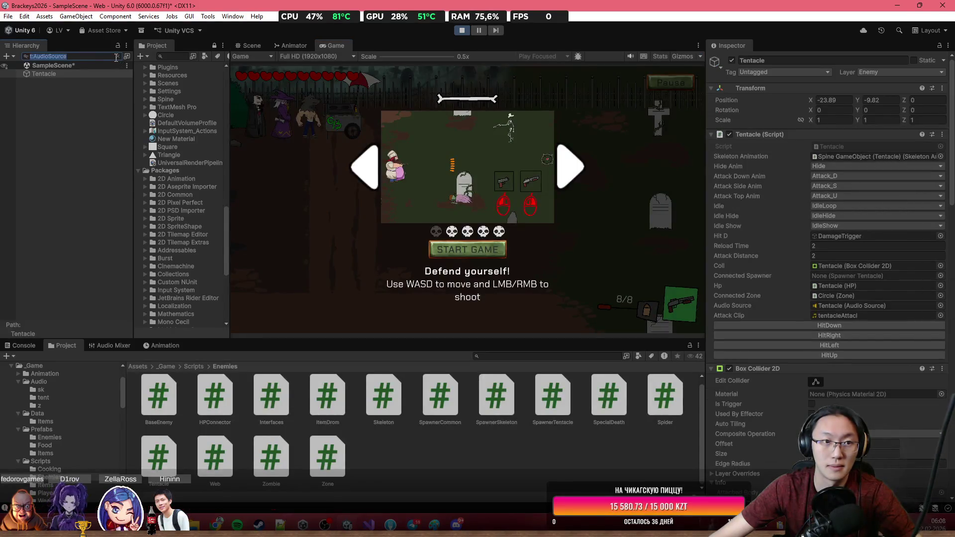
Start the game, review the Tentacle's looping 3D Audio Source (distance 5–20), then maximise the Game view.
{"action": "left_click", "coordinate": [119, 56]}
{"action": "left_click", "coordinate": [455, 250]}
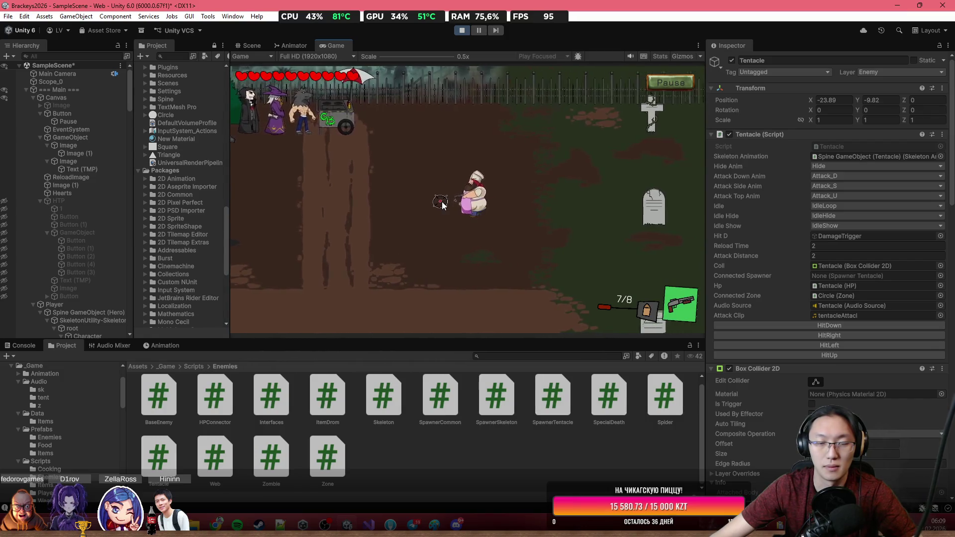
{"action": "left_click", "coordinate": [252, 47]}
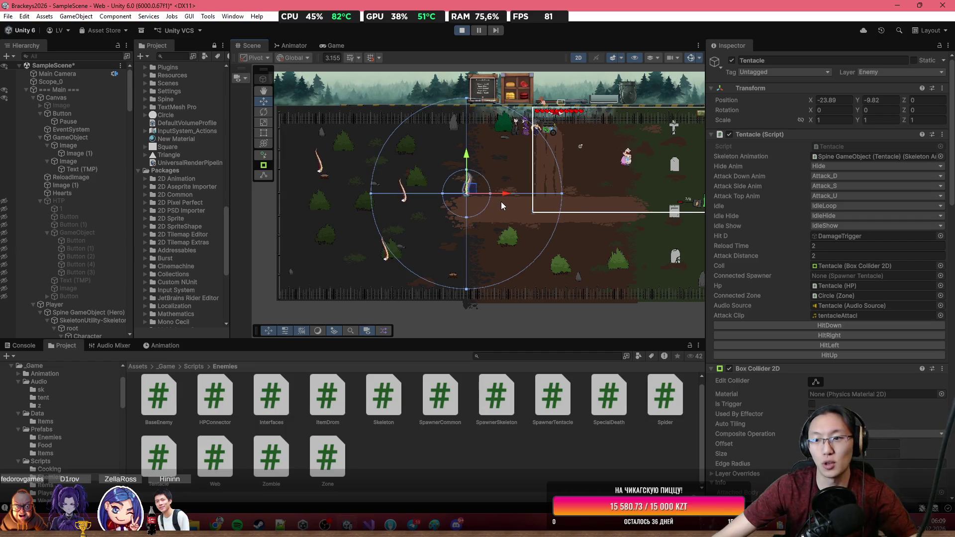
{"action": "scroll", "coordinate": [820, 275], "scroll_direction": "down", "scroll_amount": 10}
{"action": "scroll", "coordinate": [816, 282], "scroll_direction": "down", "scroll_amount": 12}
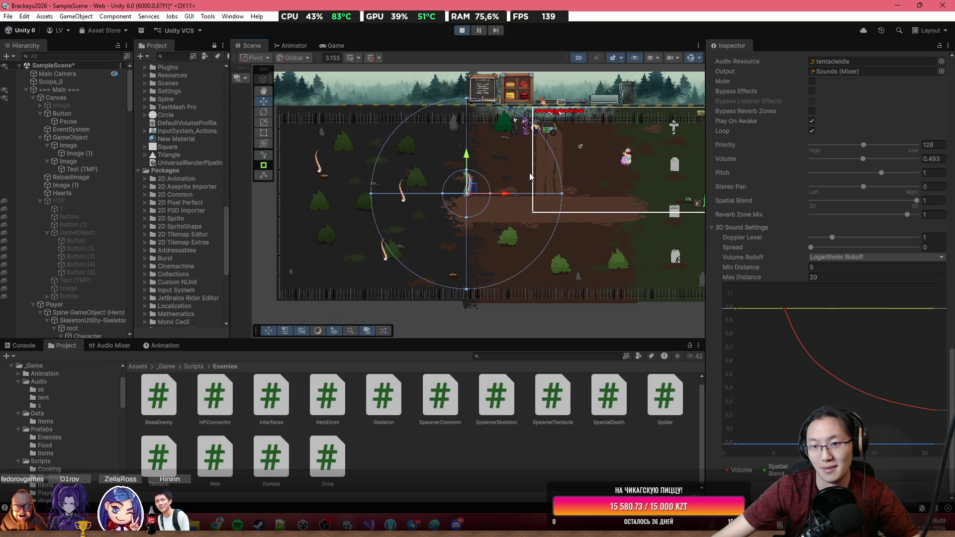
{"action": "mouse_move", "coordinate": [526, 173]}
{"action": "left_mouse_down"}
{"action": "mouse_move", "coordinate": [449, 187]}
{"action": "mouse_move", "coordinate": [424, 204]}
{"action": "left_mouse_up"}
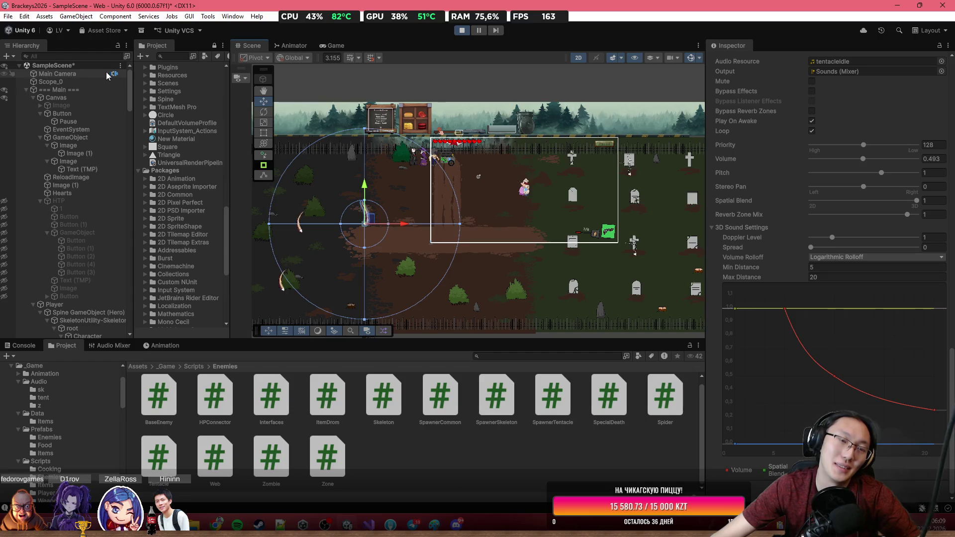
{"action": "left_click_drag", "start_coordinate": [338, 180], "coordinate": [435, 155]}
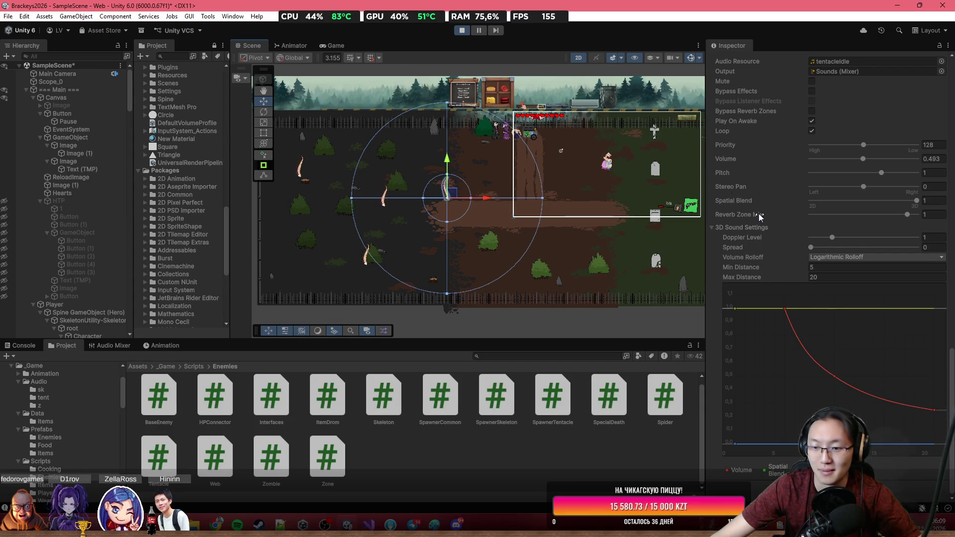
{"action": "double_click", "coordinate": [345, 44]}
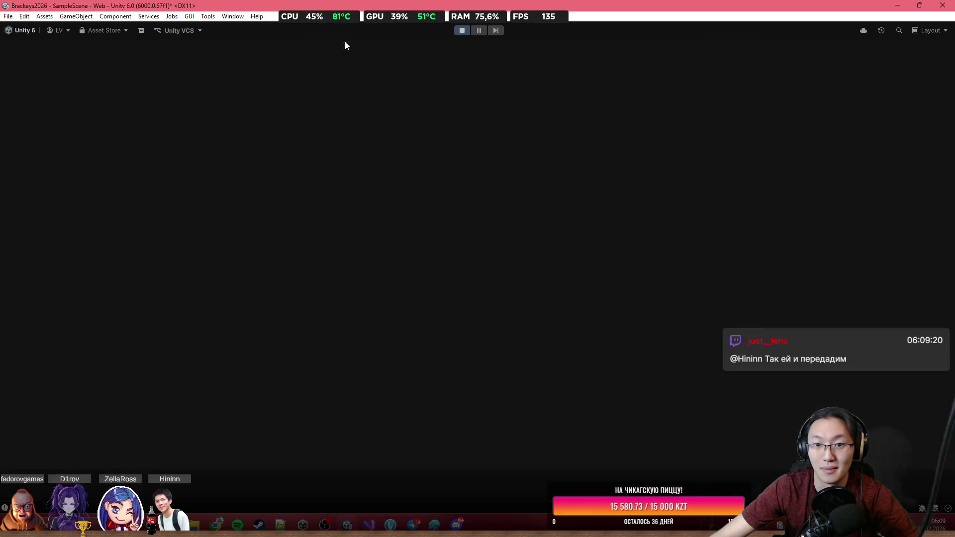
Walk the chef around the graveyard with WASD: up-right, left, down, then back up toward the tentacle.
{"action": "key", "text": "d"}
{"action": "key", "text": "w"}
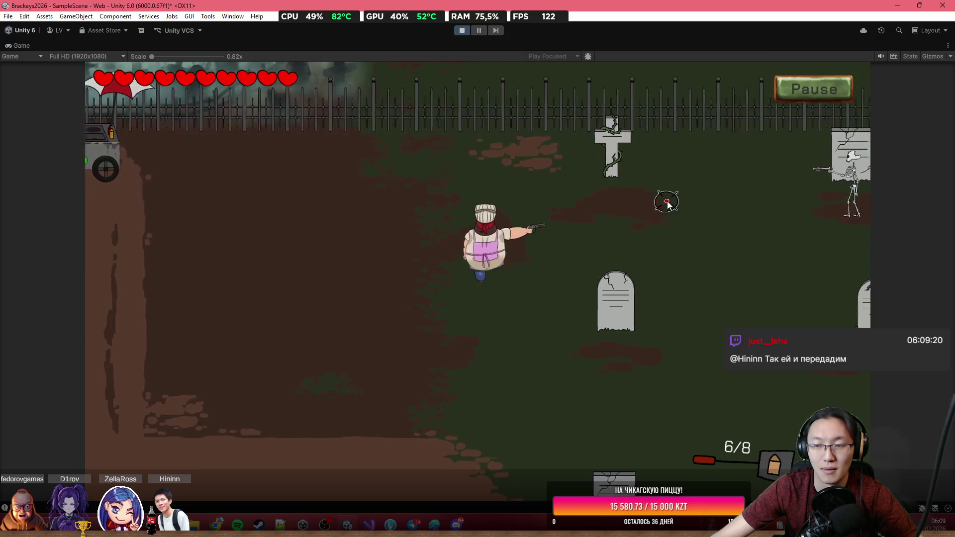
{"action": "key", "text": "w"}
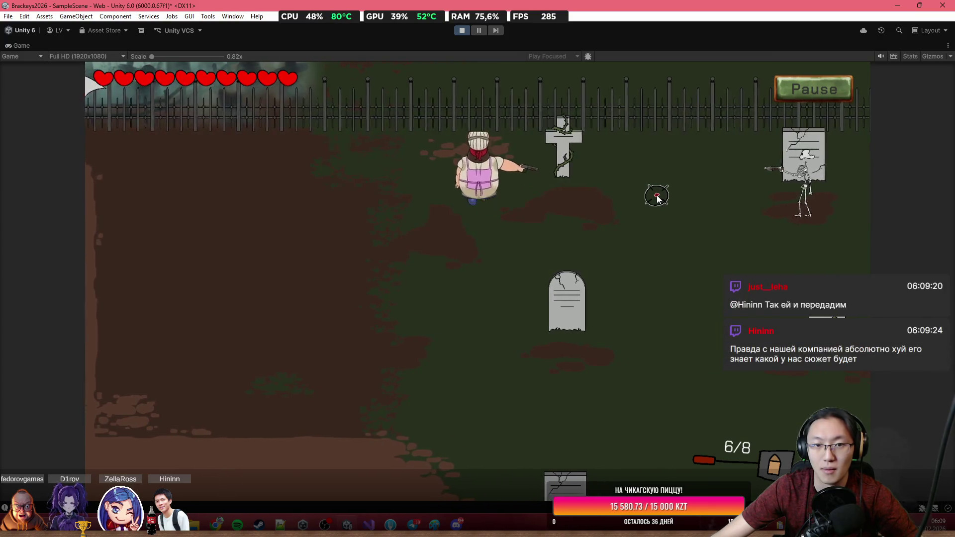
{"action": "key", "text": "a"}
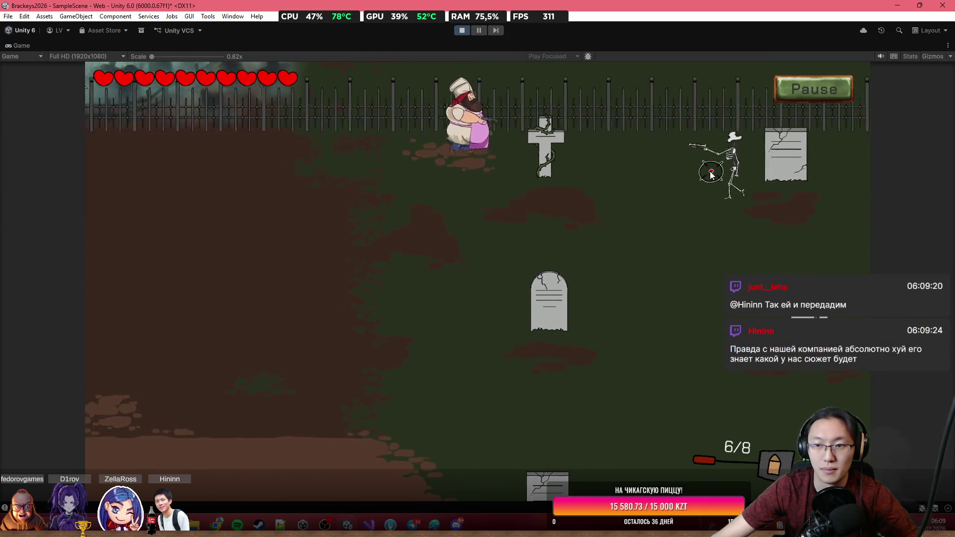
{"action": "key", "text": "s"}
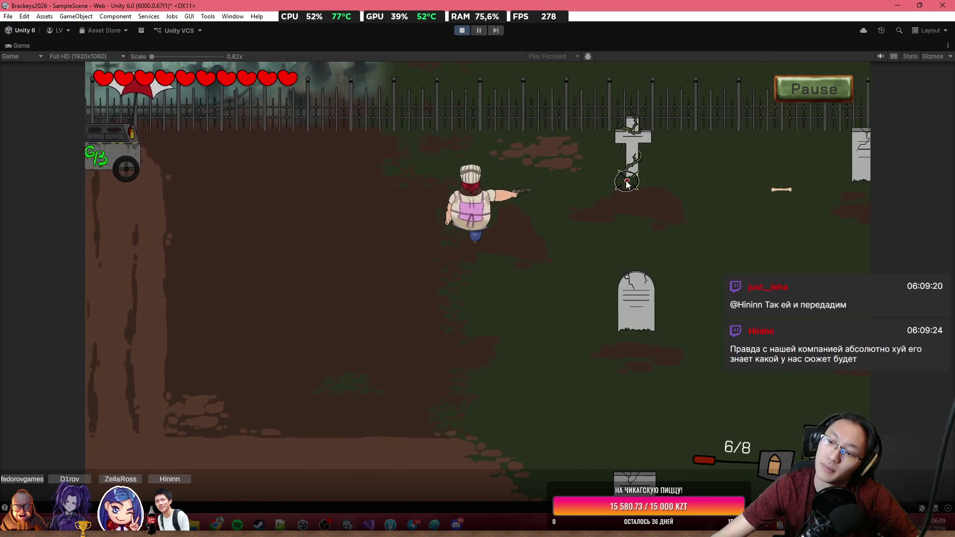
{"action": "key", "text": "s"}
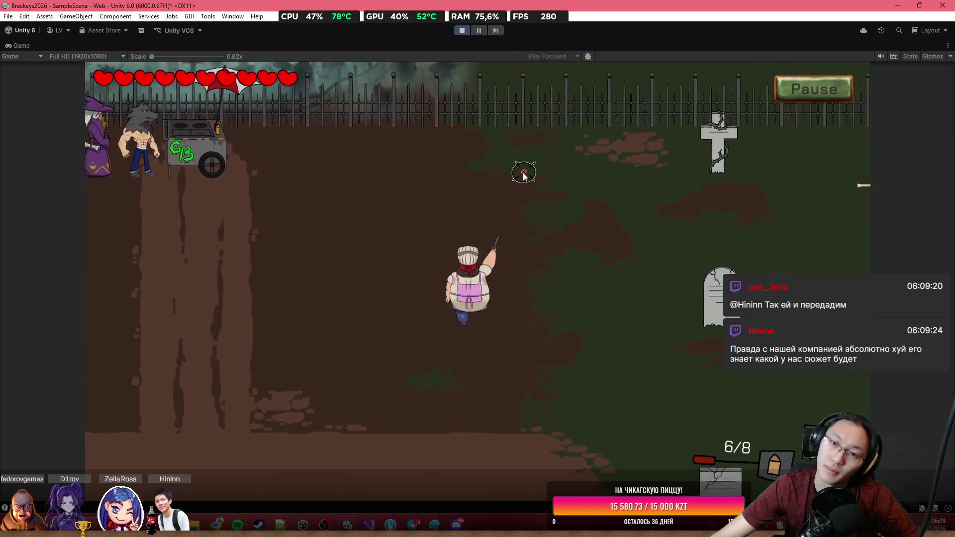
{"action": "key", "text": "a"}
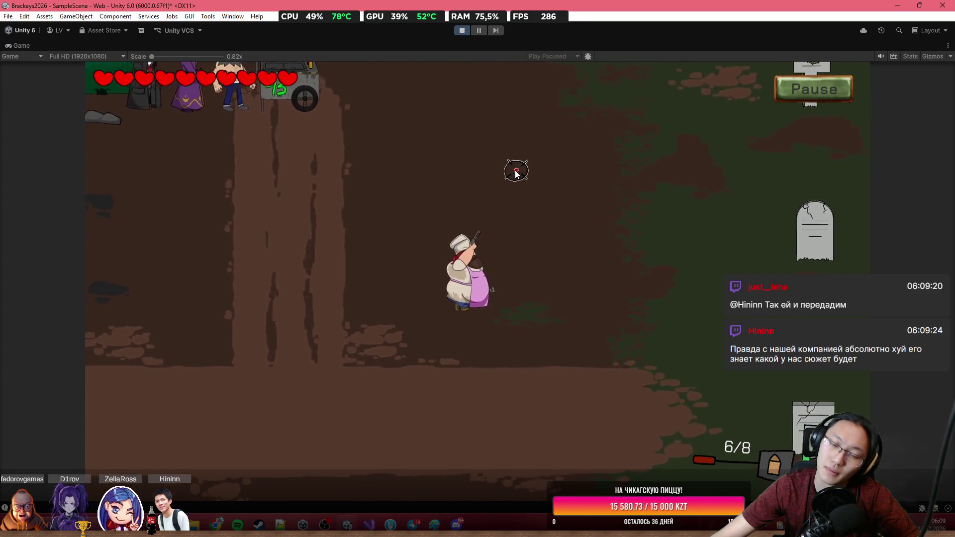
{"action": "key", "text": "a"}
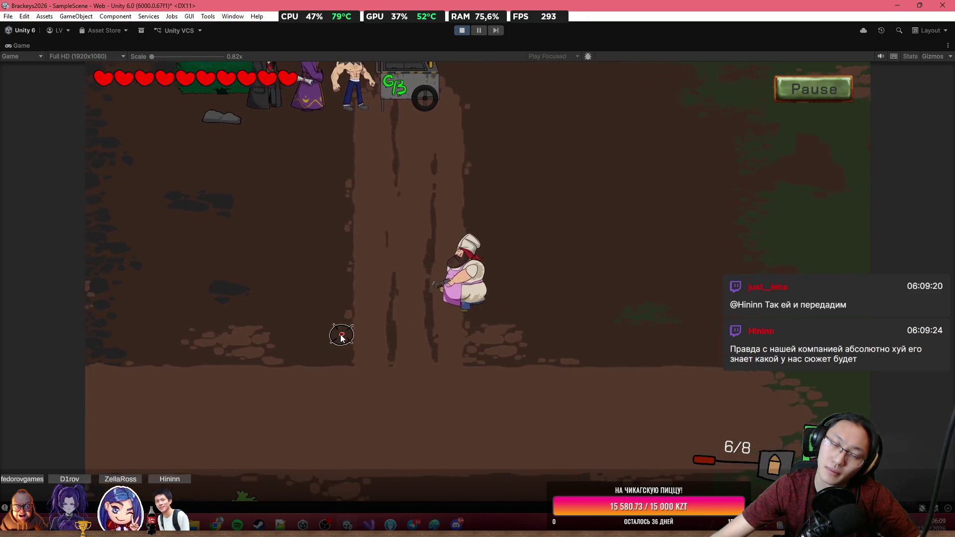
{"action": "key", "text": "a"}
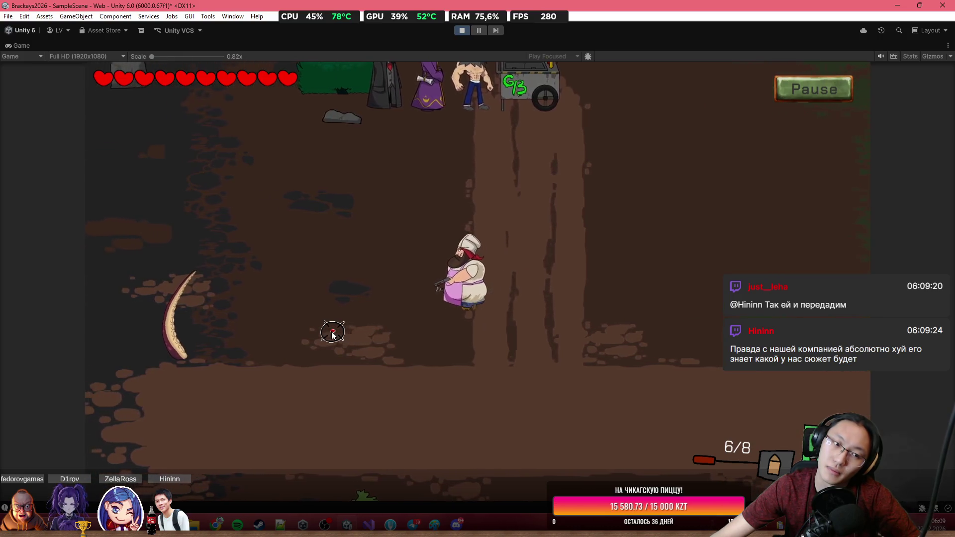
{"action": "key", "text": "a"}
{"action": "key", "text": "s"}
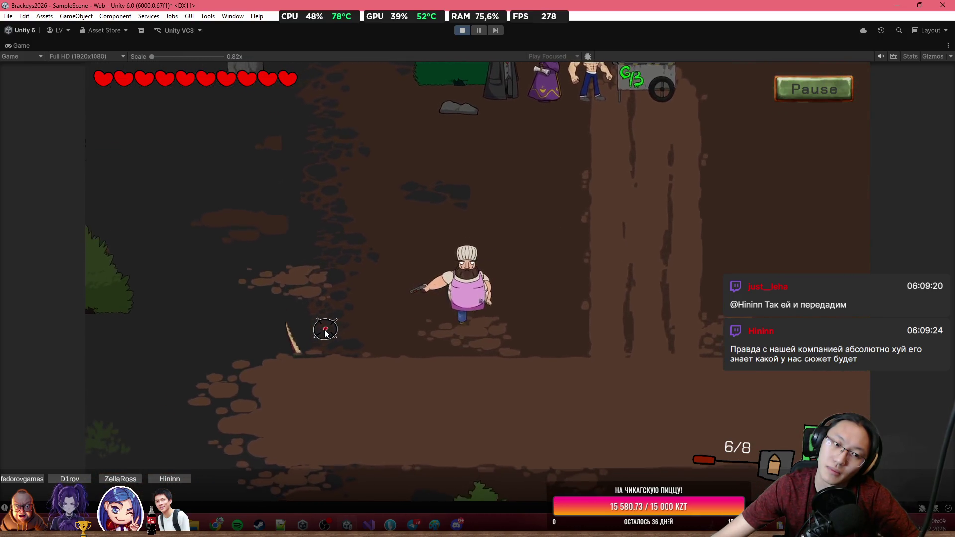
{"action": "key", "text": "d"}
{"action": "key", "text": "s"}
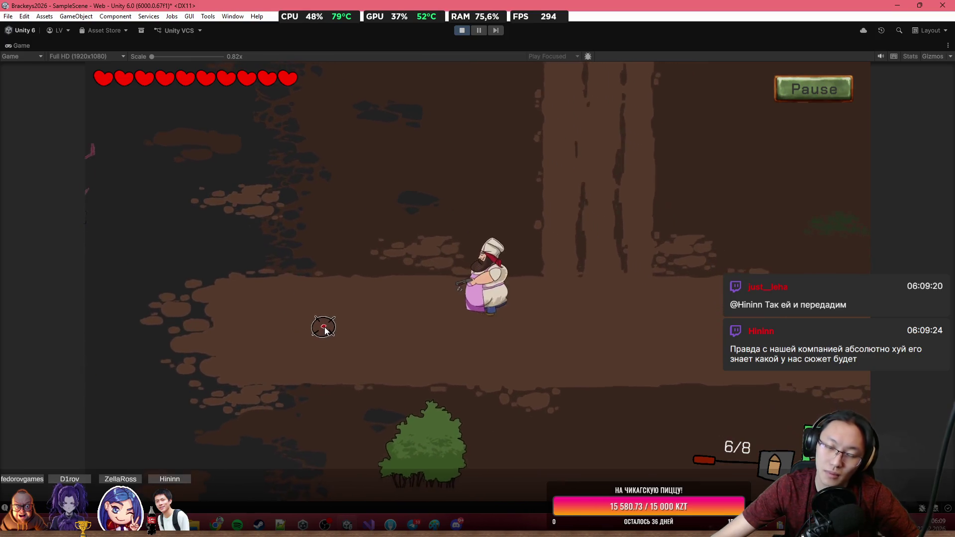
{"action": "key", "text": "d"}
{"action": "key", "text": "w"}
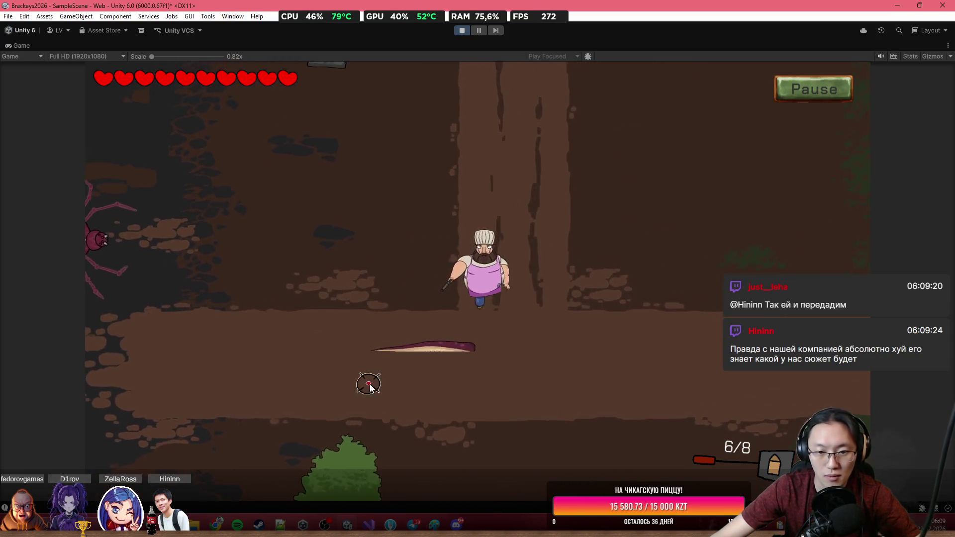
{"action": "key", "text": "d"}
{"action": "key", "text": "w"}
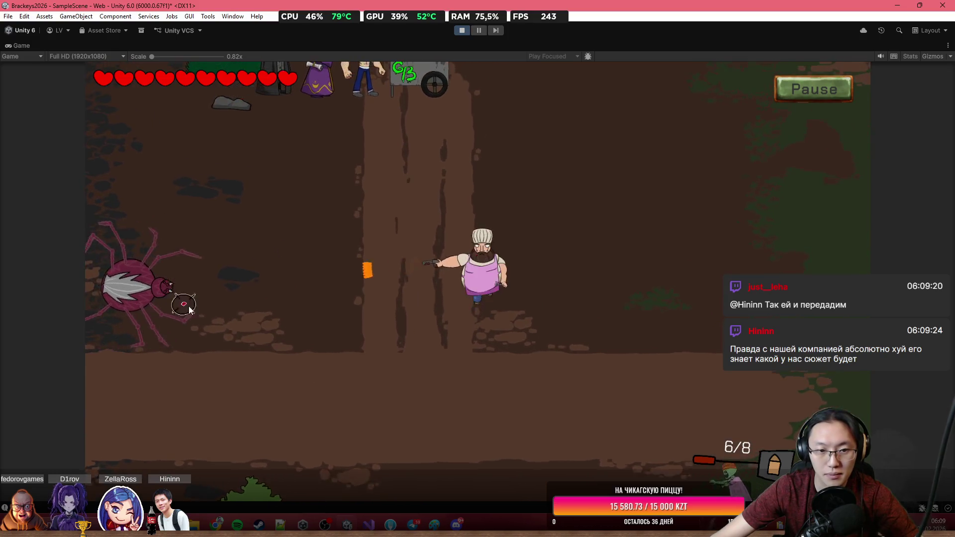
{"action": "key", "text": "w"}
{"action": "key", "text": "a"}
Shoot the tentacles and the approaching zombie, walk up toward the cart, then stop Play mode.
{"action": "left_click", "coordinate": [528, 384]}
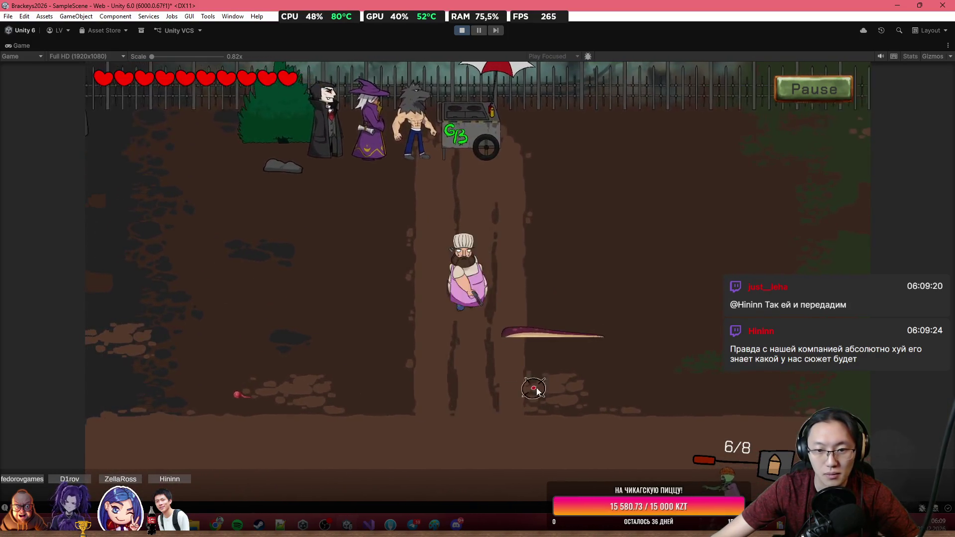
{"action": "left_click", "coordinate": [604, 356]}
{"action": "left_click", "coordinate": [791, 410]}
{"action": "left_click", "coordinate": [794, 407]}
{"action": "left_click", "coordinate": [795, 406]}
{"action": "left_click", "coordinate": [794, 407]}
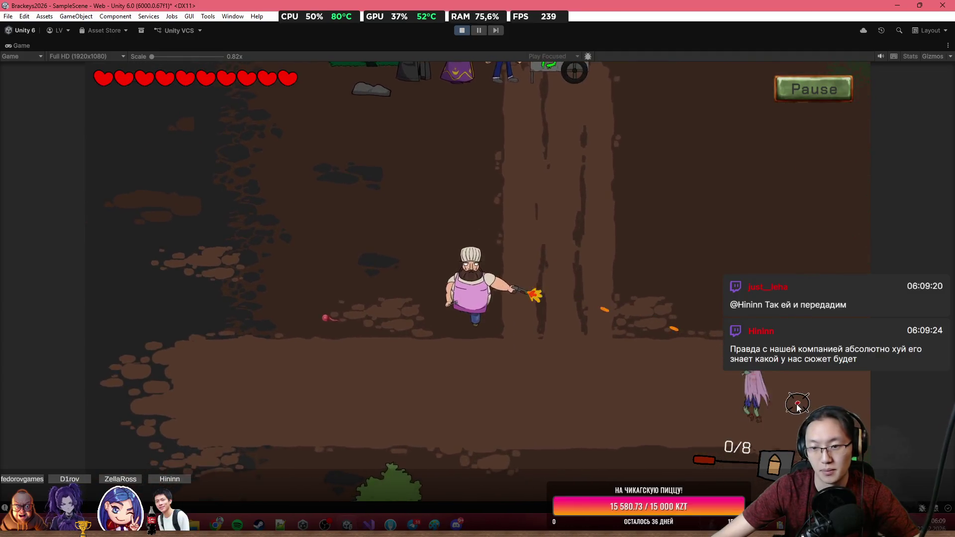
{"action": "left_click", "coordinate": [432, 219]}
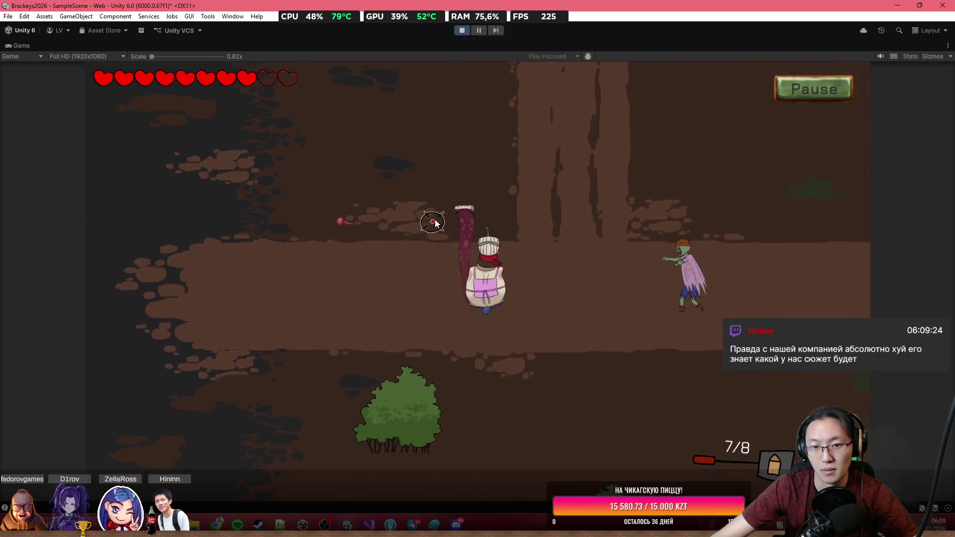
{"action": "left_click", "coordinate": [524, 237]}
{"action": "left_click", "coordinate": [572, 231]}
{"action": "left_click", "coordinate": [571, 232]}
{"action": "left_click", "coordinate": [575, 243]}
{"action": "key", "text": "w"}
{"action": "key", "text": "d"}
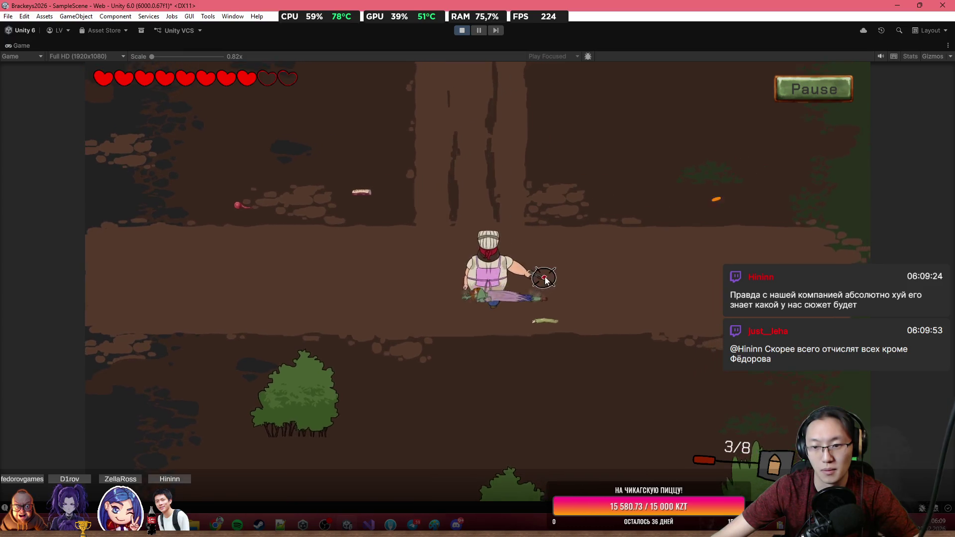
{"action": "key", "text": "w"}
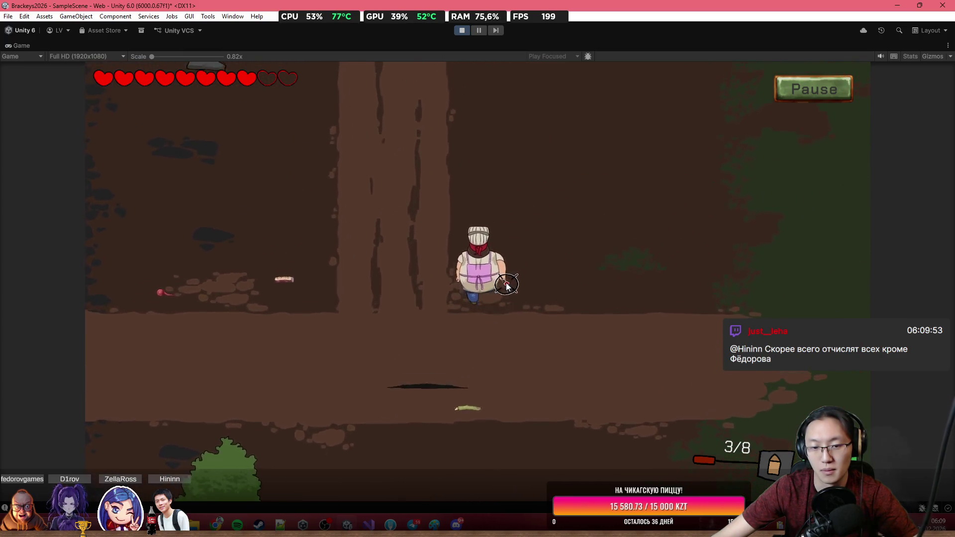
{"action": "left_click", "coordinate": [458, 29]}
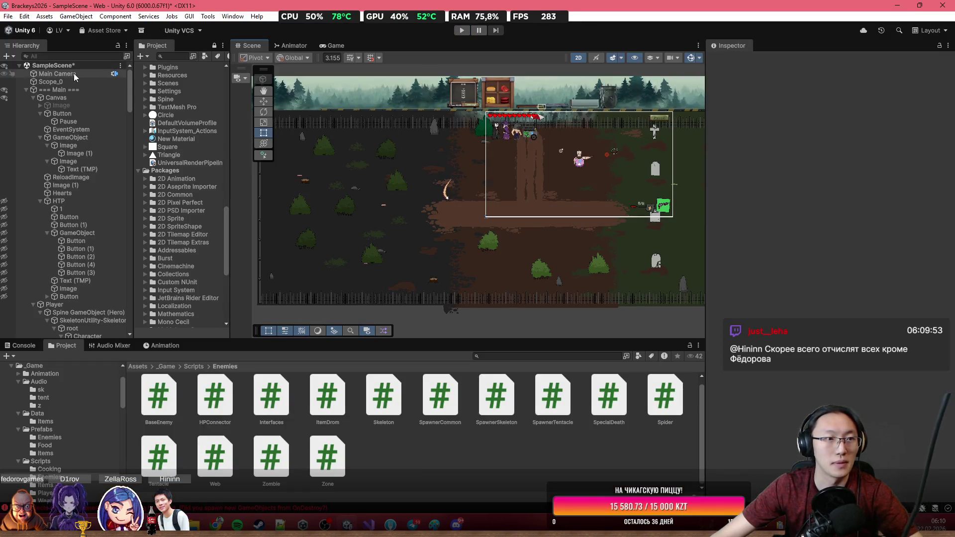
Confirm that the Main Camera has an Audio Listener component.
{"action": "left_click", "coordinate": [73, 73]}
{"action": "scroll", "coordinate": [783, 380], "scroll_direction": "down", "scroll_amount": 3}
{"action": "scroll", "coordinate": [785, 378], "scroll_direction": "down", "scroll_amount": 3}
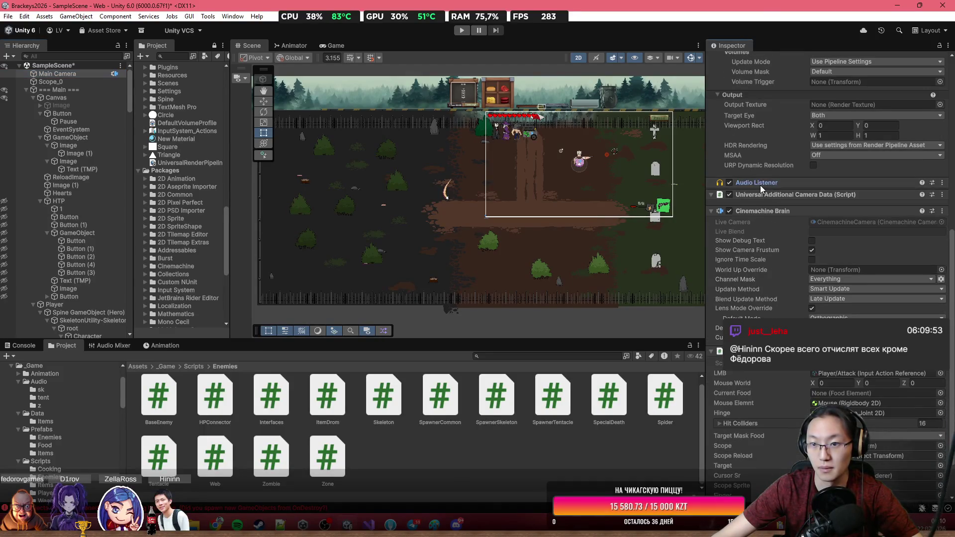
{"action": "left_click", "coordinate": [760, 185]}
{"action": "scroll", "coordinate": [574, 155], "scroll_direction": "up", "scroll_amount": 2}
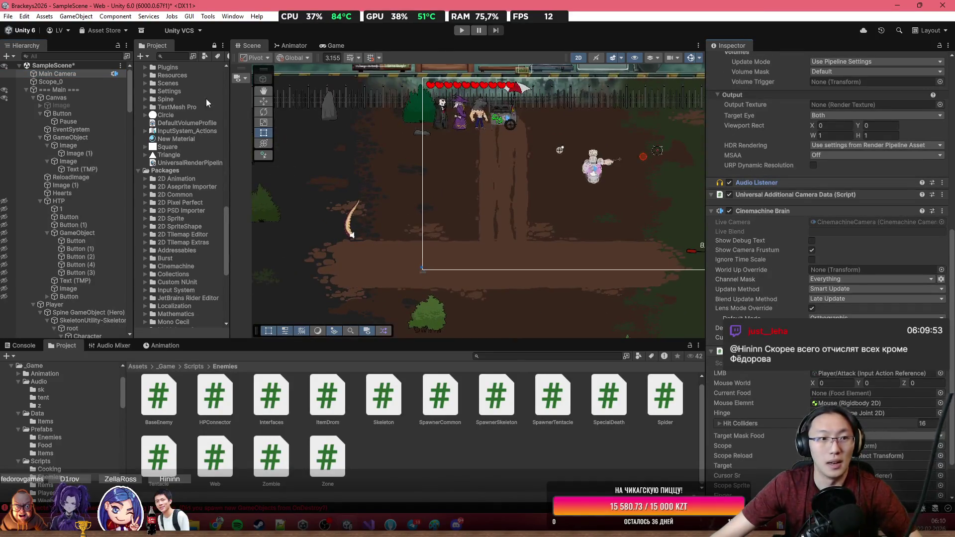
Frame the Main Camera, pan the scene out, and select the Tentacle enemy.
{"action": "double_click", "coordinate": [57, 73]}
{"action": "scroll", "coordinate": [819, 195], "scroll_direction": "up", "scroll_amount": 2}
{"action": "scroll", "coordinate": [822, 196], "scroll_direction": "up", "scroll_amount": 5}
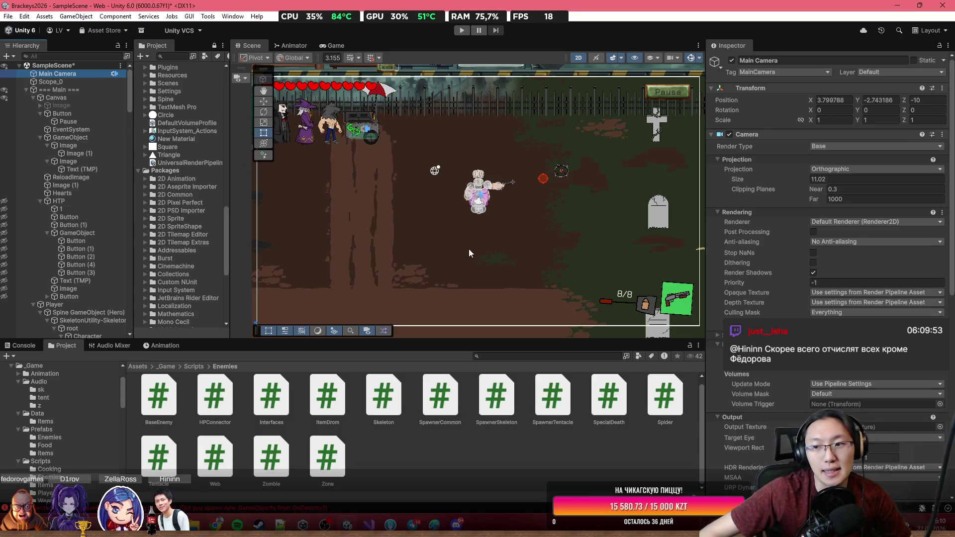
{"action": "scroll", "coordinate": [65, 248], "scroll_direction": "down", "scroll_amount": 10}
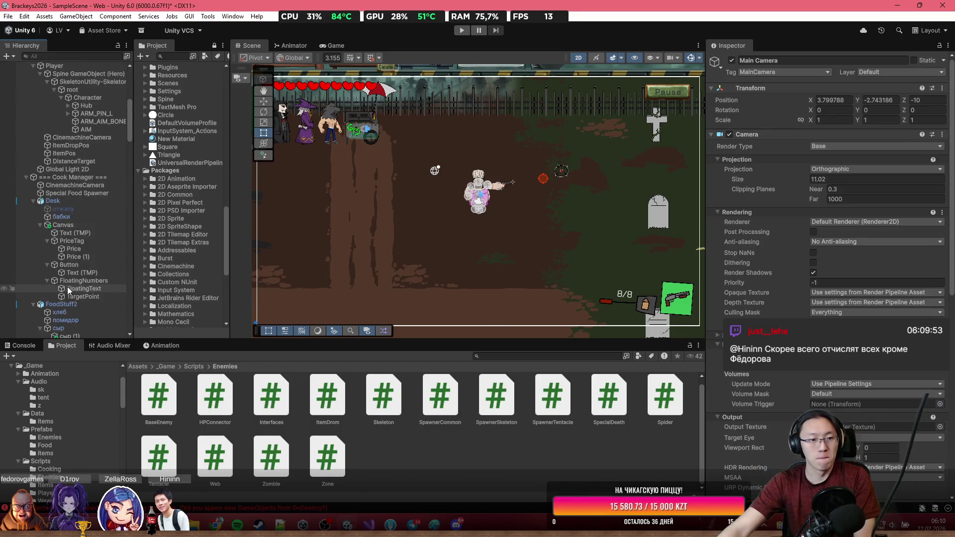
{"action": "scroll", "coordinate": [459, 278], "scroll_direction": "down", "scroll_amount": 3}
{"action": "left_click_drag", "start_coordinate": [460, 279], "coordinate": [523, 127]}
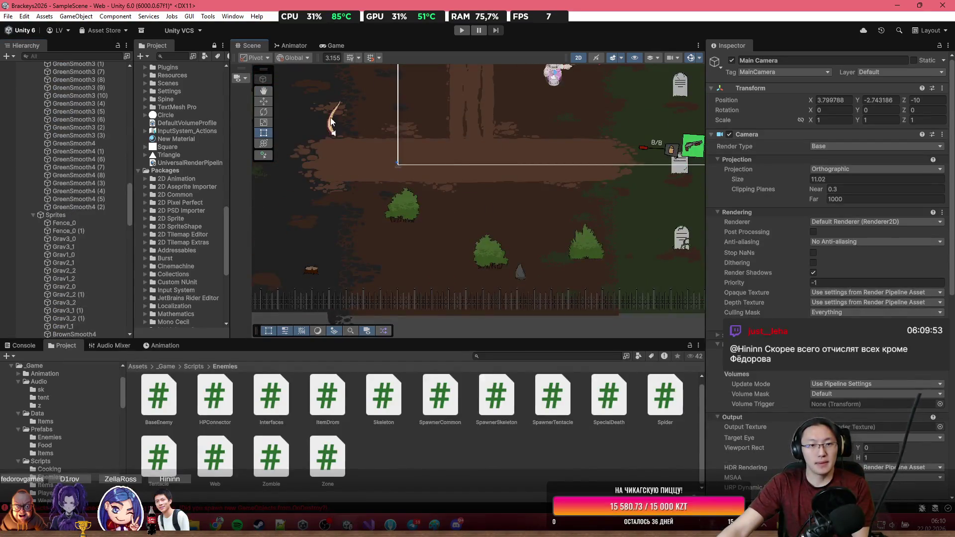
{"action": "left_click", "coordinate": [332, 122]}
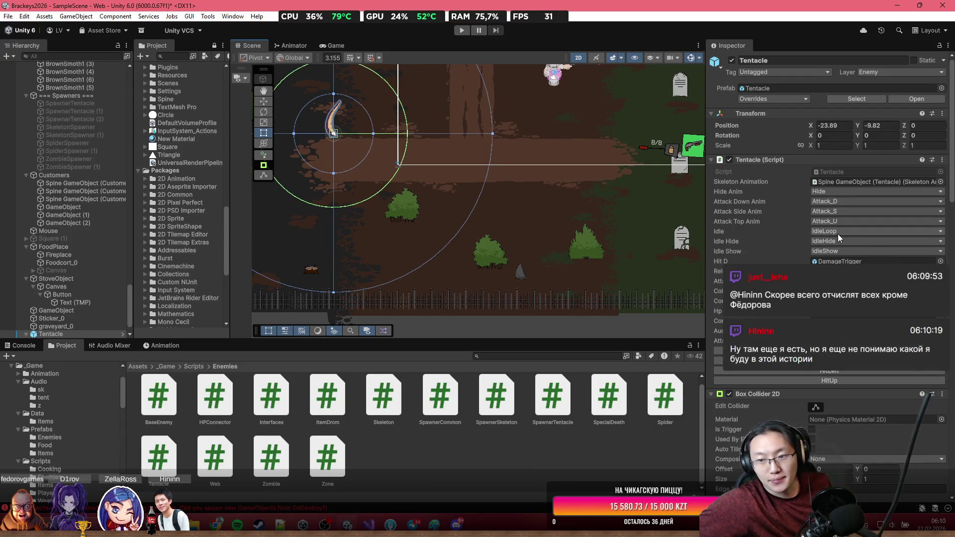
{"action": "scroll", "coordinate": [838, 233], "scroll_direction": "down", "scroll_amount": 6}
{"action": "scroll", "coordinate": [847, 259], "scroll_direction": "down", "scroll_amount": 10}
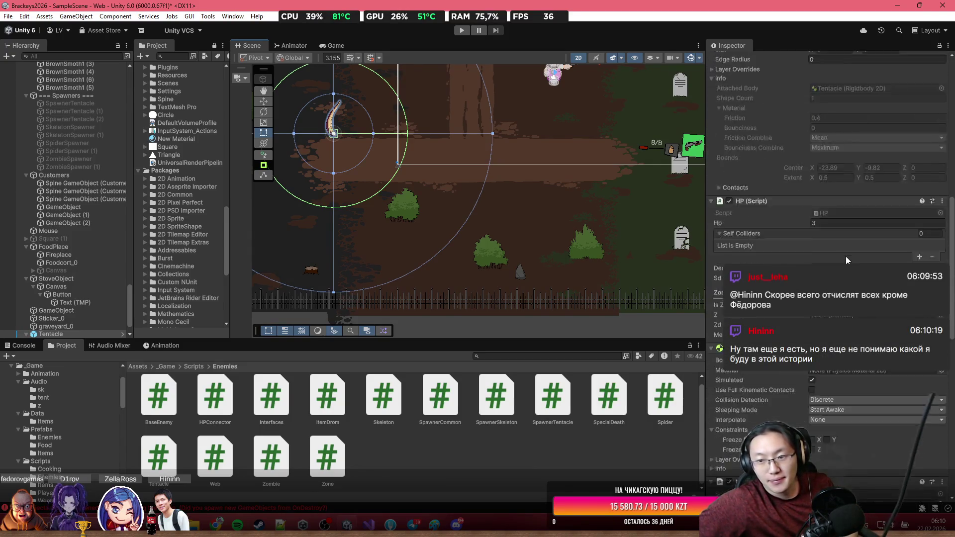
{"action": "scroll", "coordinate": [845, 255], "scroll_direction": "down", "scroll_amount": 5}
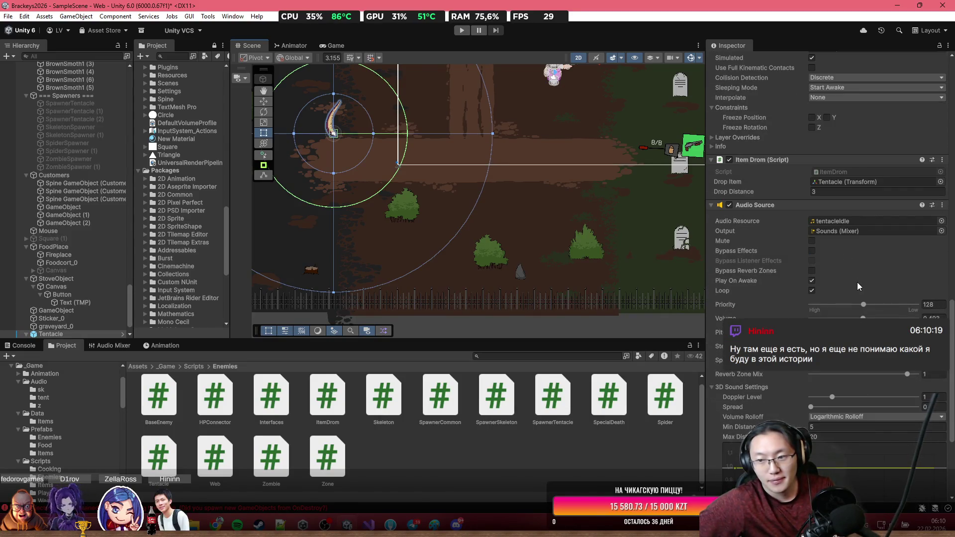
{"action": "scroll", "coordinate": [857, 282], "scroll_direction": "down", "scroll_amount": 2}
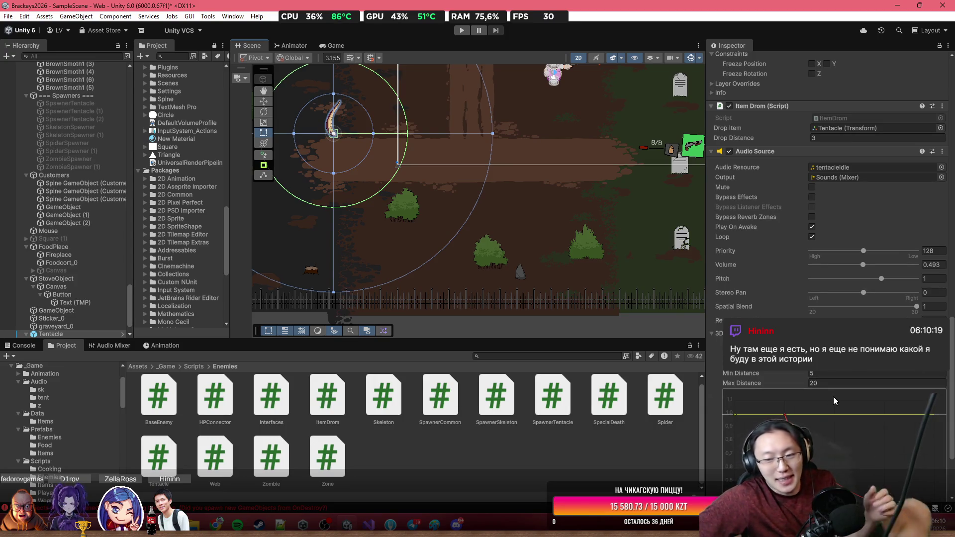
{"action": "scroll", "coordinate": [827, 392], "scroll_direction": "down", "scroll_amount": 4}
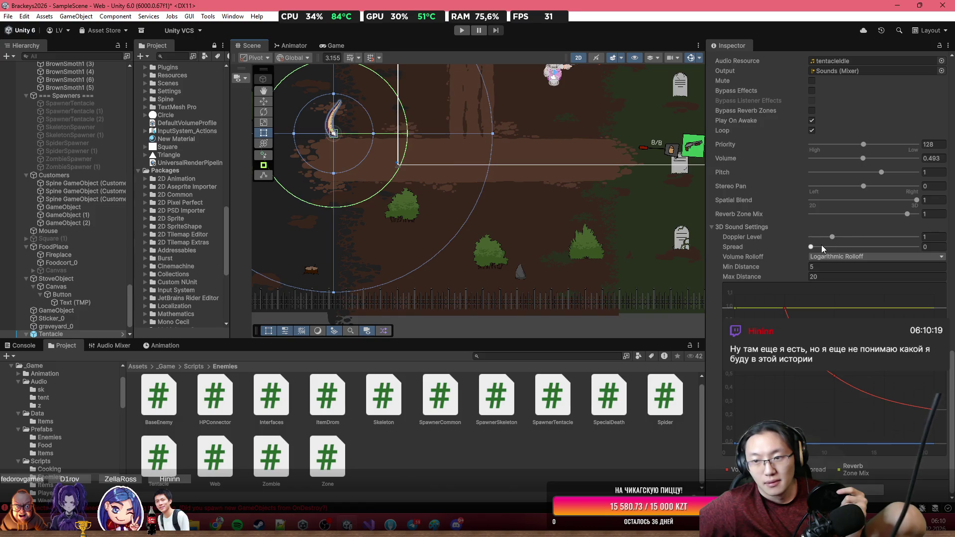
{"action": "left_click", "coordinate": [837, 247]}
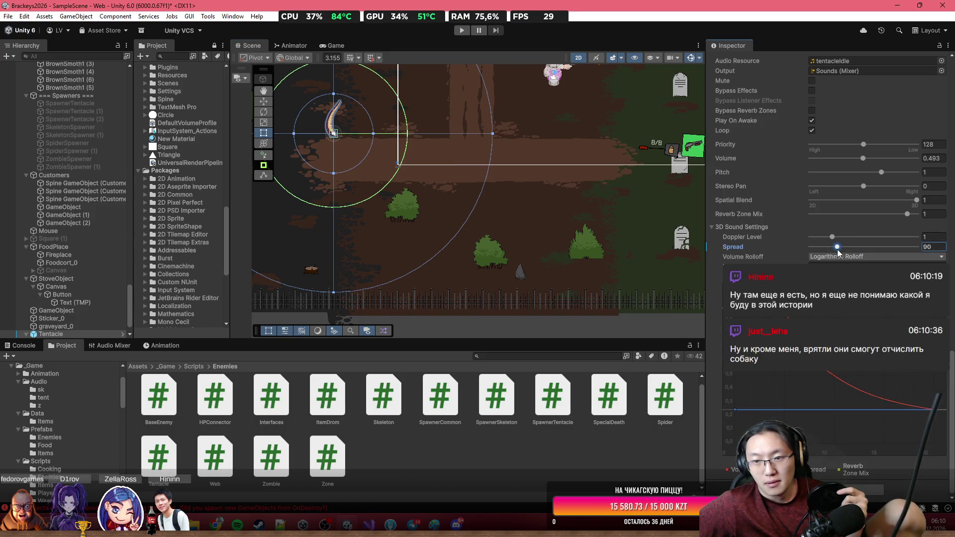
{"action": "left_click_drag", "start_coordinate": [839, 252], "coordinate": [776, 253]}
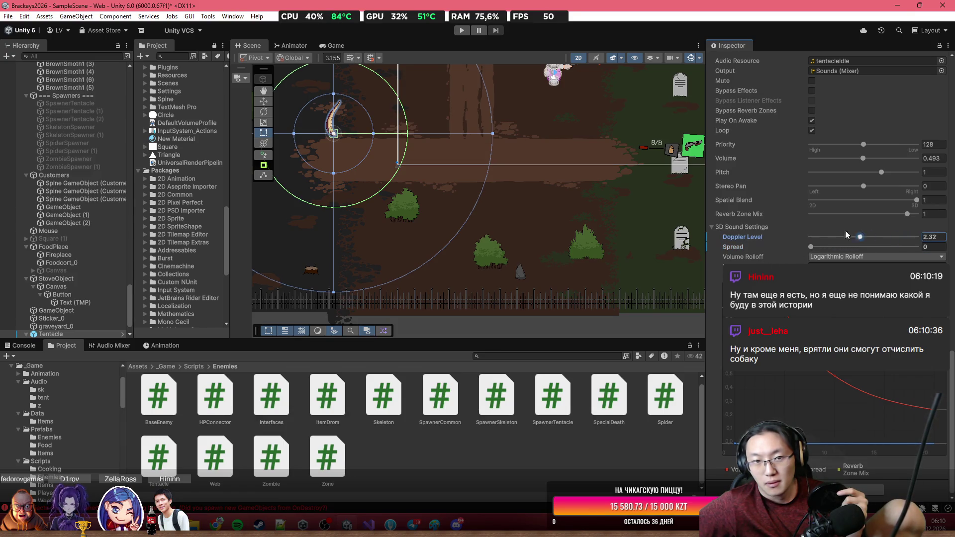
{"action": "type", "text": "1"}
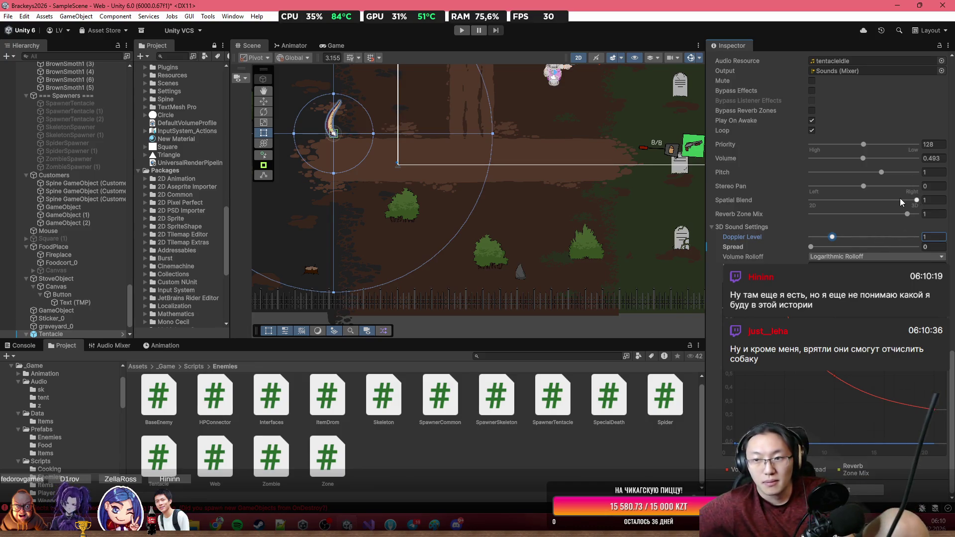
{"action": "scroll", "coordinate": [887, 198], "scroll_direction": "up", "scroll_amount": 3}
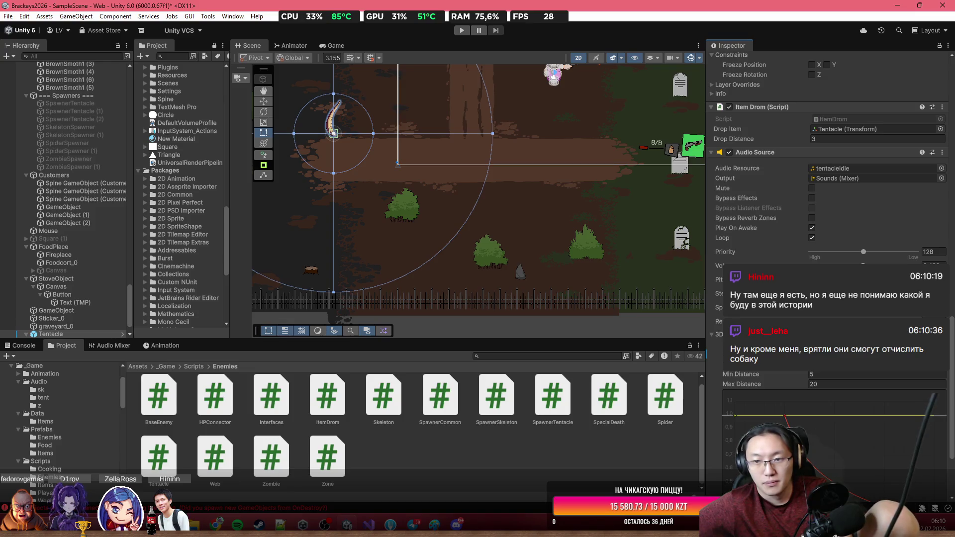
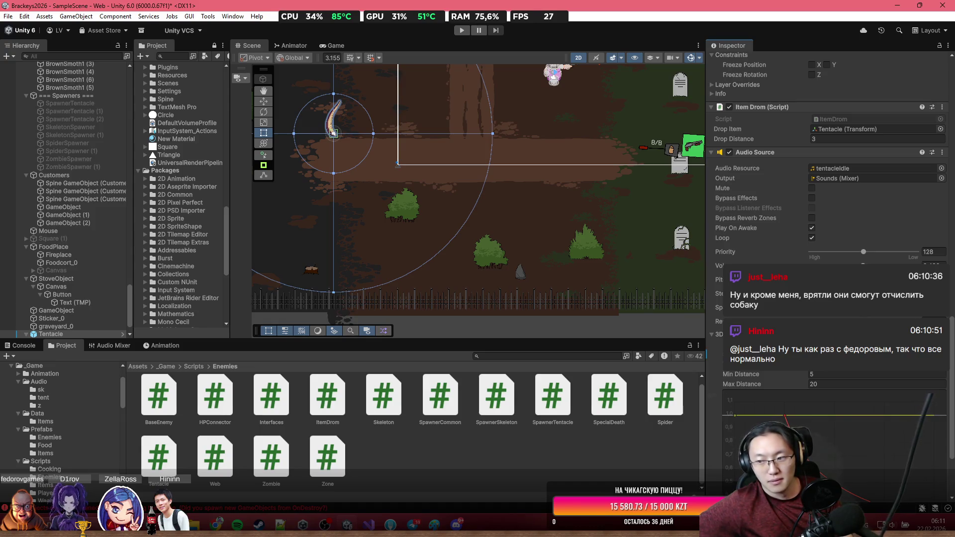
Apply all of the Tentacle's Audio Source overrides to the Tentacle prefab.
{"action": "scroll", "coordinate": [832, 293], "scroll_direction": "down", "scroll_amount": 2}
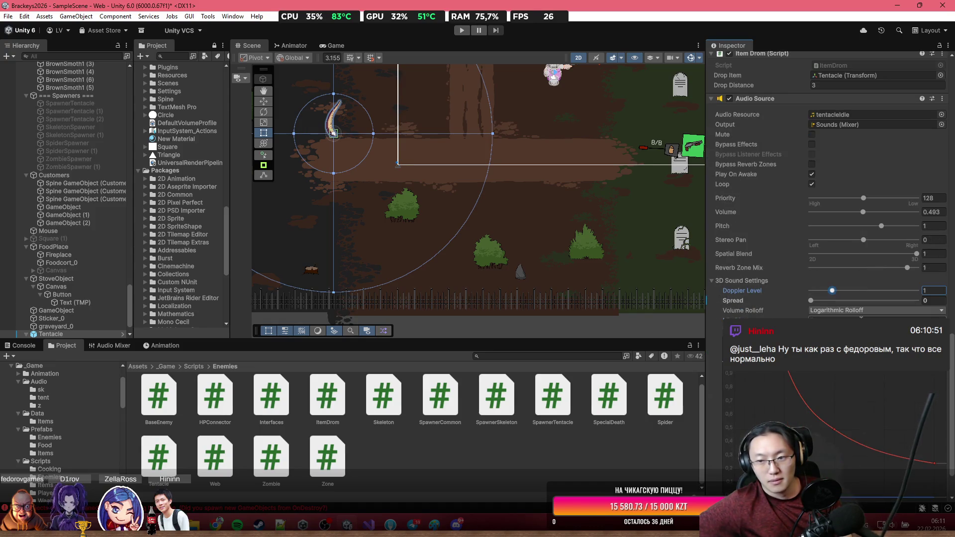
{"action": "scroll", "coordinate": [860, 318], "scroll_direction": "down", "scroll_amount": 2}
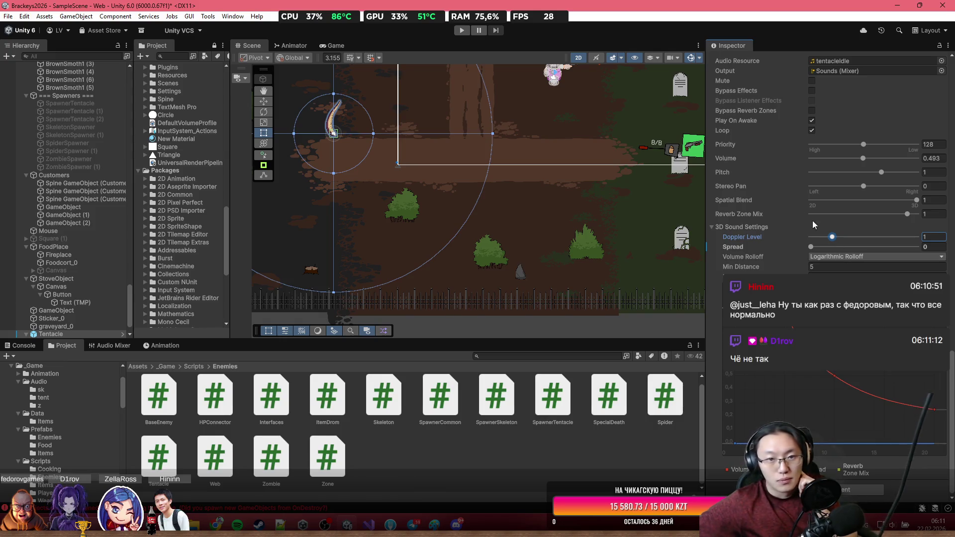
{"action": "mouse_move", "coordinate": [356, 110]}
{"action": "left_mouse_down"}
{"action": "mouse_move", "coordinate": [378, 205]}
{"action": "mouse_move", "coordinate": [422, 194]}
{"action": "left_mouse_up"}
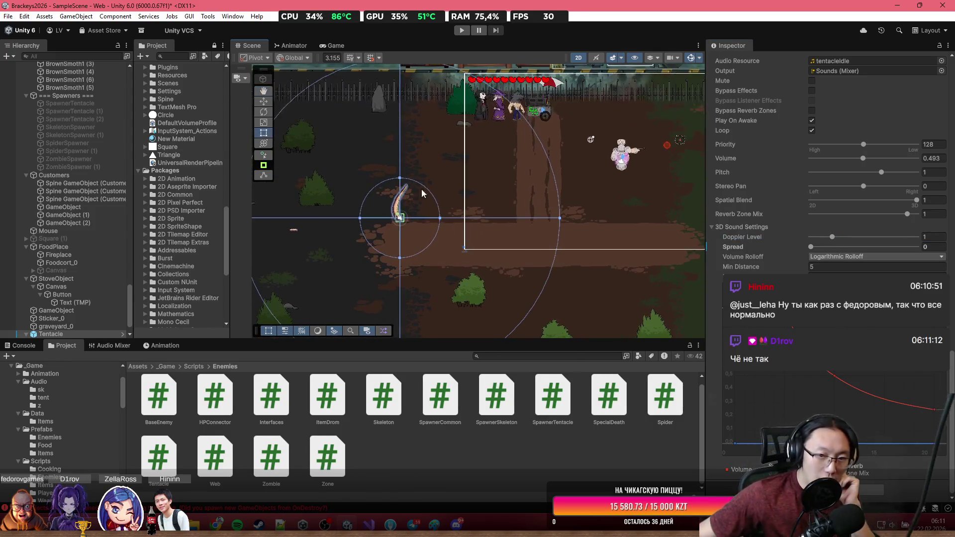
{"action": "scroll", "coordinate": [804, 200], "scroll_direction": "up", "scroll_amount": 15}
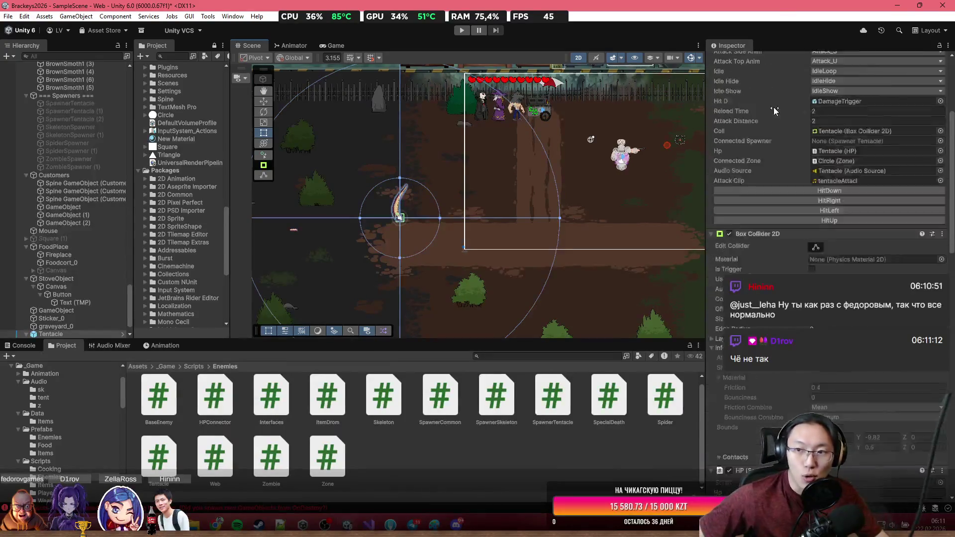
{"action": "left_click", "coordinate": [772, 99]}
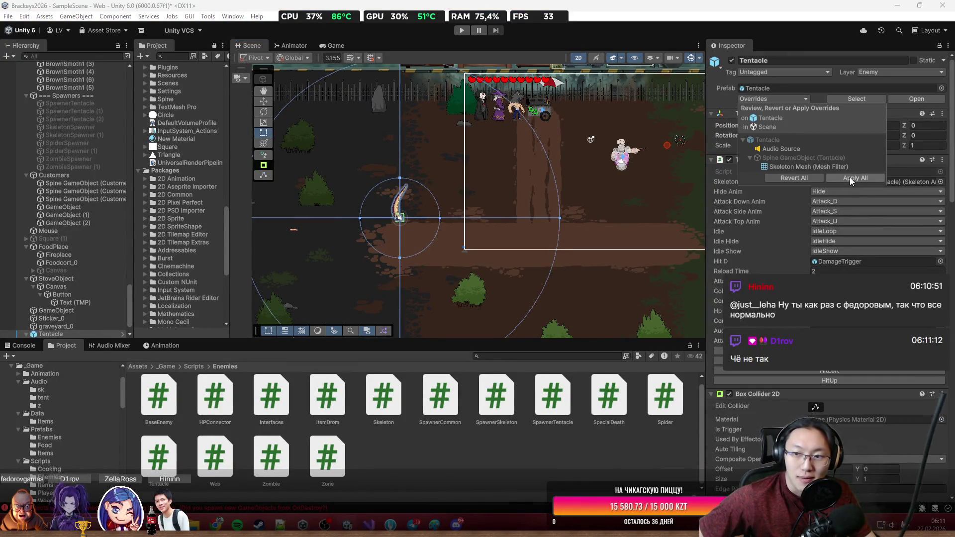
{"action": "left_click", "coordinate": [849, 177]}
Start a playtest of the game in Play mode.
{"action": "scroll", "coordinate": [375, 189], "scroll_direction": "down", "scroll_amount": 2}
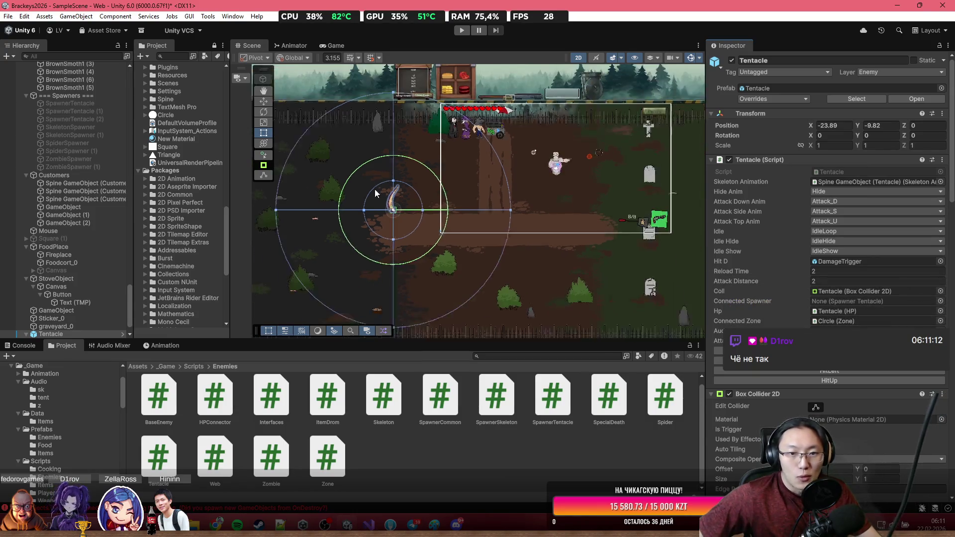
{"action": "scroll", "coordinate": [809, 313], "scroll_direction": "down", "scroll_amount": 10}
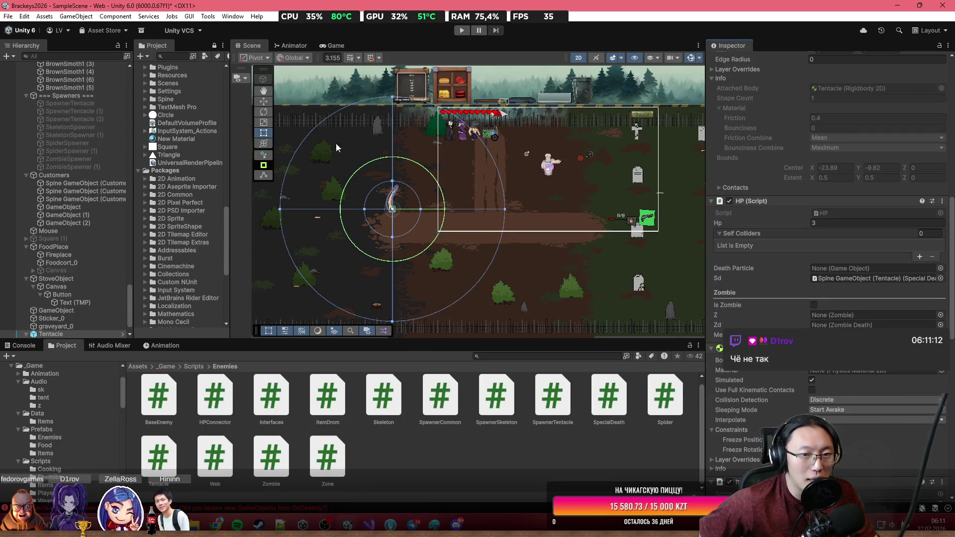
{"action": "scroll", "coordinate": [788, 244], "scroll_direction": "down", "scroll_amount": 10}
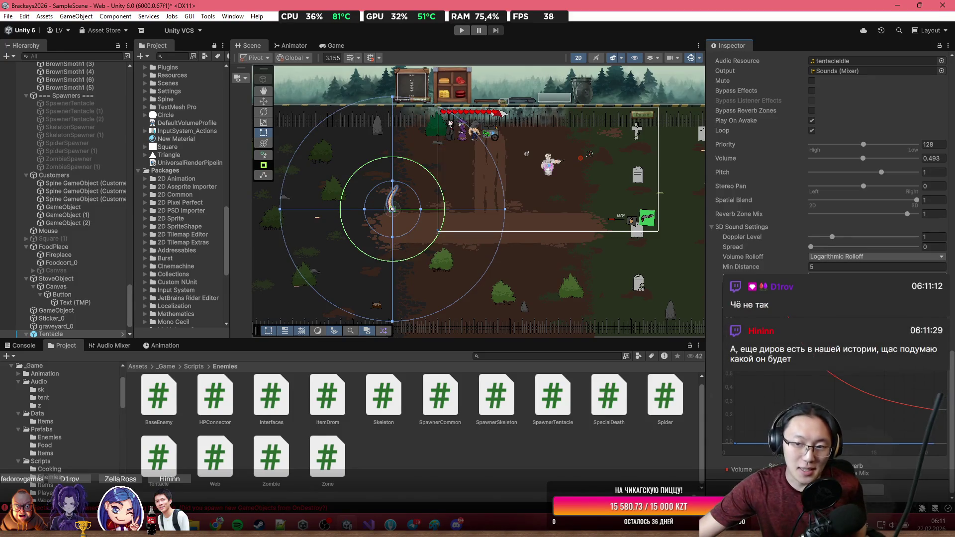
{"action": "scroll", "coordinate": [825, 164], "scroll_direction": "up", "scroll_amount": 5}
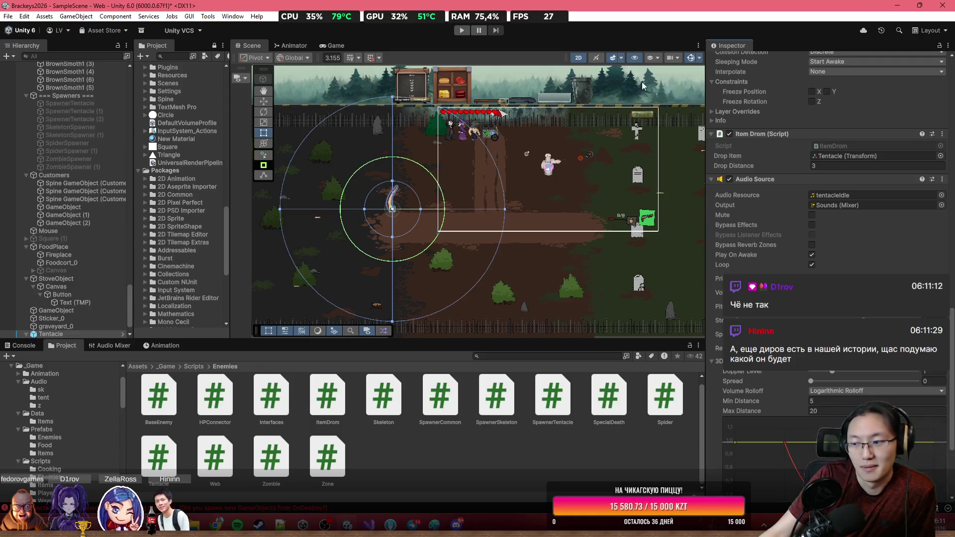
{"action": "left_click", "coordinate": [462, 31]}
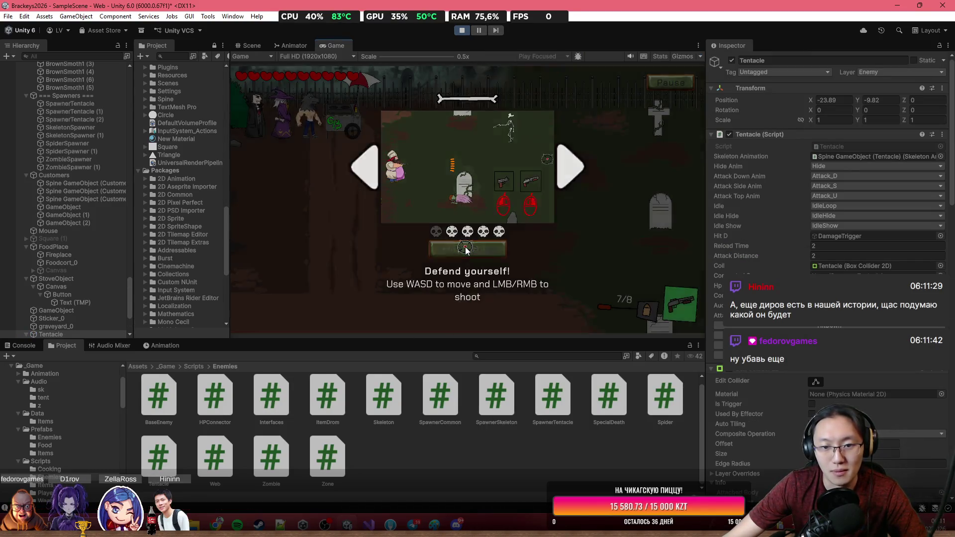
Dismiss the Defend yourself! prompt and select Skeleton(Clone) in the Scene view.
{"action": "left_click", "coordinate": [465, 249]}
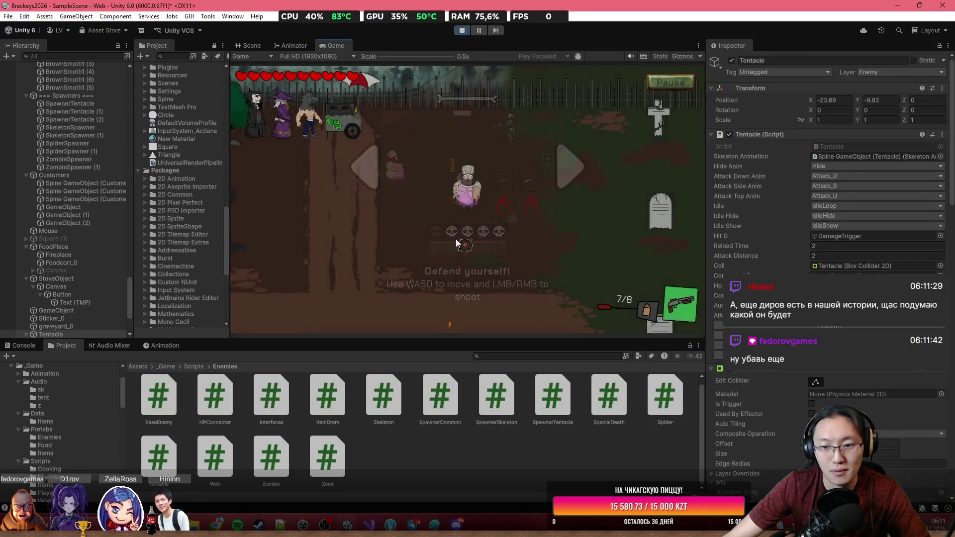
{"action": "left_click", "coordinate": [252, 45]}
{"action": "scroll", "coordinate": [431, 150], "scroll_direction": "down", "scroll_amount": 3}
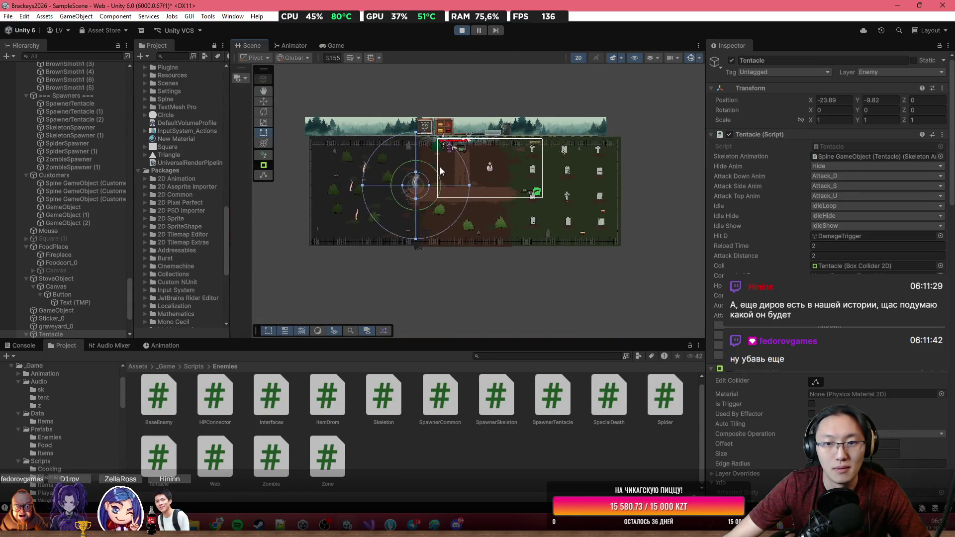
{"action": "left_click", "coordinate": [553, 147]}
{"action": "left_click", "coordinate": [553, 146]}
{"action": "left_click", "coordinate": [553, 147]}
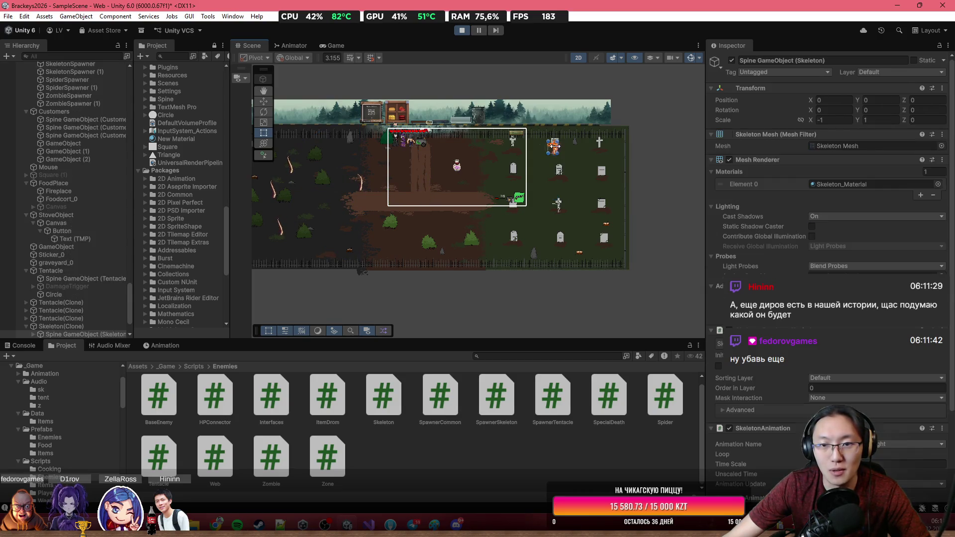
{"action": "scroll", "coordinate": [553, 146], "scroll_direction": "up", "scroll_amount": 2}
{"action": "left_click", "coordinate": [69, 324]}
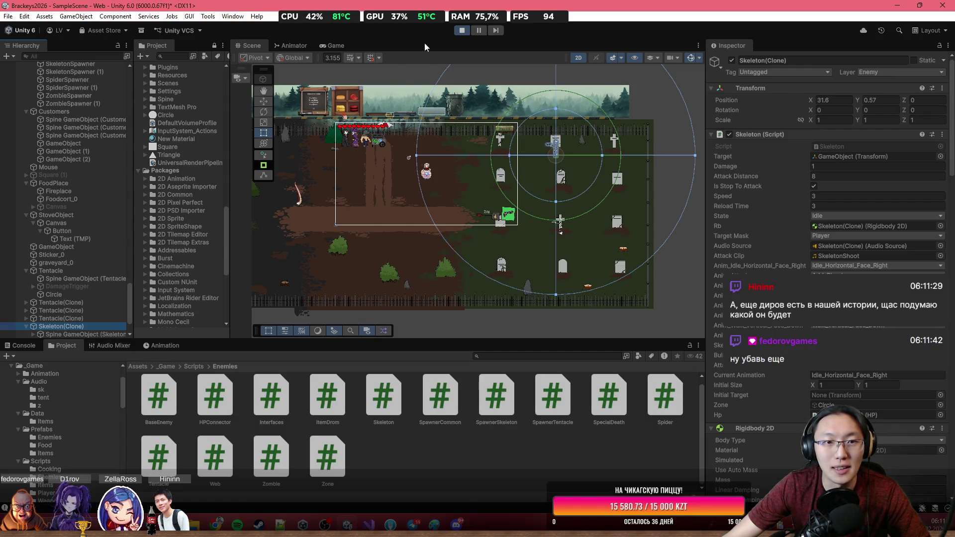
Walk the player down and left through the graveyard, then return to the Scene view.
{"action": "left_click", "coordinate": [335, 45]}
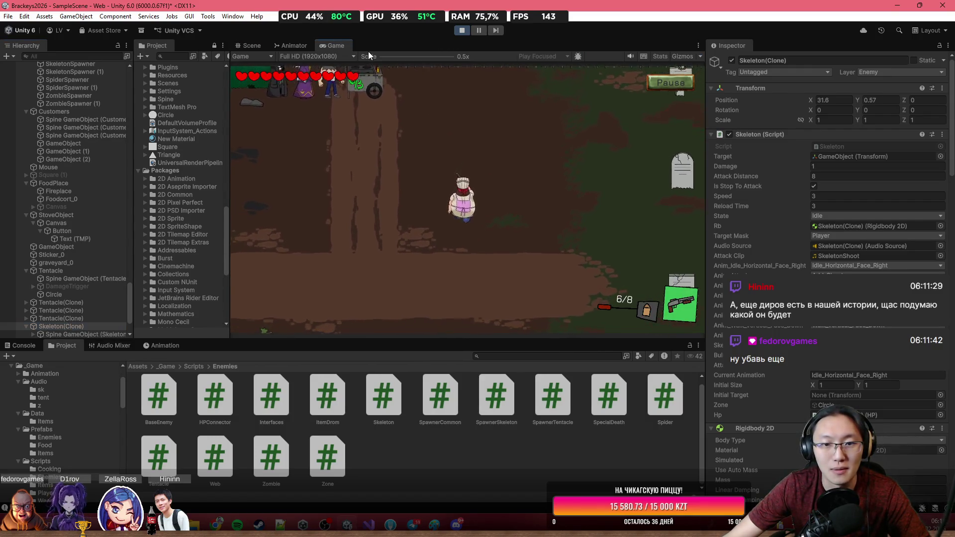
{"action": "key", "text": "s"}
{"action": "key", "text": "a"}
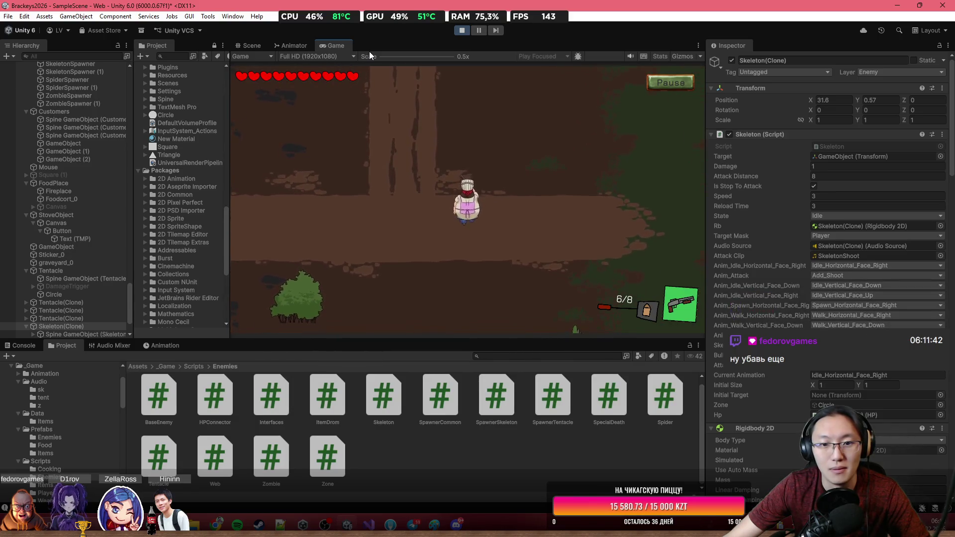
{"action": "key", "text": "s"}
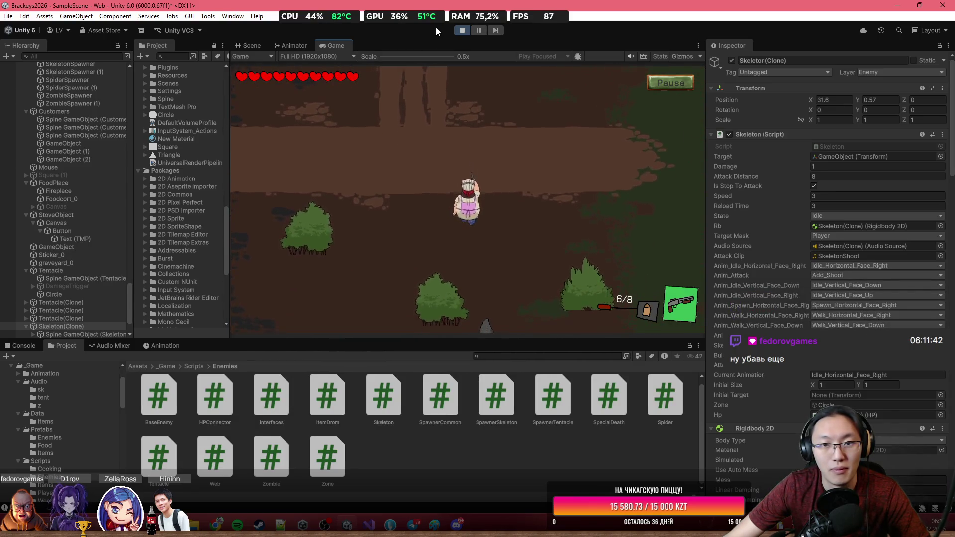
{"action": "key", "text": "s"}
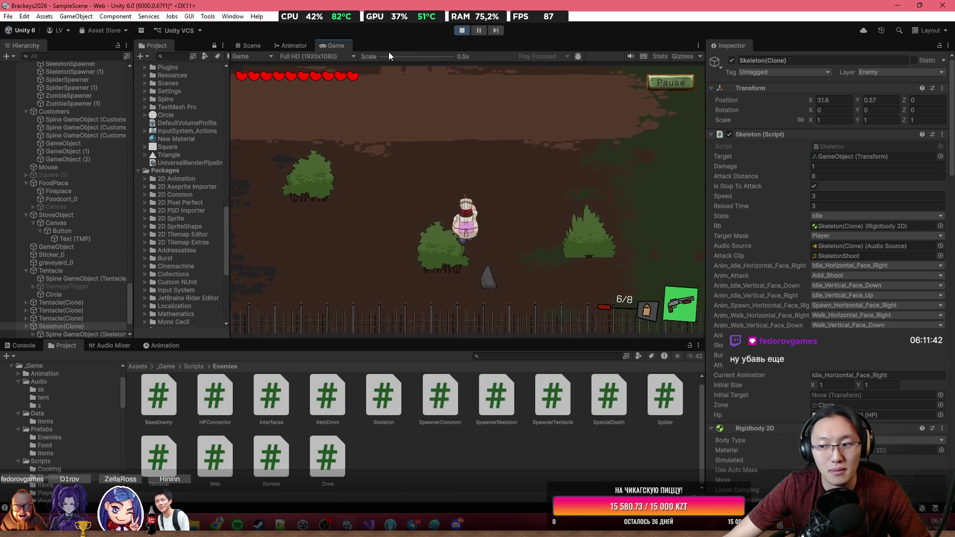
{"action": "key", "text": "s"}
{"action": "key", "text": "a"}
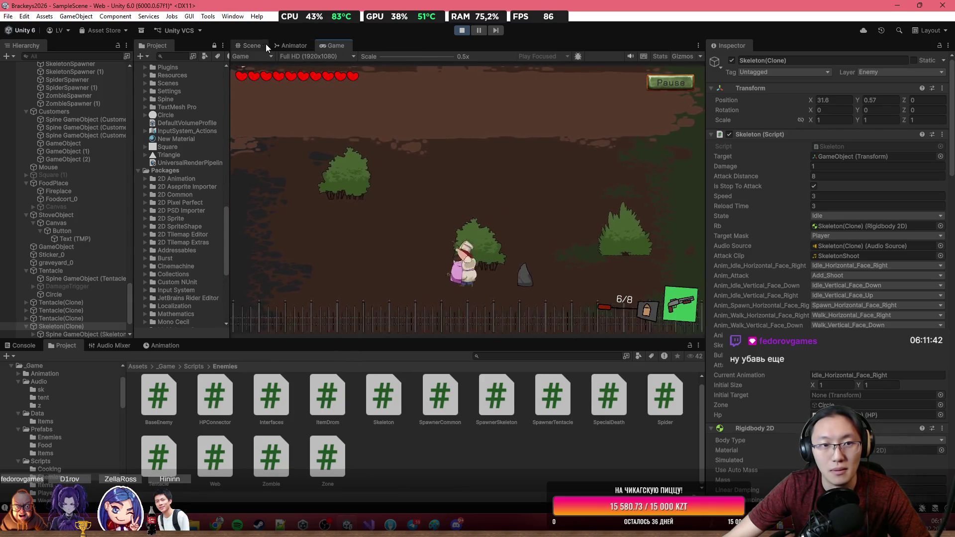
{"action": "left_click", "coordinate": [265, 45]}
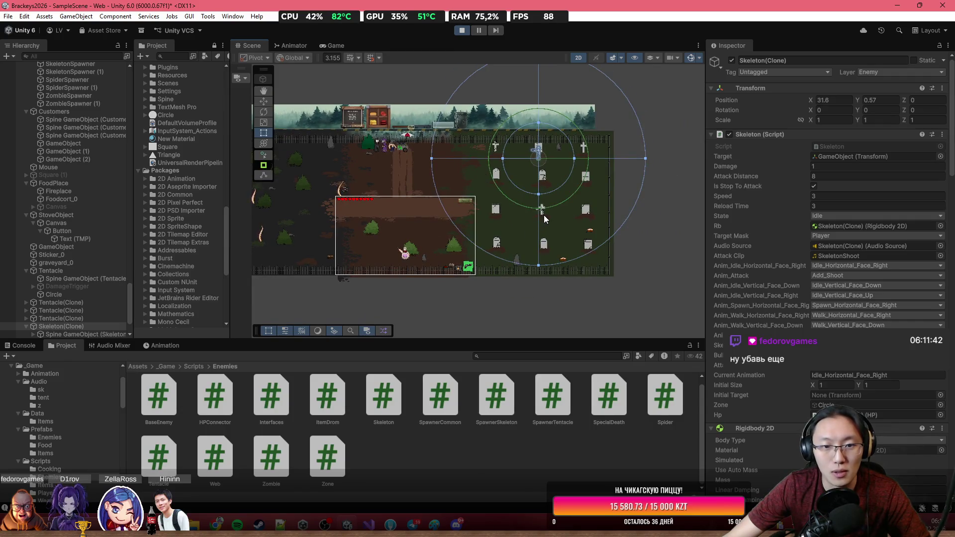
{"action": "left_click_drag", "start_coordinate": [545, 219], "coordinate": [624, 219]}
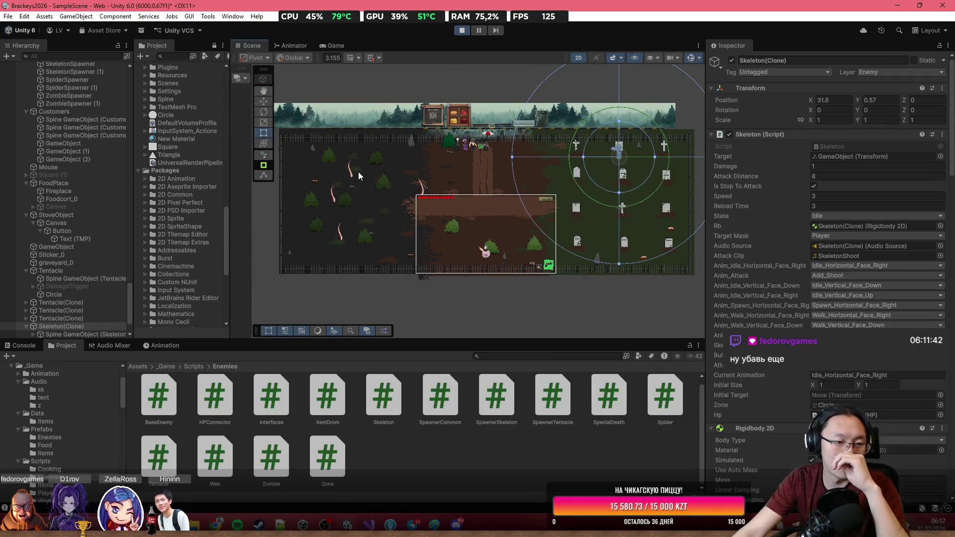
{"action": "scroll", "coordinate": [846, 306], "scroll_direction": "down", "scroll_amount": 15}
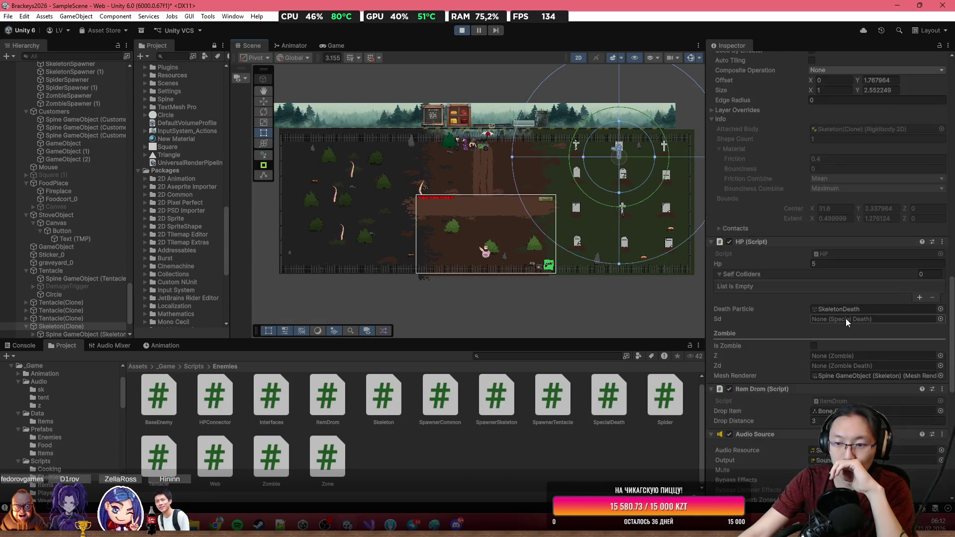
{"action": "scroll", "coordinate": [845, 318], "scroll_direction": "down", "scroll_amount": 10}
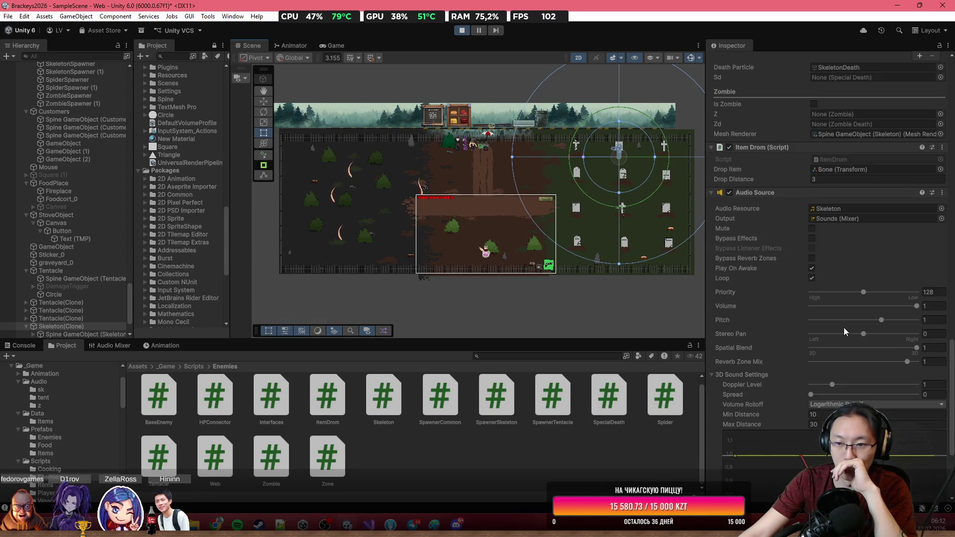
{"action": "scroll", "coordinate": [843, 328], "scroll_direction": "down", "scroll_amount": 1}
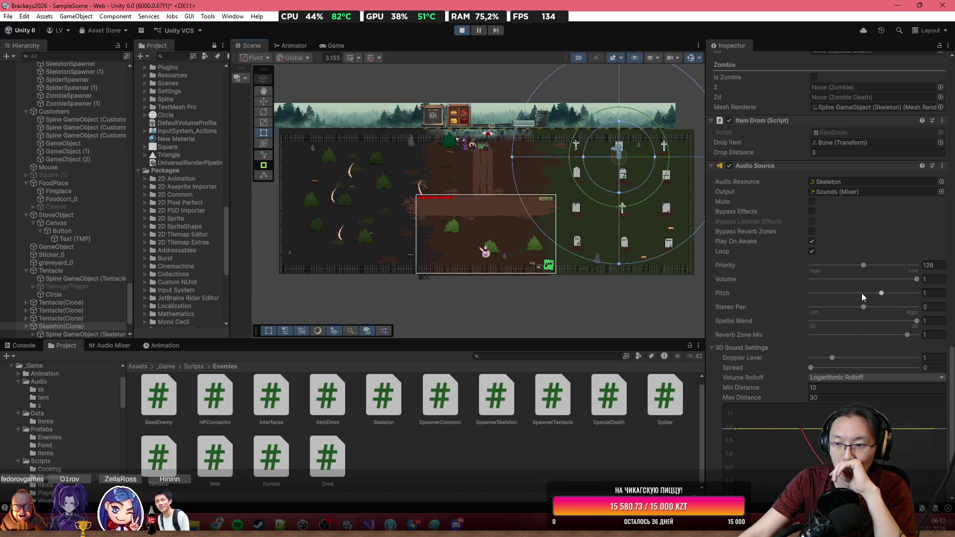
{"action": "scroll", "coordinate": [862, 297], "scroll_direction": "down", "scroll_amount": 1}
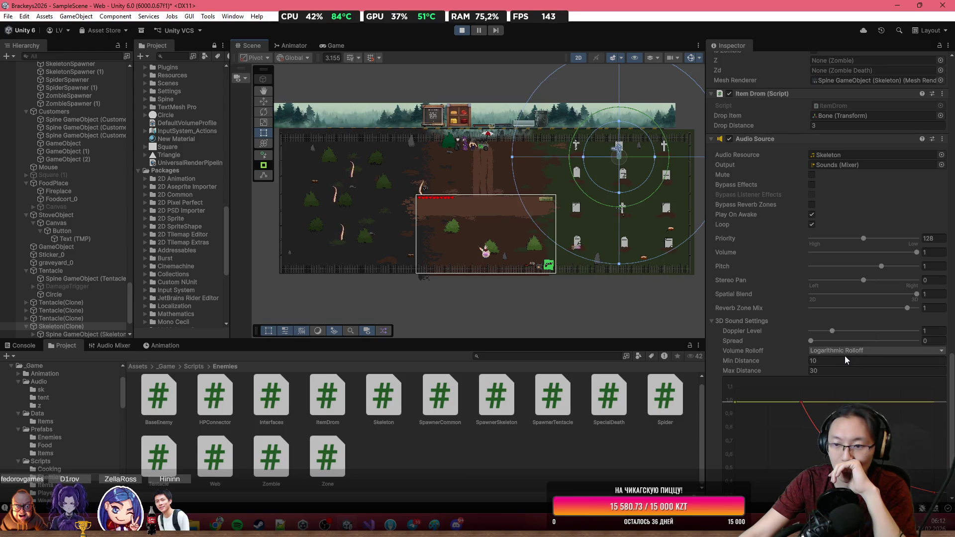
{"action": "scroll", "coordinate": [844, 356], "scroll_direction": "down", "scroll_amount": 2}
{"action": "scroll", "coordinate": [345, 194], "scroll_direction": "down", "scroll_amount": 1}
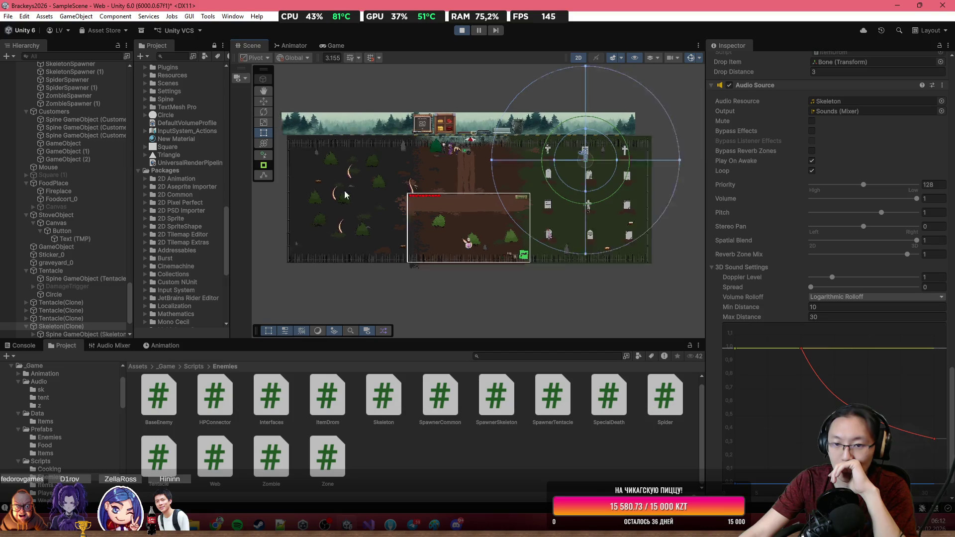
{"action": "scroll", "coordinate": [512, 208], "scroll_direction": "down", "scroll_amount": 10}
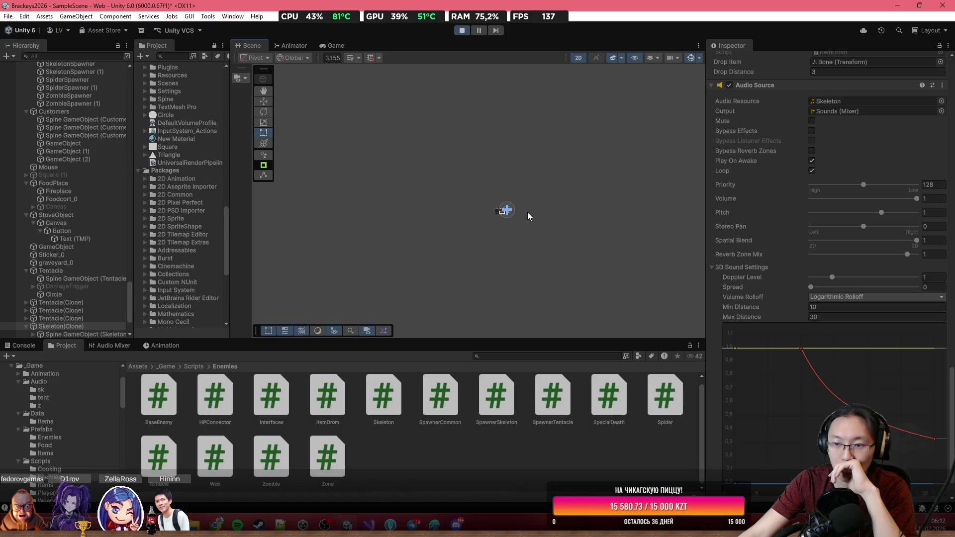
{"action": "scroll", "coordinate": [519, 208], "scroll_direction": "up", "scroll_amount": 6}
{"action": "scroll", "coordinate": [449, 230], "scroll_direction": "up", "scroll_amount": 6}
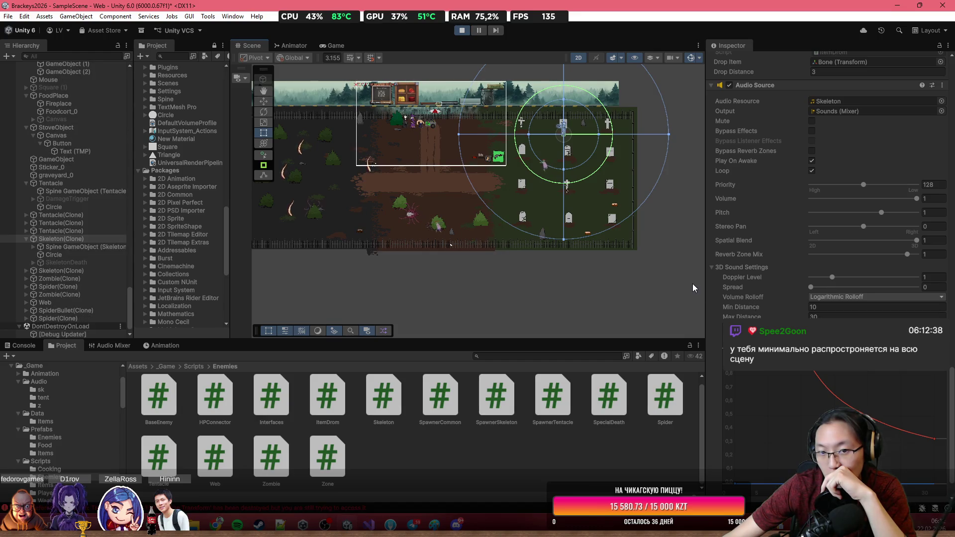
Check the Main Camera, then select and frame the CinemachineCamera.
{"action": "scroll", "coordinate": [449, 216], "scroll_direction": "down", "scroll_amount": 2}
{"action": "scroll", "coordinate": [85, 162], "scroll_direction": "up", "scroll_amount": 10}
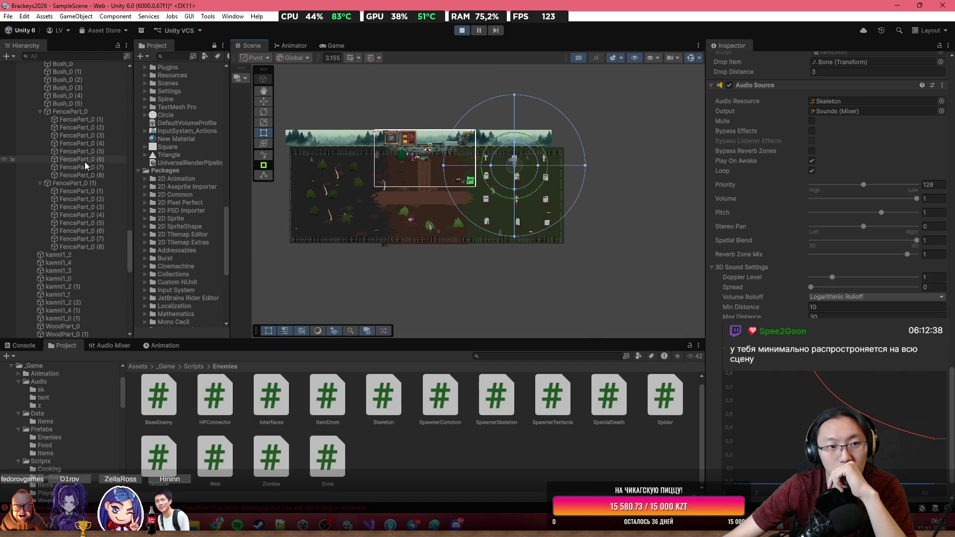
{"action": "left_click_drag", "start_coordinate": [128, 241], "coordinate": [134, 82]}
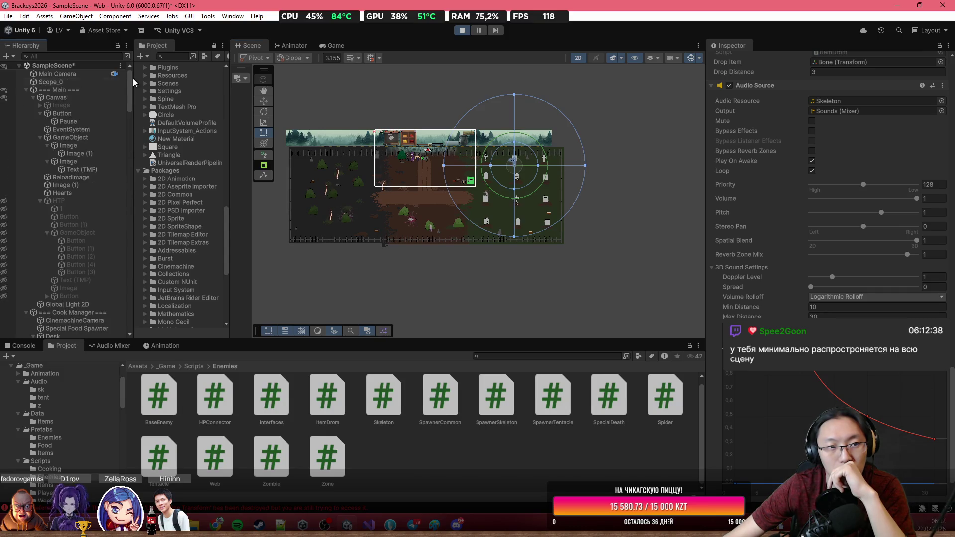
{"action": "left_click", "coordinate": [96, 79]}
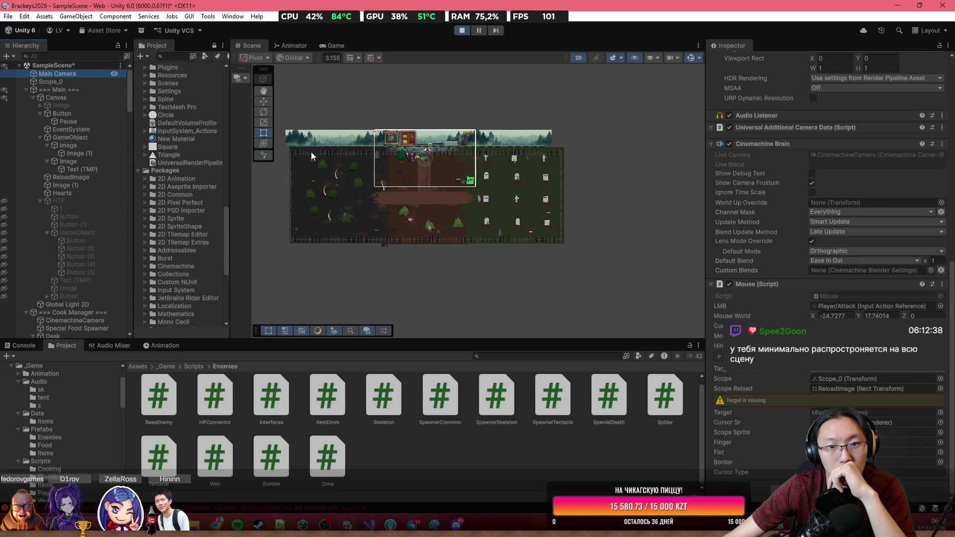
{"action": "double_click", "coordinate": [91, 320]}
{"action": "left_click", "coordinate": [264, 101]}
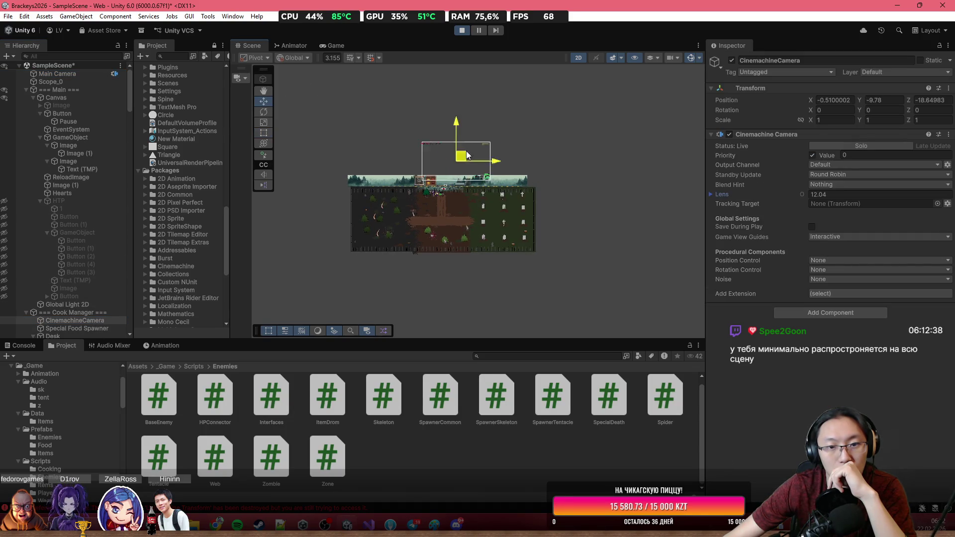
Drag the CinemachineCamera around the scene, then stop Play mode to discard the moves.
{"action": "left_click_drag", "start_coordinate": [467, 155], "coordinate": [483, 75]}
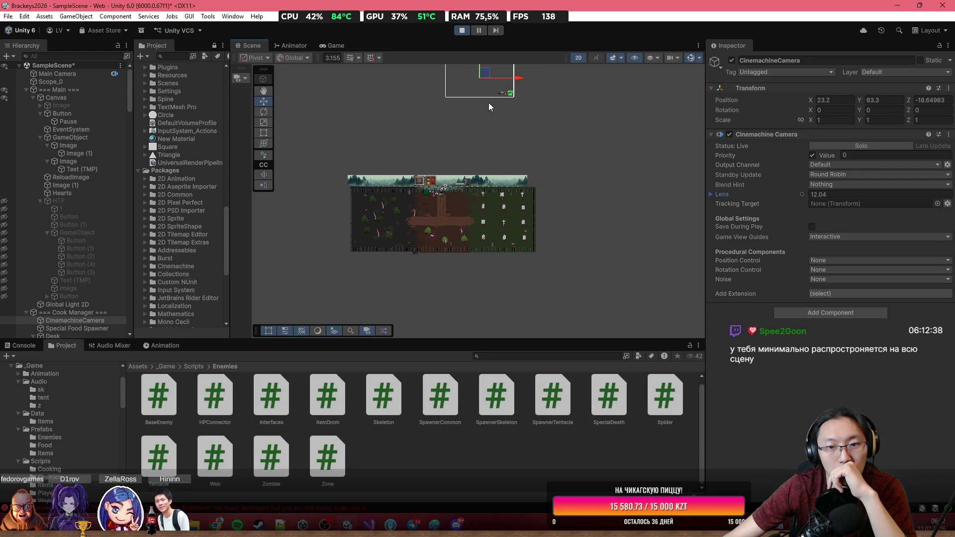
{"action": "scroll", "coordinate": [489, 130], "scroll_direction": "down", "scroll_amount": 4}
{"action": "left_click_drag", "start_coordinate": [492, 148], "coordinate": [504, 70]}
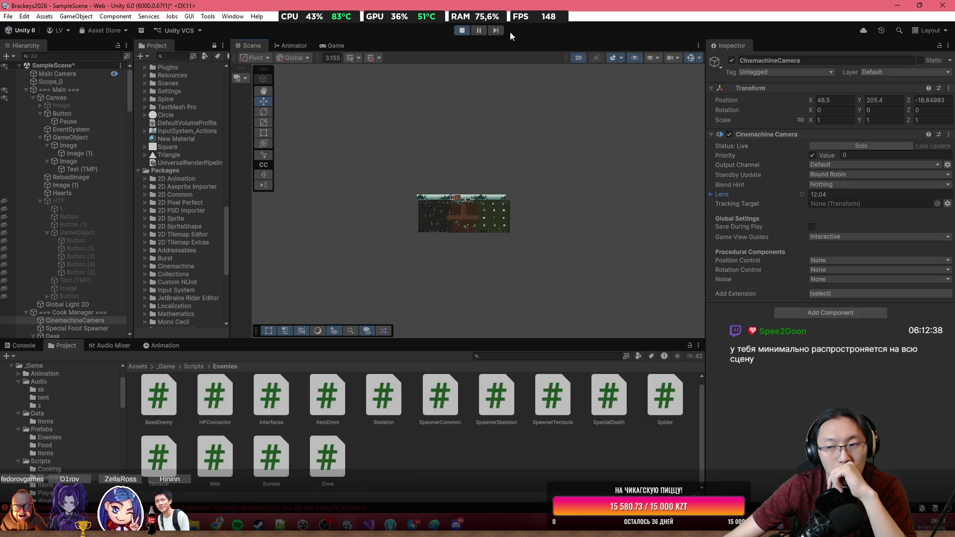
{"action": "mouse_move", "coordinate": [510, 34]}
{"action": "left_mouse_down"}
{"action": "mouse_move", "coordinate": [490, 88]}
{"action": "mouse_move", "coordinate": [461, 121]}
{"action": "mouse_move", "coordinate": [471, 138]}
{"action": "left_mouse_up"}
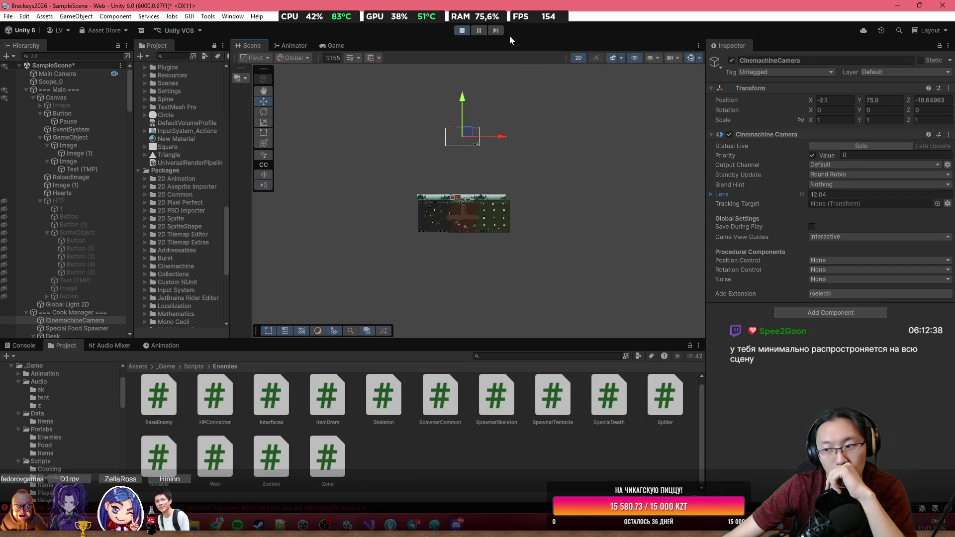
{"action": "left_click", "coordinate": [461, 30]}
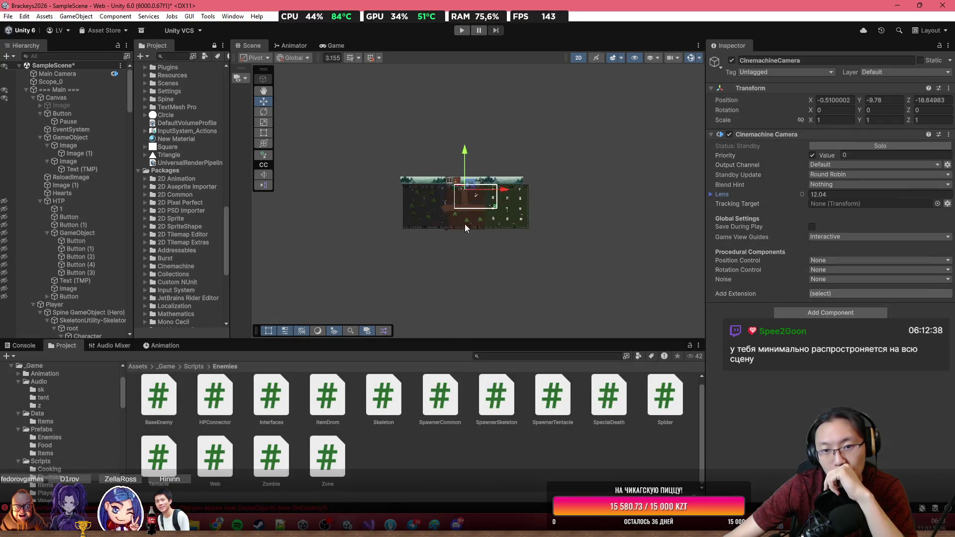
Select the Tentacle and set its Audio Source Reverb Zone Mix to 1.
{"action": "scroll", "coordinate": [470, 199], "scroll_direction": "up", "scroll_amount": 5}
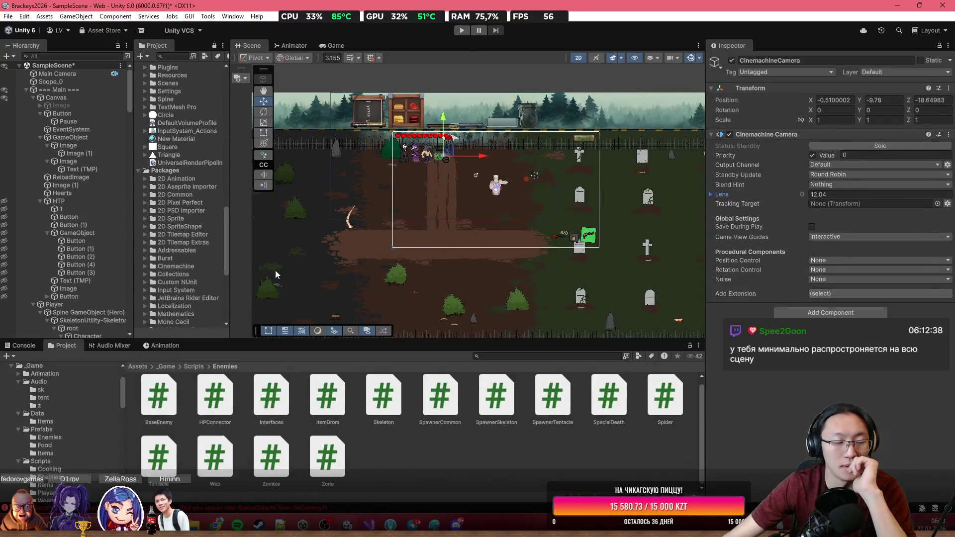
{"action": "scroll", "coordinate": [91, 246], "scroll_direction": "down", "scroll_amount": 15}
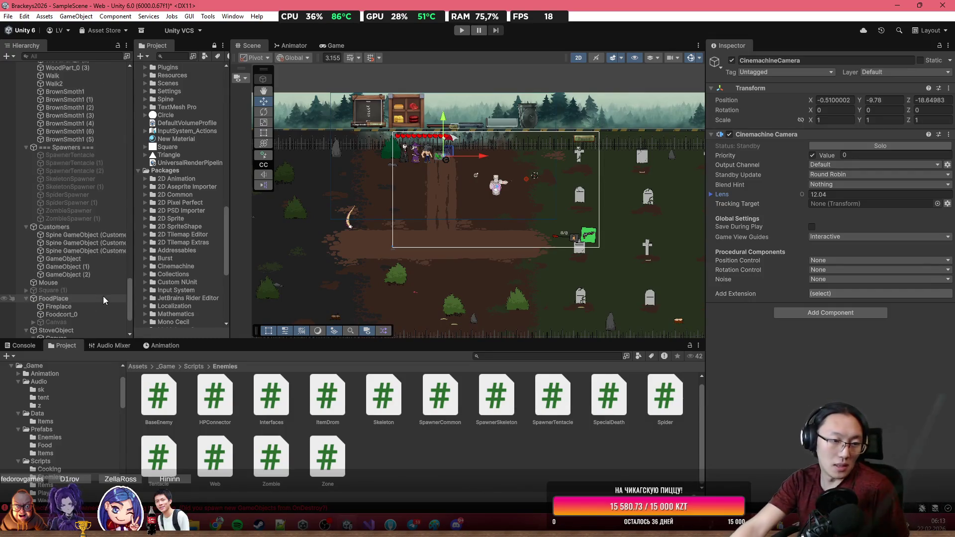
{"action": "scroll", "coordinate": [103, 297], "scroll_direction": "down", "scroll_amount": 3}
{"action": "left_click", "coordinate": [97, 309]}
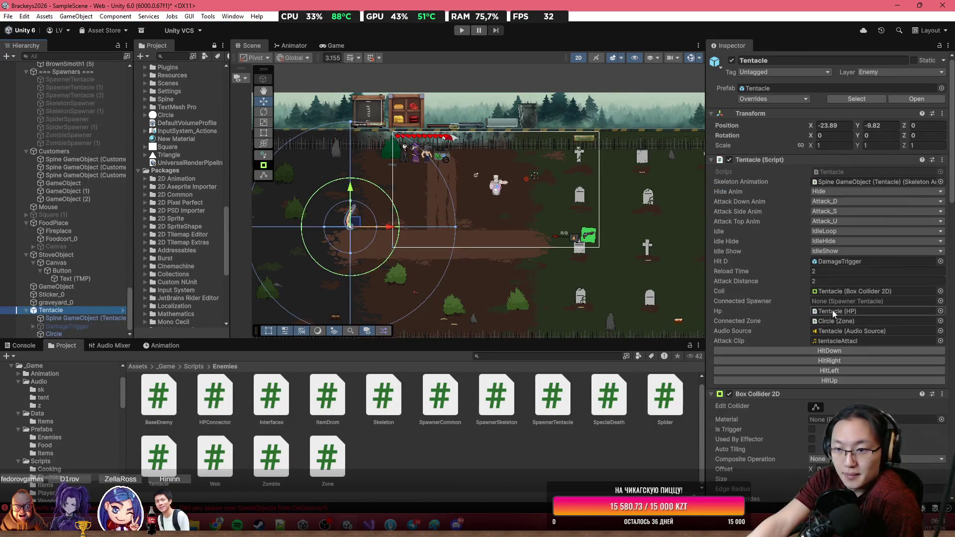
{"action": "scroll", "coordinate": [887, 318], "scroll_direction": "down", "scroll_amount": 10}
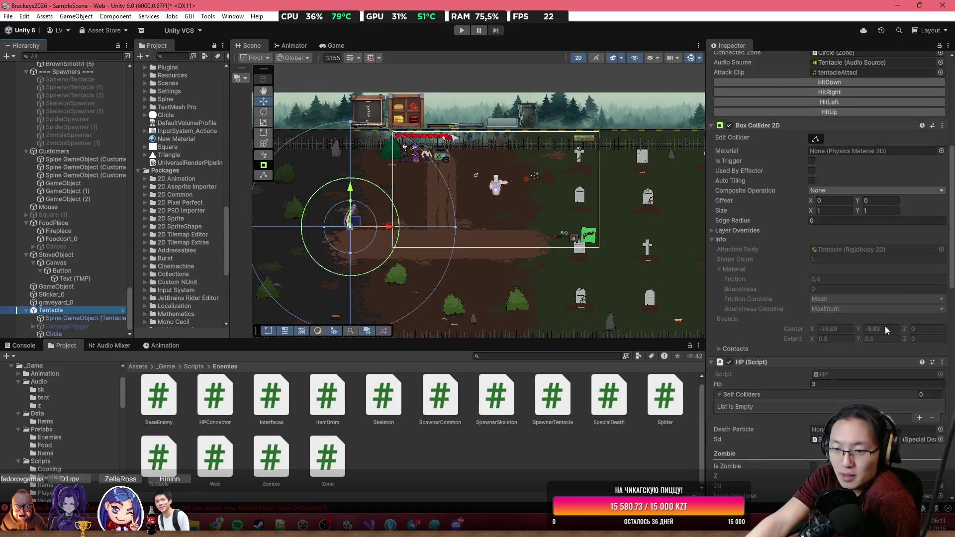
{"action": "scroll", "coordinate": [870, 318], "scroll_direction": "down", "scroll_amount": 12}
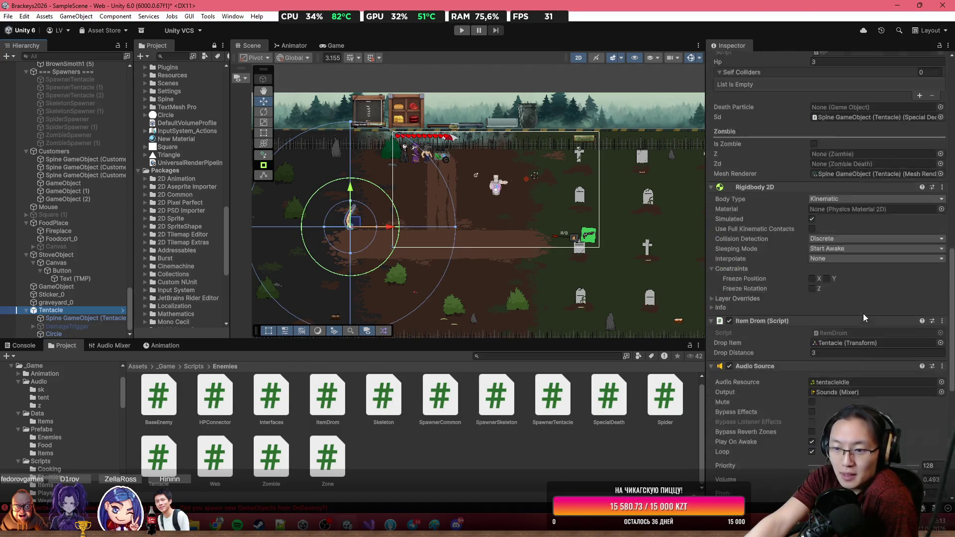
{"action": "scroll", "coordinate": [863, 313], "scroll_direction": "down", "scroll_amount": 5}
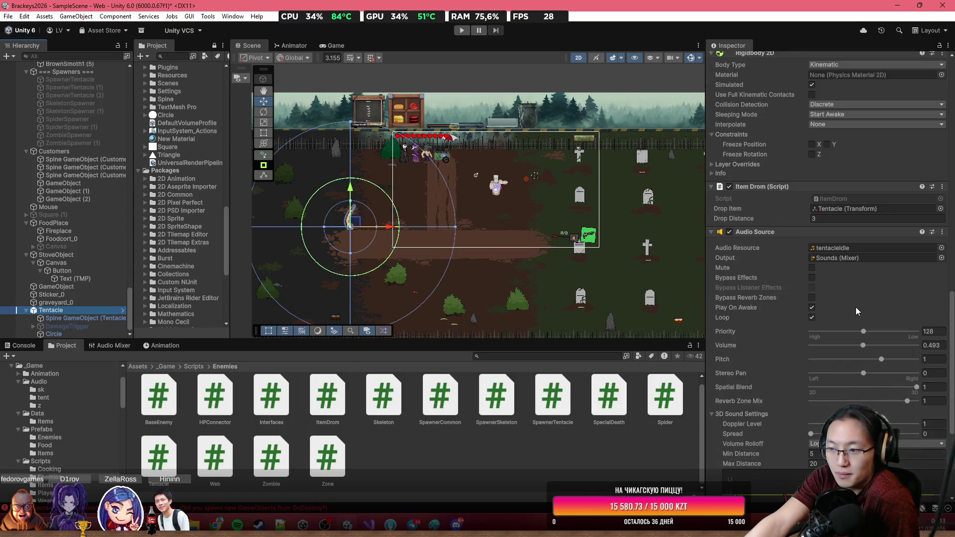
{"action": "scroll", "coordinate": [855, 308], "scroll_direction": "down", "scroll_amount": 1}
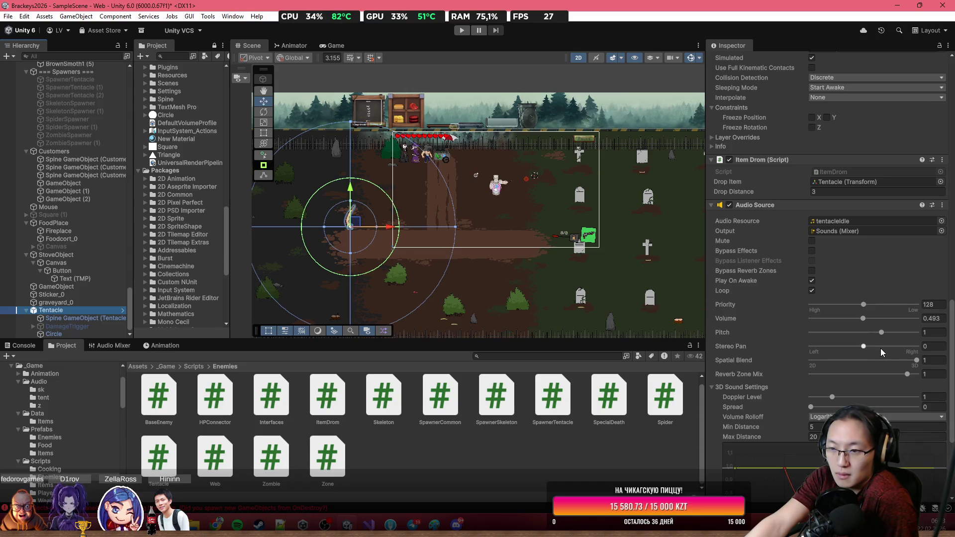
{"action": "scroll", "coordinate": [880, 348], "scroll_direction": "down", "scroll_amount": 1}
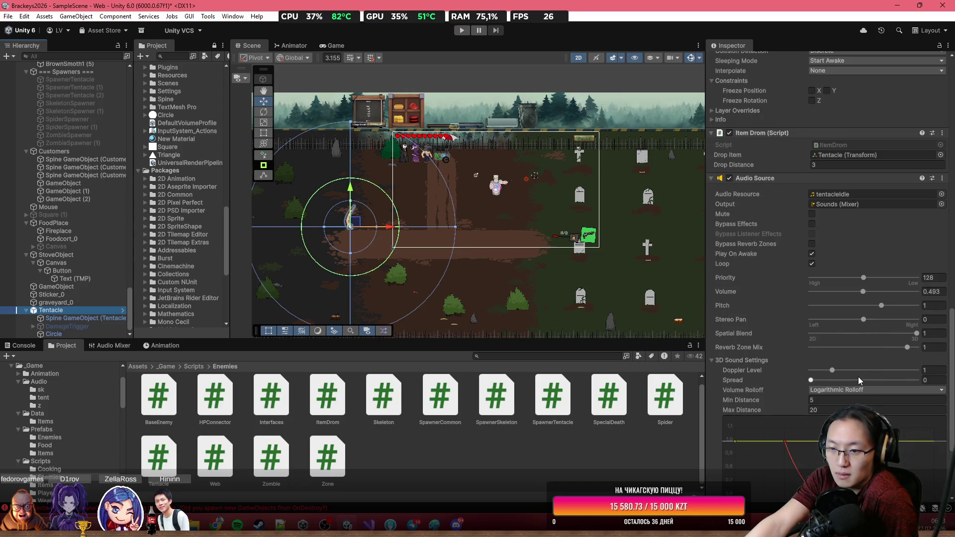
{"action": "scroll", "coordinate": [858, 377], "scroll_direction": "down", "scroll_amount": 3}
{"action": "scroll", "coordinate": [742, 326], "scroll_direction": "down", "scroll_amount": 2}
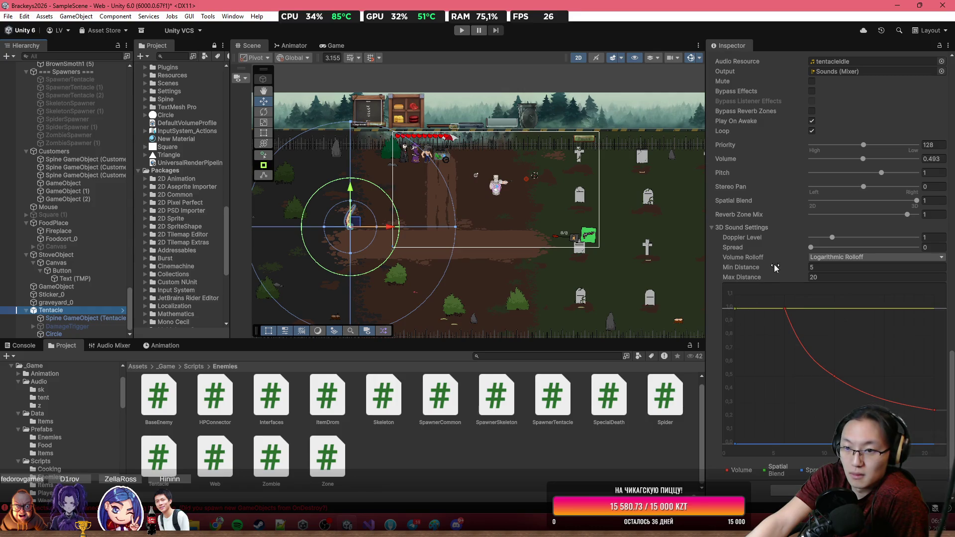
{"action": "left_click_drag", "start_coordinate": [846, 214], "coordinate": [763, 219]}
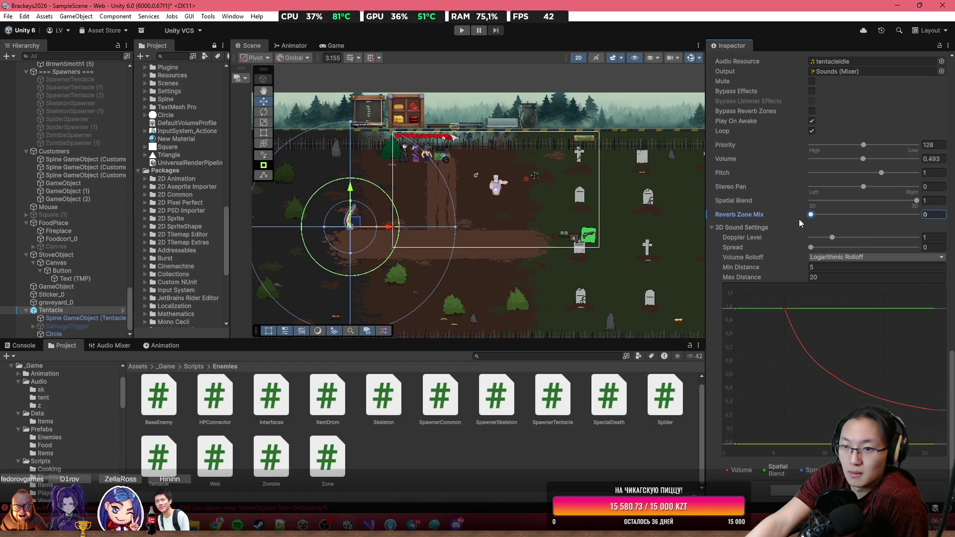
{"action": "mouse_move", "coordinate": [838, 225]}
{"action": "left_mouse_down"}
{"action": "mouse_move", "coordinate": [878, 224]}
{"action": "mouse_move", "coordinate": [865, 245]}
{"action": "left_mouse_up"}
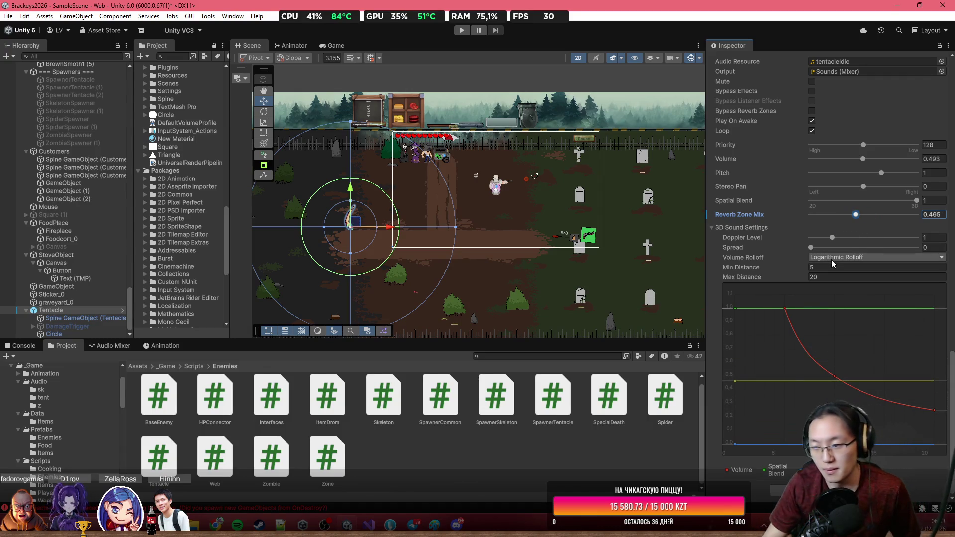
{"action": "type", "text": "1"}
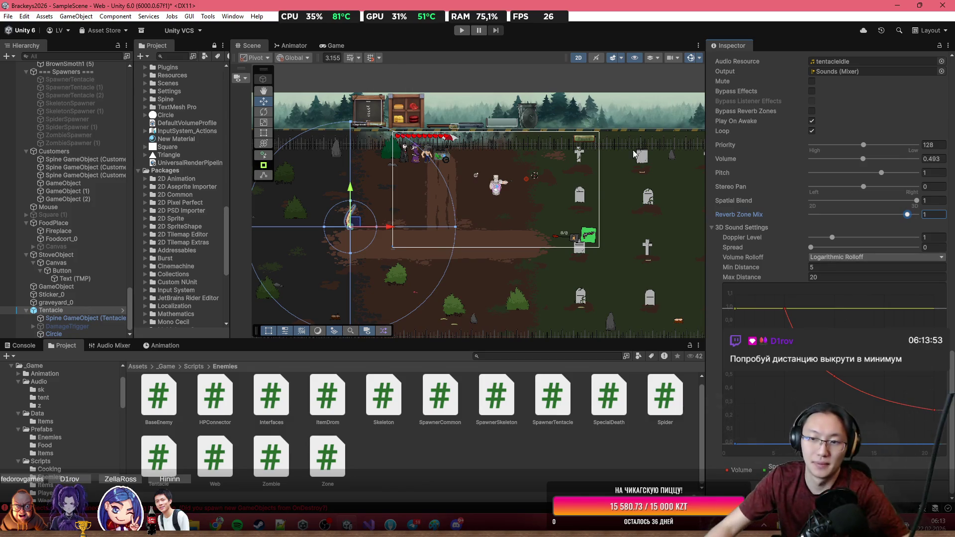
Frame the Tentacle, set Max Distance to 0 (clamped to 0.01), and list its prefab overrides.
{"action": "key", "text": "f"}
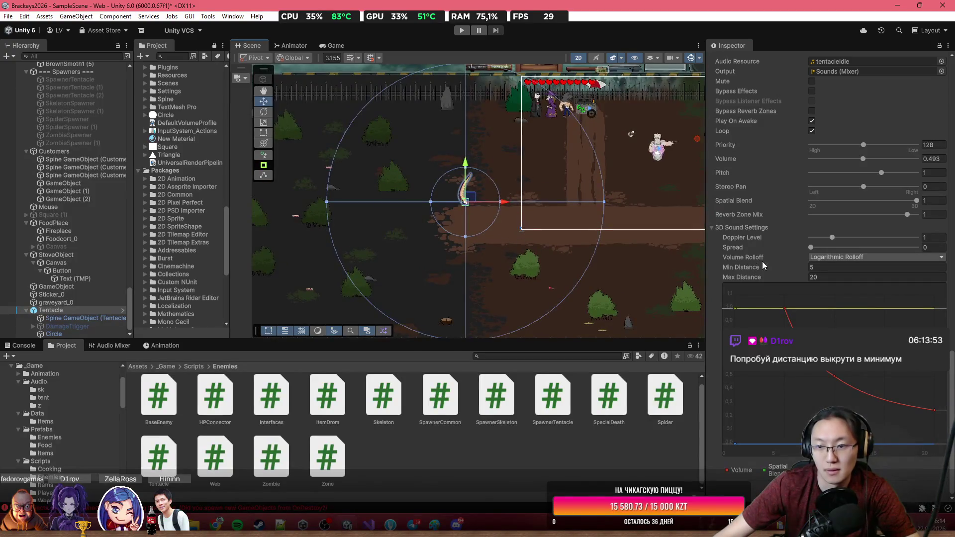
{"action": "left_click", "coordinate": [827, 276]}
{"action": "type", "text": "0"}
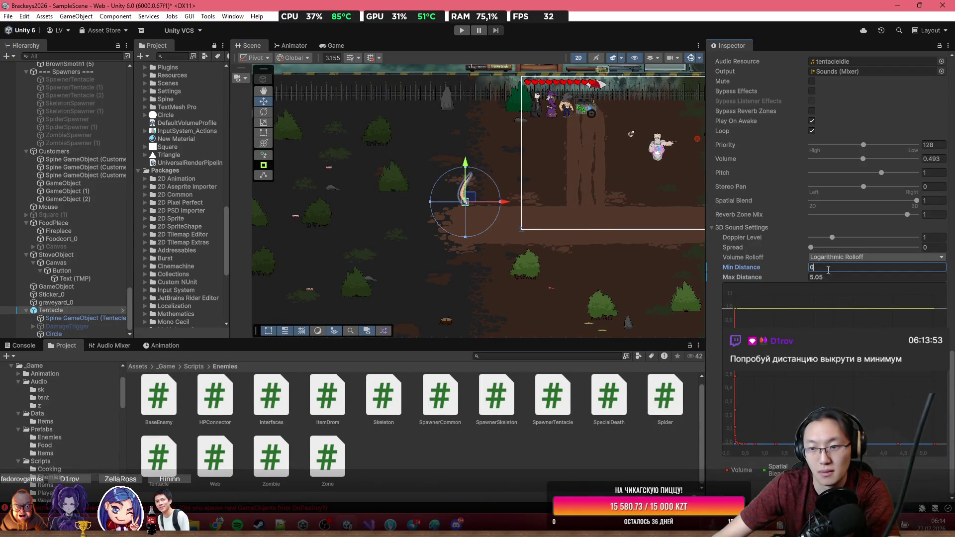
{"action": "key", "text": "Return"}
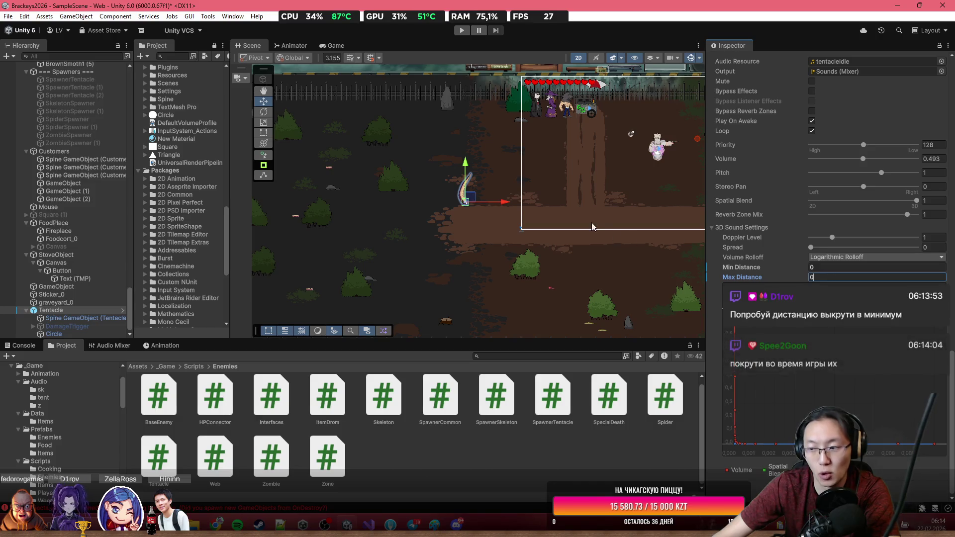
{"action": "scroll", "coordinate": [420, 184], "scroll_direction": "up", "scroll_amount": 4}
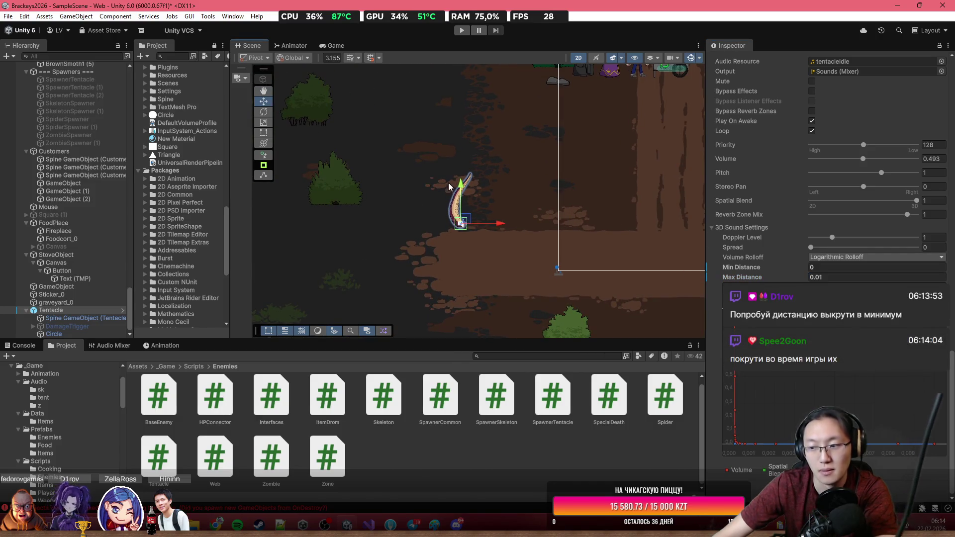
{"action": "scroll", "coordinate": [754, 193], "scroll_direction": "up", "scroll_amount": 15}
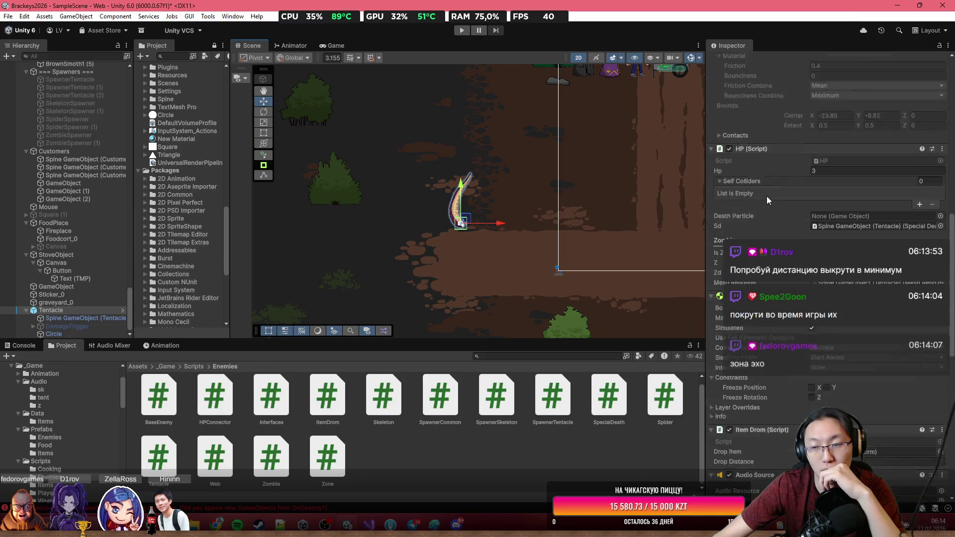
{"action": "left_click", "coordinate": [776, 100]}
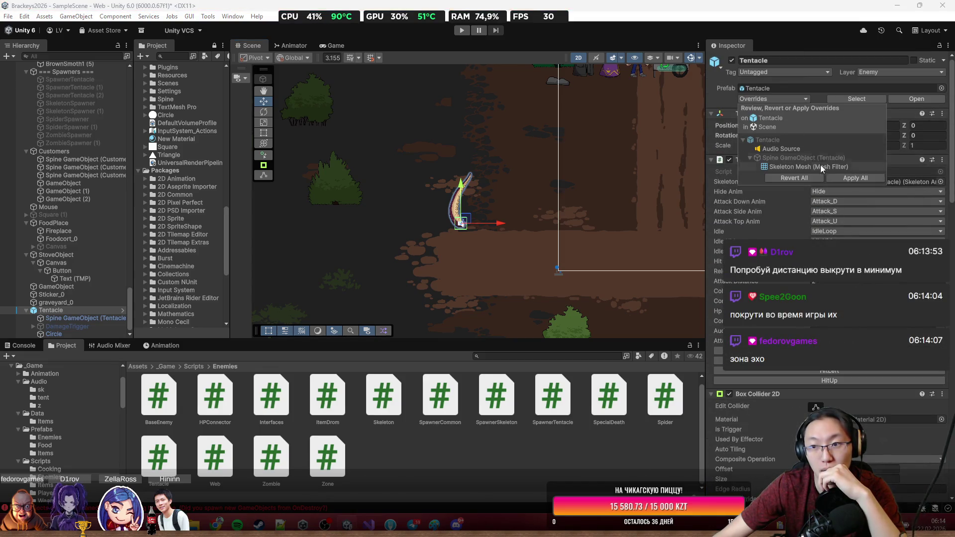
Enter Play mode and switch to the Game view.
{"action": "left_click", "coordinate": [461, 31]}
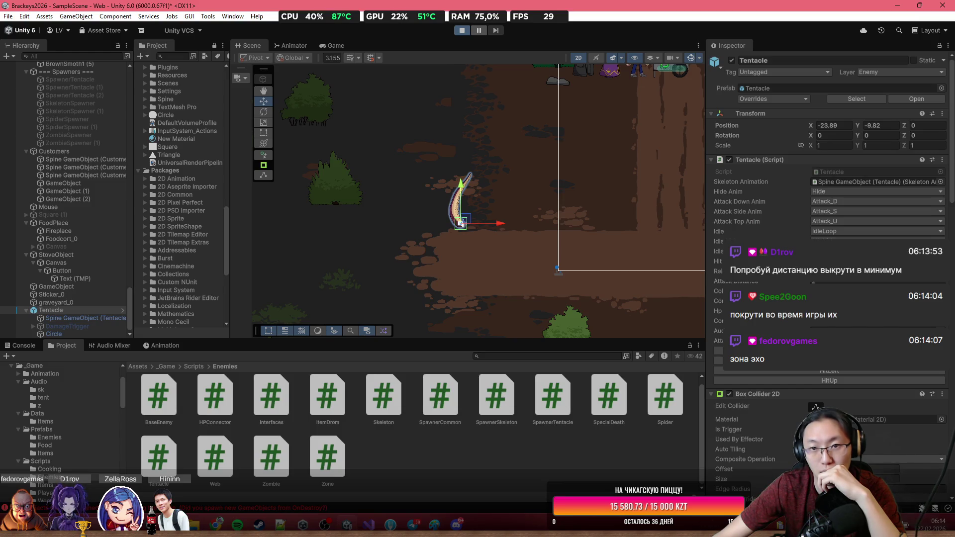
{"action": "left_click", "coordinate": [337, 46]}
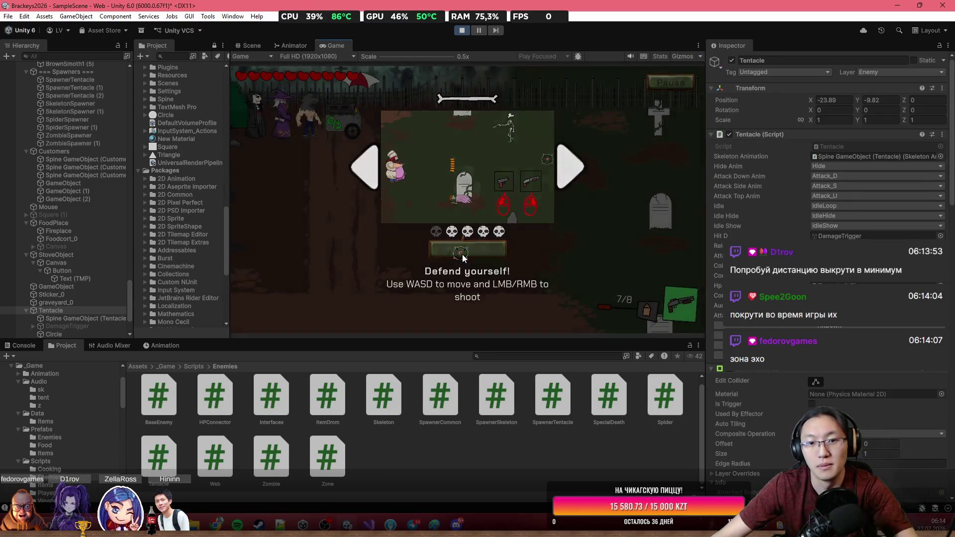
Dismiss the tutorial panel and walk the player left and down toward the tentacles.
{"action": "left_click", "coordinate": [462, 253]}
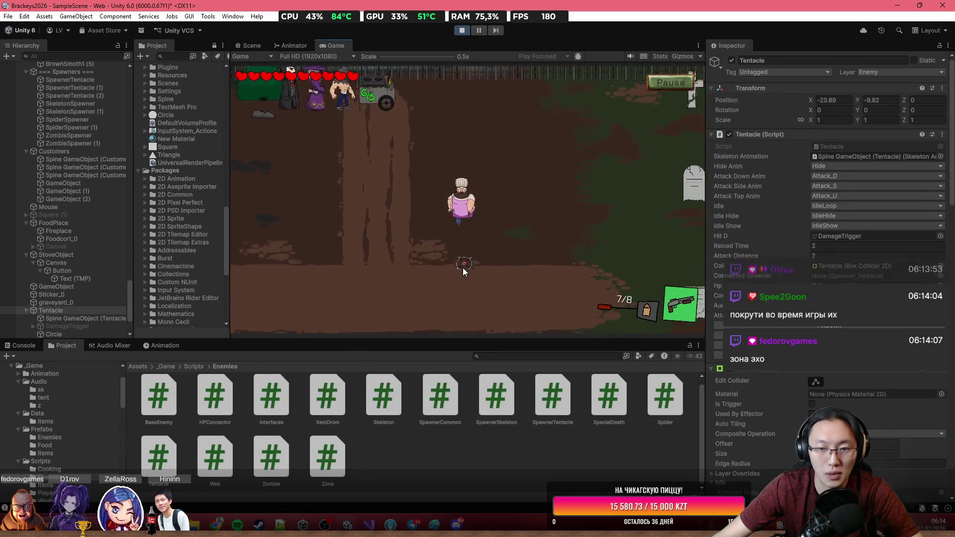
{"action": "key", "text": "a"}
{"action": "key", "text": "s"}
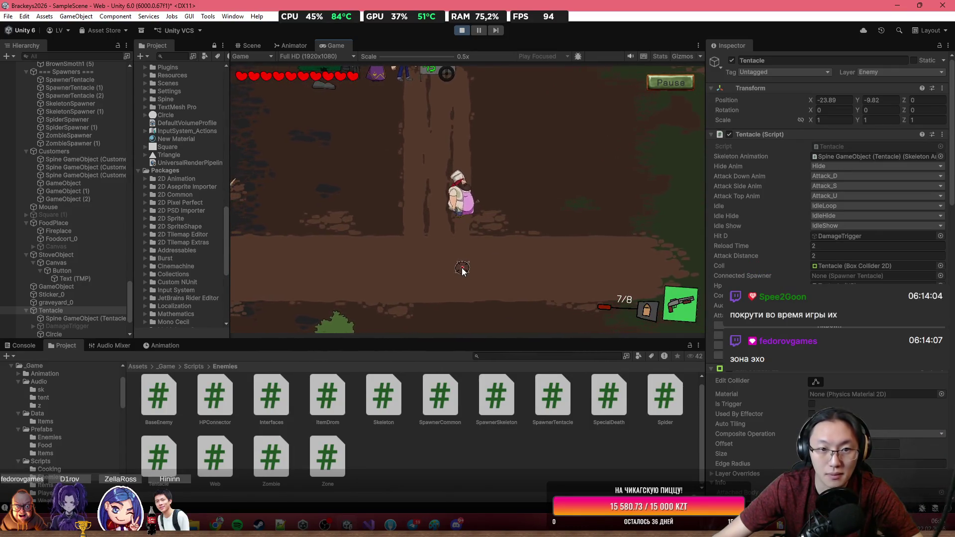
{"action": "key", "text": "a"}
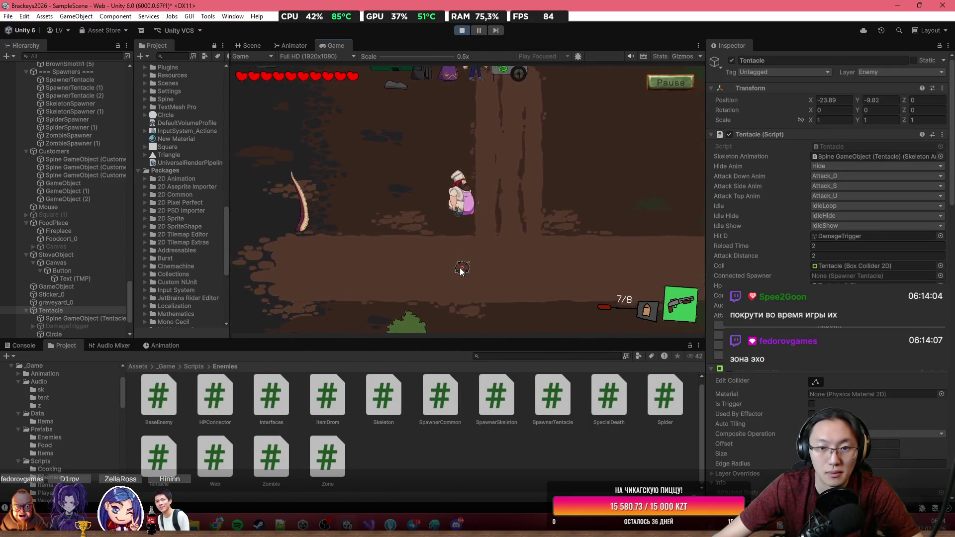
{"action": "key", "text": "a"}
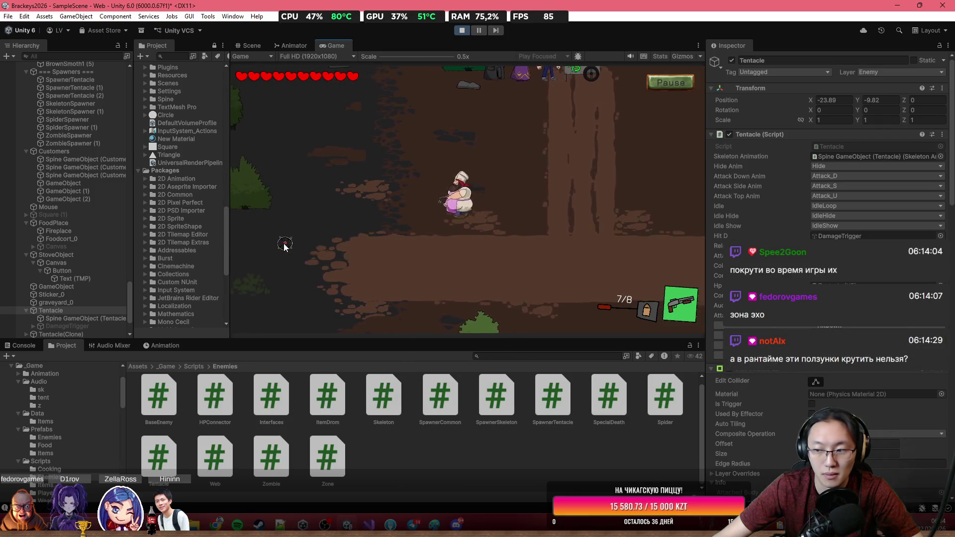
{"action": "key", "text": "a"}
{"action": "key", "text": "s"}
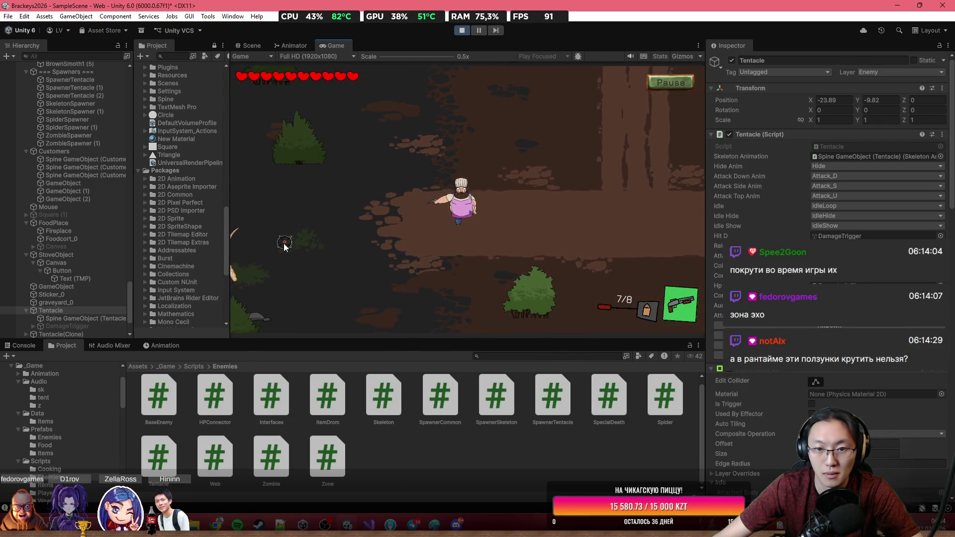
{"action": "key", "text": "s"}
{"action": "key", "text": "d"}
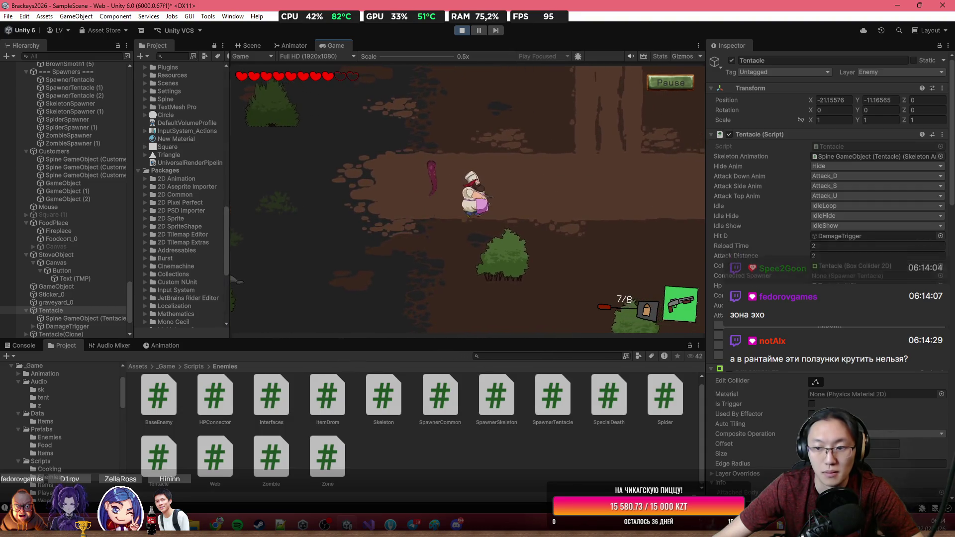
{"action": "scroll", "coordinate": [825, 372], "scroll_direction": "down", "scroll_amount": 15}
{"action": "key", "text": "d"}
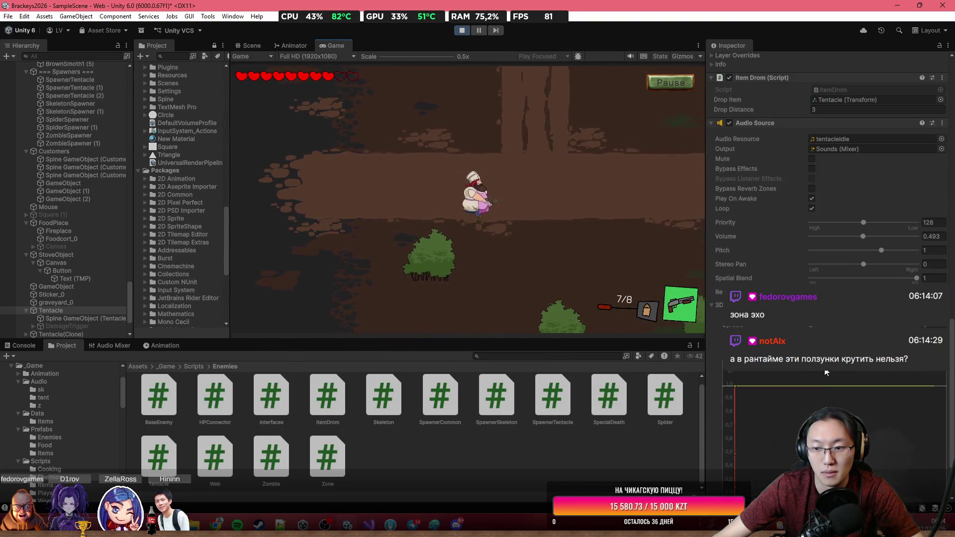
Lower the Audio Source Max Distance during play while shooting at the tentacle.
{"action": "left_click", "coordinate": [845, 354]}
{"action": "scroll", "coordinate": [845, 355], "scroll_direction": "up", "scroll_amount": 1}
{"action": "left_click", "coordinate": [628, 247]}
{"action": "key", "text": "d"}
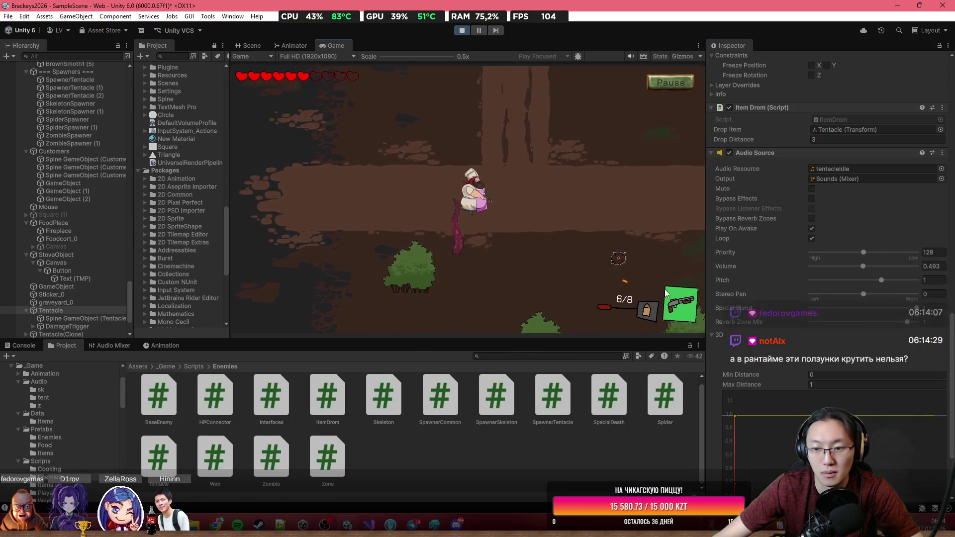
{"action": "scroll", "coordinate": [818, 374], "scroll_direction": "down", "scroll_amount": 2}
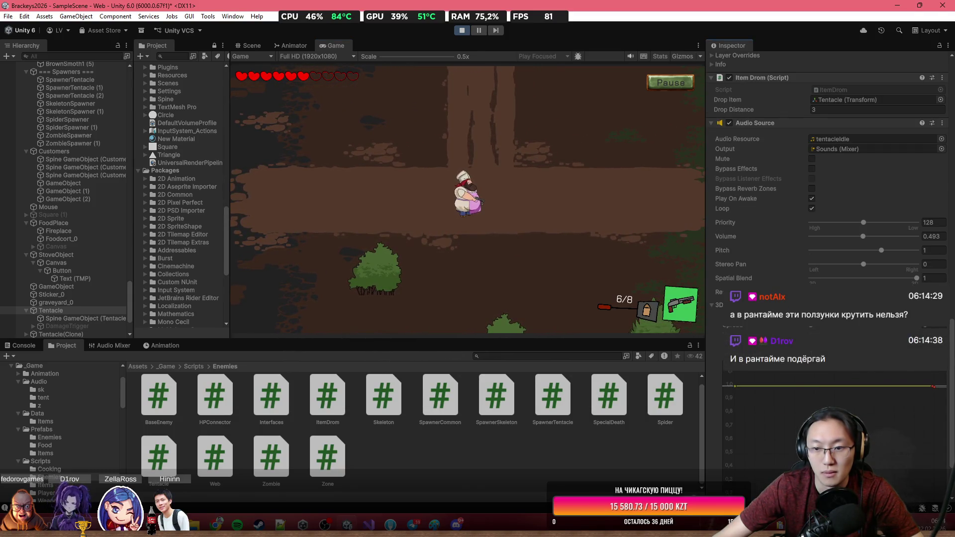
{"action": "left_click", "coordinate": [555, 221]}
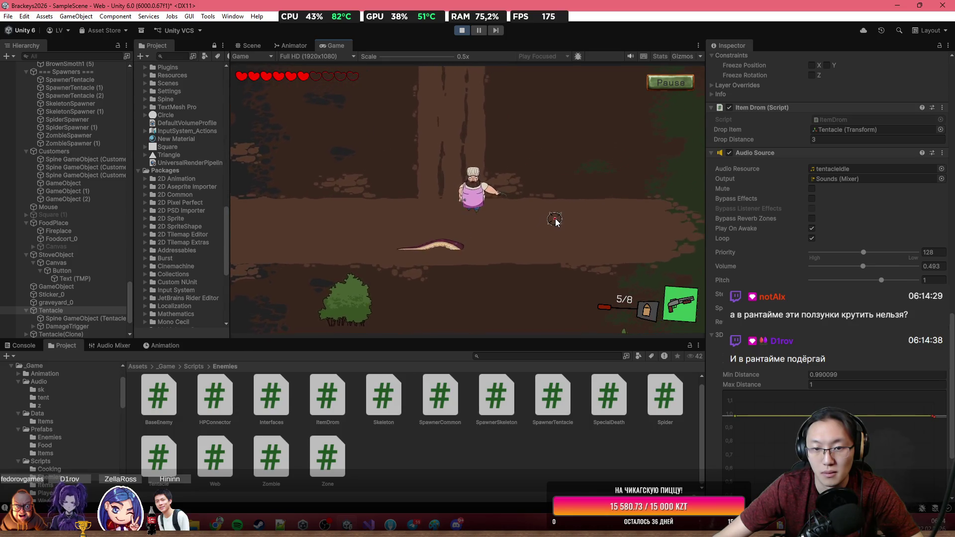
Walk the player around the tentacle and keep shooting to listen to its sound fade.
{"action": "key", "text": "w"}
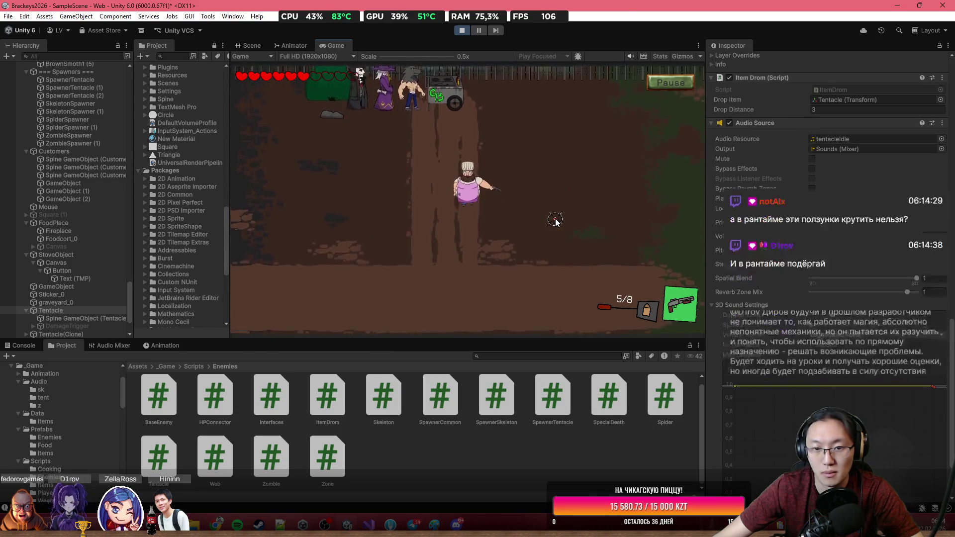
{"action": "key", "text": "a"}
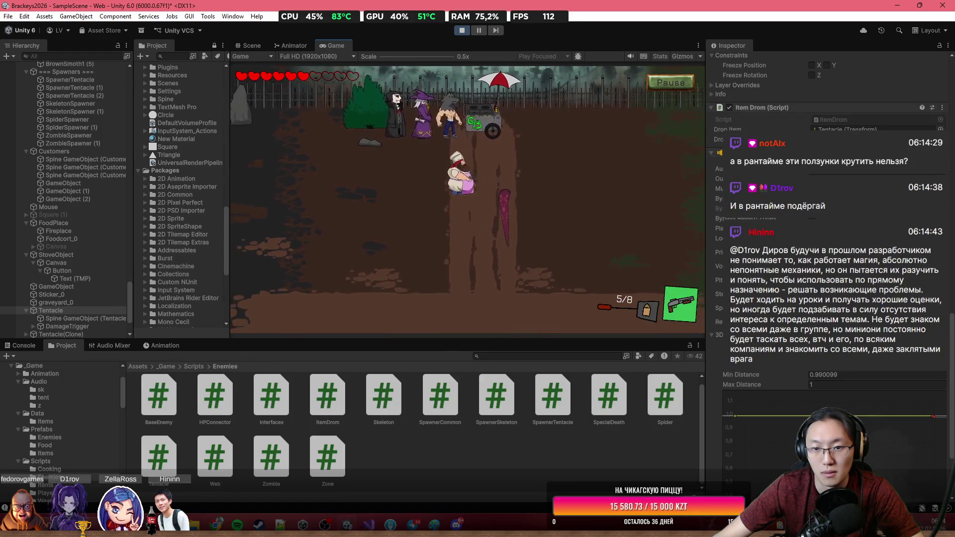
{"action": "key", "text": "a"}
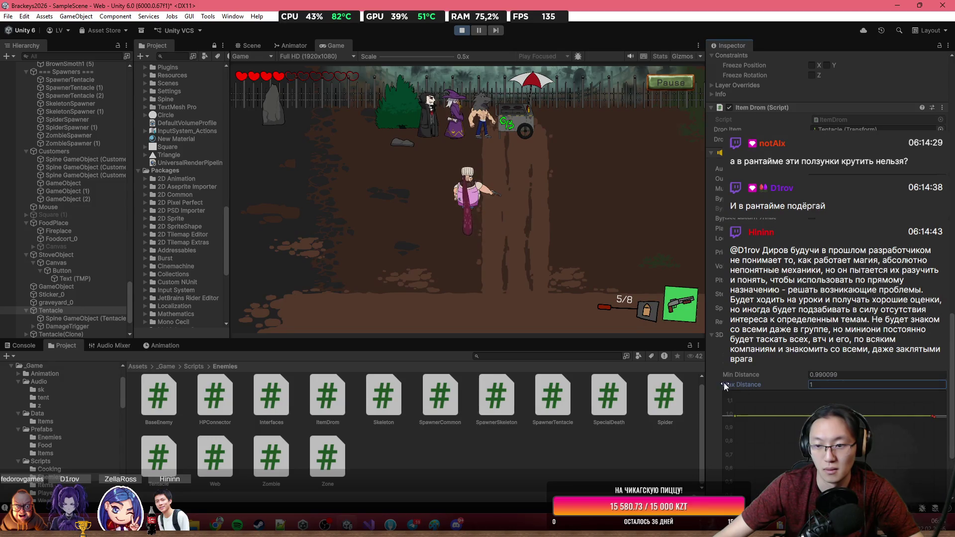
{"action": "scroll", "coordinate": [816, 378], "scroll_direction": "down", "scroll_amount": 3}
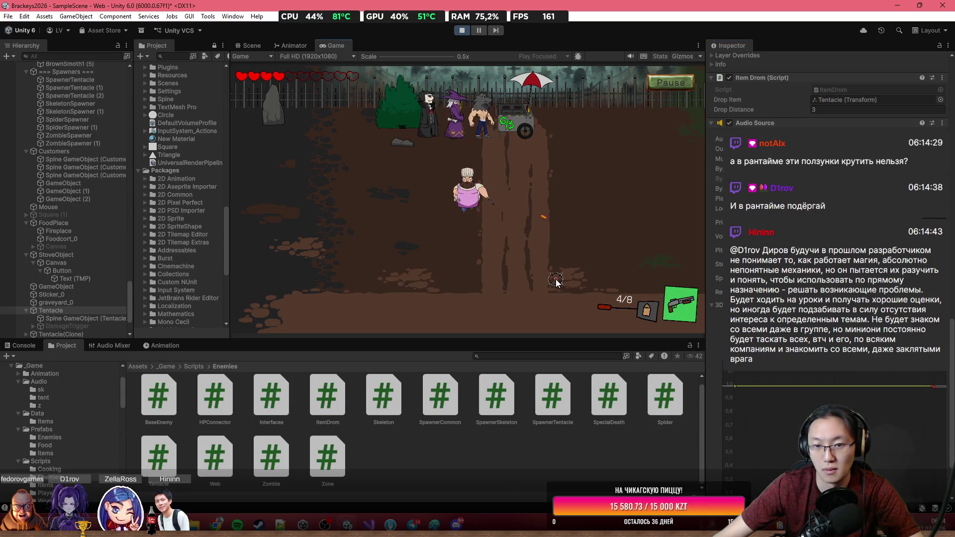
{"action": "key", "text": "s"}
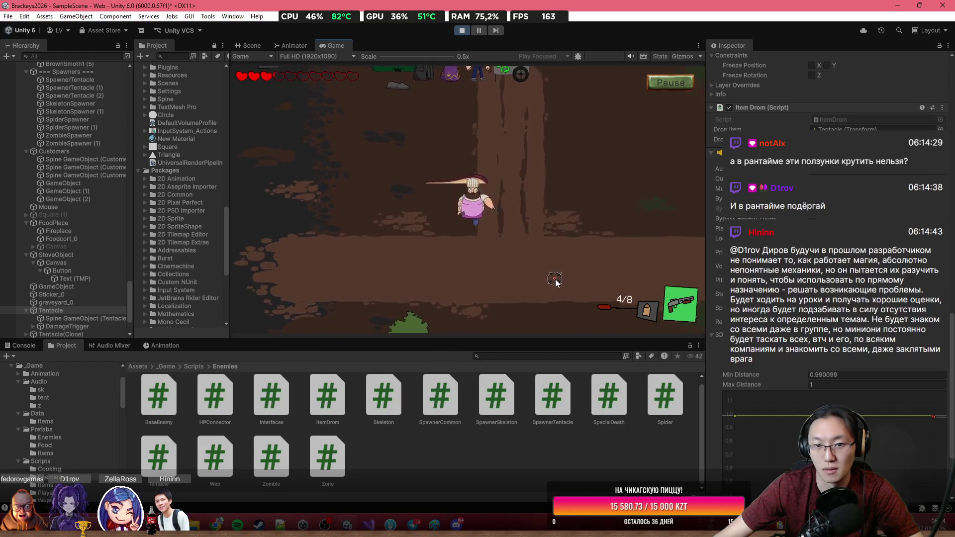
{"action": "key", "text": "d"}
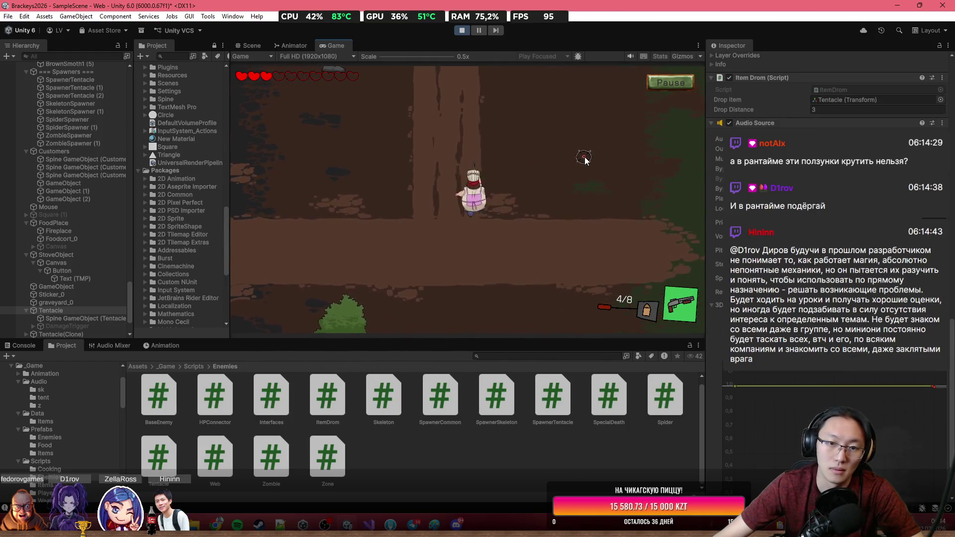
{"action": "key", "text": "w"}
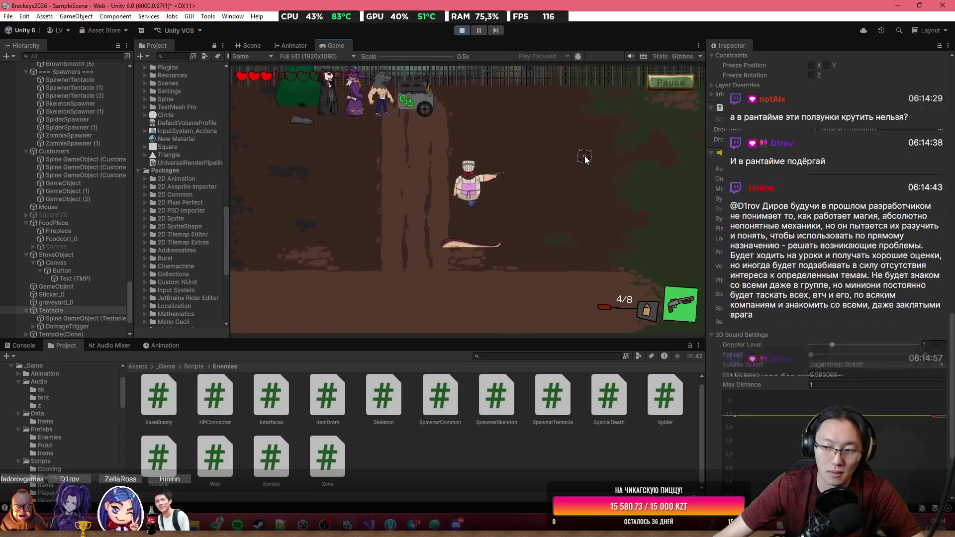
{"action": "key", "text": "a"}
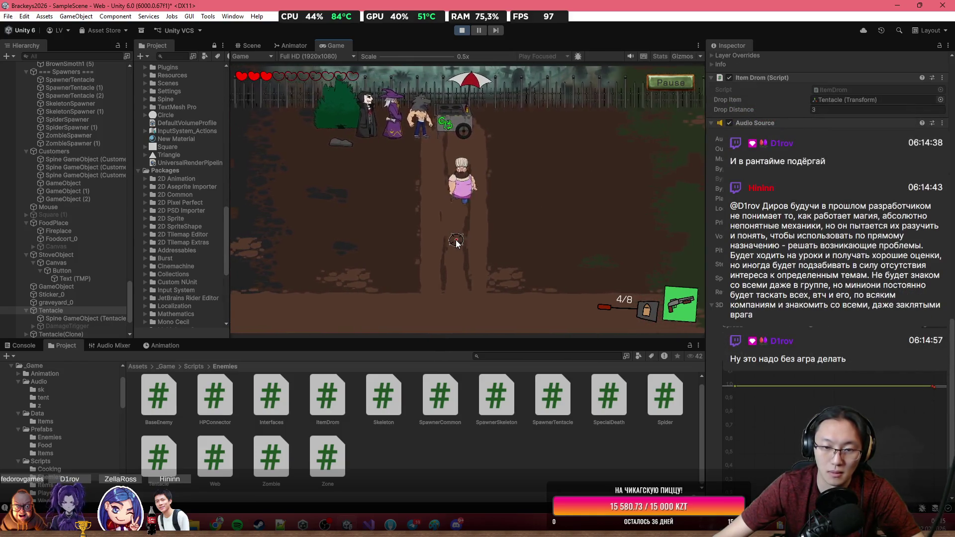
{"action": "key", "text": "s"}
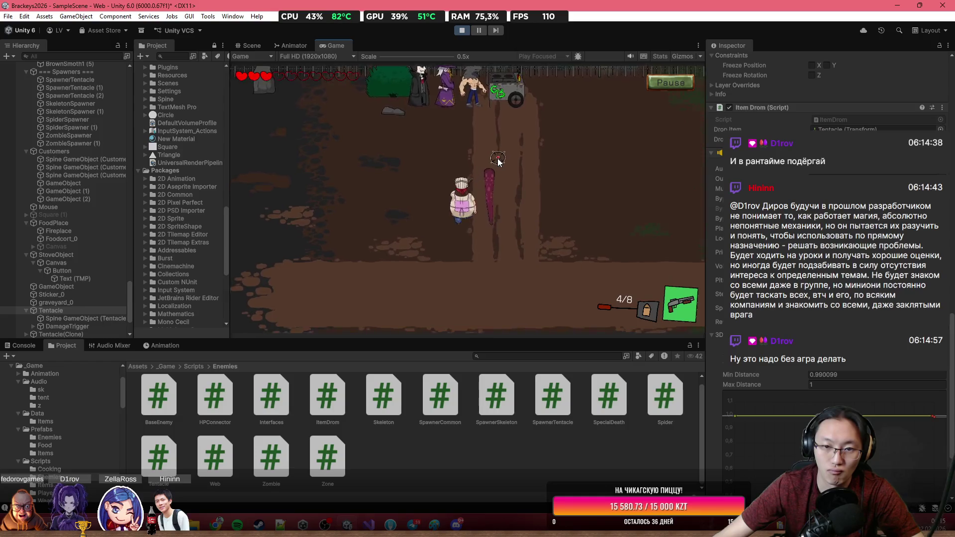
{"action": "key", "text": "s"}
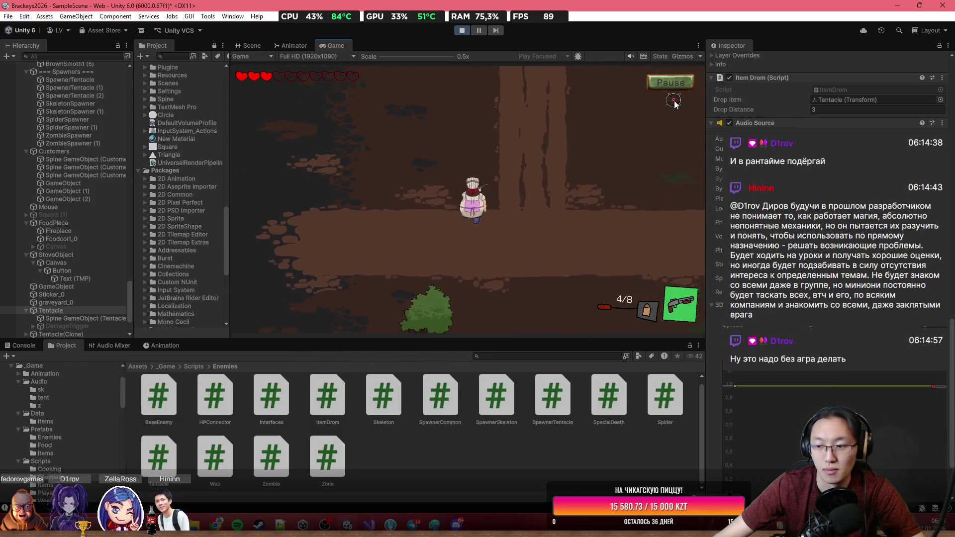
{"action": "key", "text": "d"}
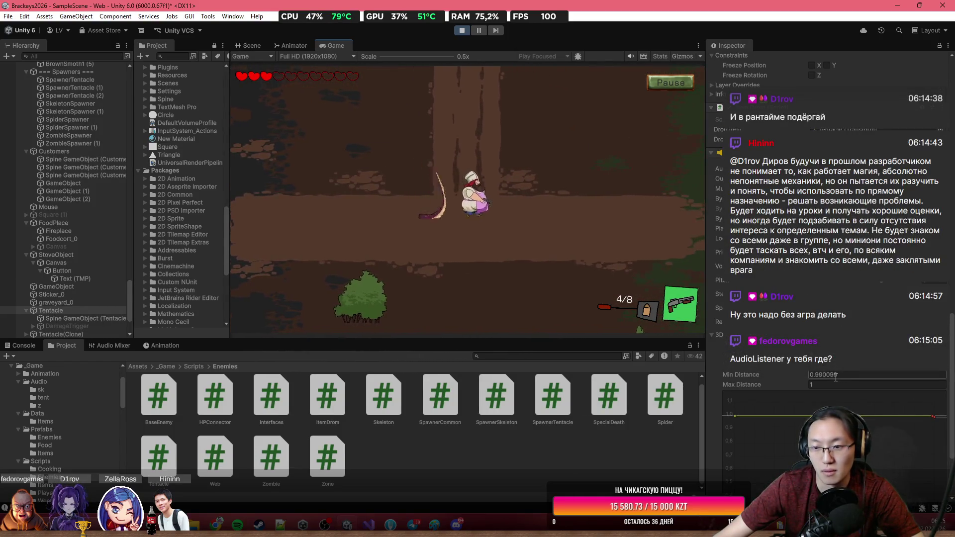
{"action": "key", "text": "d"}
{"action": "left_click", "coordinate": [586, 244]}
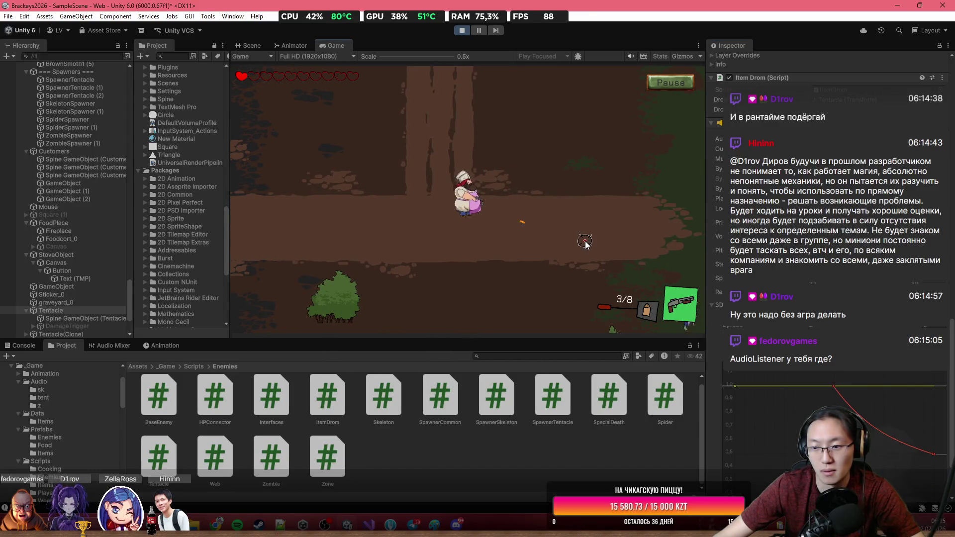
{"action": "key", "text": "w"}
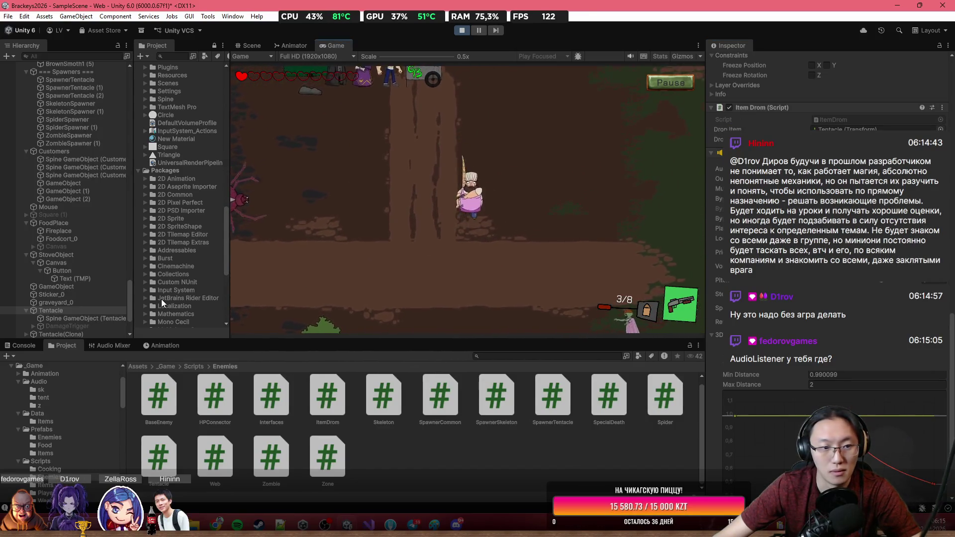
Stop the playtest and set the Audio Source Max Distance to 2.
{"action": "left_click", "coordinate": [458, 33]}
{"action": "left_click", "coordinate": [845, 410]}
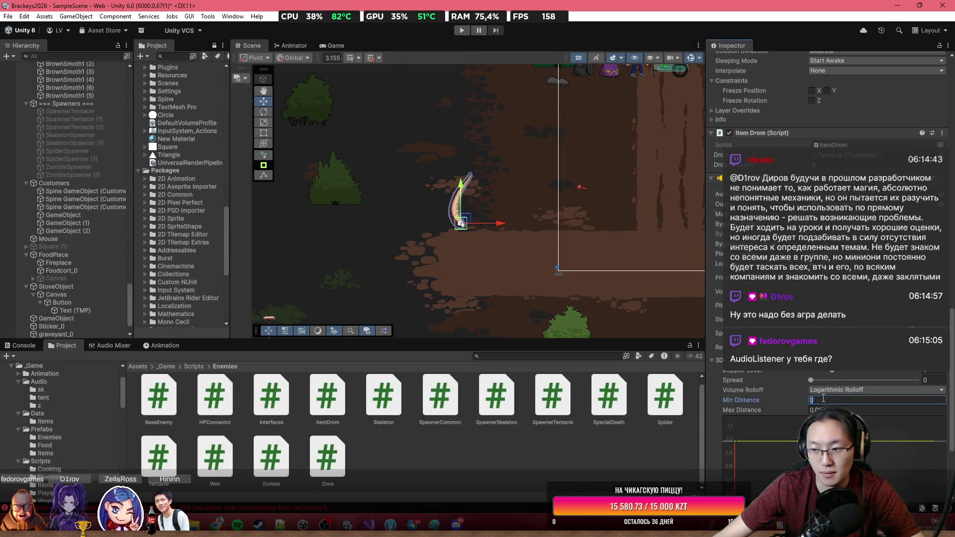
{"action": "type", "text": "2"}
{"action": "key", "text": "Return"}
{"action": "scroll", "coordinate": [819, 219], "scroll_direction": "down", "scroll_amount": 3}
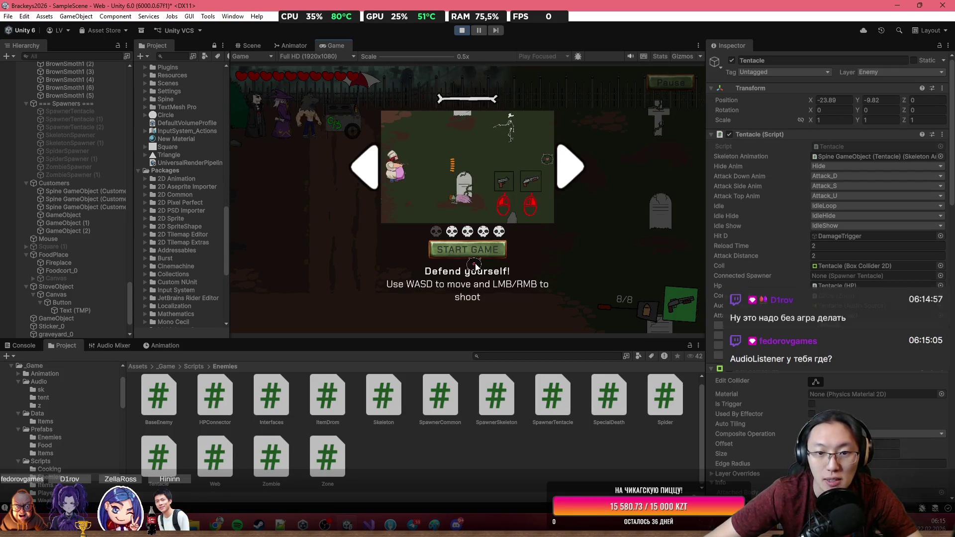
Start the game and walk the player down, left, then up and right.
{"action": "left_click", "coordinate": [479, 249]}
{"action": "key", "text": "s"}
{"action": "key", "text": "a"}
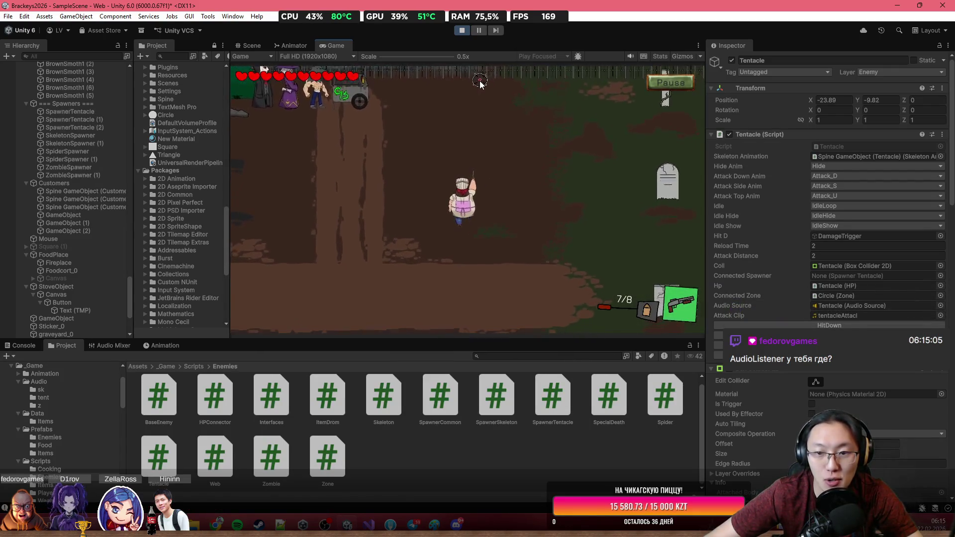
{"action": "key", "text": "s"}
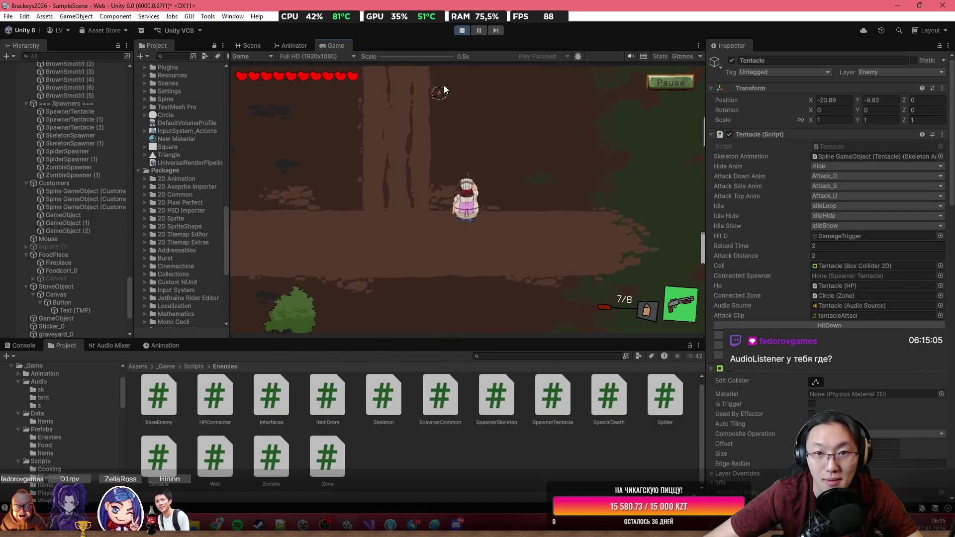
{"action": "key", "text": "a"}
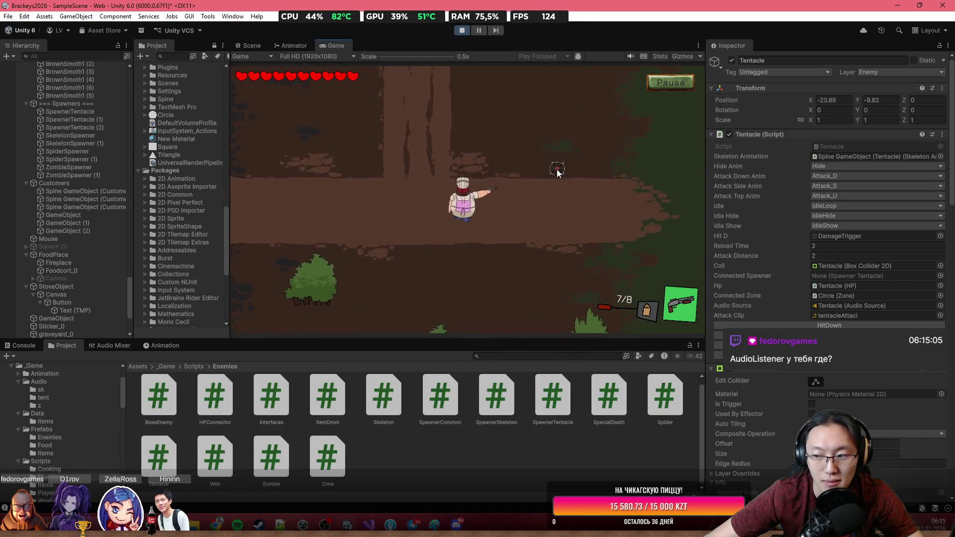
{"action": "key", "text": "a"}
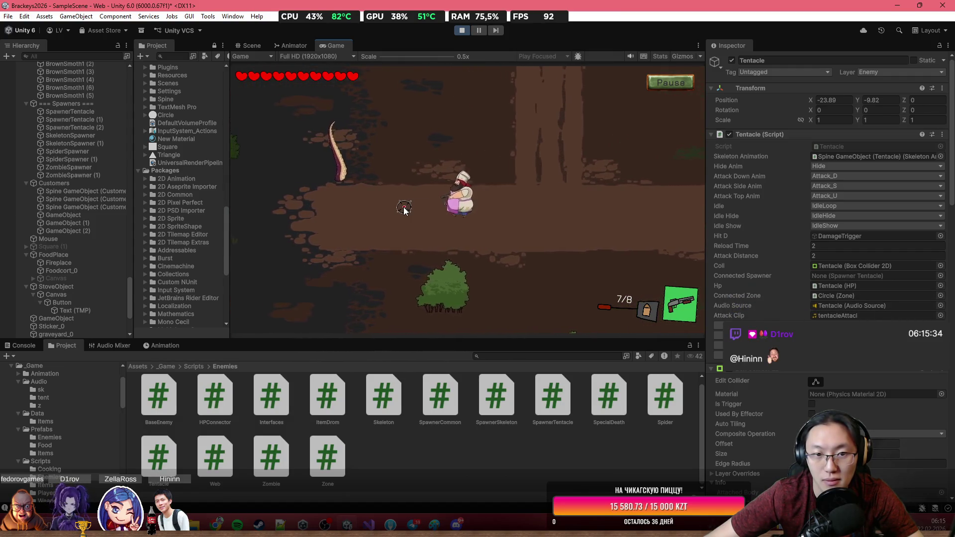
{"action": "key", "text": "w"}
{"action": "key", "text": "w"}
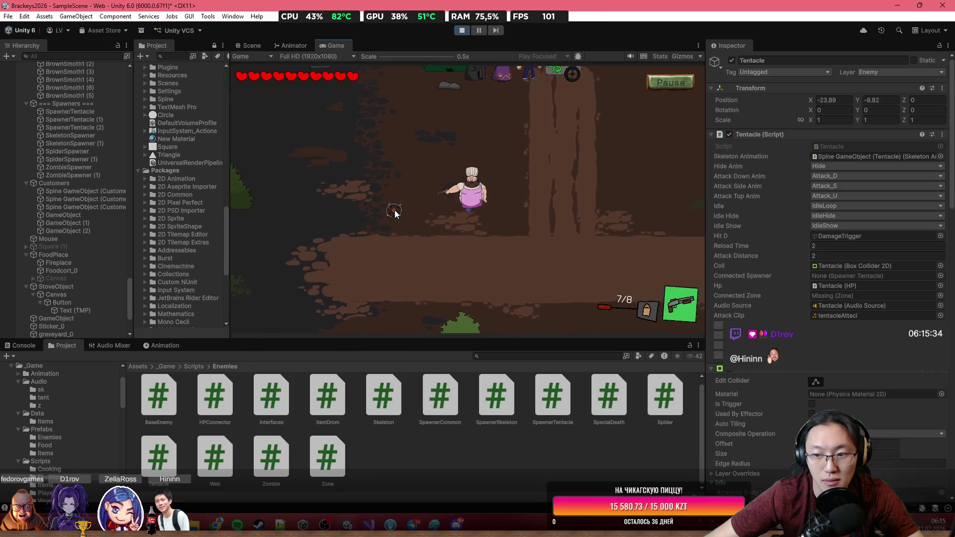
{"action": "key", "text": "d"}
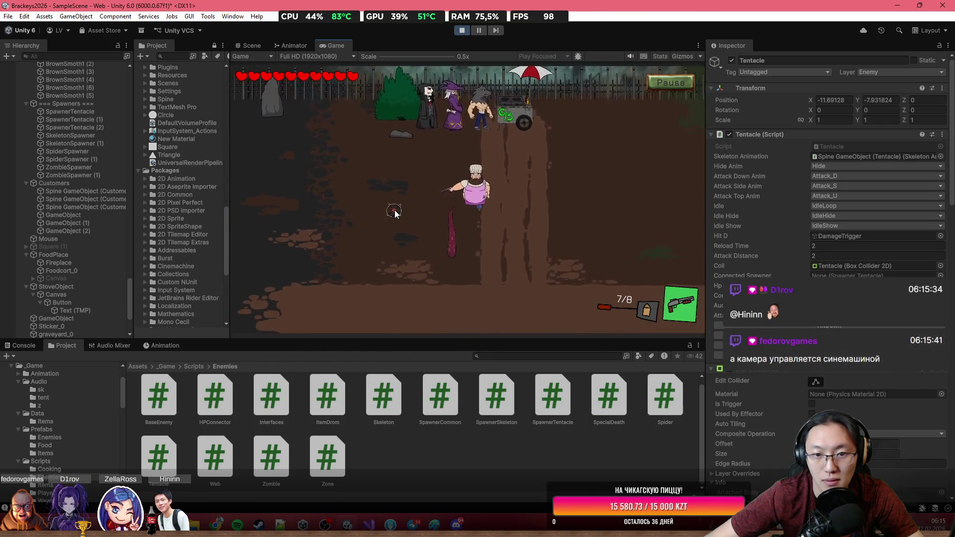
Check the Audio Source Min Distance while walking, then stop the playtest.
{"action": "scroll", "coordinate": [928, 387], "scroll_direction": "down", "scroll_amount": 8}
{"action": "scroll", "coordinate": [888, 388], "scroll_direction": "up", "scroll_amount": 10}
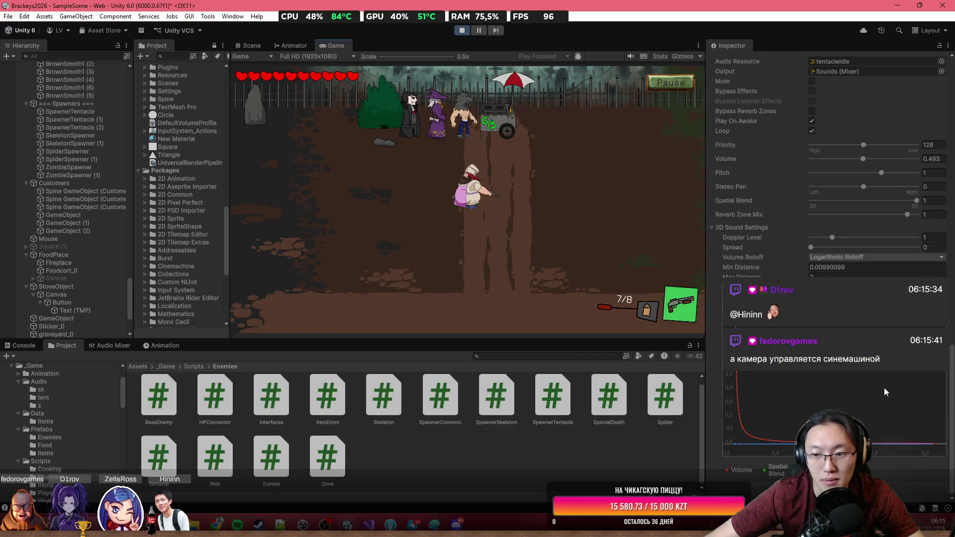
{"action": "left_click", "coordinate": [842, 267]}
{"action": "scroll", "coordinate": [842, 268], "scroll_direction": "up", "scroll_amount": 1}
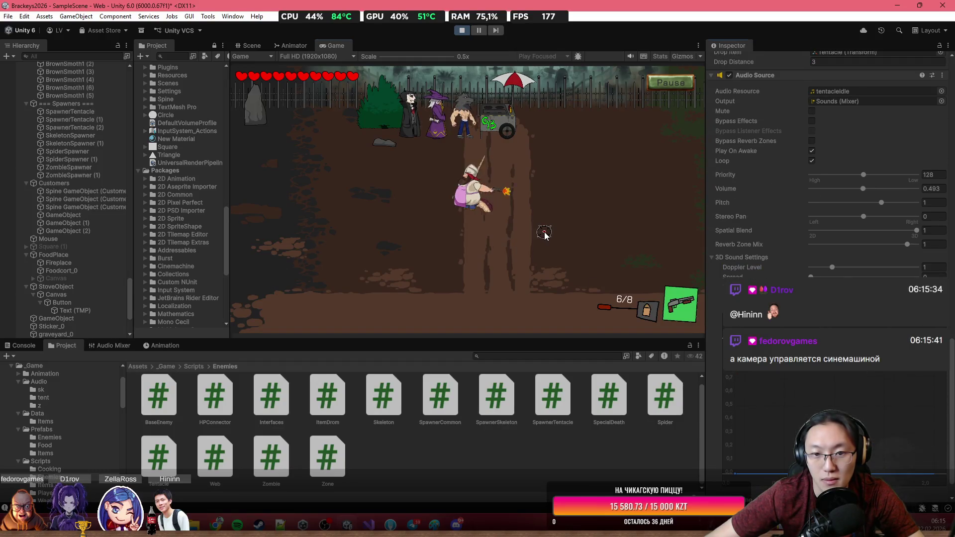
{"action": "key", "text": "s"}
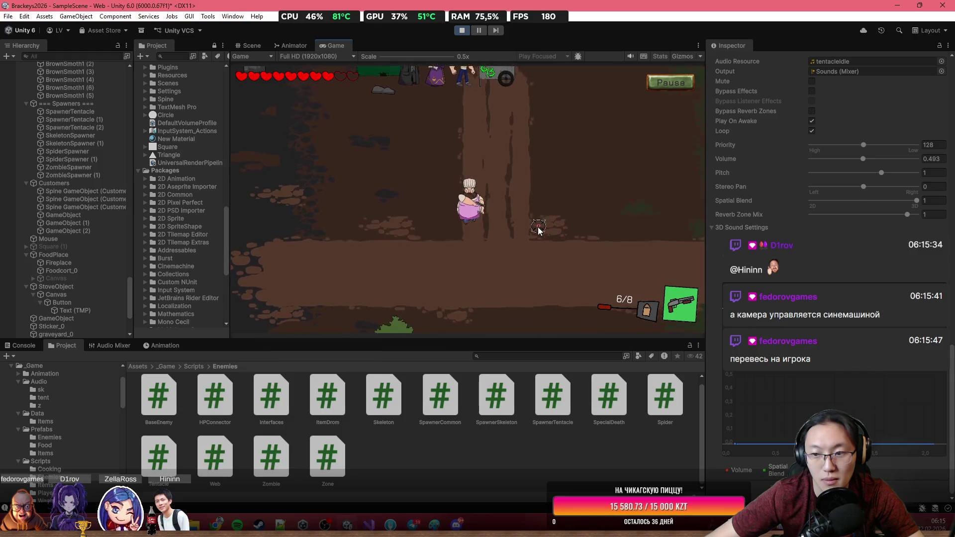
{"action": "left_click", "coordinate": [461, 30]}
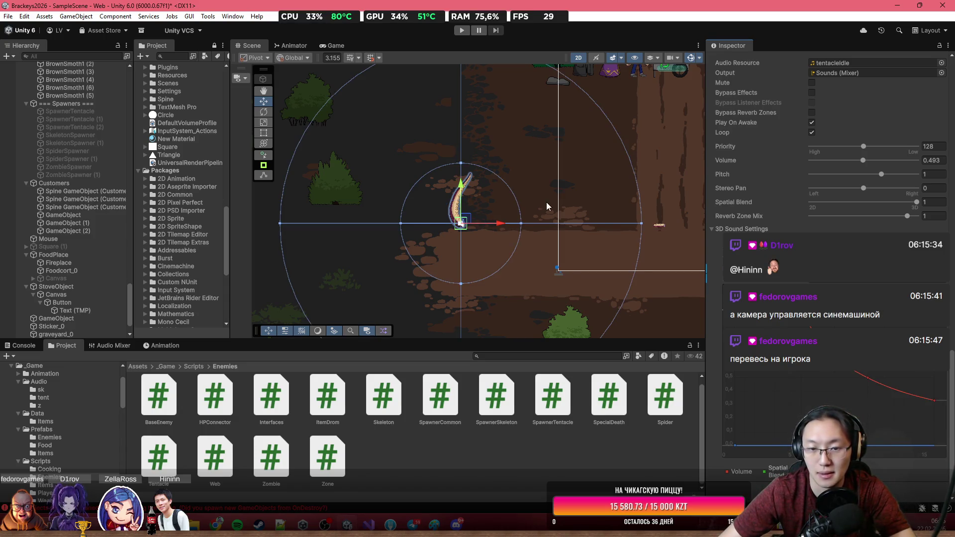
Select Canvas, then Main Camera to view its orthographic size 11.02 camera settings.
{"action": "scroll", "coordinate": [461, 157], "scroll_direction": "down", "scroll_amount": 3}
{"action": "scroll", "coordinate": [99, 173], "scroll_direction": "up", "scroll_amount": 15}
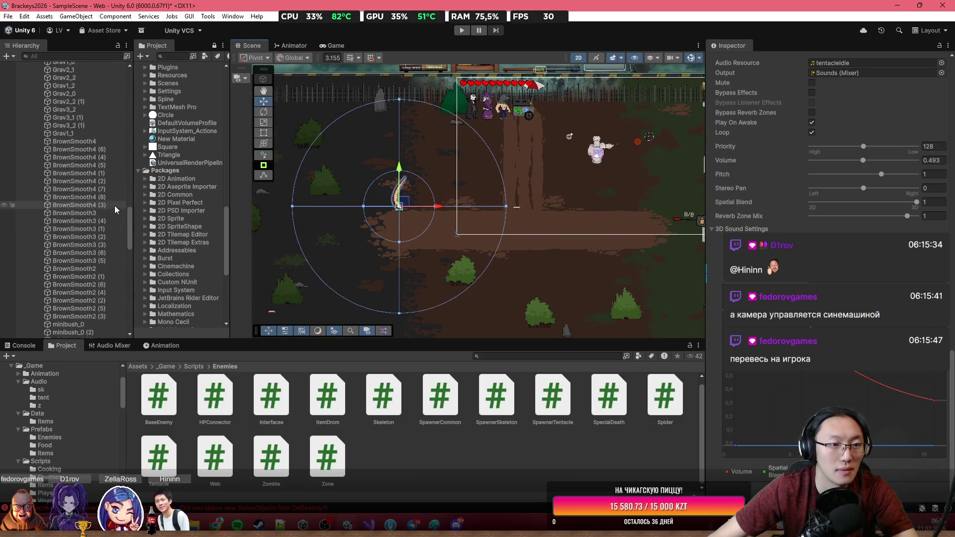
{"action": "left_click", "coordinate": [82, 98]}
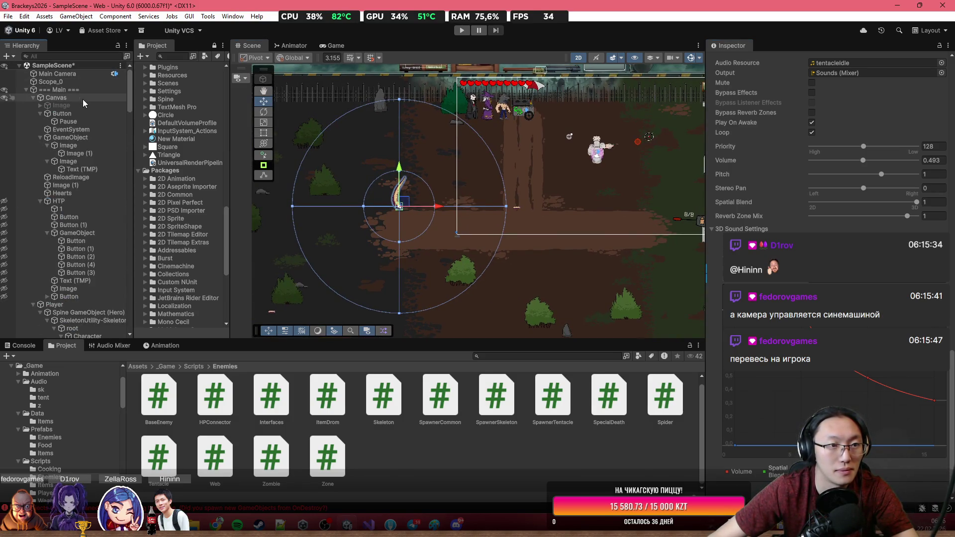
{"action": "left_click", "coordinate": [90, 75]}
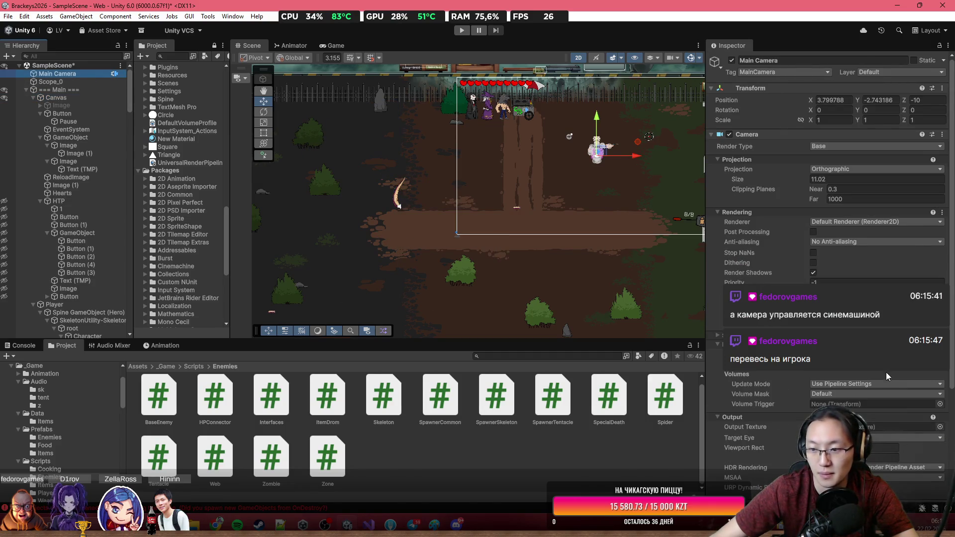
Remove the Audio Listener component from the Main Camera.
{"action": "scroll", "coordinate": [888, 376], "scroll_direction": "down", "scroll_amount": 10}
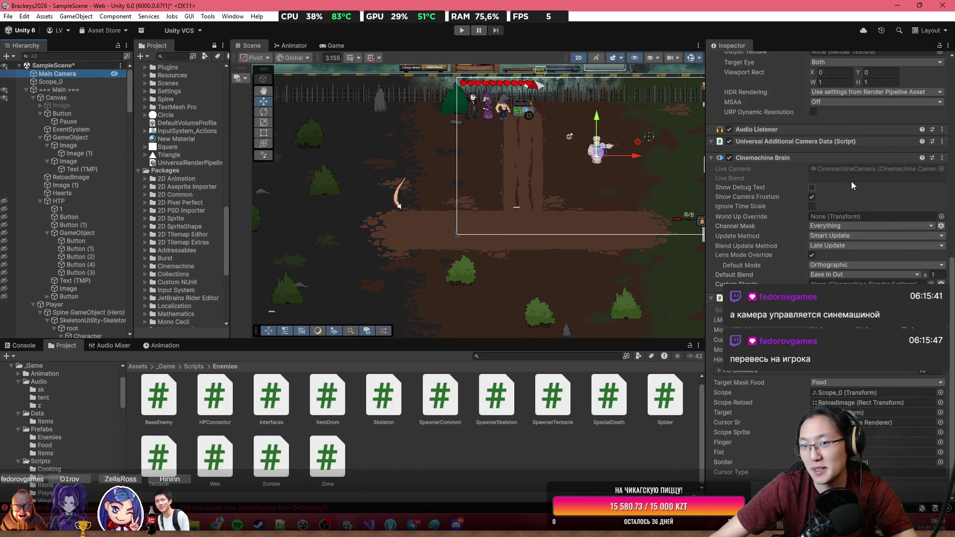
{"action": "left_click", "coordinate": [941, 131]}
{"action": "left_click", "coordinate": [920, 160]}
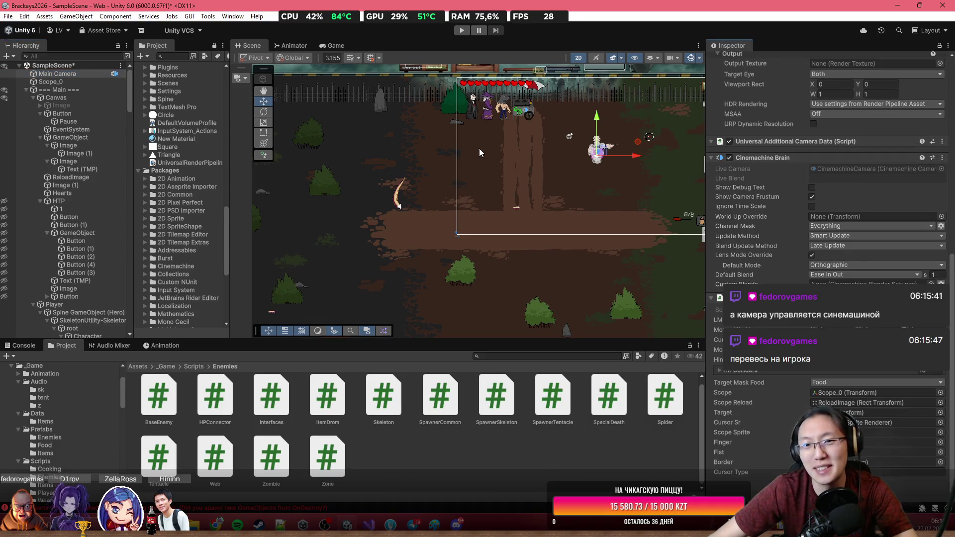
Add an Audio Listener component to the Player object, then start a playtest.
{"action": "left_click", "coordinate": [54, 304]}
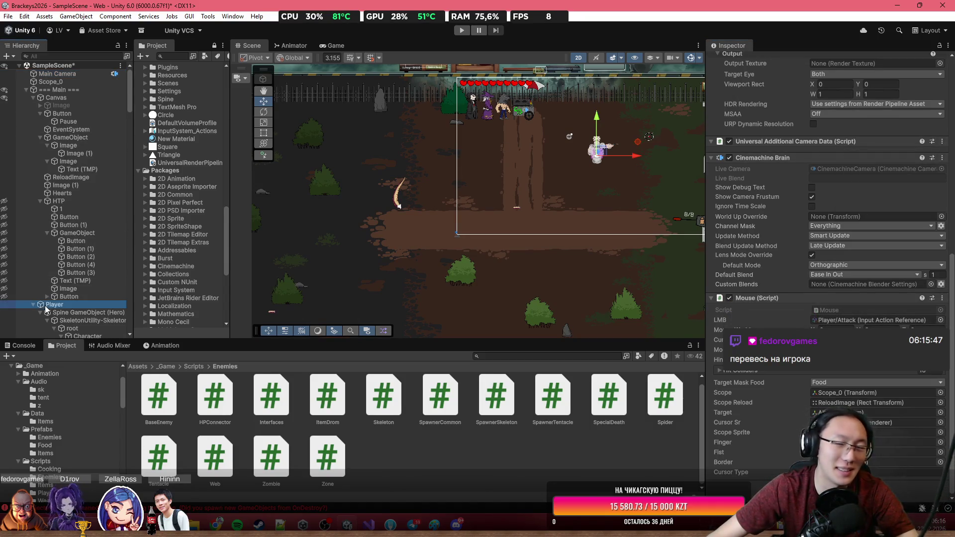
{"action": "scroll", "coordinate": [875, 224], "scroll_direction": "down", "scroll_amount": 5}
{"action": "scroll", "coordinate": [889, 266], "scroll_direction": "up", "scroll_amount": 5}
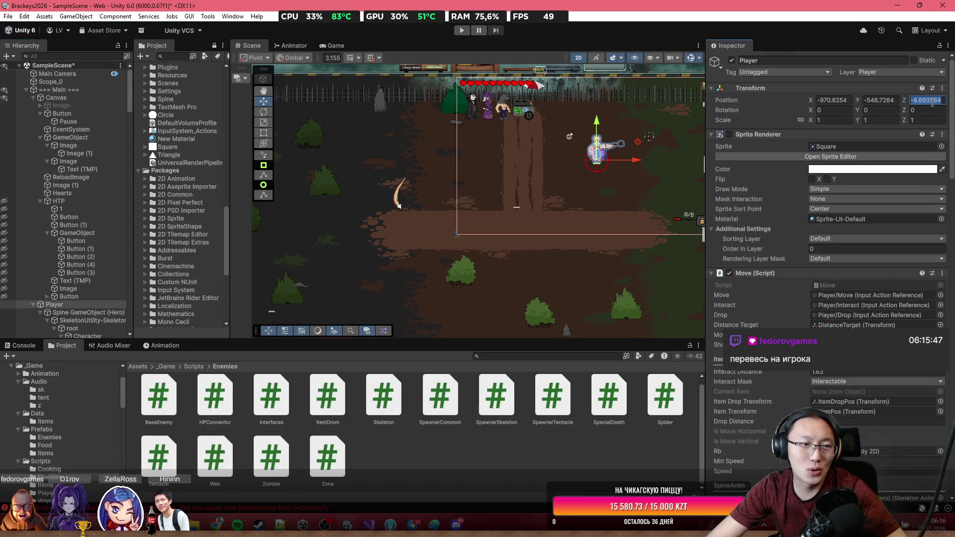
{"action": "left_click", "coordinate": [59, 90]}
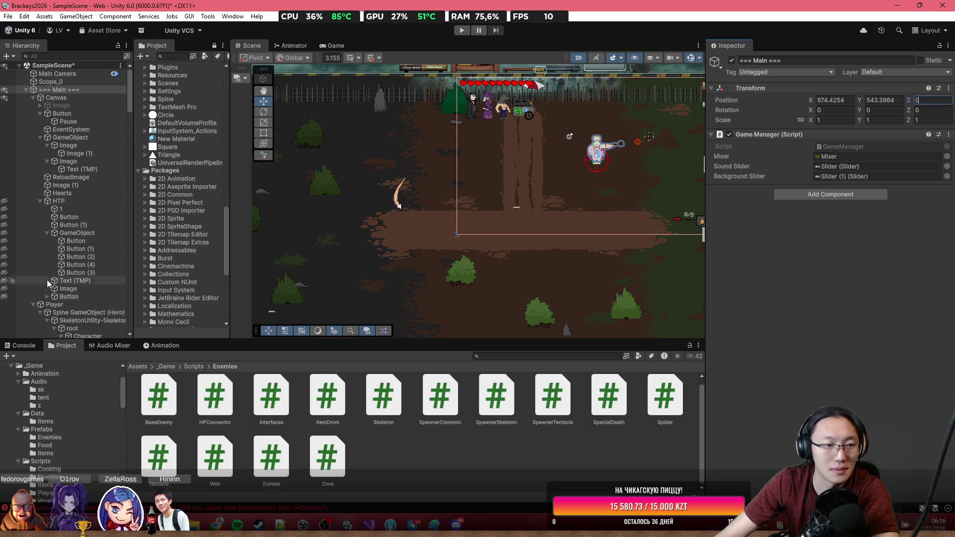
{"action": "left_click", "coordinate": [52, 305]}
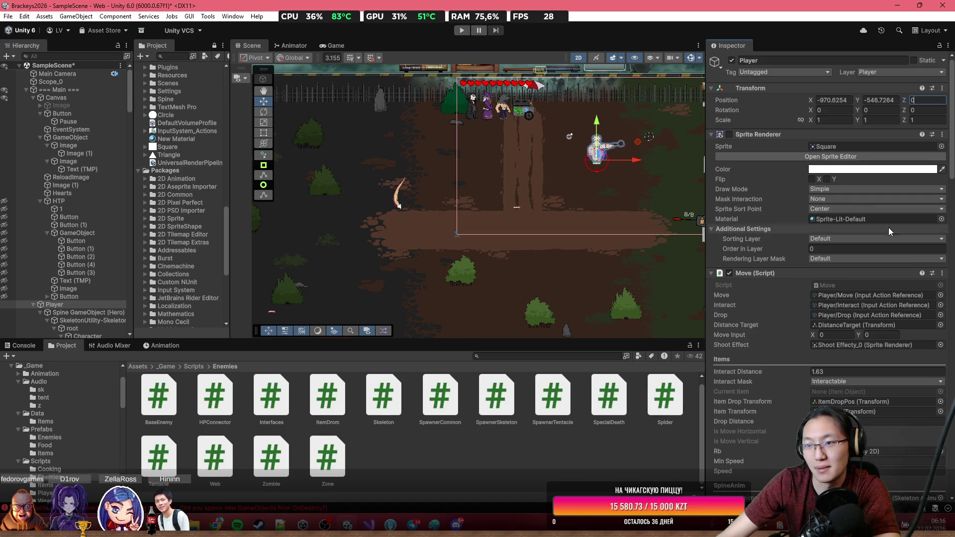
{"action": "scroll", "coordinate": [888, 227], "scroll_direction": "down", "scroll_amount": 15}
{"action": "scroll", "coordinate": [901, 331], "scroll_direction": "down", "scroll_amount": 8}
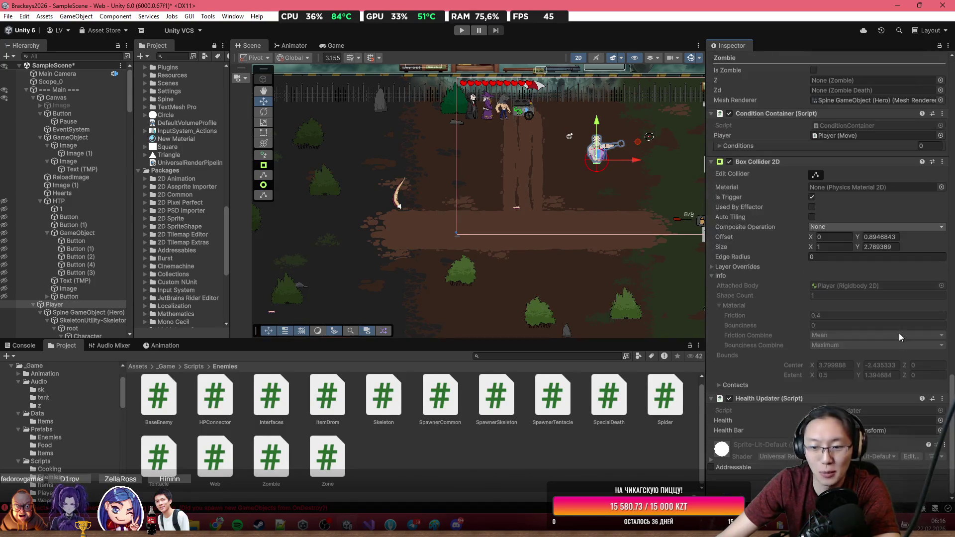
{"action": "key", "text": "ctrl+shift+a"}
{"action": "type", "text": "audioS"}
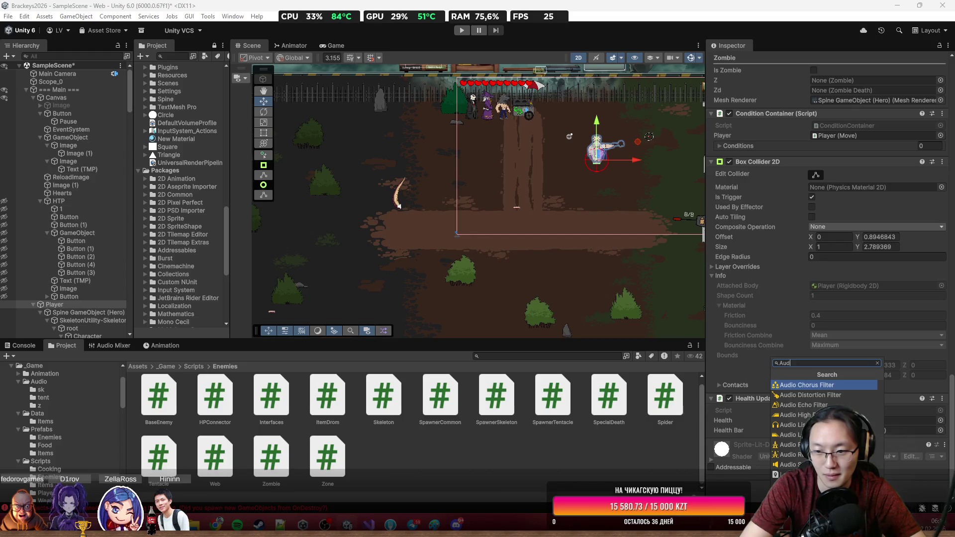
{"action": "key", "text": "Down"}
{"action": "key", "text": "Return"}
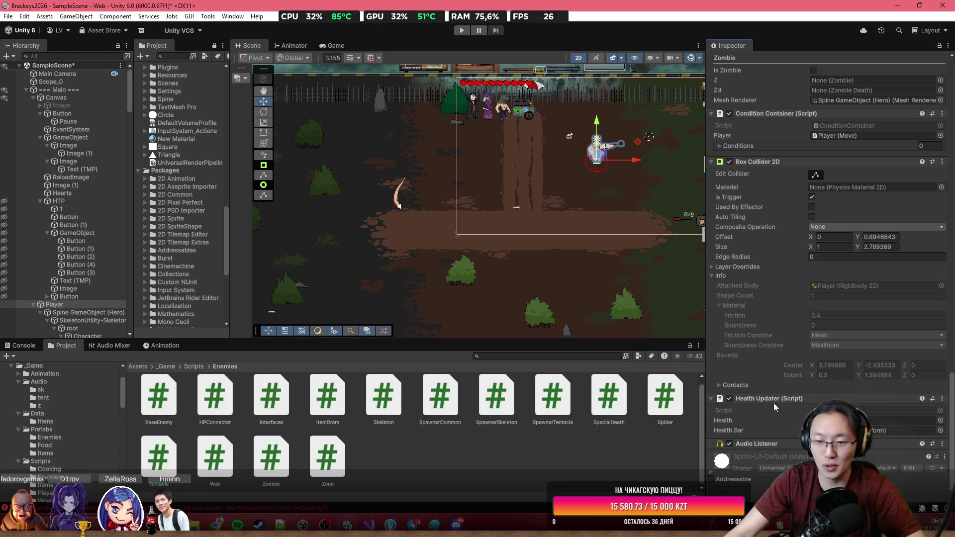
{"action": "left_click", "coordinate": [466, 31]}
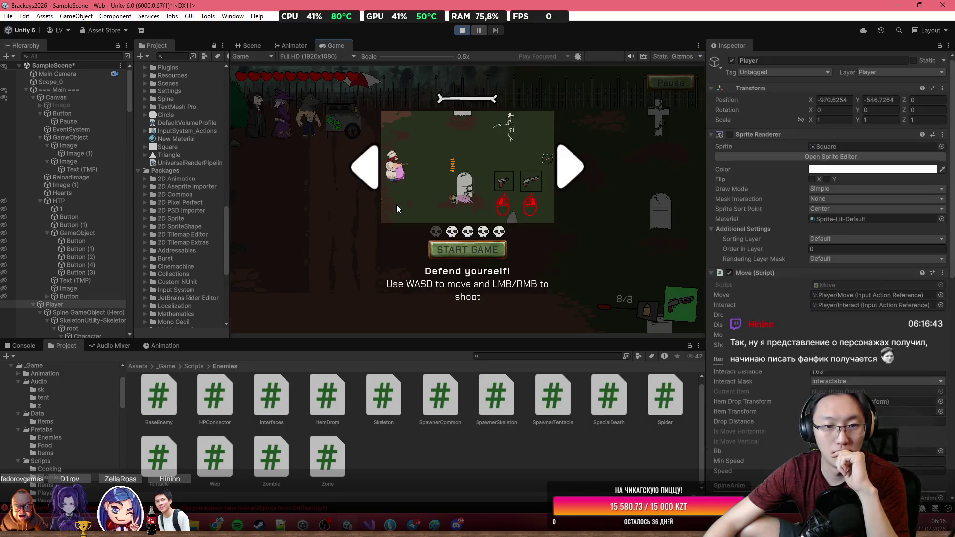
Start the game, then select a tentacle in the Scene view and show its tentacleIdle Audio Source.
{"action": "left_click", "coordinate": [487, 250]}
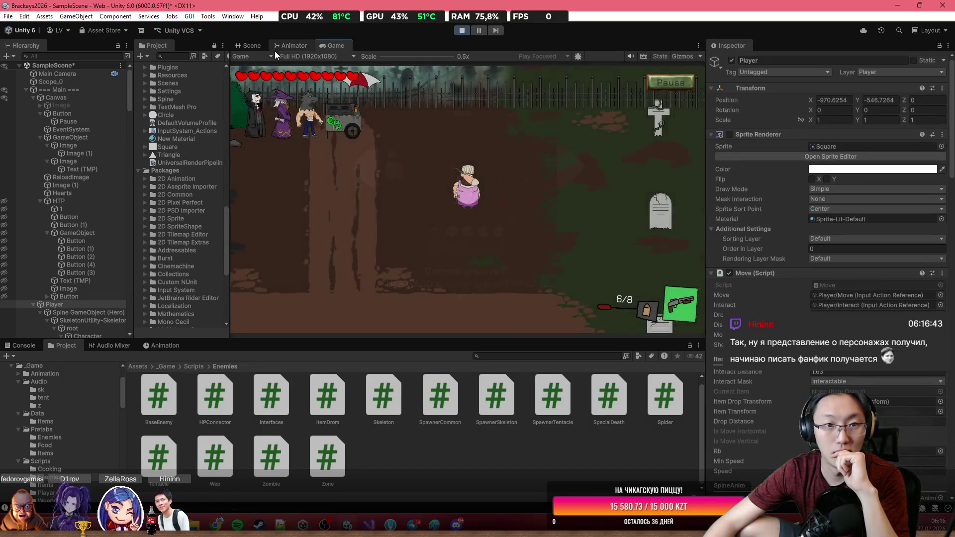
{"action": "left_click", "coordinate": [252, 45]}
{"action": "scroll", "coordinate": [420, 216], "scroll_direction": "down", "scroll_amount": 2}
{"action": "left_click", "coordinate": [406, 211]}
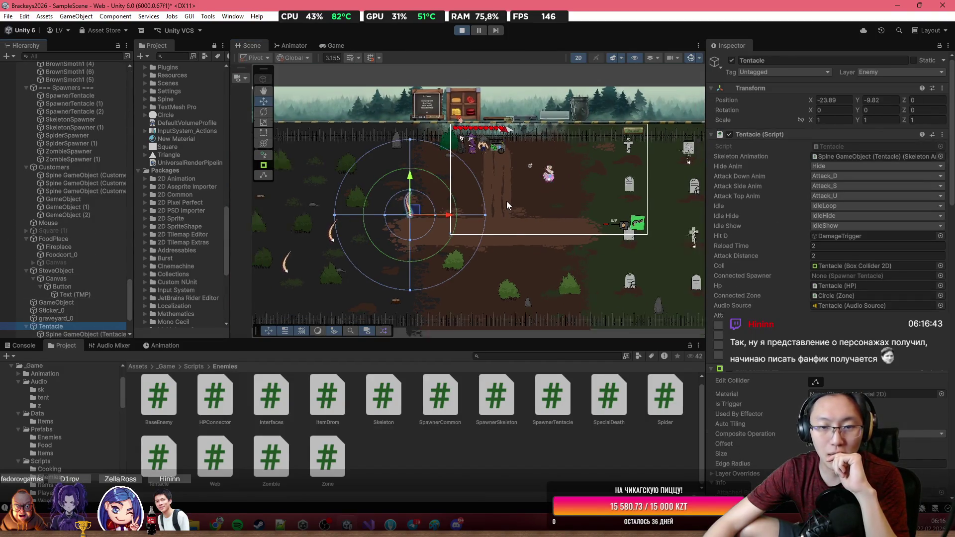
{"action": "scroll", "coordinate": [446, 198], "scroll_direction": "up", "scroll_amount": 2}
{"action": "scroll", "coordinate": [825, 199], "scroll_direction": "down", "scroll_amount": 10}
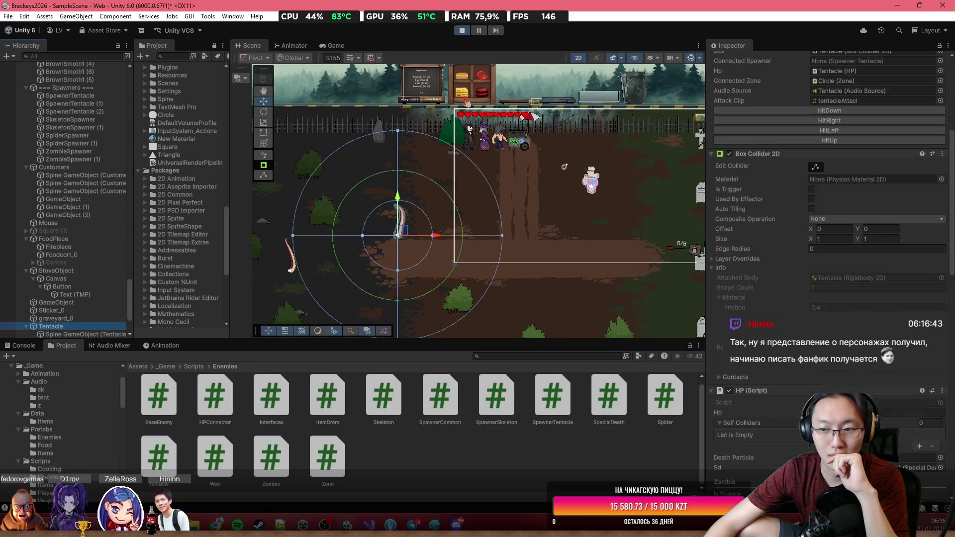
{"action": "scroll", "coordinate": [826, 199], "scroll_direction": "down", "scroll_amount": 3}
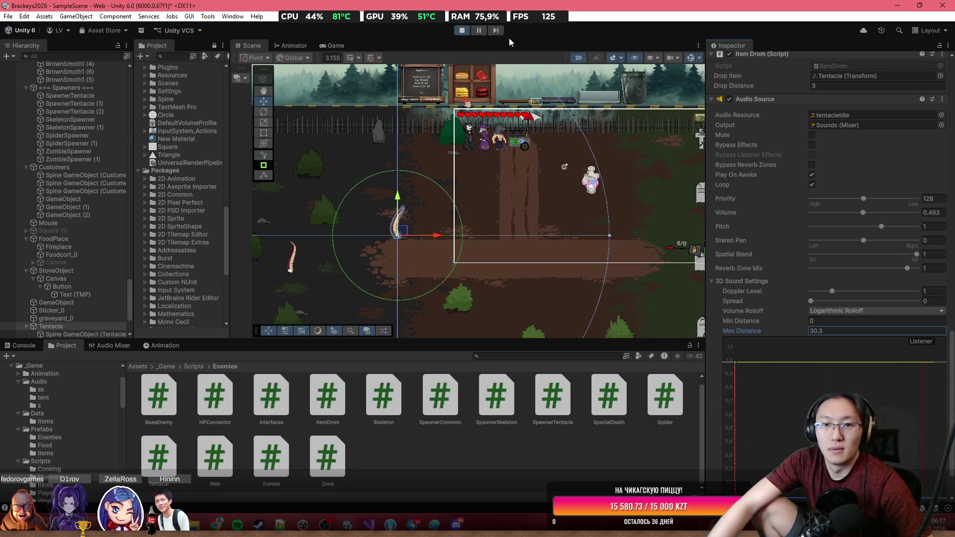
Set the tentacle Audio Source's Min Distance to 1 while watching the Game view.
{"action": "left_click", "coordinate": [335, 46]}
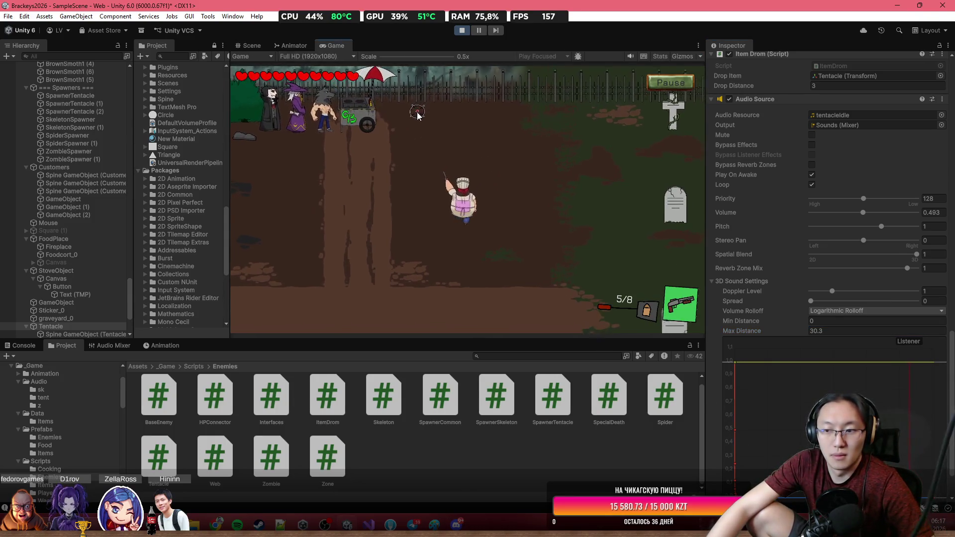
{"action": "scroll", "coordinate": [865, 354], "scroll_direction": "down", "scroll_amount": 2}
{"action": "scroll", "coordinate": [865, 350], "scroll_direction": "down", "scroll_amount": 2}
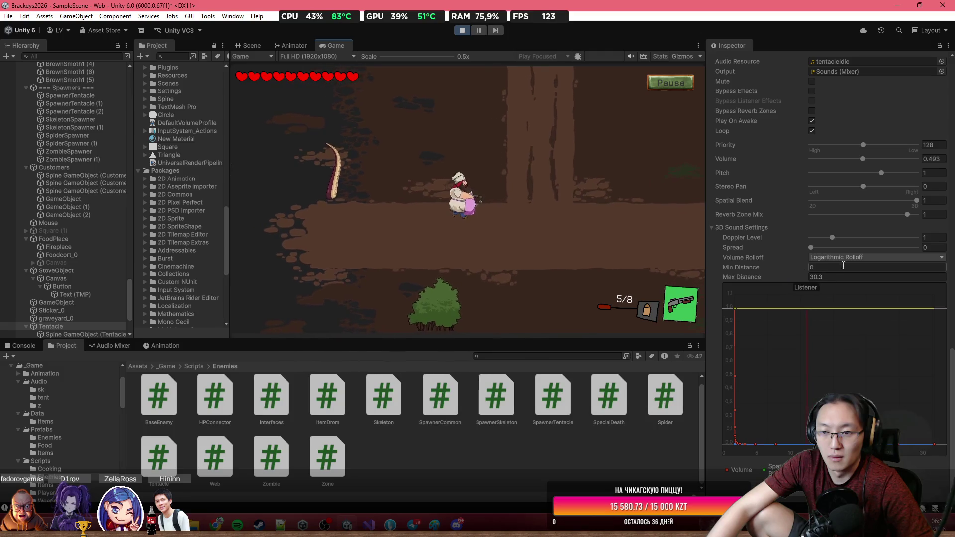
{"action": "left_click", "coordinate": [821, 267]}
{"action": "type", "text": "0.19"}
{"action": "key", "text": "BackSpace"}
{"action": "key", "text": "BackSpace"}
{"action": "key", "text": "BackSpace"}
{"action": "type", "text": "1"}
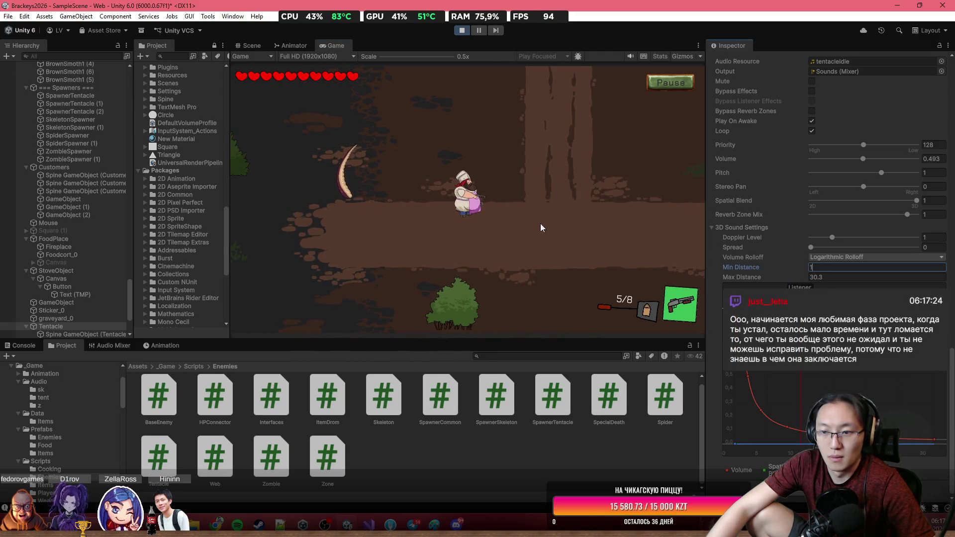
Fire a shot, walk the chef up and to the right, then fire toward the lower right.
{"action": "left_click", "coordinate": [430, 197]}
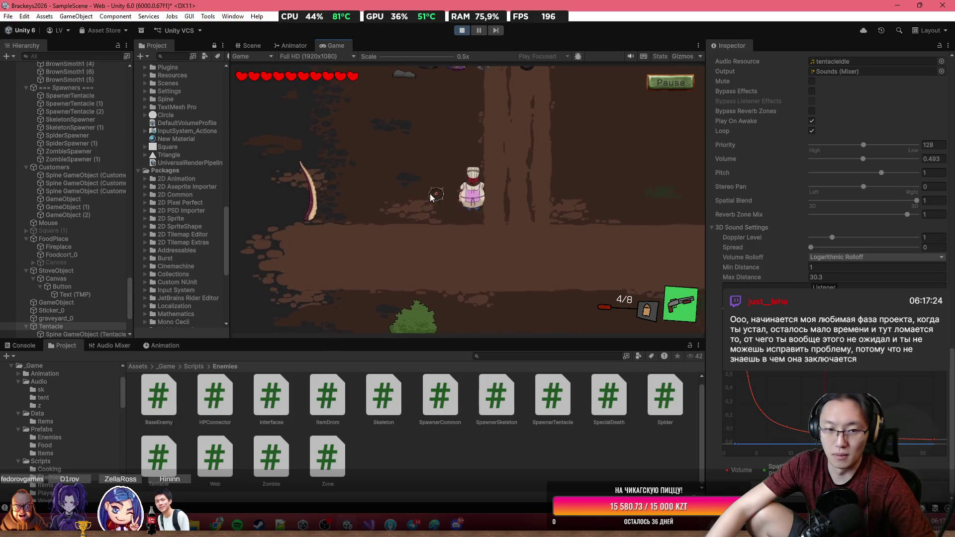
{"action": "key", "text": "w"}
{"action": "key", "text": "d"}
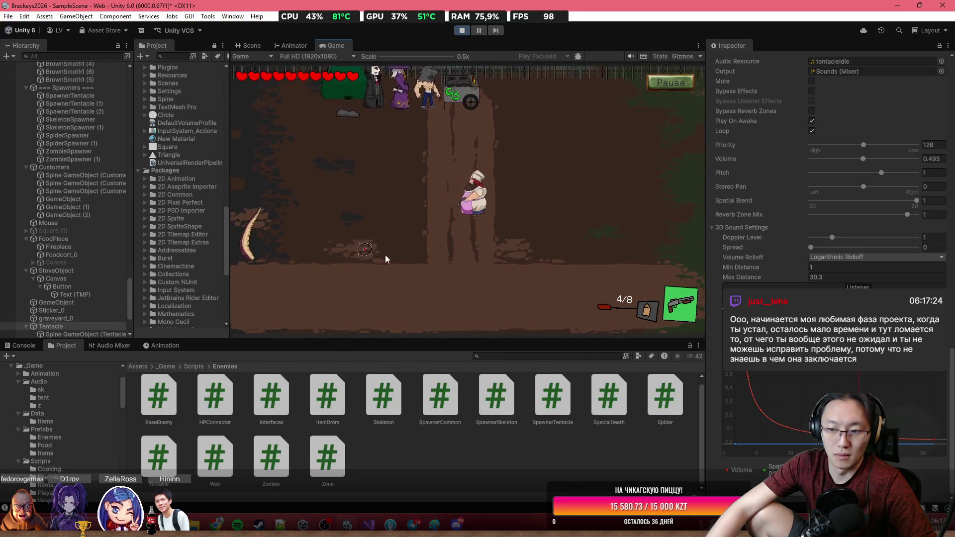
{"action": "key", "text": "d"}
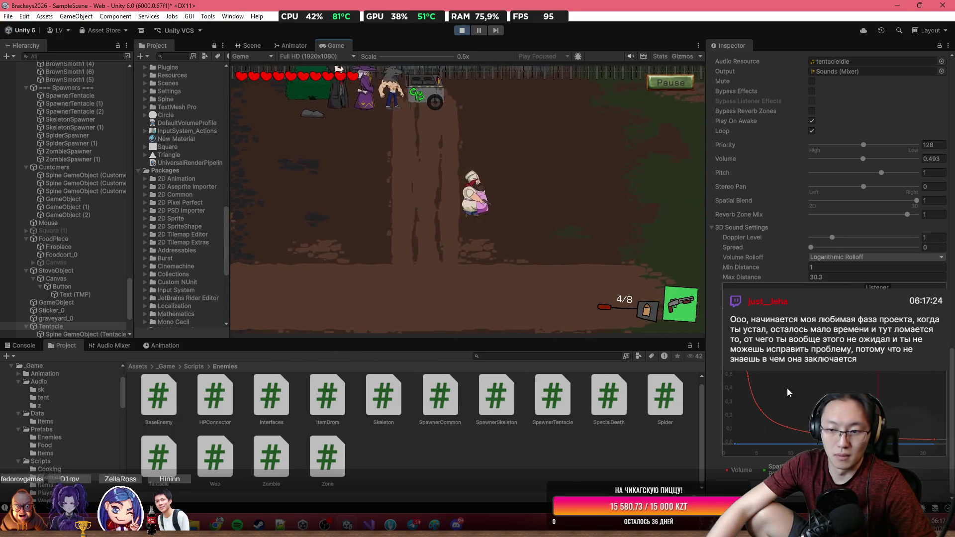
{"action": "key", "text": "w"}
{"action": "key", "text": "d"}
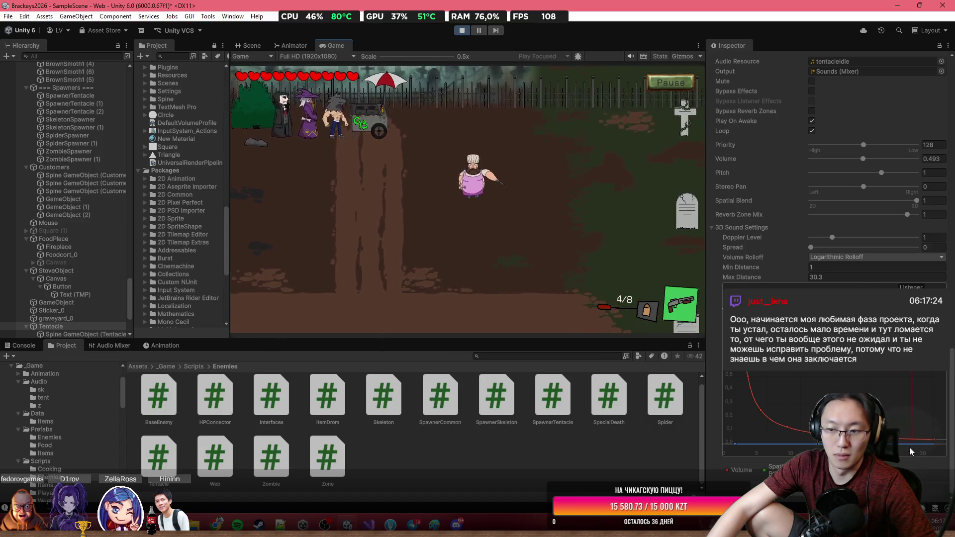
{"action": "key", "text": "w"}
{"action": "key", "text": "d"}
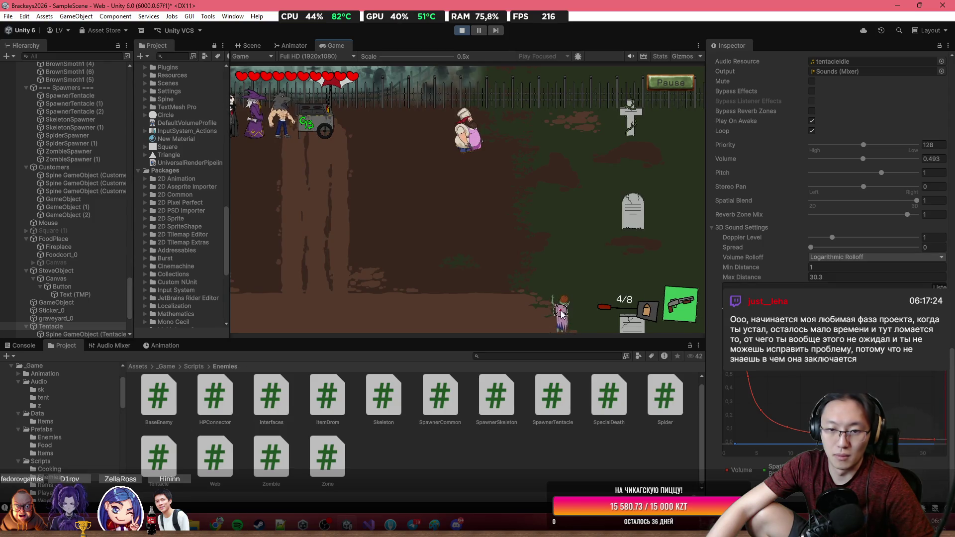
{"action": "left_click", "coordinate": [563, 314]}
Walk the chef up-left, down, down-left, left and up, then pause the playtest.
{"action": "key", "text": "w"}
{"action": "key", "text": "a"}
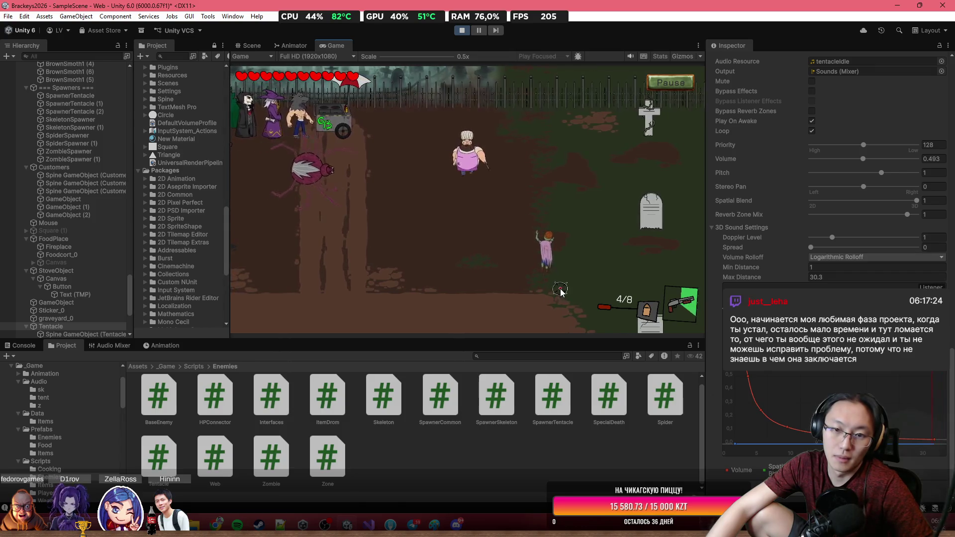
{"action": "key", "text": "s"}
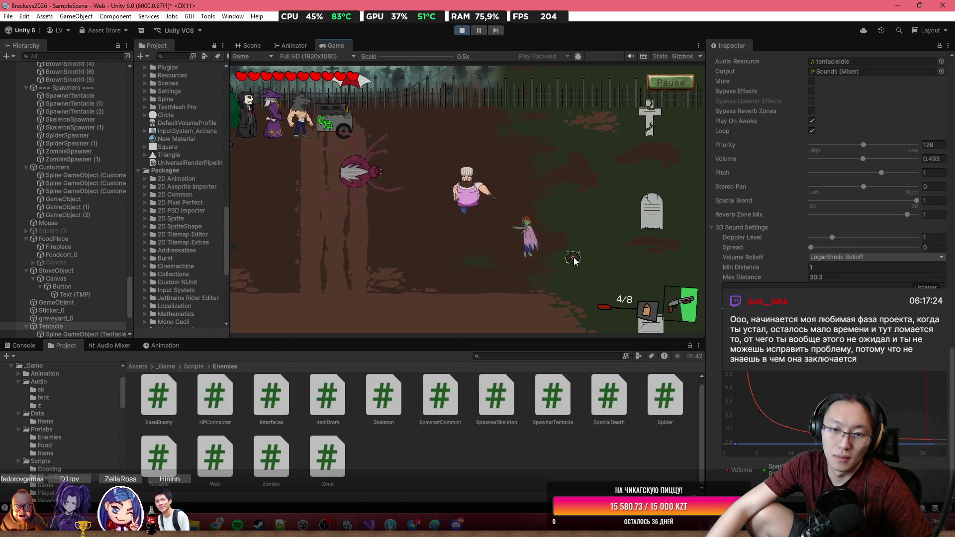
{"action": "key", "text": "s"}
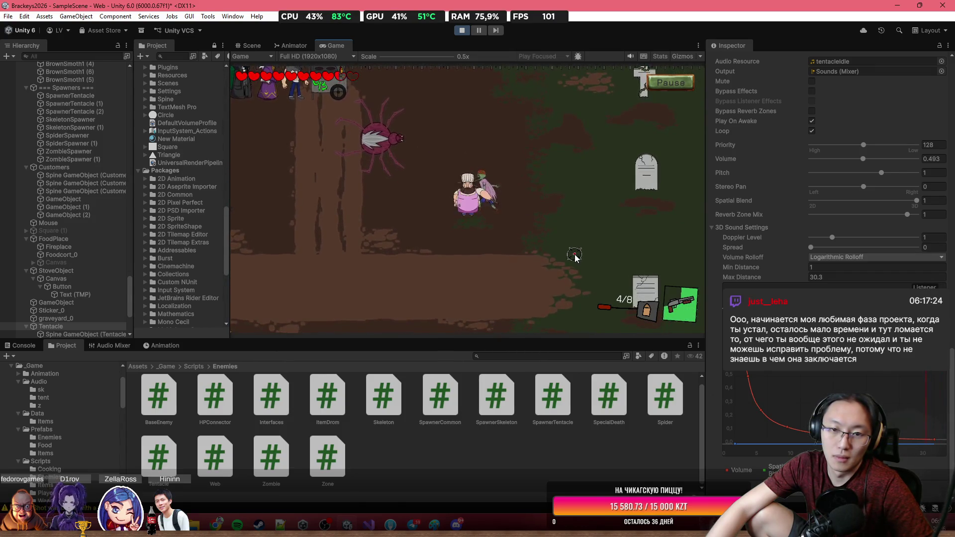
{"action": "key", "text": "s"}
{"action": "key", "text": "a"}
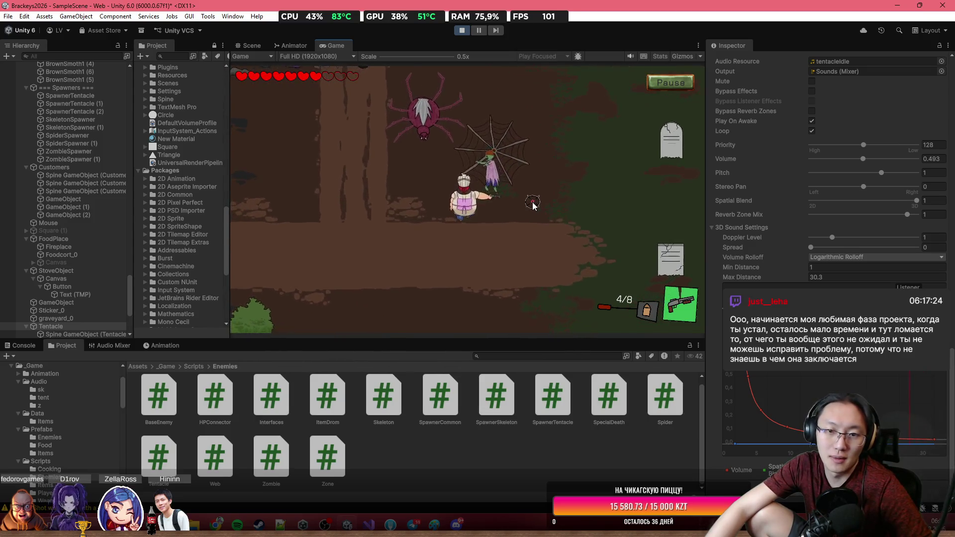
{"action": "key", "text": "s"}
{"action": "key", "text": "a"}
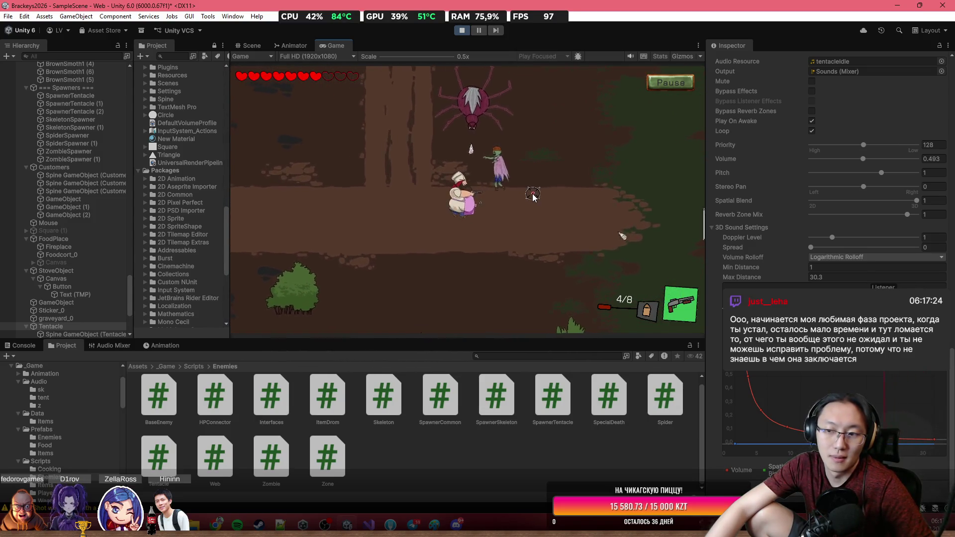
{"action": "key", "text": "a"}
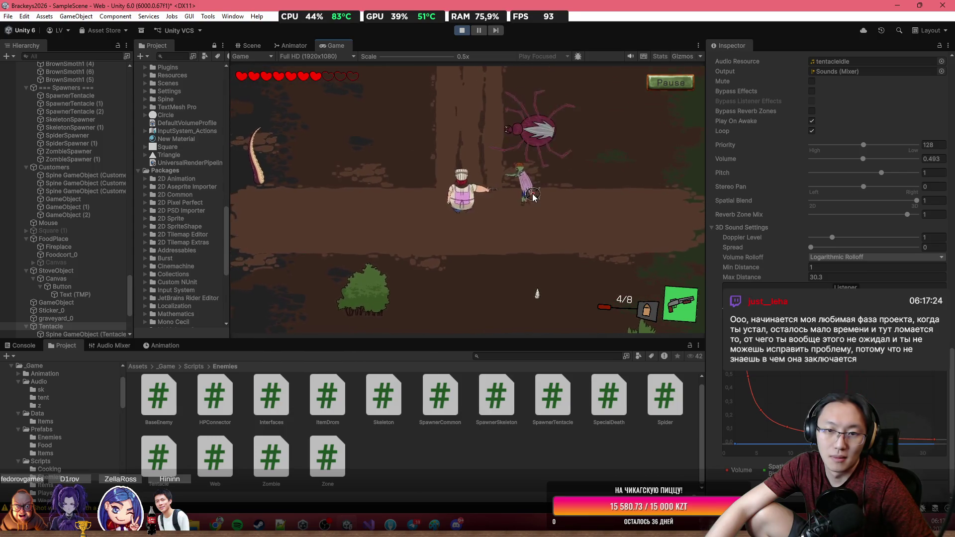
{"action": "key", "text": "w"}
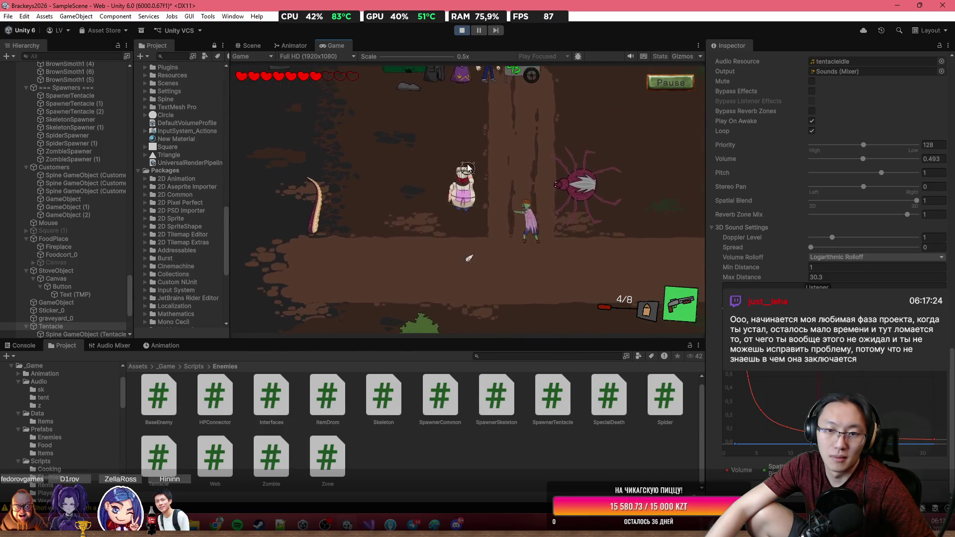
{"action": "key", "text": "ctrl+shift+p"}
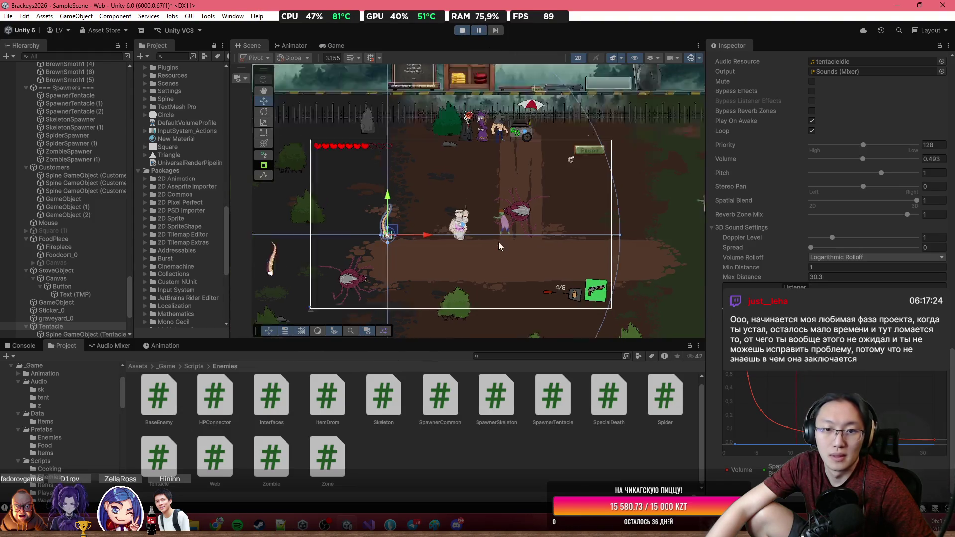
Select the zombie clone in the level and inspect its components.
{"action": "scroll", "coordinate": [499, 246], "scroll_direction": "up", "scroll_amount": 3}
{"action": "left_click", "coordinate": [513, 224]}
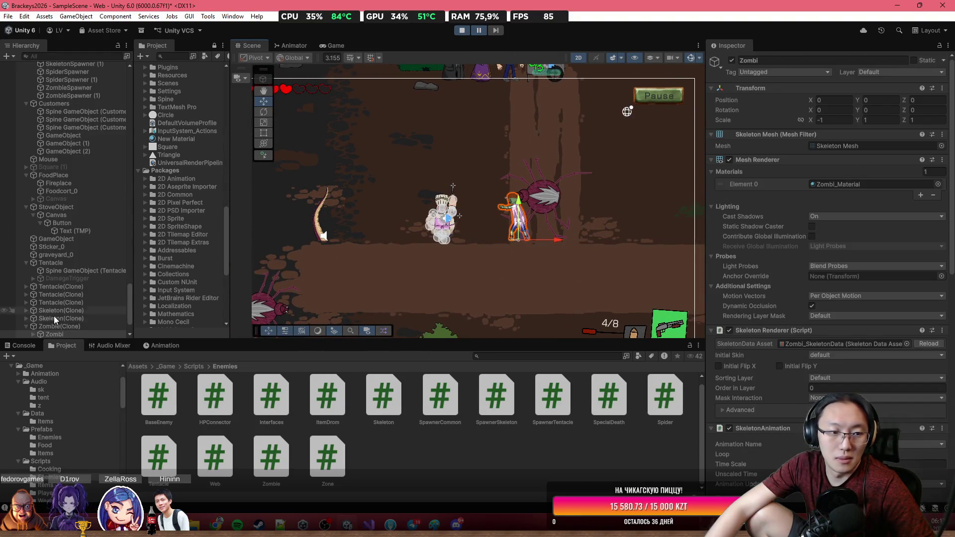
{"action": "left_click", "coordinate": [53, 327]}
{"action": "scroll", "coordinate": [820, 286], "scroll_direction": "down", "scroll_amount": 10}
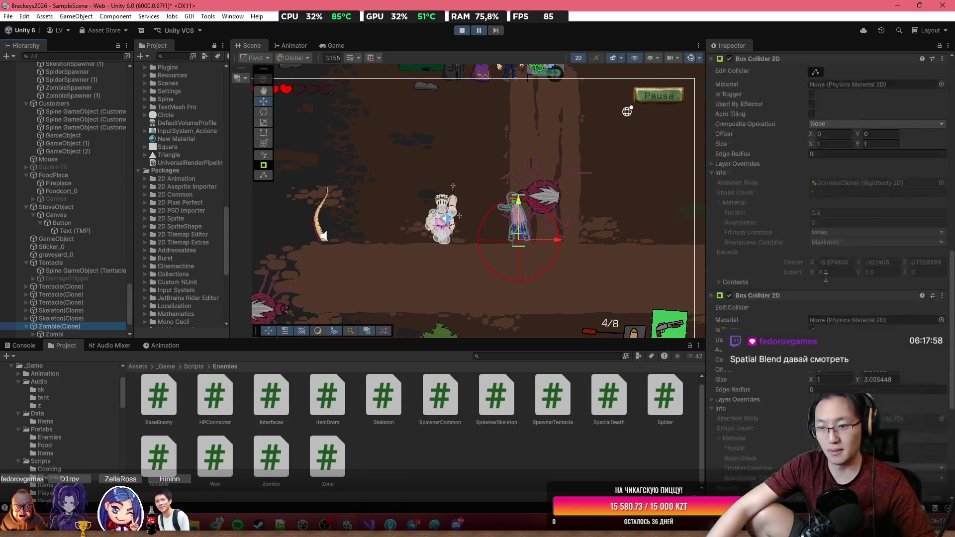
{"action": "scroll", "coordinate": [819, 282], "scroll_direction": "up", "scroll_amount": 8}
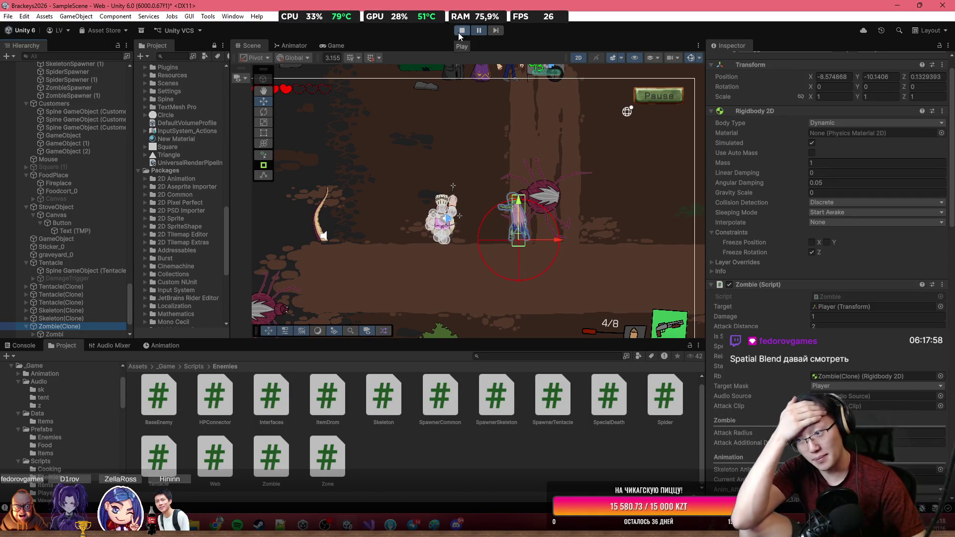
Stop the playtest and deactivate the HTP object.
{"action": "left_click", "coordinate": [459, 32]}
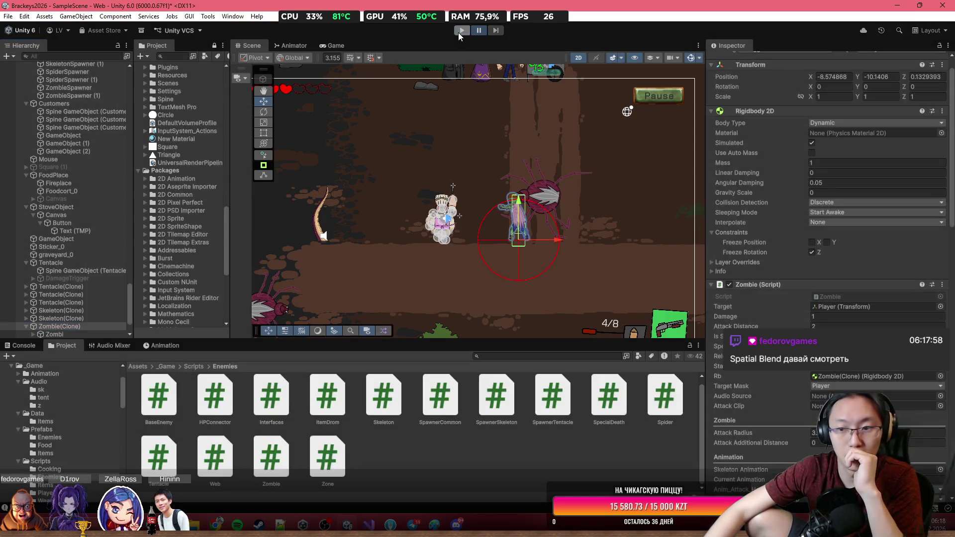
{"action": "scroll", "coordinate": [635, 255], "scroll_direction": "down", "scroll_amount": 5}
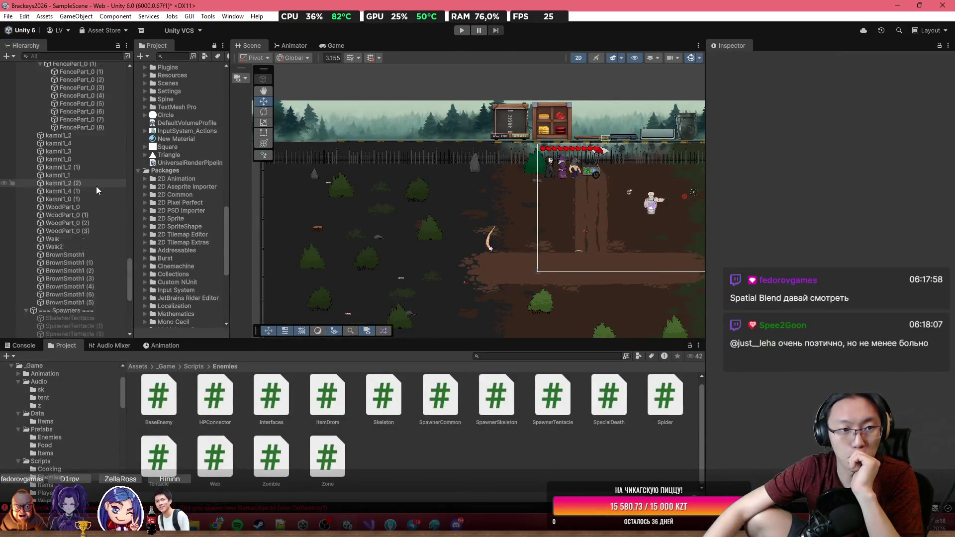
{"action": "scroll", "coordinate": [97, 186], "scroll_direction": "up", "scroll_amount": 10}
{"action": "left_click_drag", "start_coordinate": [129, 244], "coordinate": [138, 78]}
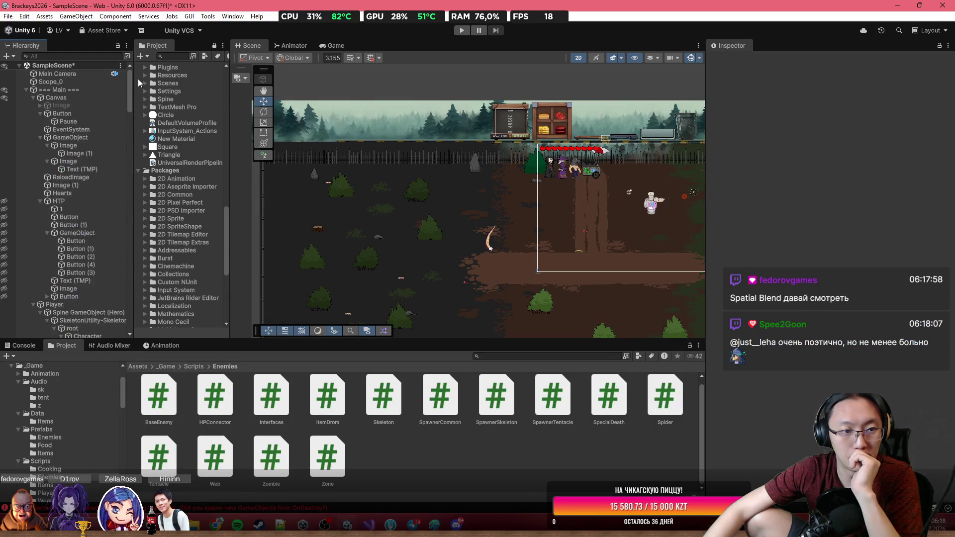
{"action": "left_click", "coordinate": [63, 201]}
{"action": "key", "text": "alt+shift+a"}
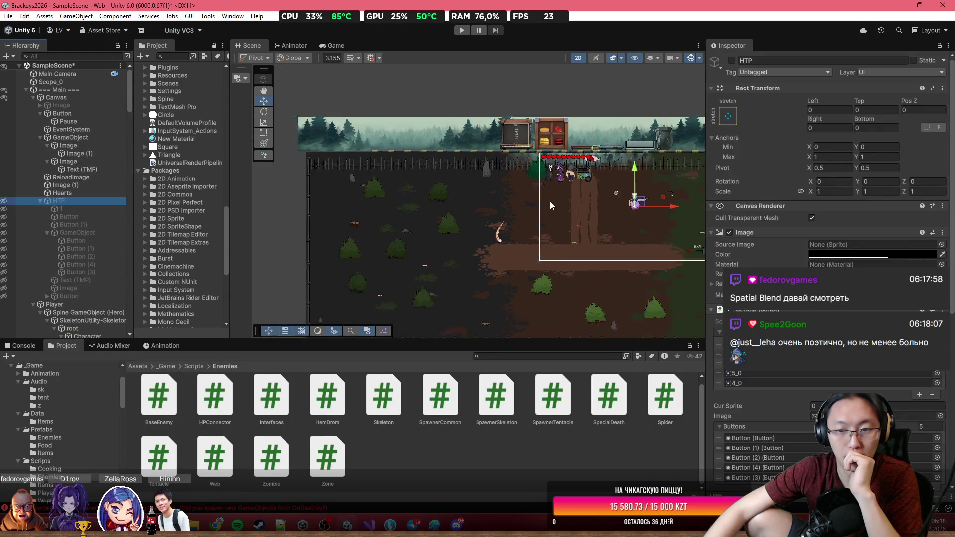
Select the tentacle enemy in the Scene view to show its Audio Source 3D settings.
{"action": "scroll", "coordinate": [522, 149], "scroll_direction": "up", "scroll_amount": 1}
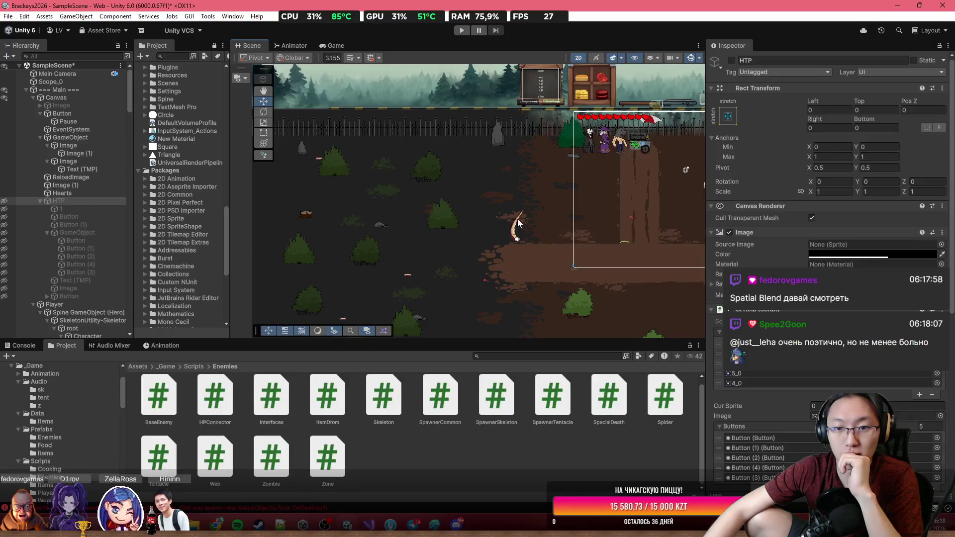
{"action": "left_click", "coordinate": [518, 224]}
{"action": "scroll", "coordinate": [825, 199], "scroll_direction": "down", "scroll_amount": 10}
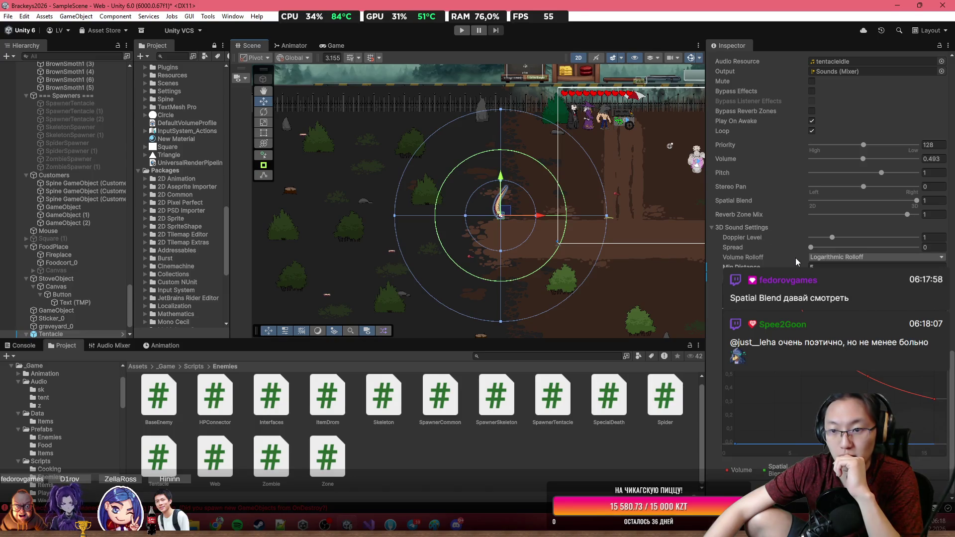
{"action": "mouse_move", "coordinate": [843, 200]}
{"action": "left_mouse_down"}
{"action": "mouse_move", "coordinate": [856, 203]}
{"action": "mouse_move", "coordinate": [829, 209]}
{"action": "mouse_move", "coordinate": [845, 210]}
{"action": "left_mouse_up"}
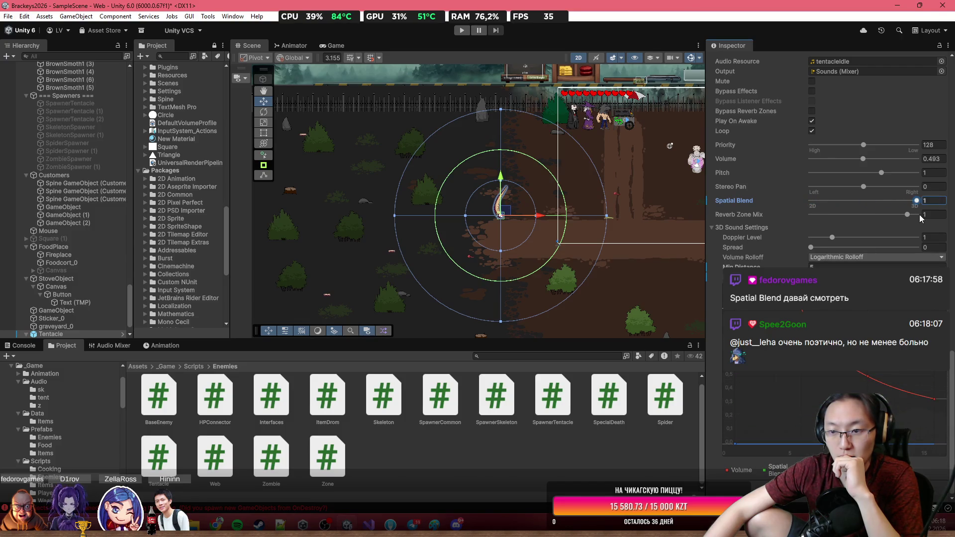
{"action": "left_click_drag", "start_coordinate": [912, 214], "coordinate": [873, 209]}
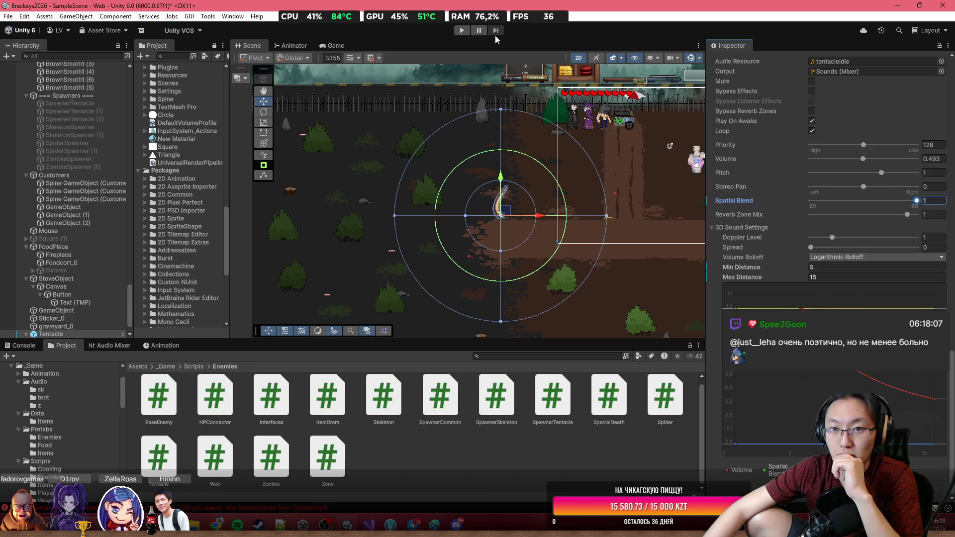
{"action": "left_click", "coordinate": [460, 30]}
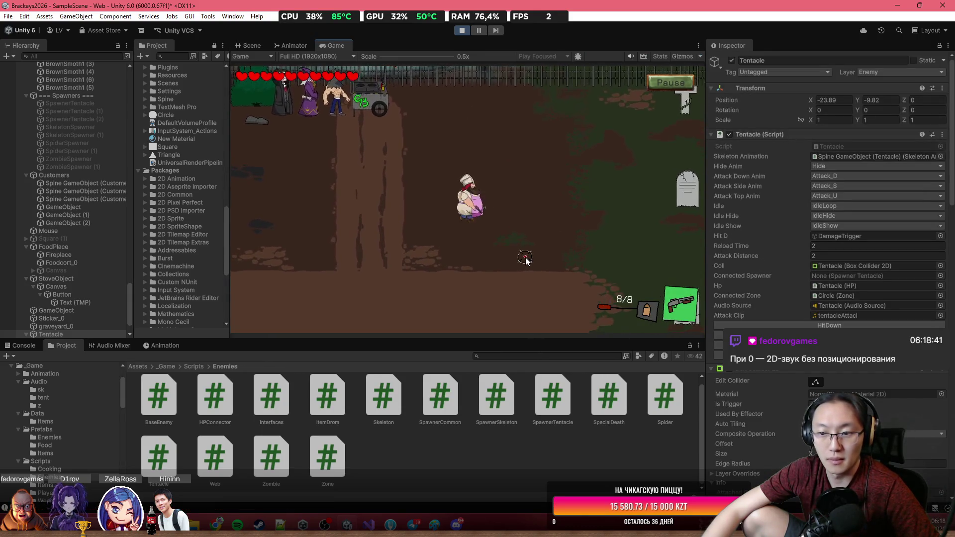
Check the Tentacle and its Circle zone child in the Scene view, then return to the Game view.
{"action": "left_click", "coordinate": [251, 45]}
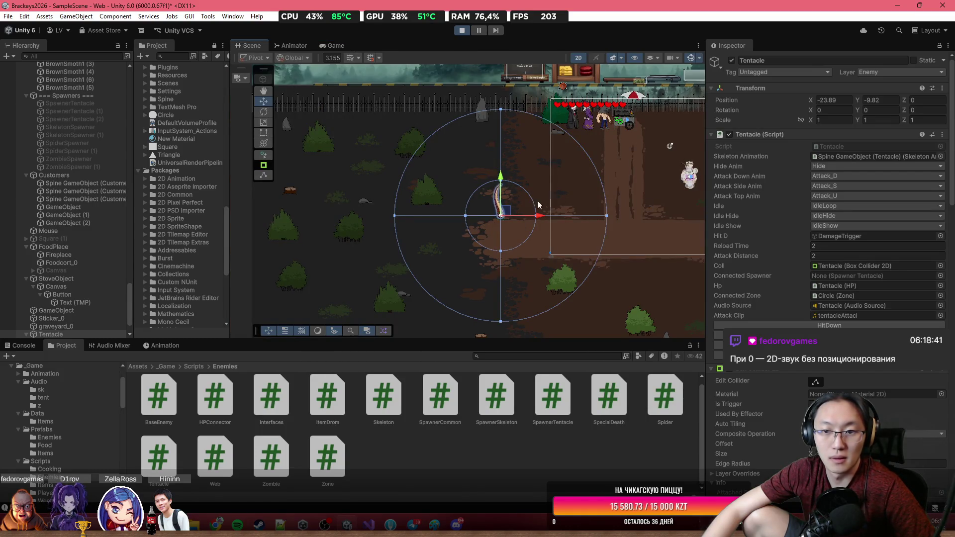
{"action": "scroll", "coordinate": [666, 184], "scroll_direction": "up", "scroll_amount": 3}
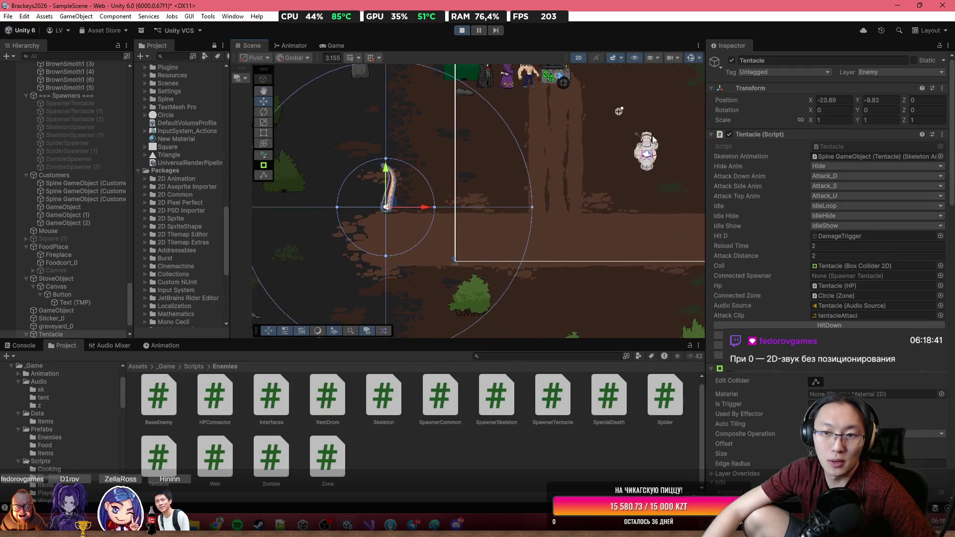
{"action": "scroll", "coordinate": [828, 199], "scroll_direction": "down", "scroll_amount": 10}
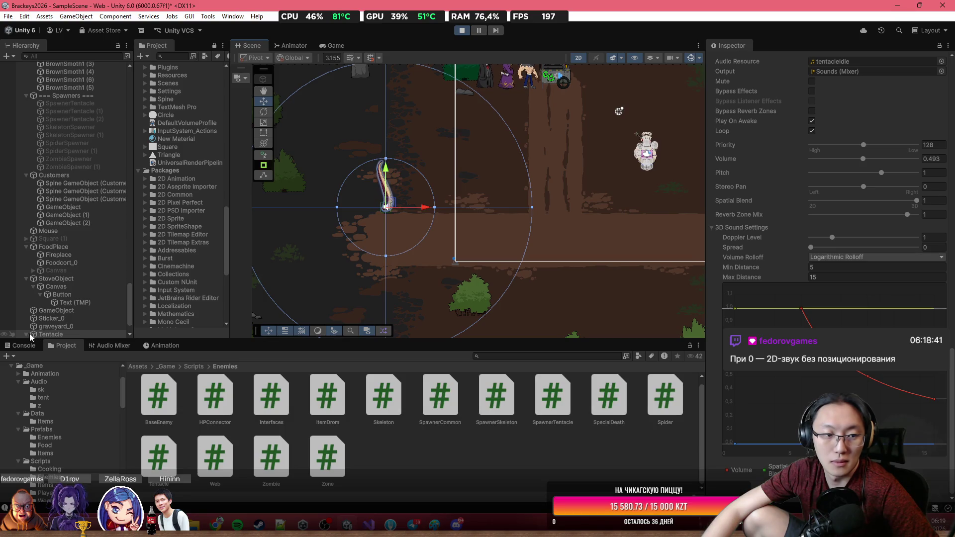
{"action": "scroll", "coordinate": [62, 328], "scroll_direction": "down", "scroll_amount": 2}
{"action": "left_click", "coordinate": [67, 317]}
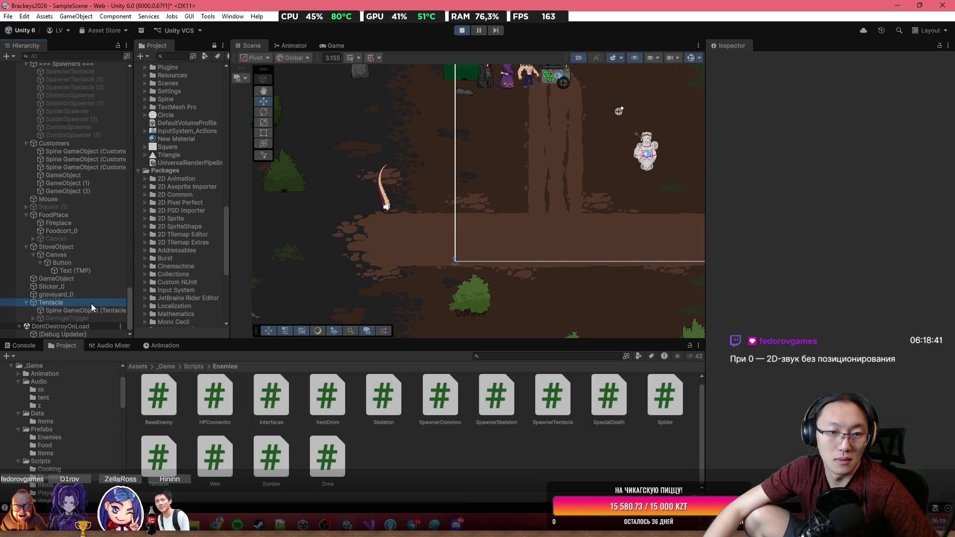
{"action": "left_click", "coordinate": [91, 304]}
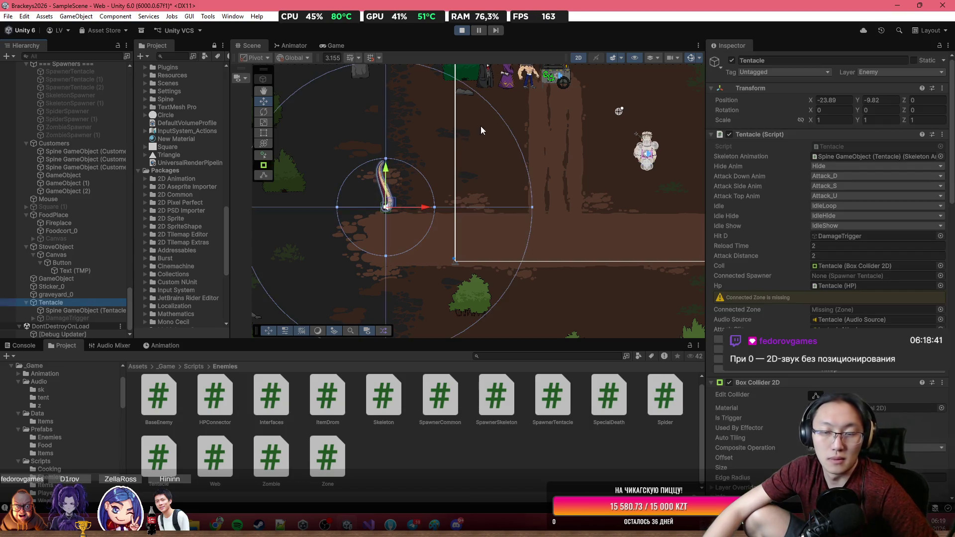
{"action": "left_click", "coordinate": [334, 49]}
{"action": "scroll", "coordinate": [824, 390], "scroll_direction": "down", "scroll_amount": 10}
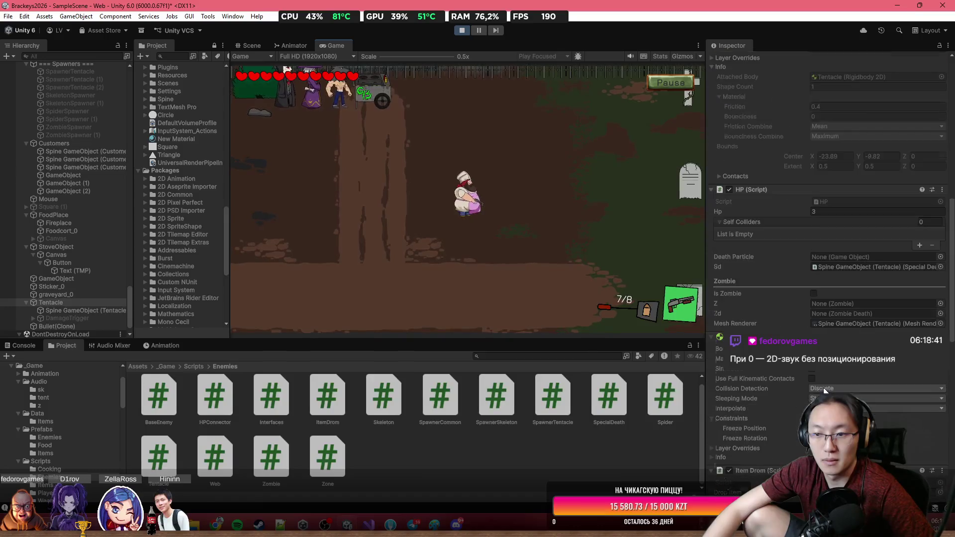
Walk the player left up to the tentacle and down past it to hear it louder.
{"action": "key", "text": "a"}
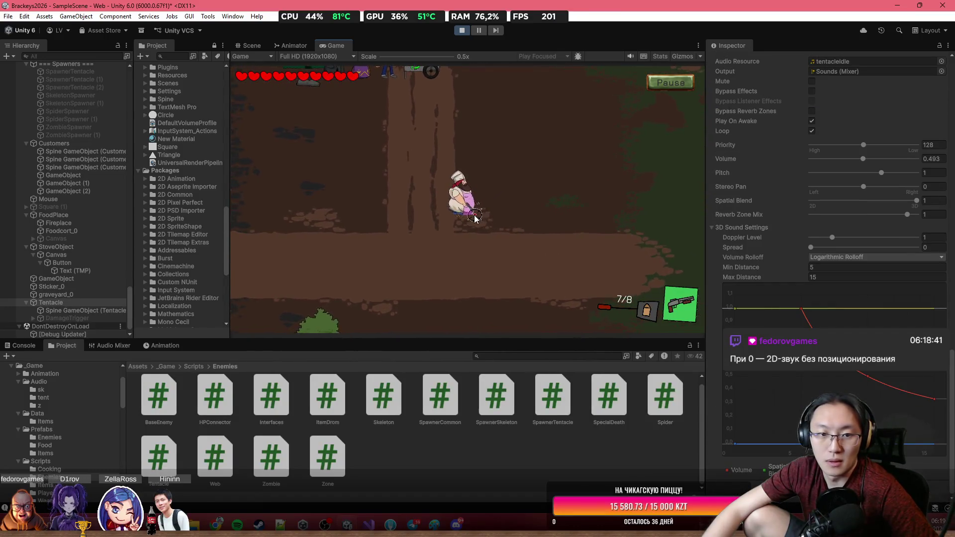
{"action": "key", "text": "a"}
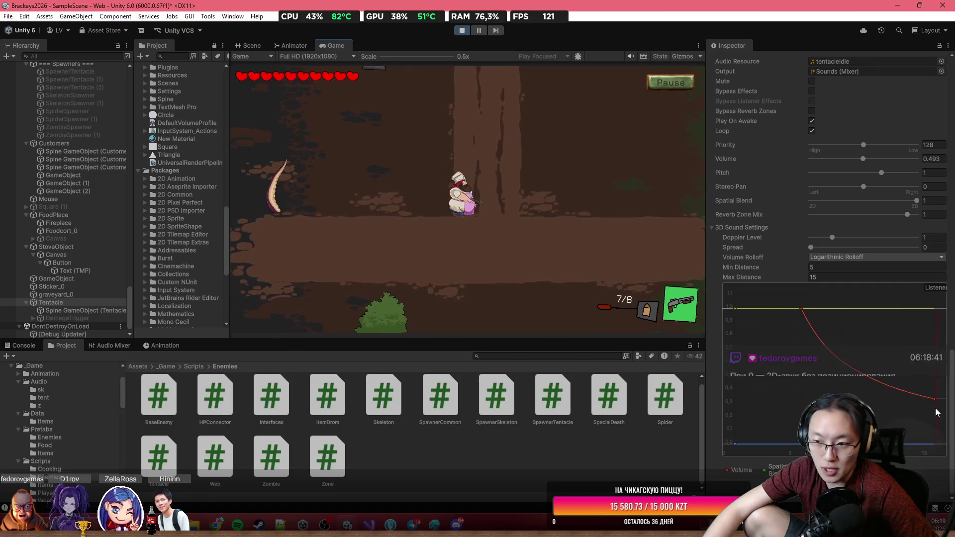
{"action": "key", "text": "a"}
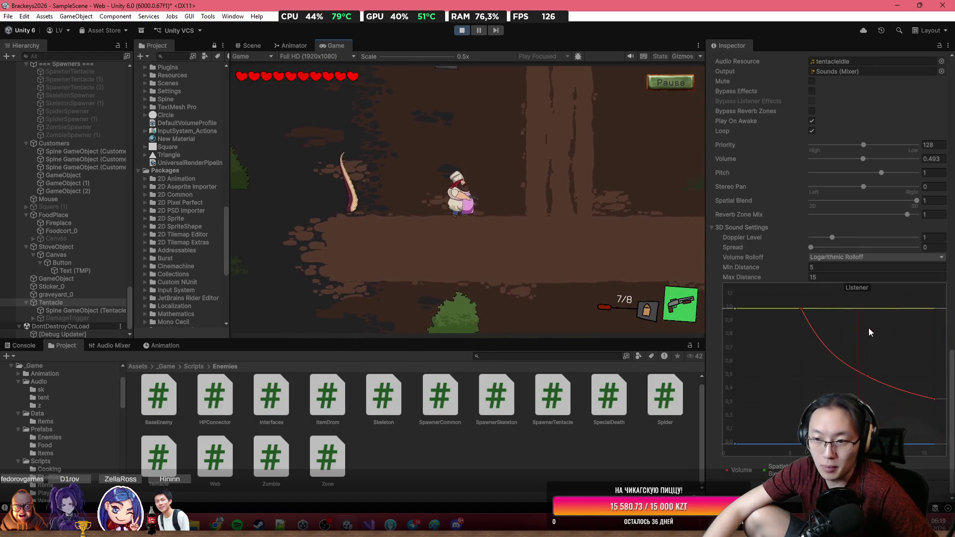
{"action": "key", "text": "a"}
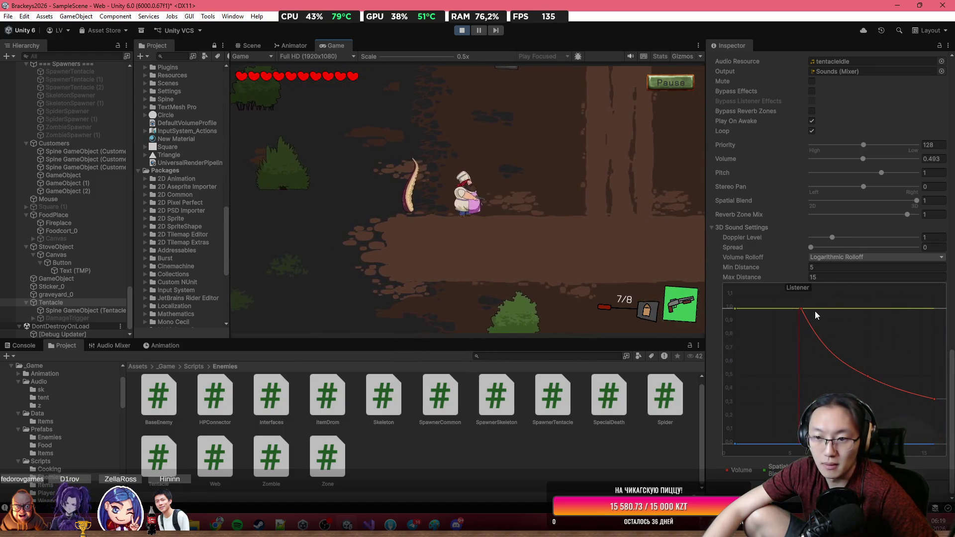
{"action": "key", "text": "a"}
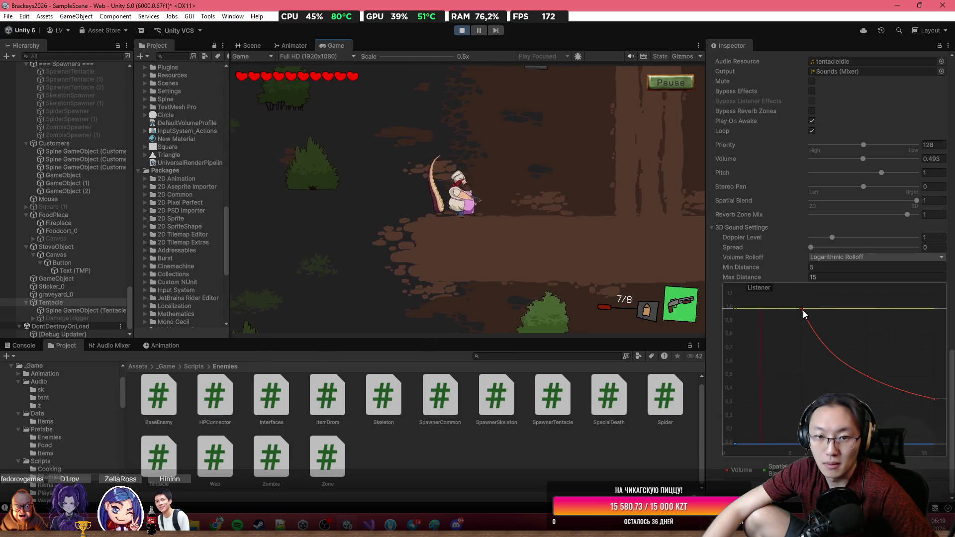
{"action": "key", "text": "a"}
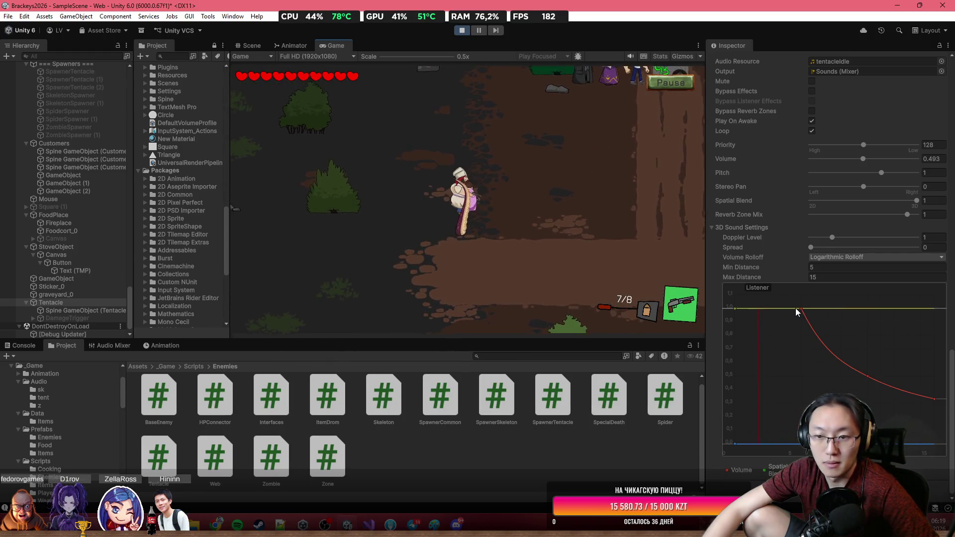
Walk the player right and up, away from the tentacle toward the customers.
{"action": "key", "text": "d"}
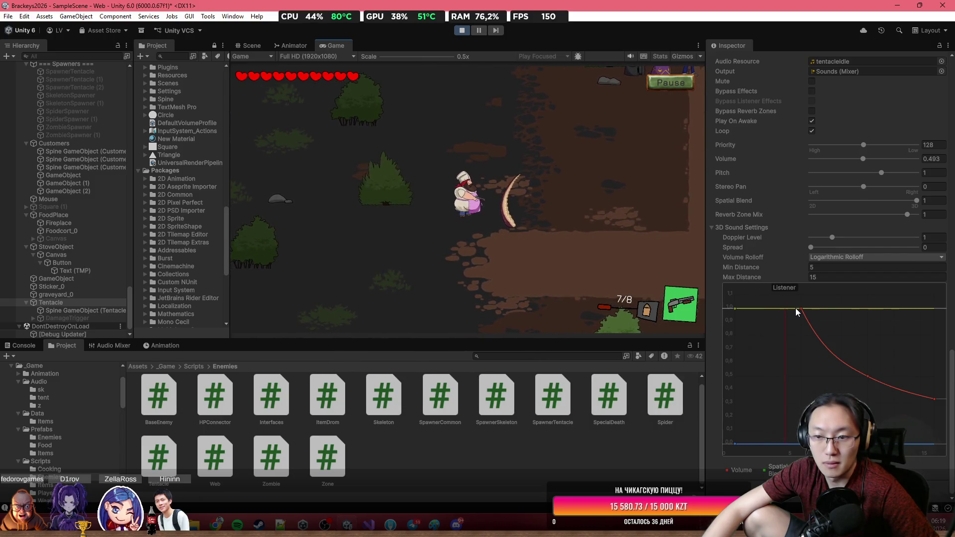
{"action": "key", "text": "w"}
{"action": "key", "text": "d"}
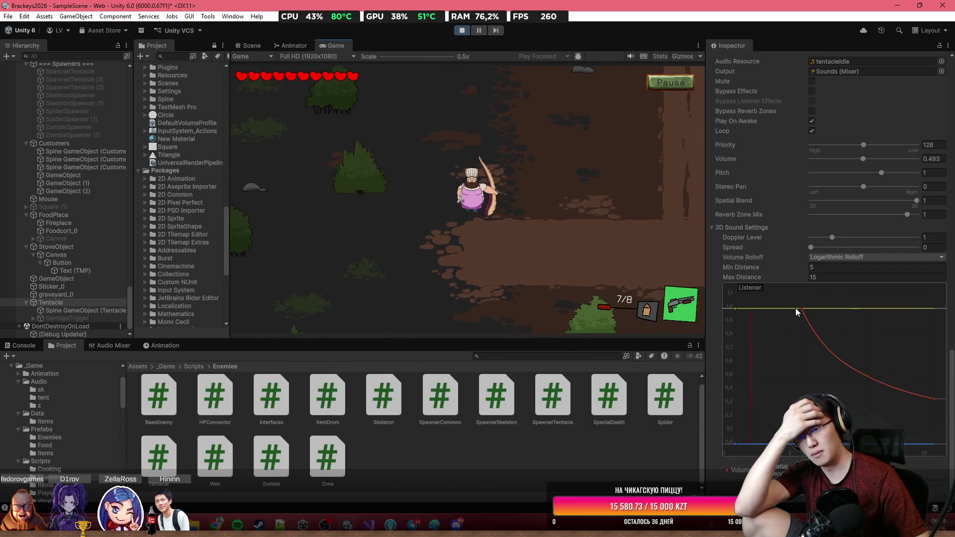
{"action": "key", "text": "d"}
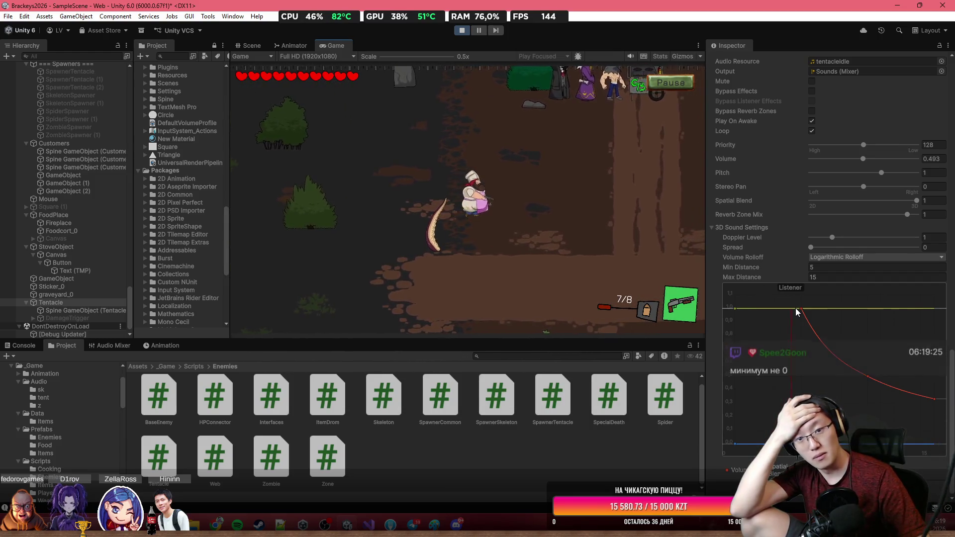
{"action": "key", "text": "d"}
{"action": "key", "text": "w"}
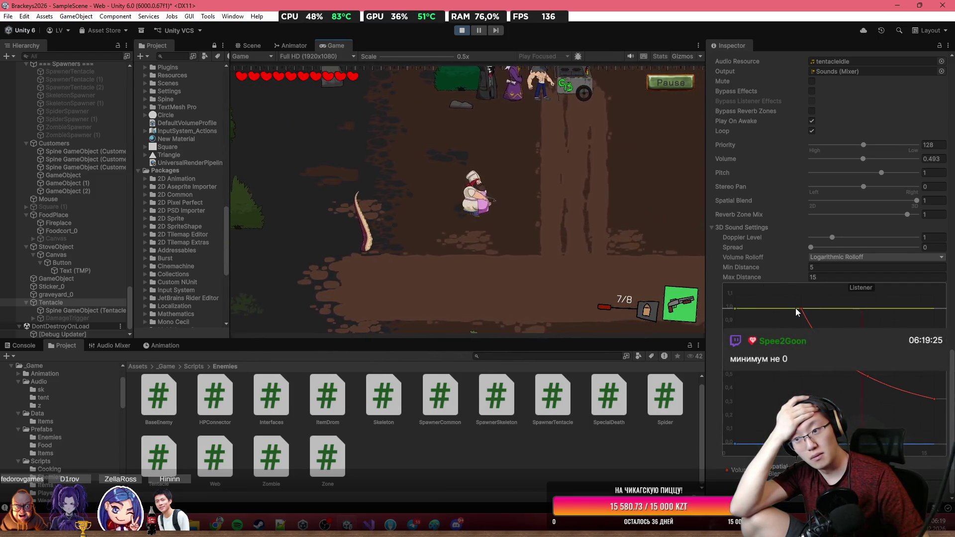
{"action": "key", "text": "w"}
{"action": "key", "text": "d"}
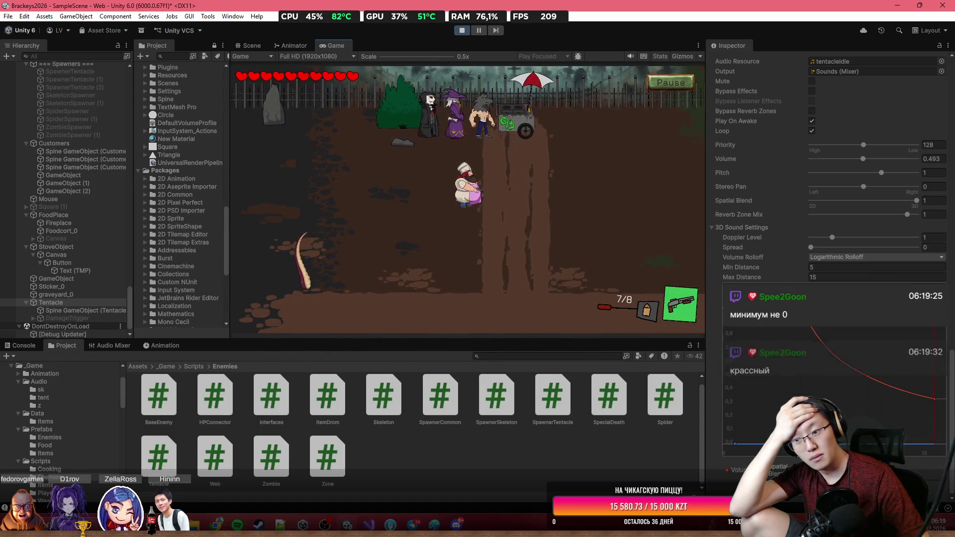
{"action": "key", "text": "d"}
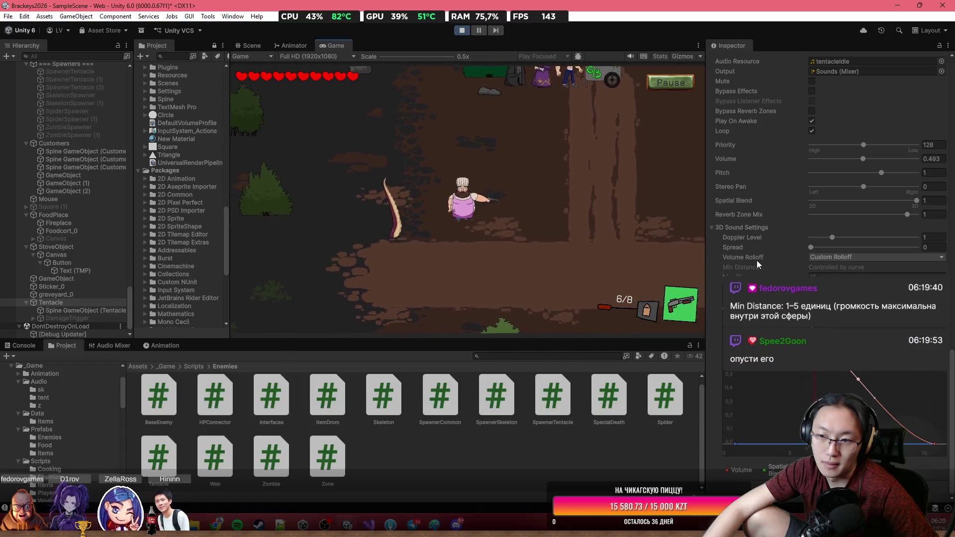
Stop the playtest and set the Tentacle's sound to Min Distance 0 with Linear Rolloff.
{"action": "left_click", "coordinate": [466, 32]}
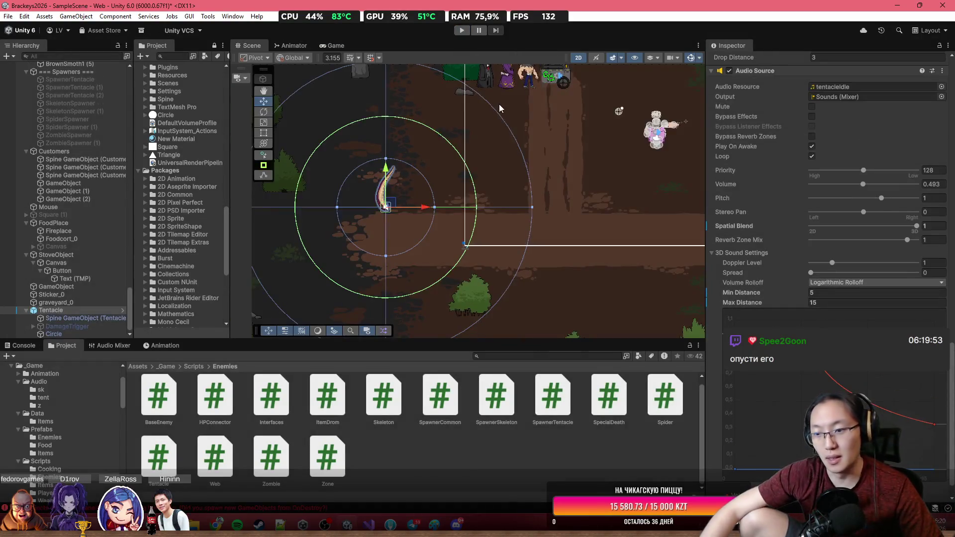
{"action": "double_click", "coordinate": [836, 293]}
{"action": "type", "text": "0"}
{"action": "left_click", "coordinate": [845, 282]}
{"action": "left_click", "coordinate": [861, 305]}
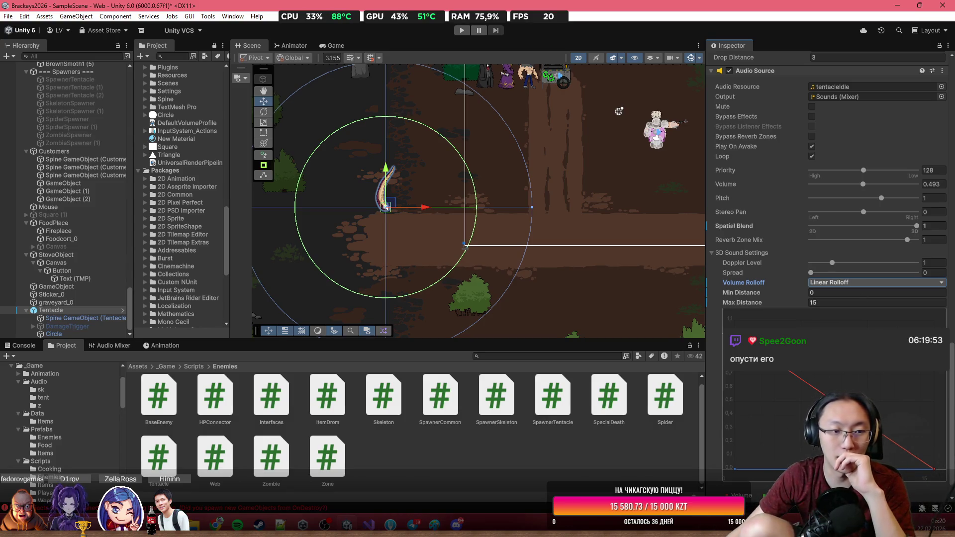
Check the Tentacle prefab's overrides and delete the Tentacle from the scene.
{"action": "scroll", "coordinate": [521, 269], "scroll_direction": "down", "scroll_amount": 1}
{"action": "scroll", "coordinate": [521, 268], "scroll_direction": "down", "scroll_amount": 2}
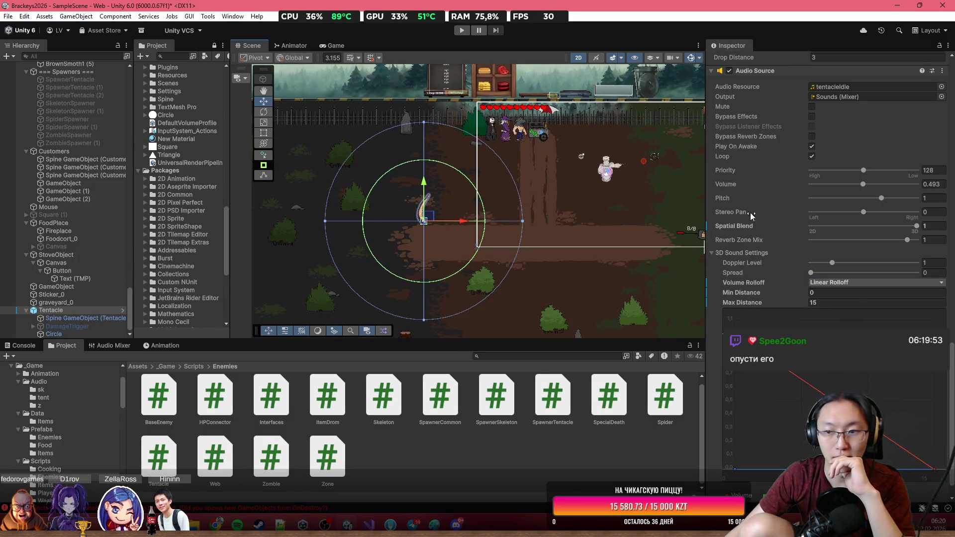
{"action": "left_click_drag", "start_coordinate": [540, 195], "coordinate": [401, 159]}
{"action": "left_click_drag", "start_coordinate": [500, 213], "coordinate": [597, 222]}
{"action": "scroll", "coordinate": [813, 198], "scroll_direction": "up", "scroll_amount": 5}
{"action": "scroll", "coordinate": [814, 198], "scroll_direction": "up", "scroll_amount": 10}
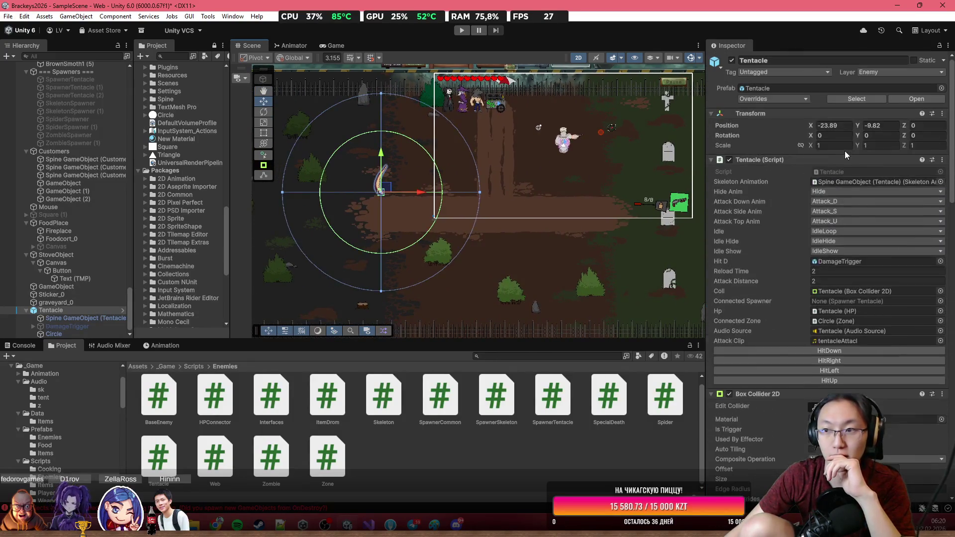
{"action": "left_click", "coordinate": [774, 98]}
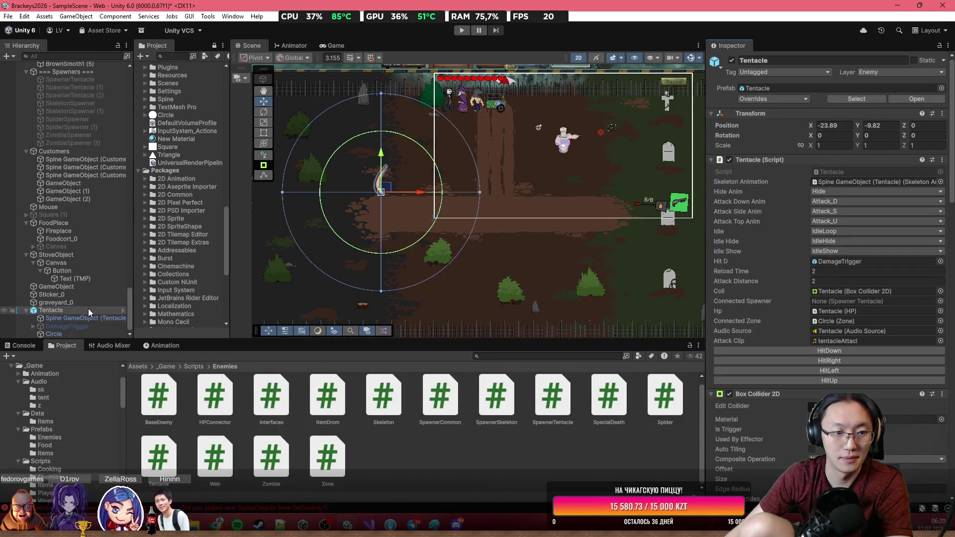
{"action": "key", "text": "Delete"}
{"action": "scroll", "coordinate": [424, 201], "scroll_direction": "down", "scroll_amount": 2}
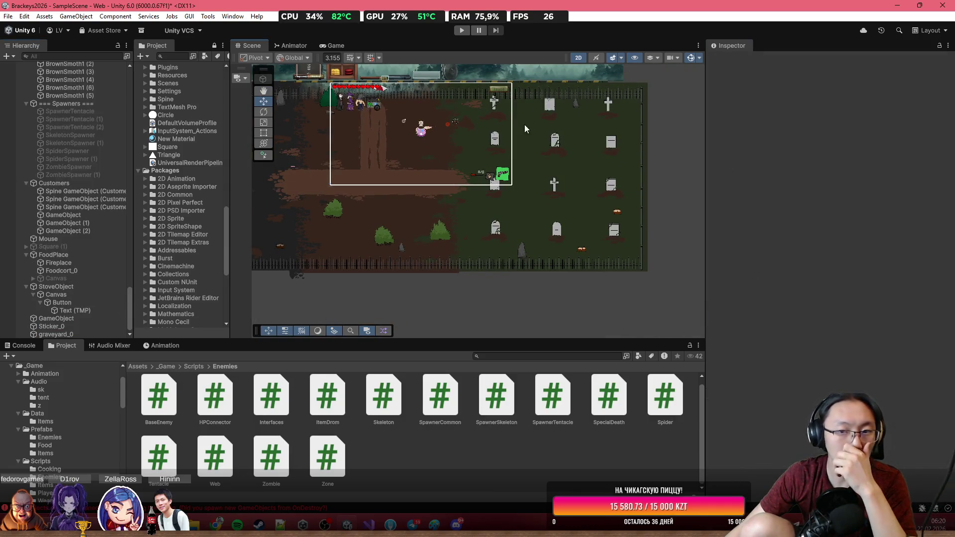
Drag the Zombie prefab from Assets/_Game/Prefabs/Enemies into the scene and frame it.
{"action": "scroll", "coordinate": [530, 189], "scroll_direction": "up", "scroll_amount": 1}
{"action": "left_click", "coordinate": [167, 366]}
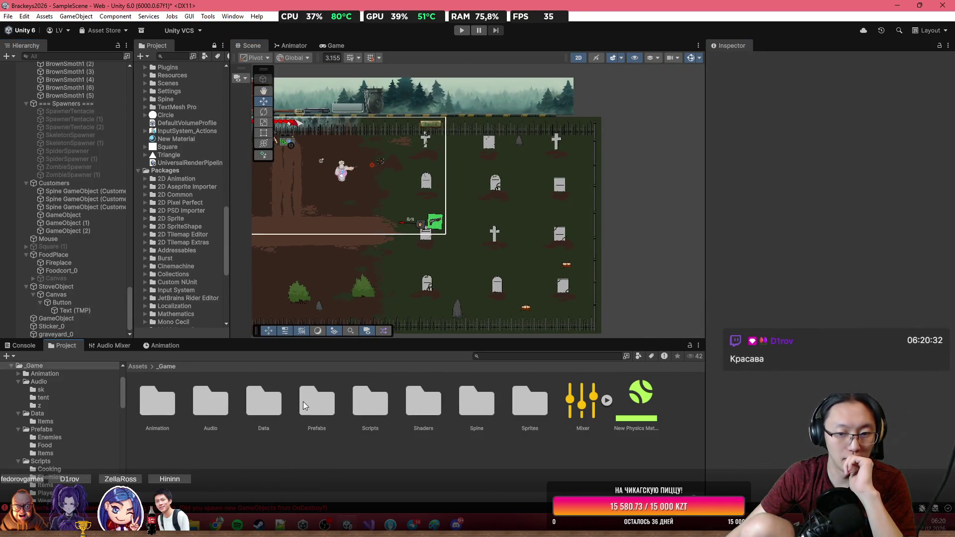
{"action": "double_click", "coordinate": [320, 406]}
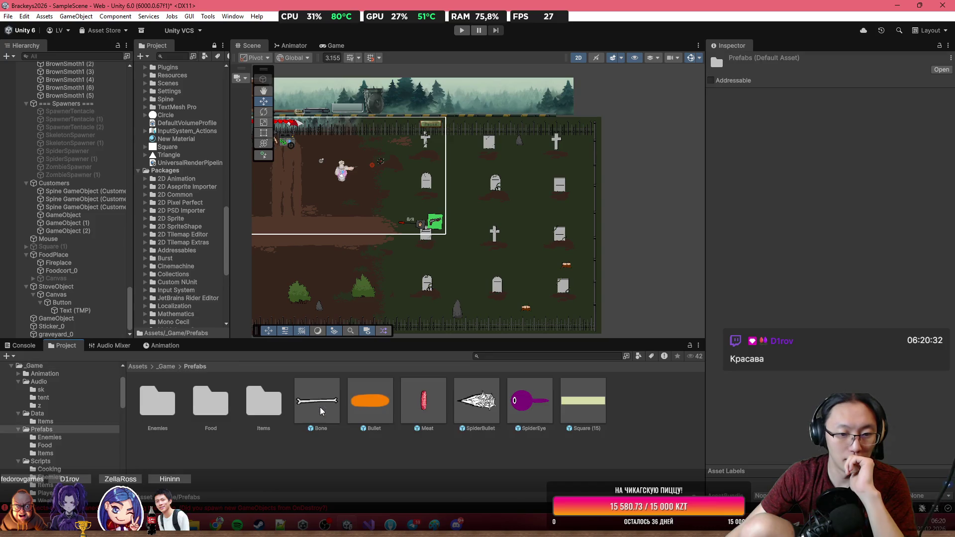
{"action": "double_click", "coordinate": [174, 410]}
{"action": "mouse_move", "coordinate": [362, 410]}
{"action": "left_mouse_down"}
{"action": "mouse_move", "coordinate": [393, 254]}
{"action": "mouse_move", "coordinate": [387, 228]}
{"action": "left_mouse_up"}
{"action": "key", "text": "f"}
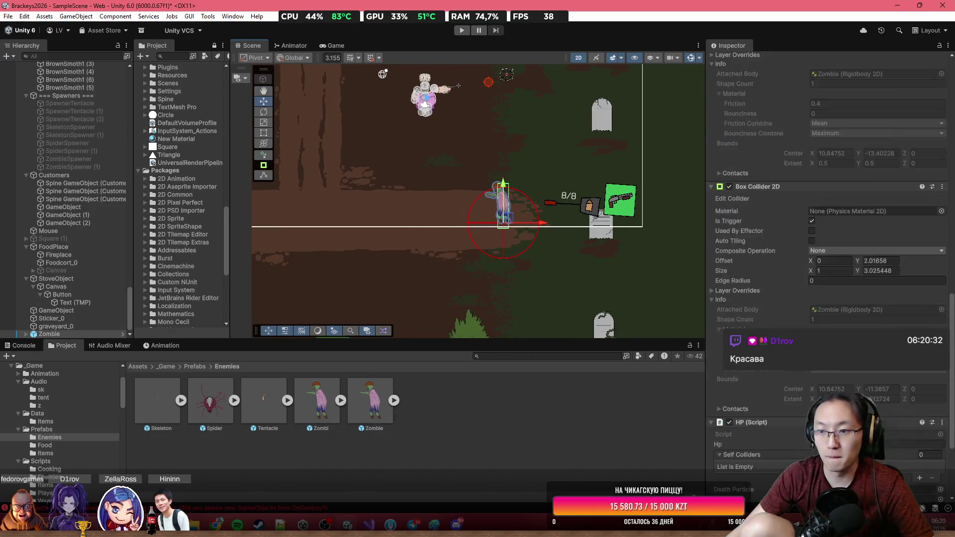
Search the Zombie's addable components for audio components.
{"action": "scroll", "coordinate": [844, 294], "scroll_direction": "down", "scroll_amount": 10}
{"action": "left_click", "coordinate": [939, 203]}
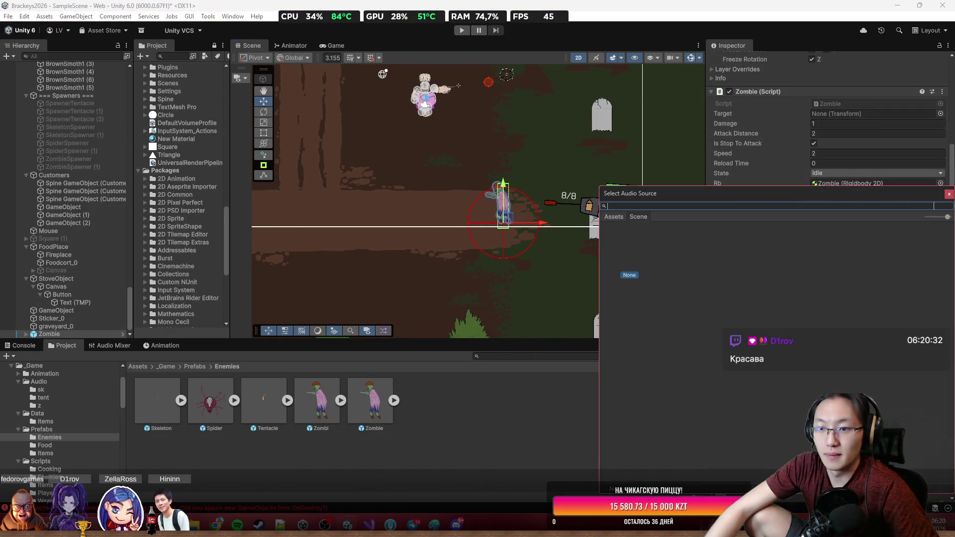
{"action": "left_click", "coordinate": [949, 194]}
{"action": "scroll", "coordinate": [825, 199], "scroll_direction": "up", "scroll_amount": 5}
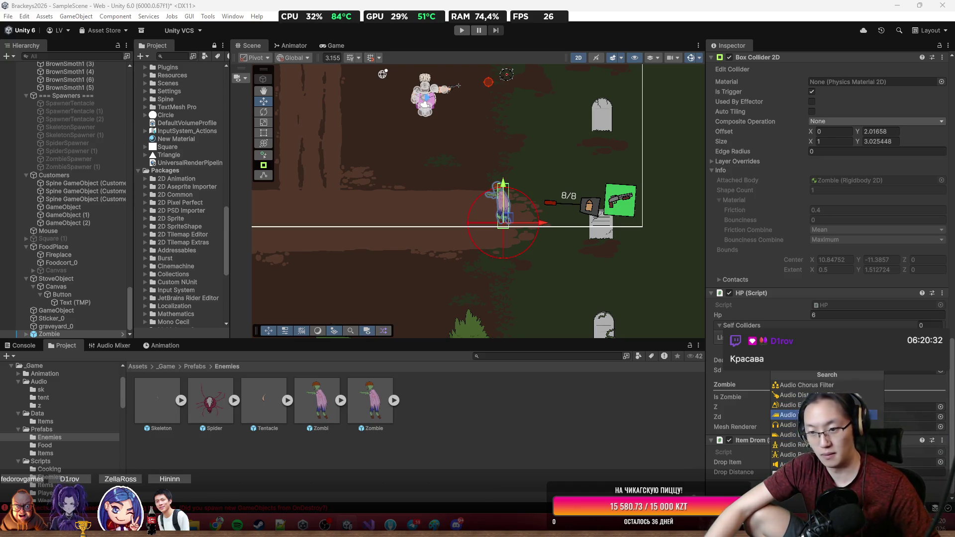
Give the Zombie an Audio Source with Min Distance 5, Max Distance 30 and Linear Rolloff.
{"action": "left_click", "coordinate": [825, 464]}
{"action": "scroll", "coordinate": [905, 421], "scroll_direction": "down", "scroll_amount": 5}
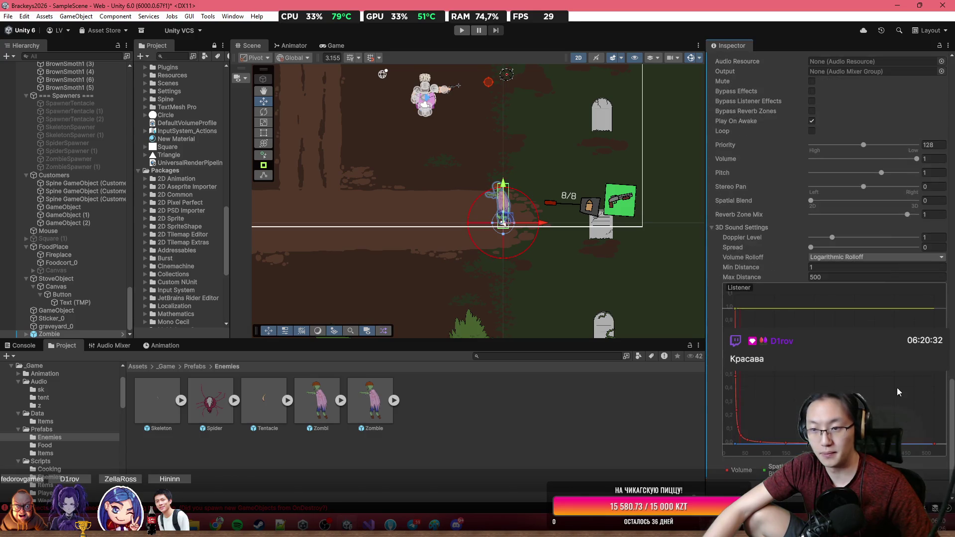
{"action": "key", "text": "Tab"}
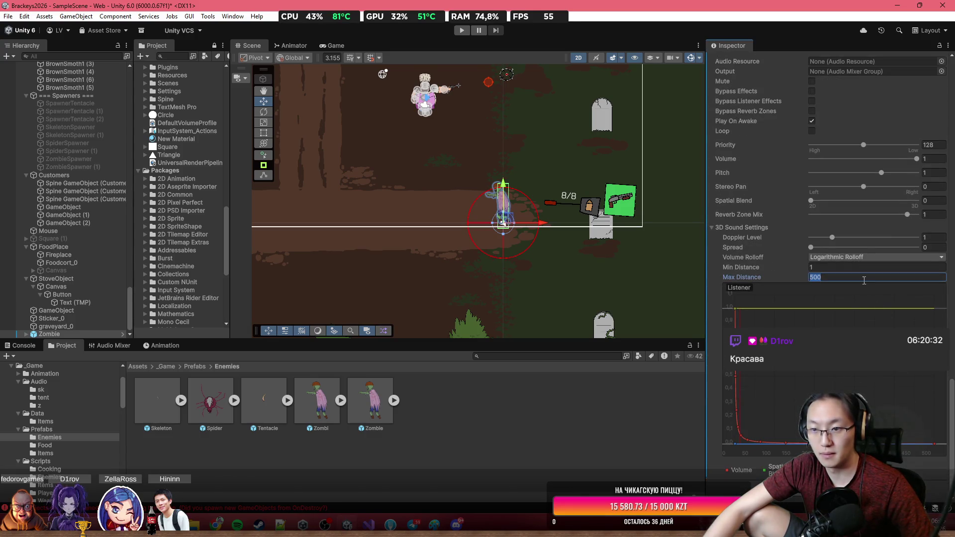
{"action": "left_click", "coordinate": [877, 267]}
{"action": "type", "text": "5"}
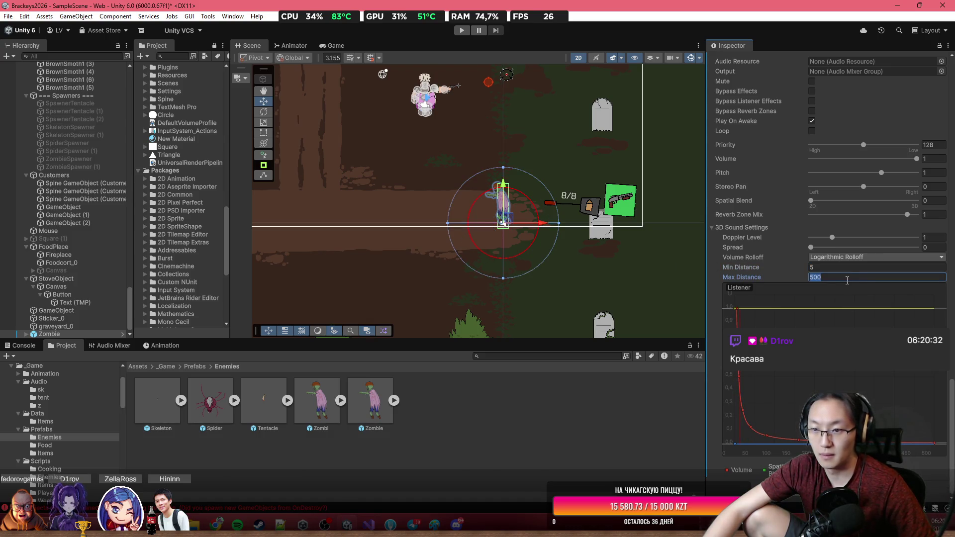
{"action": "type", "text": "30"}
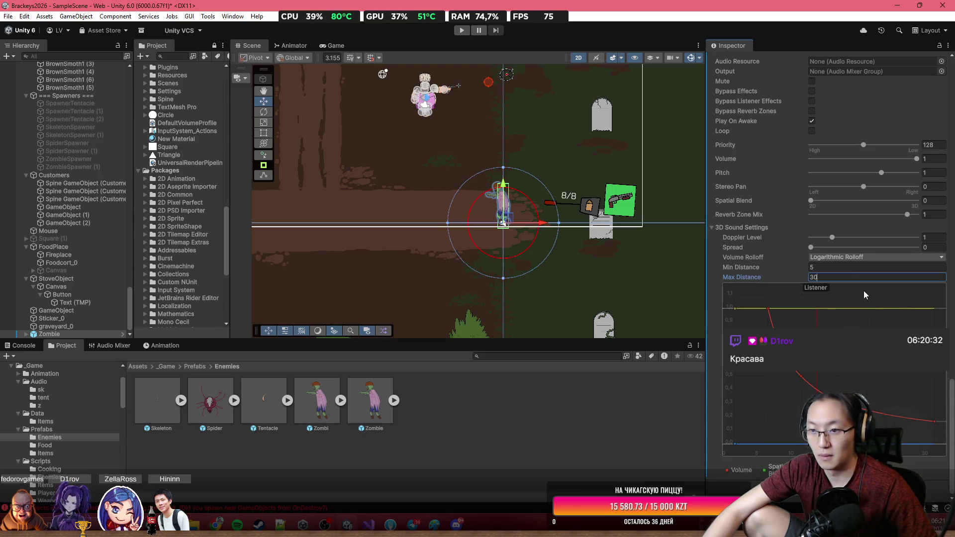
{"action": "left_click", "coordinate": [871, 257]}
{"action": "left_click", "coordinate": [845, 277]}
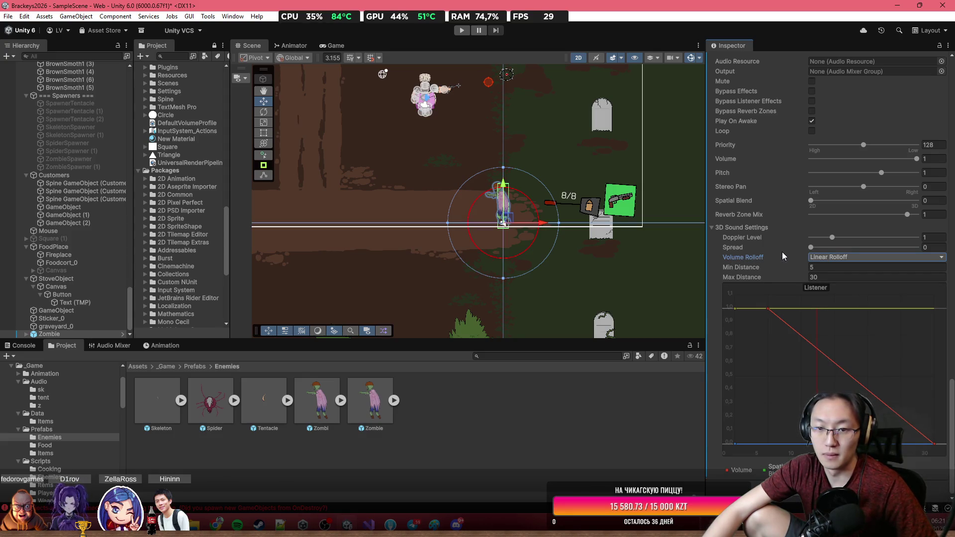
{"action": "left_click", "coordinate": [826, 277]}
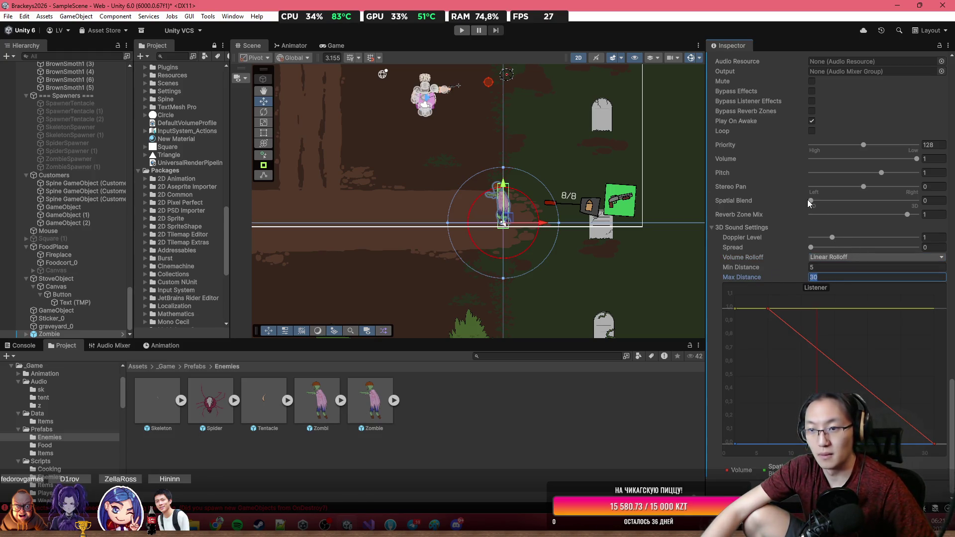
{"action": "left_click", "coordinate": [837, 269]}
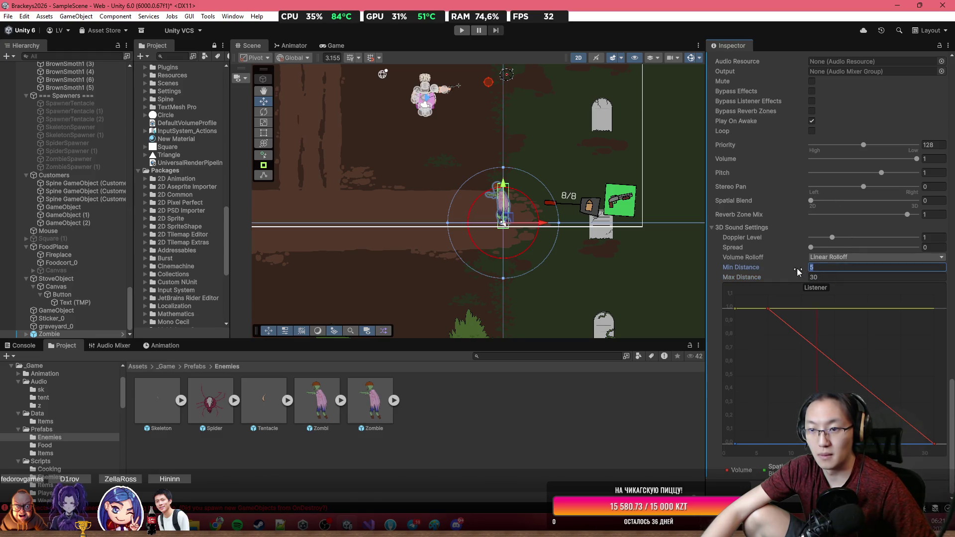
{"action": "scroll", "coordinate": [856, 177], "scroll_direction": "up", "scroll_amount": 5}
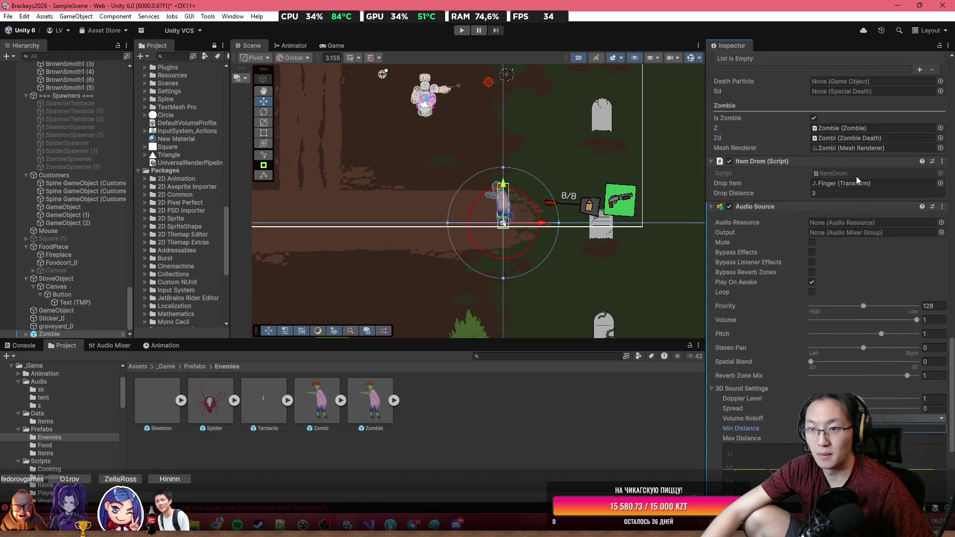
Route the Zombie's Audio Source to the Sounds mixer group, assign ZombieAttack, and enable Loop.
{"action": "left_click", "coordinate": [941, 232]}
{"action": "left_click", "coordinate": [649, 268]}
{"action": "left_click", "coordinate": [633, 277]}
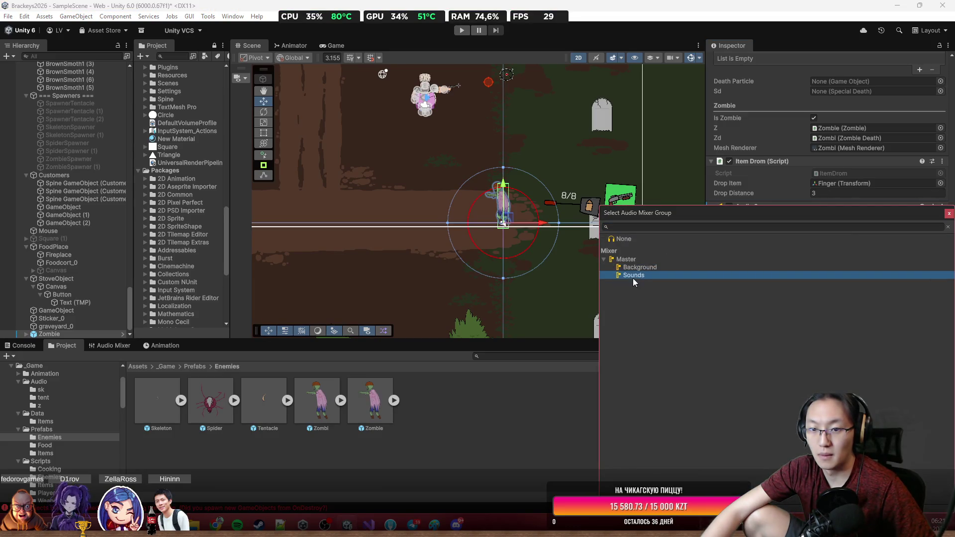
{"action": "double_click", "coordinate": [632, 277]}
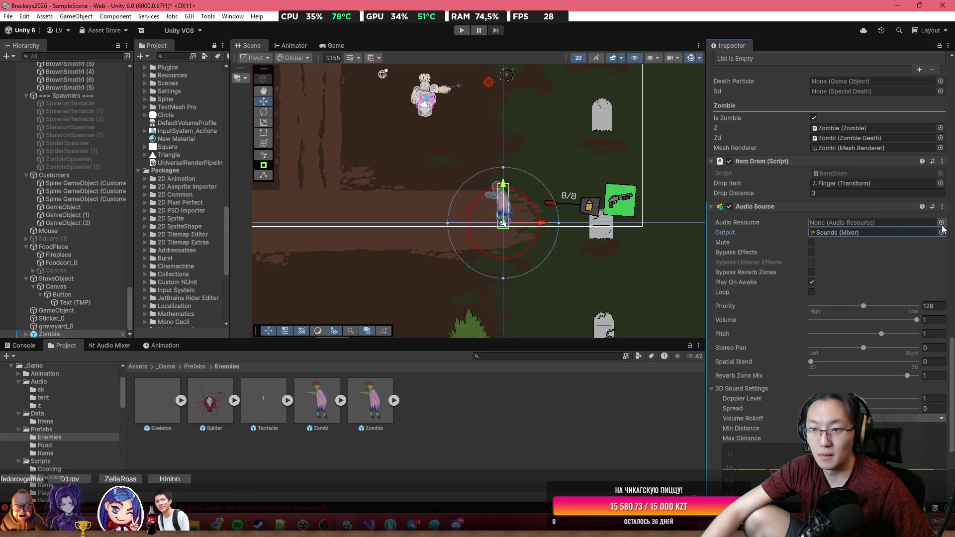
{"action": "left_click", "coordinate": [941, 223]}
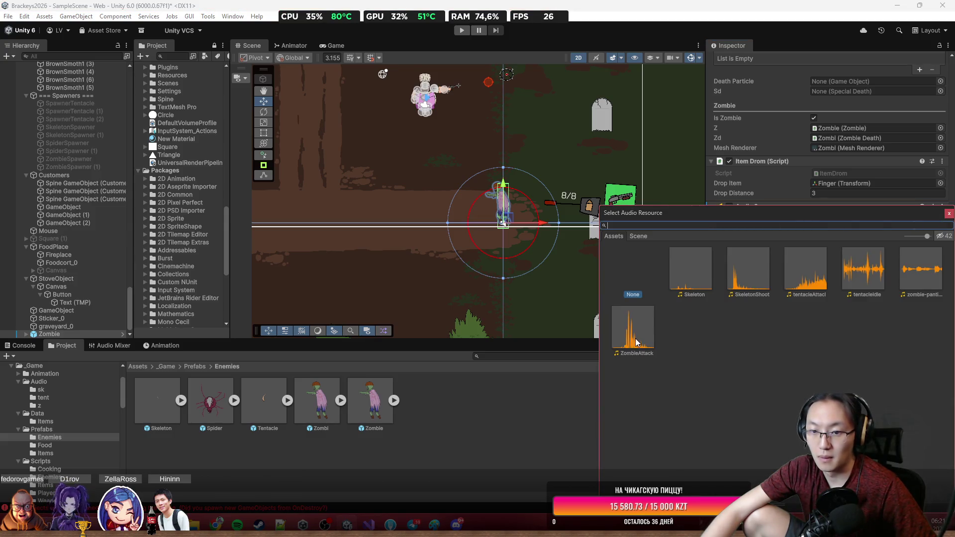
{"action": "double_click", "coordinate": [653, 335]}
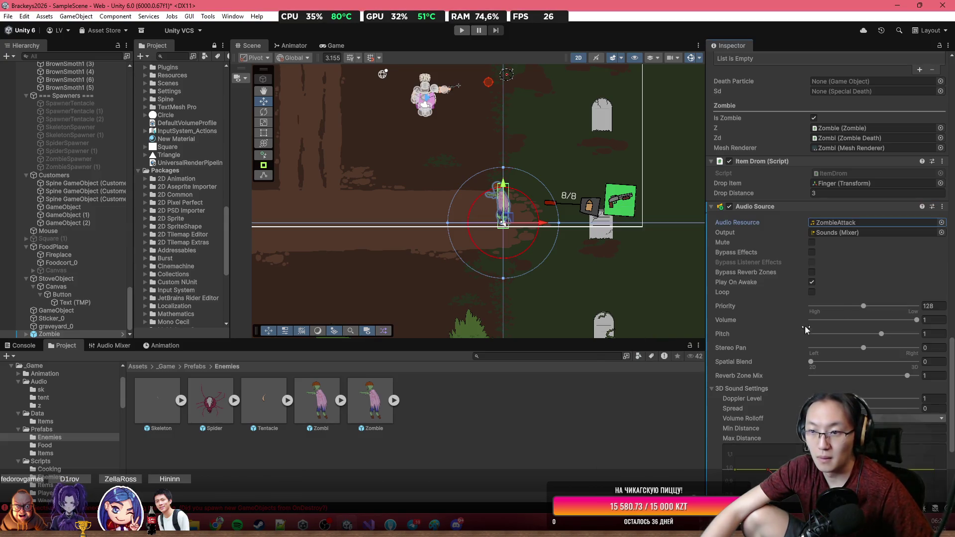
{"action": "left_click", "coordinate": [811, 293]}
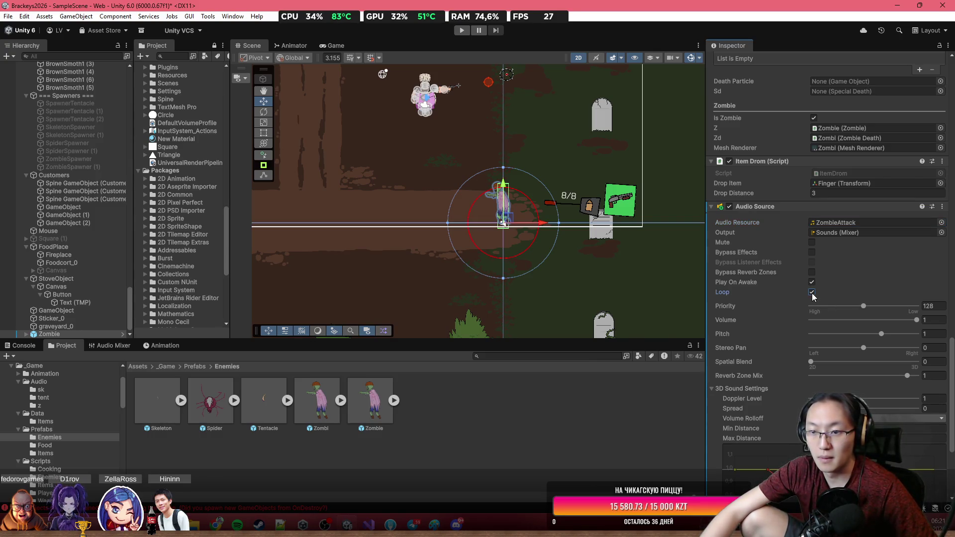
Swap the Audio Source's resource to zombie-panting-slowly.
{"action": "scroll", "coordinate": [828, 142], "scroll_direction": "up", "scroll_amount": 10}
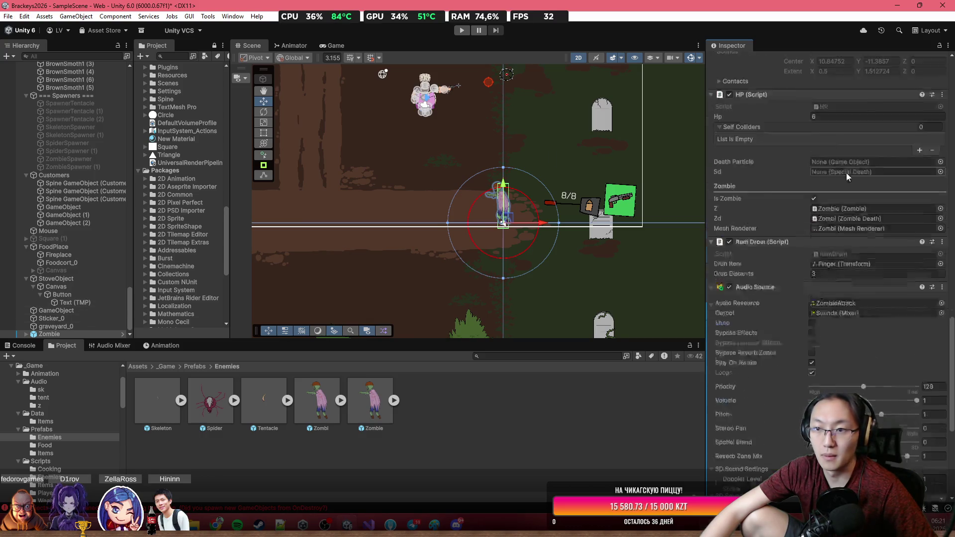
{"action": "scroll", "coordinate": [847, 263], "scroll_direction": "up", "scroll_amount": 15}
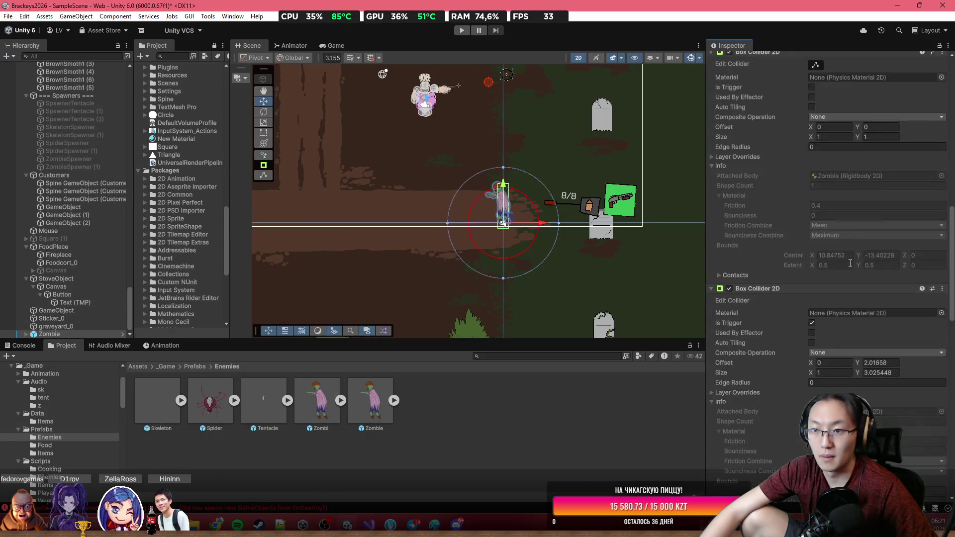
{"action": "scroll", "coordinate": [909, 247], "scroll_direction": "down", "scroll_amount": 20}
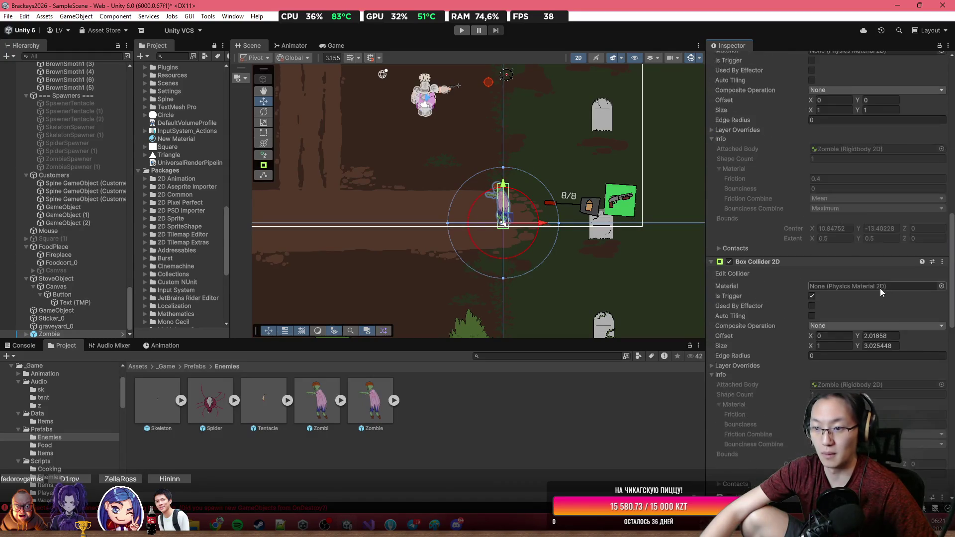
{"action": "left_click", "coordinate": [941, 303]}
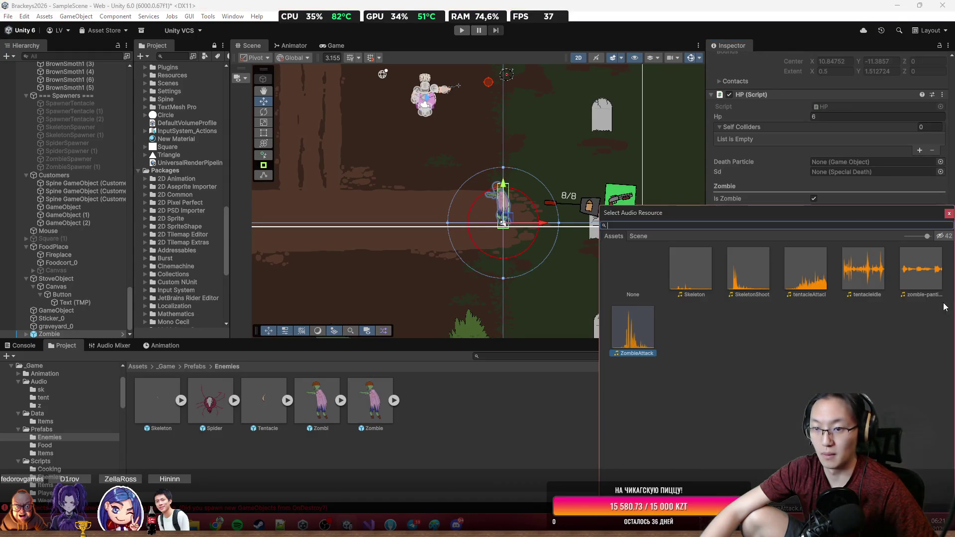
{"action": "double_click", "coordinate": [910, 274]}
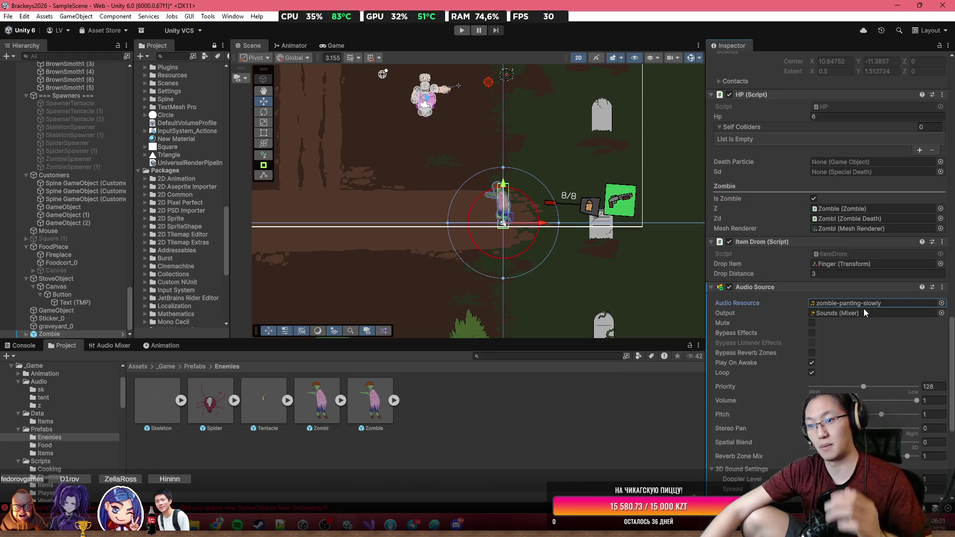
{"action": "left_click", "coordinate": [939, 303]}
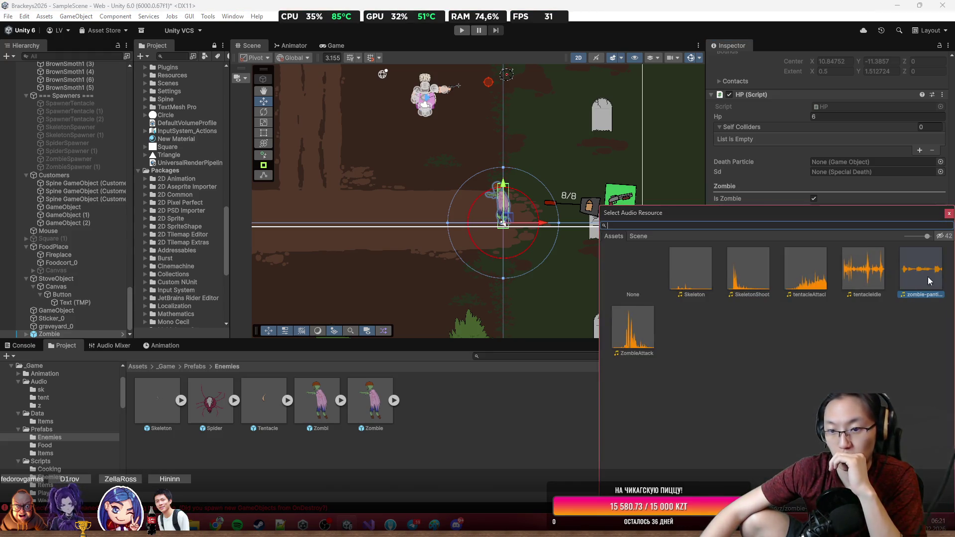
{"action": "left_click", "coordinate": [948, 216]}
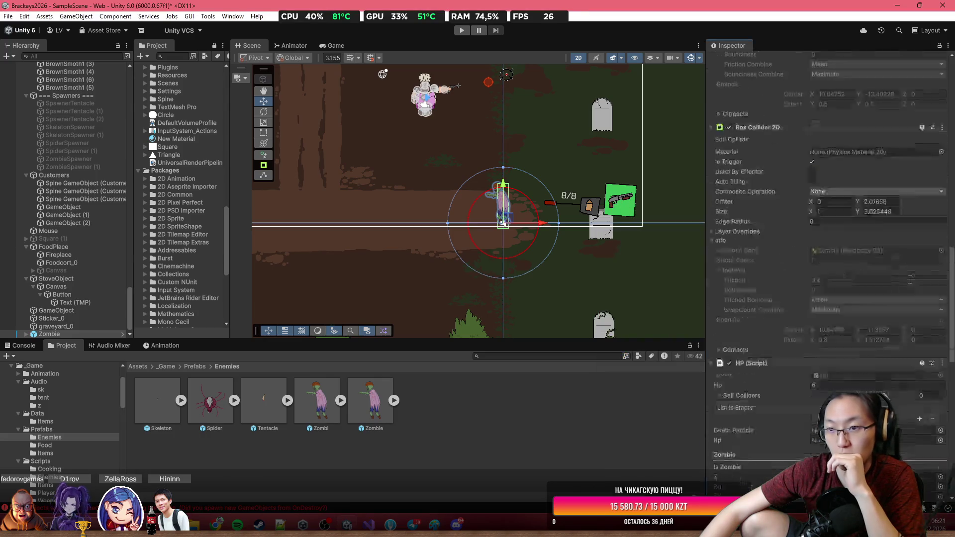
In the Zombie script, set the attack clip to ZombieAttack and the Audio Source to the Zombie's own.
{"action": "scroll", "coordinate": [909, 279], "scroll_direction": "down", "scroll_amount": 10}
{"action": "left_click", "coordinate": [940, 234]}
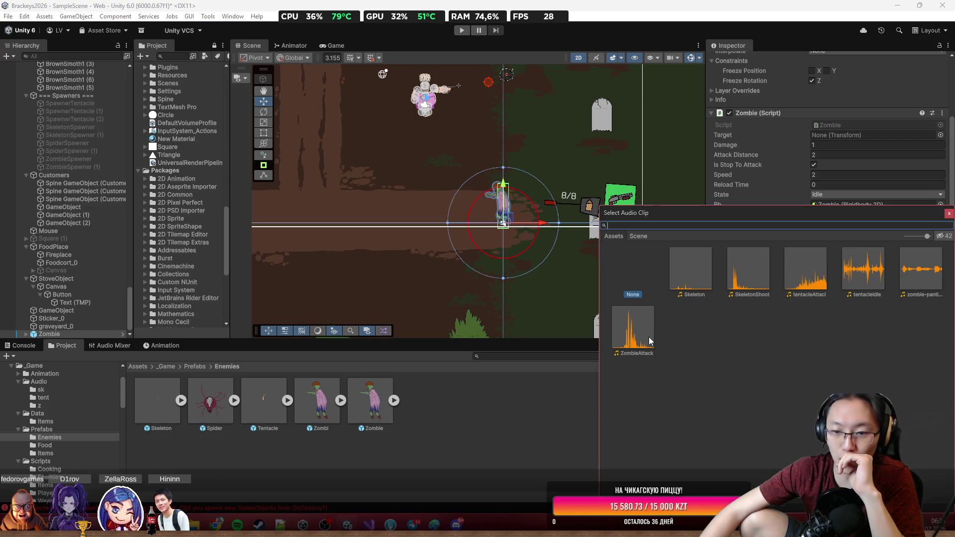
{"action": "double_click", "coordinate": [649, 337]}
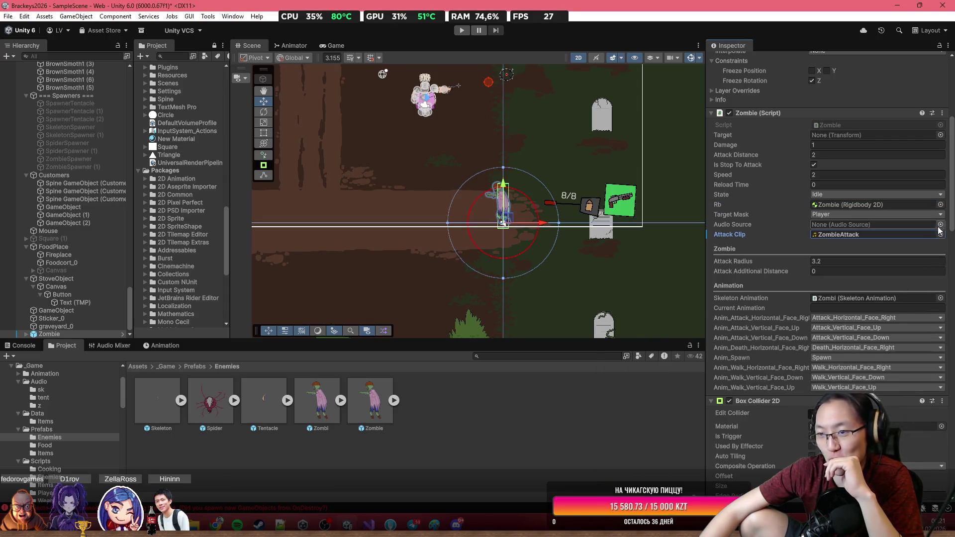
{"action": "left_click", "coordinate": [940, 225]}
{"action": "double_click", "coordinate": [685, 250]}
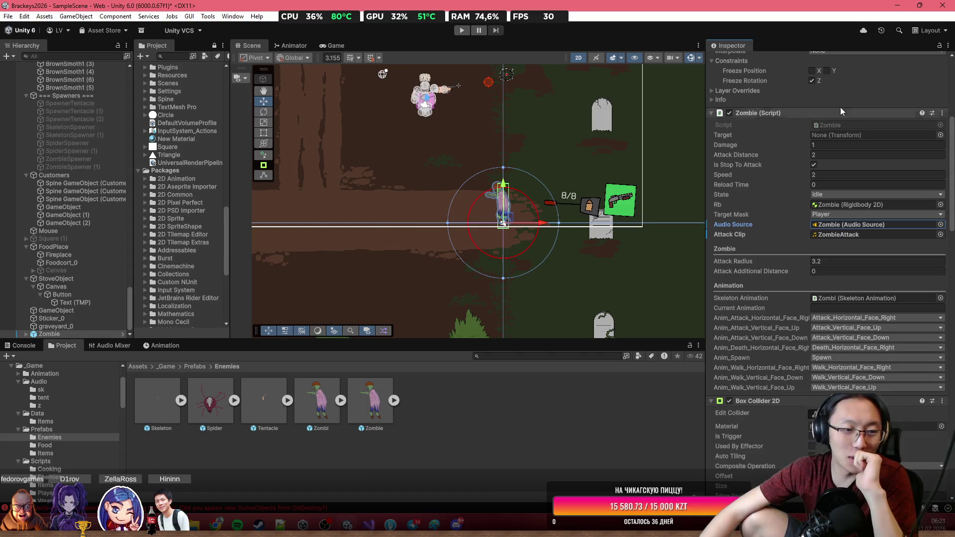
Apply all overrides to the Zombie prefab, then place a Tentacle instance in the scene.
{"action": "scroll", "coordinate": [825, 128], "scroll_direction": "up", "scroll_amount": 5}
{"action": "left_click", "coordinate": [801, 99]}
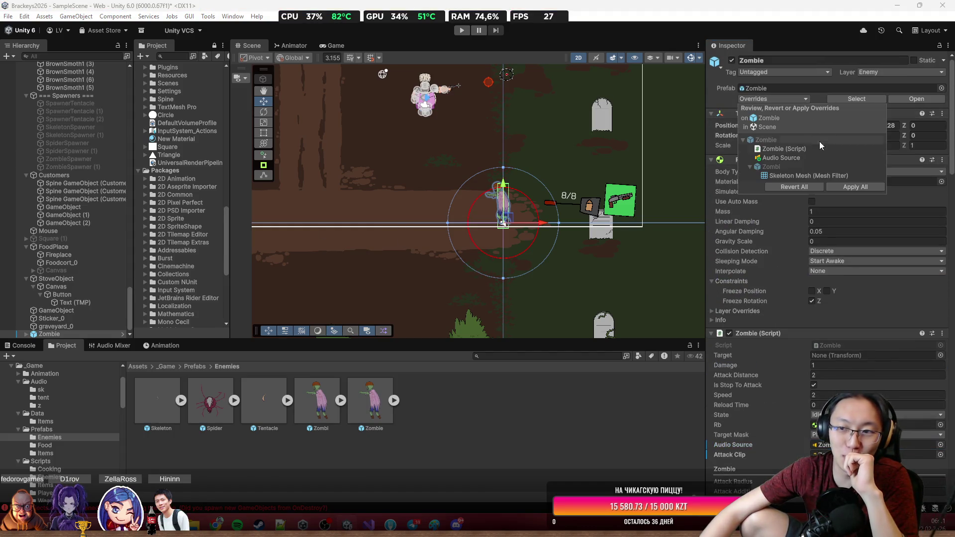
{"action": "left_click", "coordinate": [847, 189]}
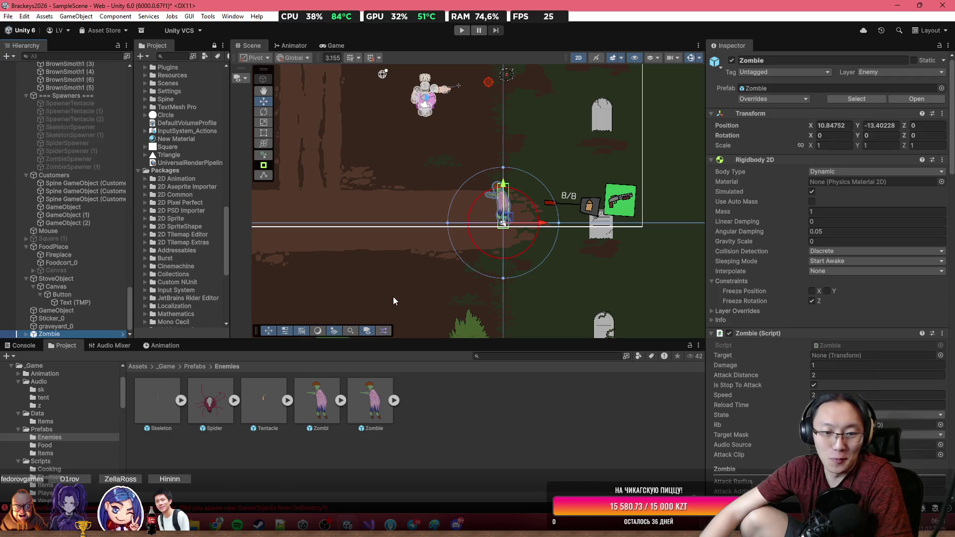
{"action": "left_click_drag", "start_coordinate": [263, 400], "coordinate": [429, 259]}
Raise the Tentacle's Audio Source volume to 0.69.
{"action": "scroll", "coordinate": [915, 285], "scroll_direction": "down", "scroll_amount": 5}
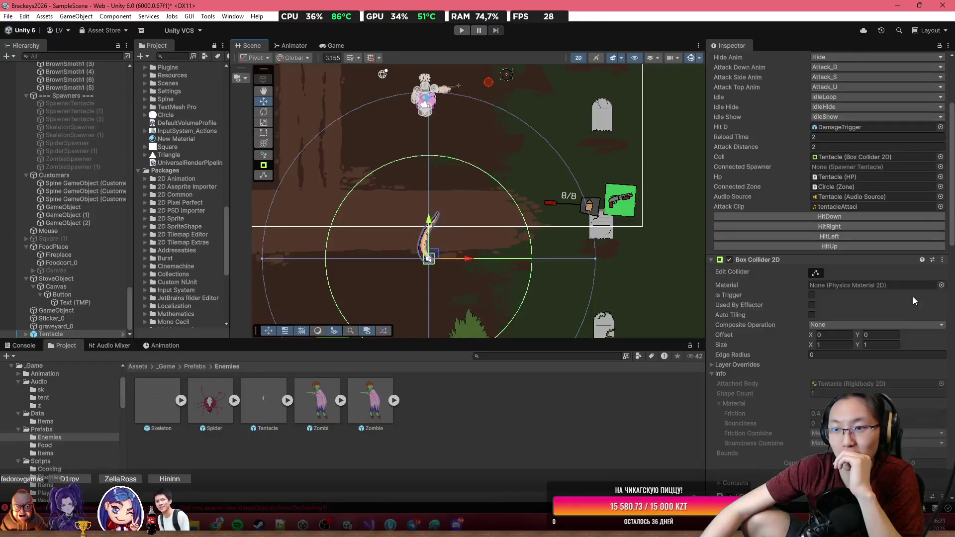
{"action": "scroll", "coordinate": [879, 254], "scroll_direction": "up", "scroll_amount": 10}
{"action": "scroll", "coordinate": [879, 255], "scroll_direction": "down", "scroll_amount": 15}
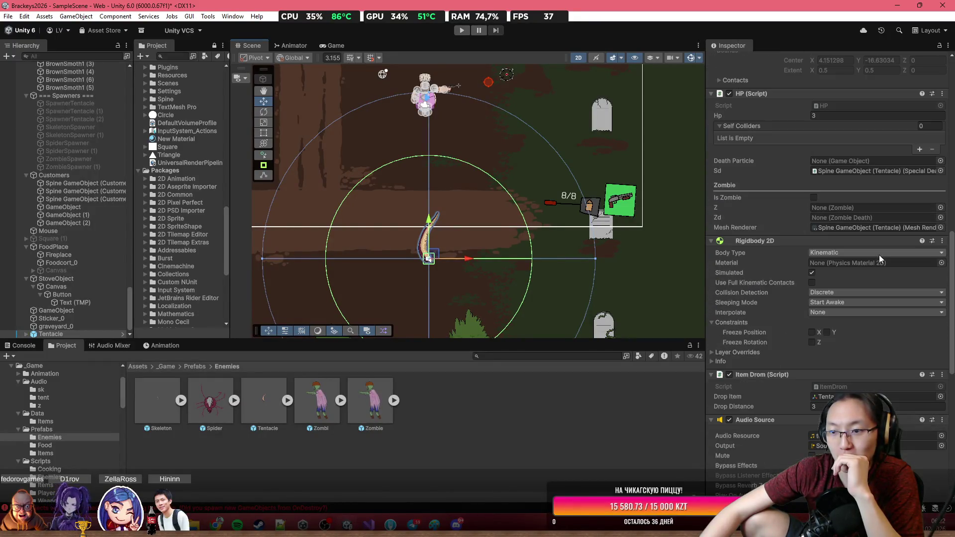
{"action": "scroll", "coordinate": [879, 252], "scroll_direction": "down", "scroll_amount": 4}
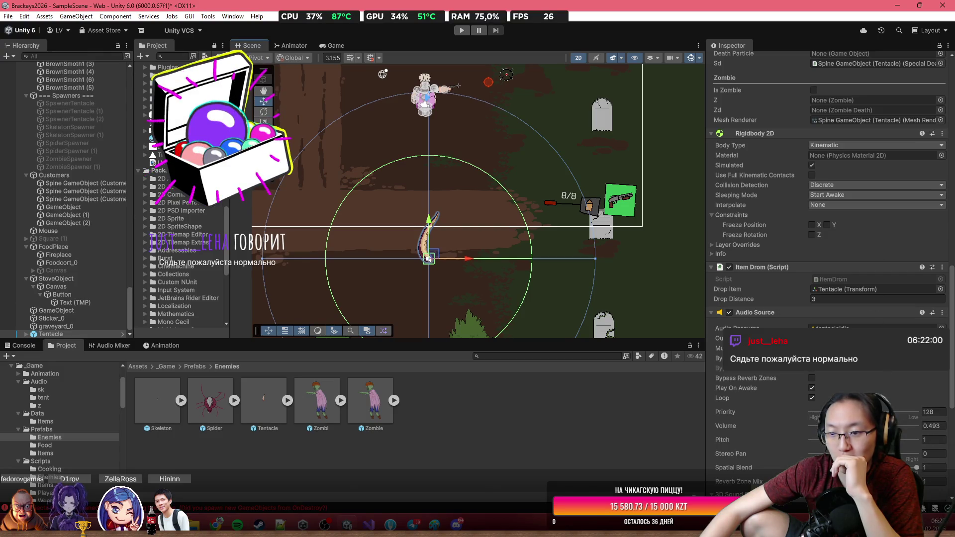
{"action": "double_click", "coordinate": [934, 425]}
{"action": "type", "text": "0.69"}
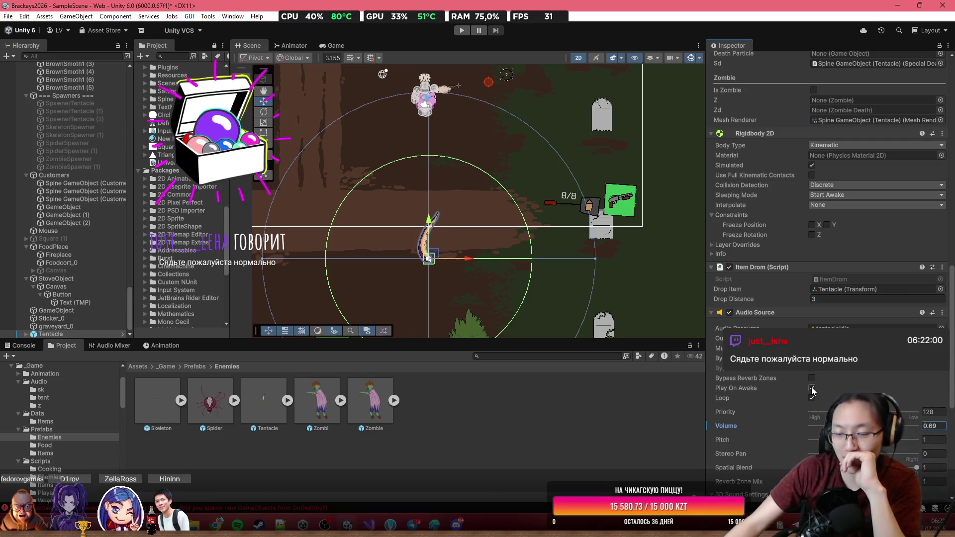
Review the Tentacle's prefab overrides, then delete the Tentacle instance from the scene.
{"action": "scroll", "coordinate": [825, 215], "scroll_direction": "up", "scroll_amount": 5}
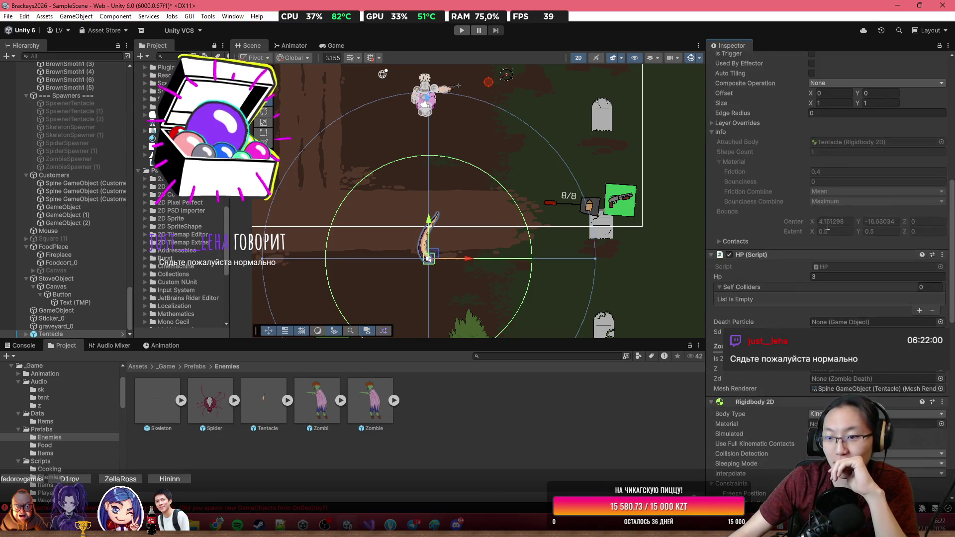
{"action": "scroll", "coordinate": [824, 221], "scroll_direction": "up", "scroll_amount": 2}
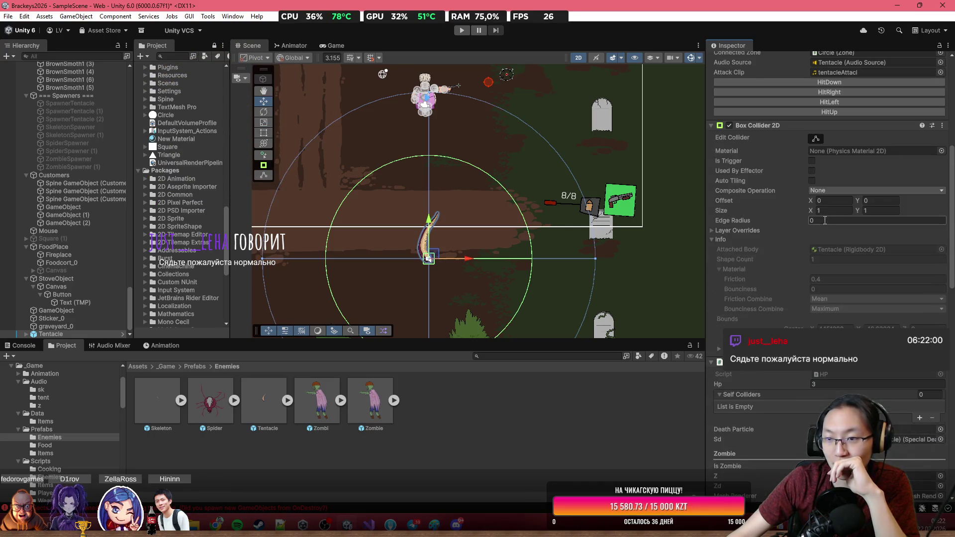
{"action": "scroll", "coordinate": [825, 219], "scroll_direction": "up", "scroll_amount": 2}
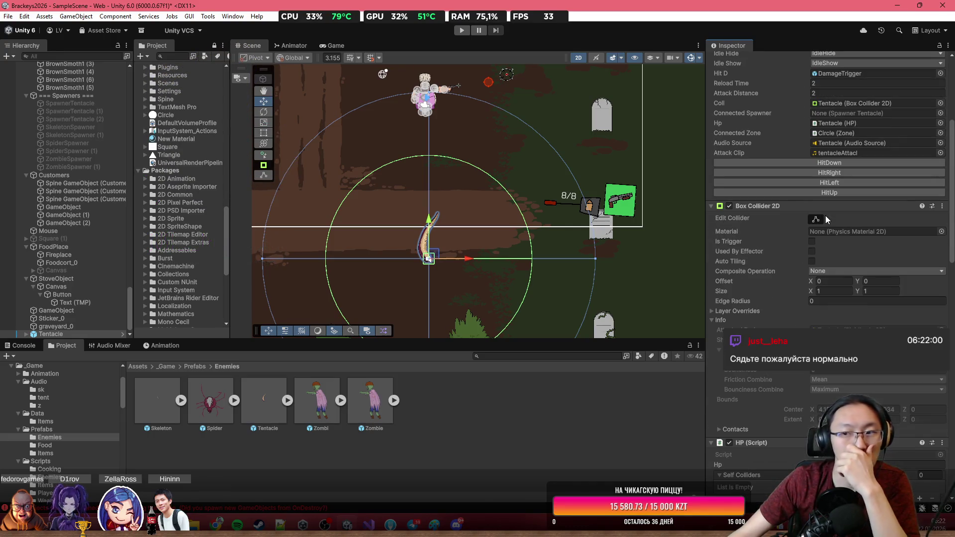
{"action": "scroll", "coordinate": [821, 193], "scroll_direction": "up", "scroll_amount": 4}
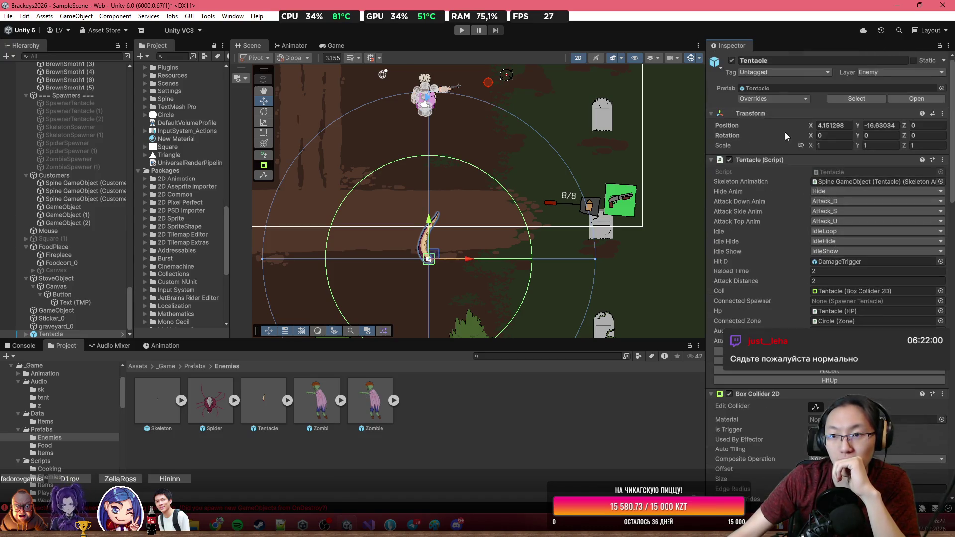
{"action": "left_click", "coordinate": [781, 100]}
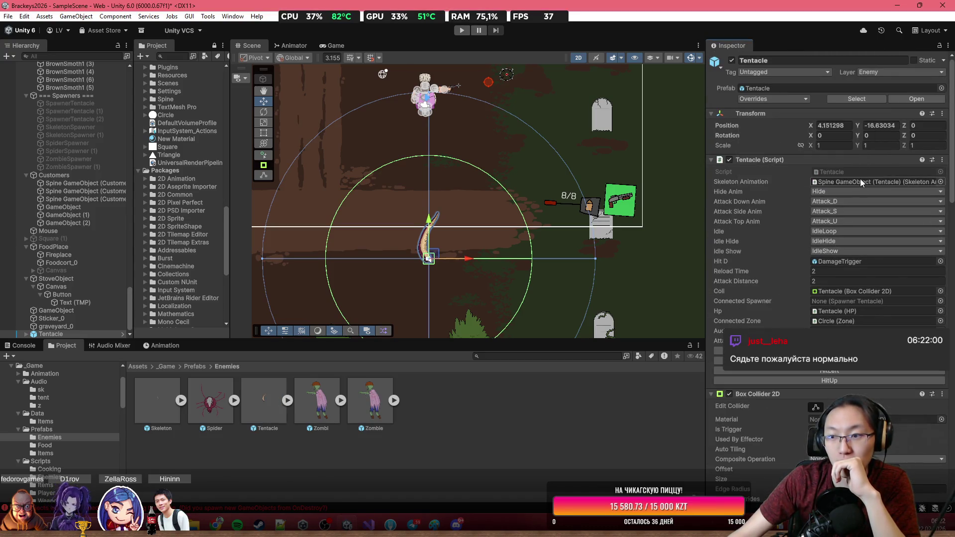
{"action": "scroll", "coordinate": [860, 199], "scroll_direction": "down", "scroll_amount": 8}
{"action": "scroll", "coordinate": [857, 293], "scroll_direction": "down", "scroll_amount": 10}
{"action": "left_click", "coordinate": [78, 332]}
{"action": "key", "text": "Delete"}
Place a Skeleton instance in the scene and set its volume rolloff to Linear Rolloff.
{"action": "left_click_drag", "start_coordinate": [158, 403], "coordinate": [460, 218]}
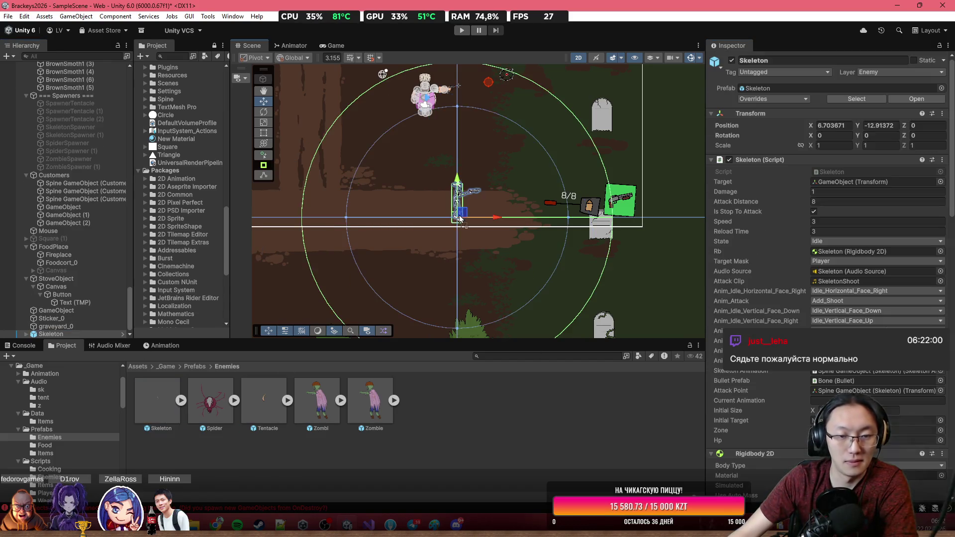
{"action": "scroll", "coordinate": [796, 279], "scroll_direction": "down", "scroll_amount": 15}
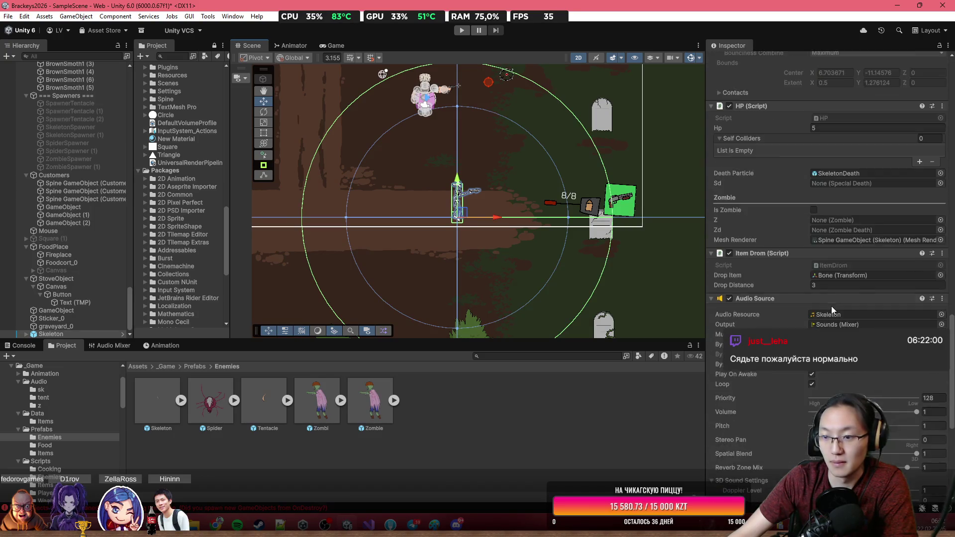
{"action": "scroll", "coordinate": [904, 435], "scroll_direction": "down", "scroll_amount": 3}
{"action": "left_click", "coordinate": [875, 257]}
{"action": "left_click", "coordinate": [870, 279]}
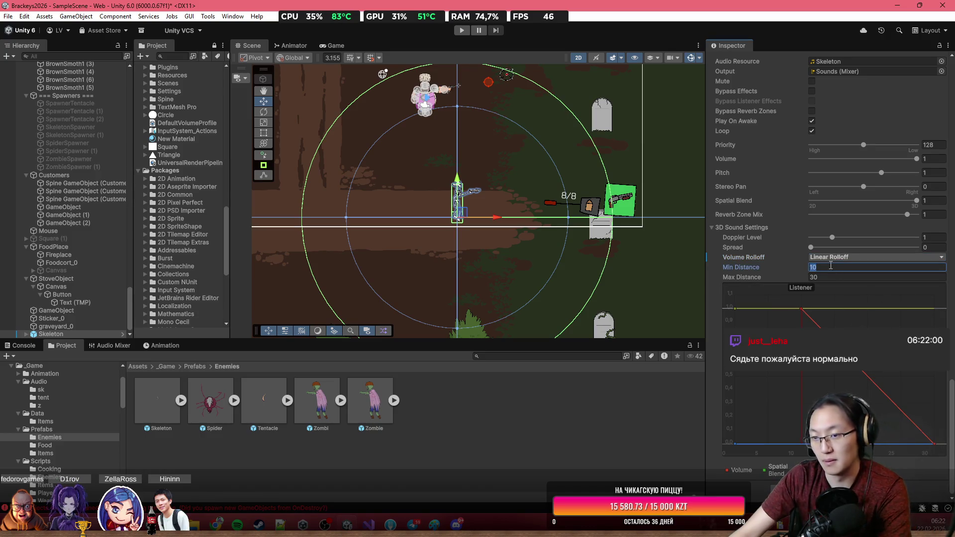
Apply all overrides to the Skeleton prefab, then delete the Skeleton instance.
{"action": "scroll", "coordinate": [854, 273], "scroll_direction": "up", "scroll_amount": 3}
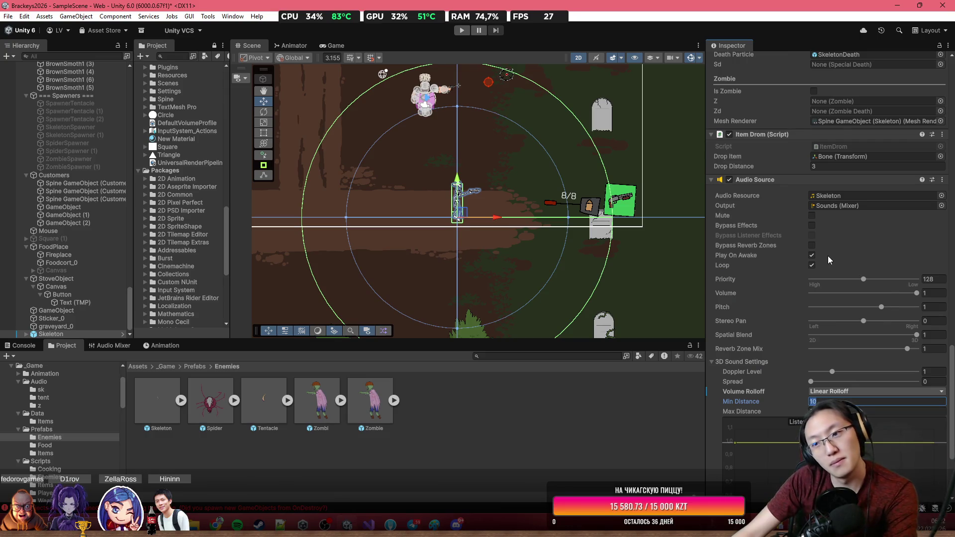
{"action": "scroll", "coordinate": [828, 258], "scroll_direction": "up", "scroll_amount": 15}
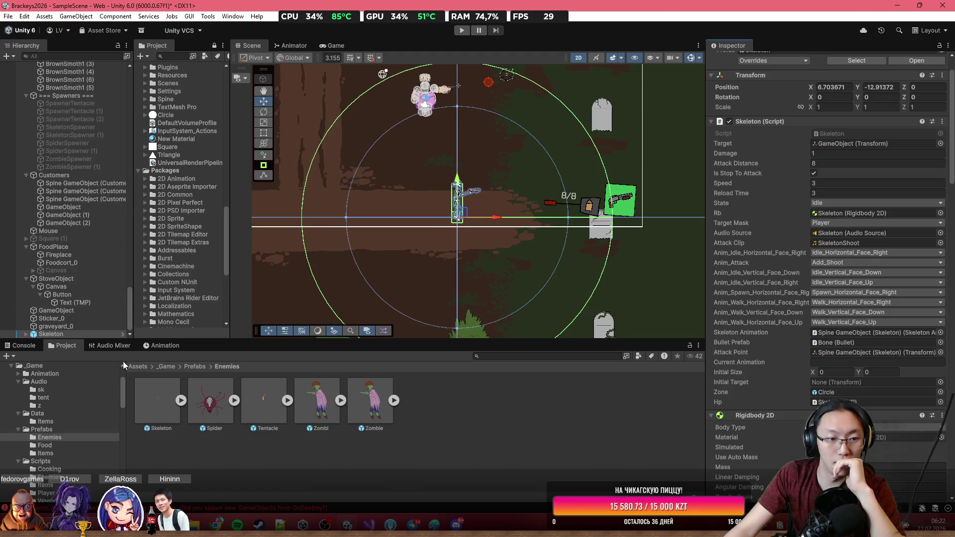
{"action": "scroll", "coordinate": [855, 132], "scroll_direction": "up", "scroll_amount": 2}
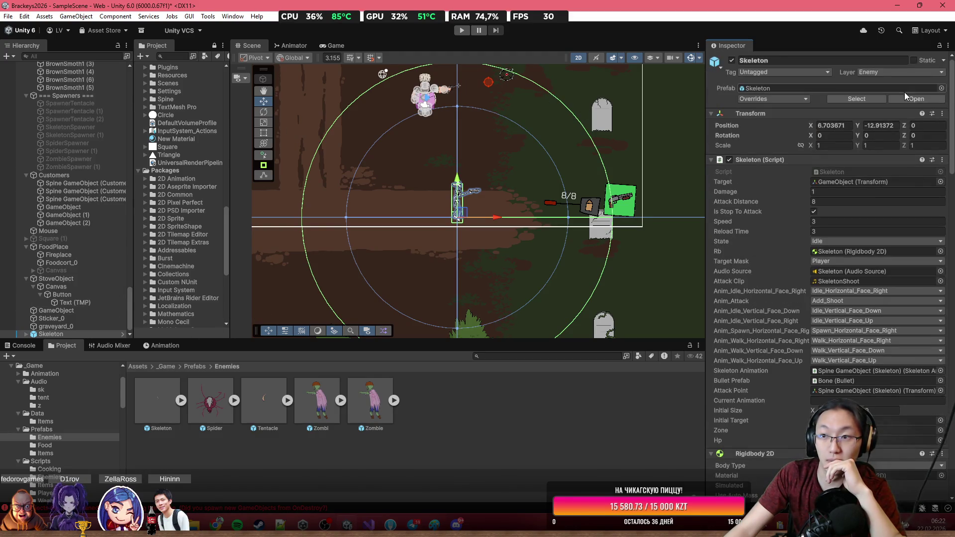
{"action": "left_click", "coordinate": [798, 99]}
{"action": "left_click", "coordinate": [845, 178]}
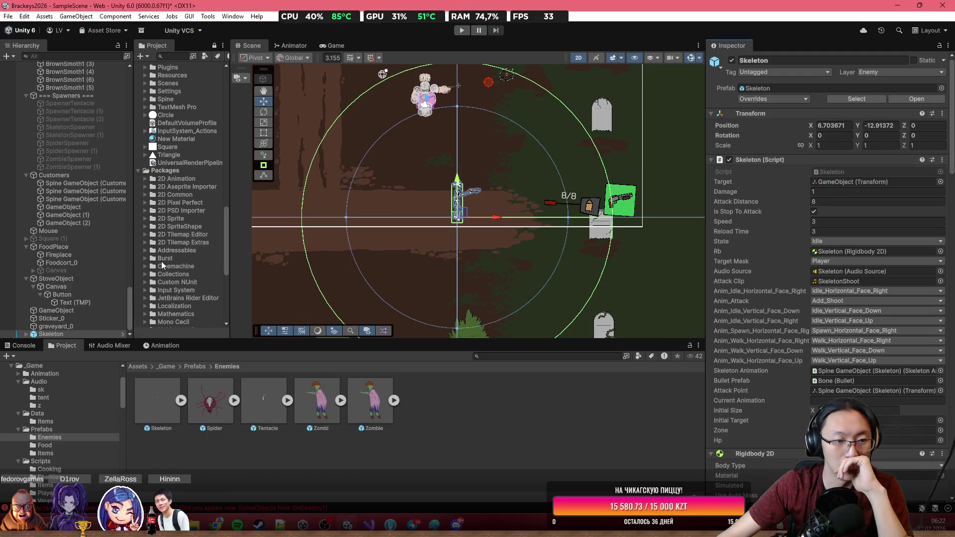
{"action": "scroll", "coordinate": [537, 214], "scroll_direction": "down", "scroll_amount": 5}
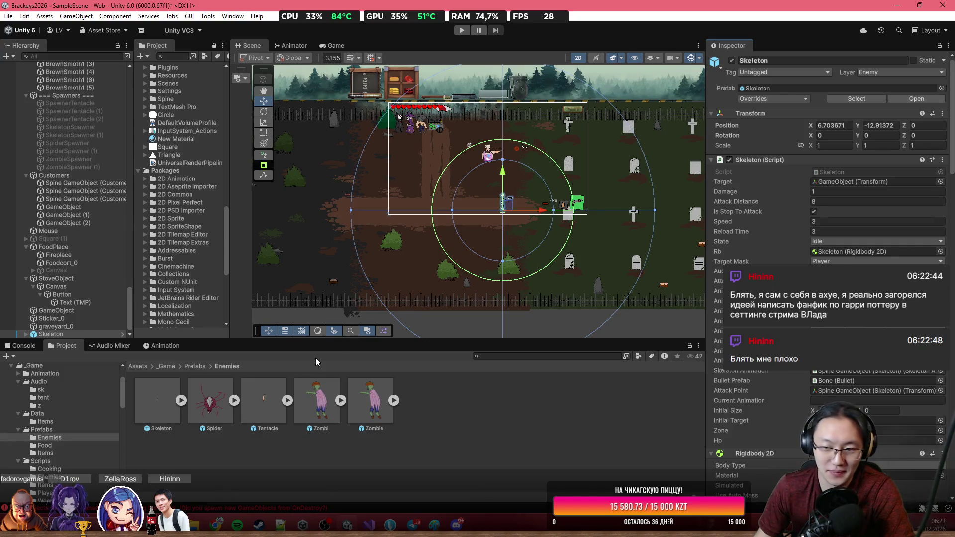
{"action": "key", "text": "Delete"}
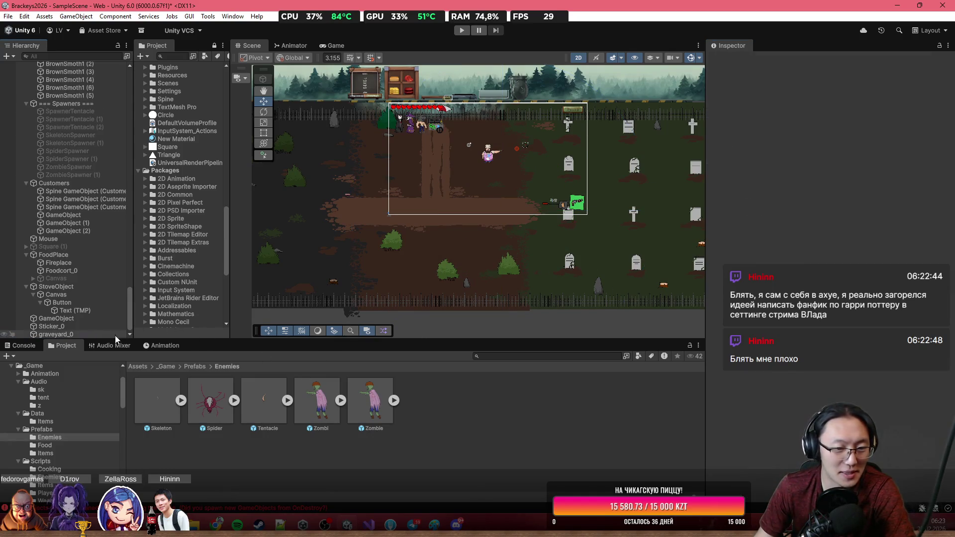
Select the Spider prefab, switch to Chrome and close the octopus sounds tab.
{"action": "left_click", "coordinate": [212, 418]}
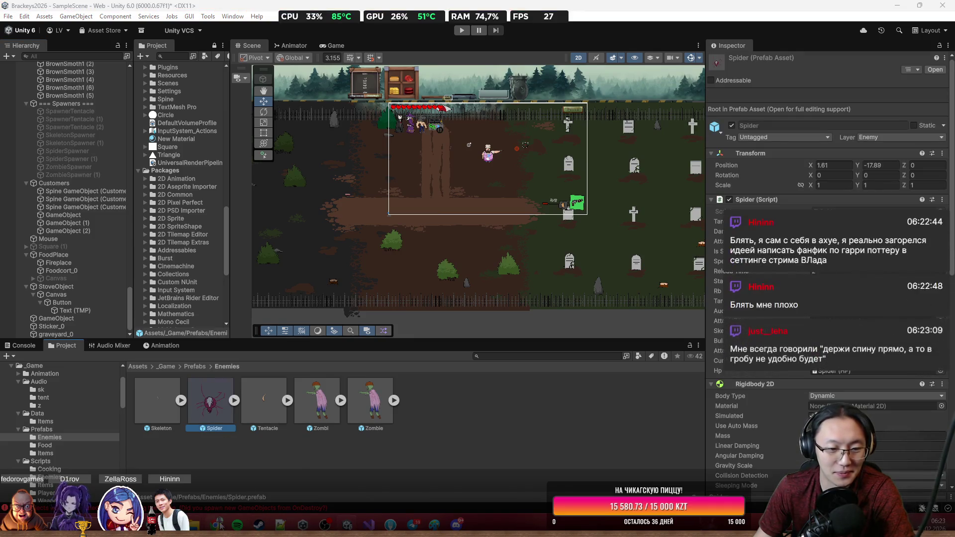
{"action": "mouse_move", "coordinate": [216, 525]}
{"action": "left_click", "coordinate": [272, 465]}
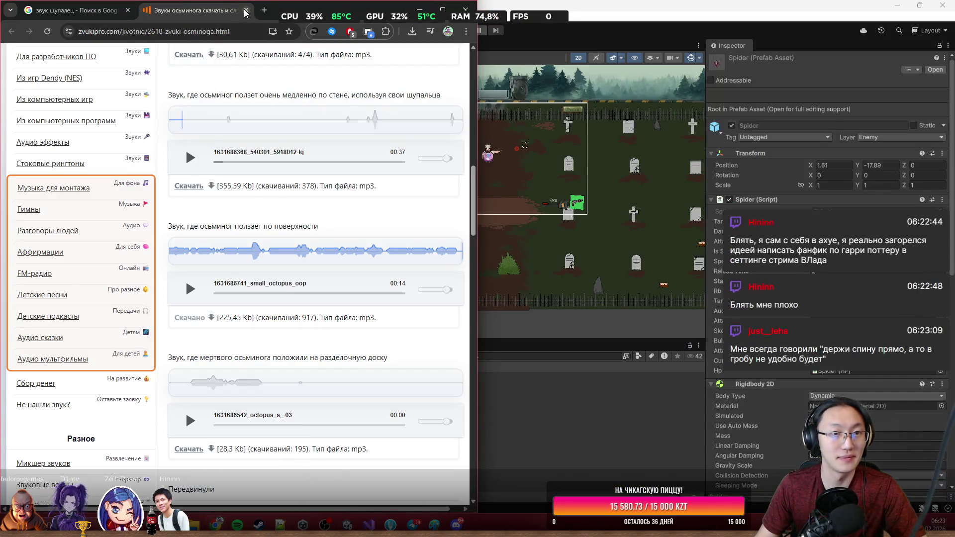
{"action": "left_click", "coordinate": [246, 10]}
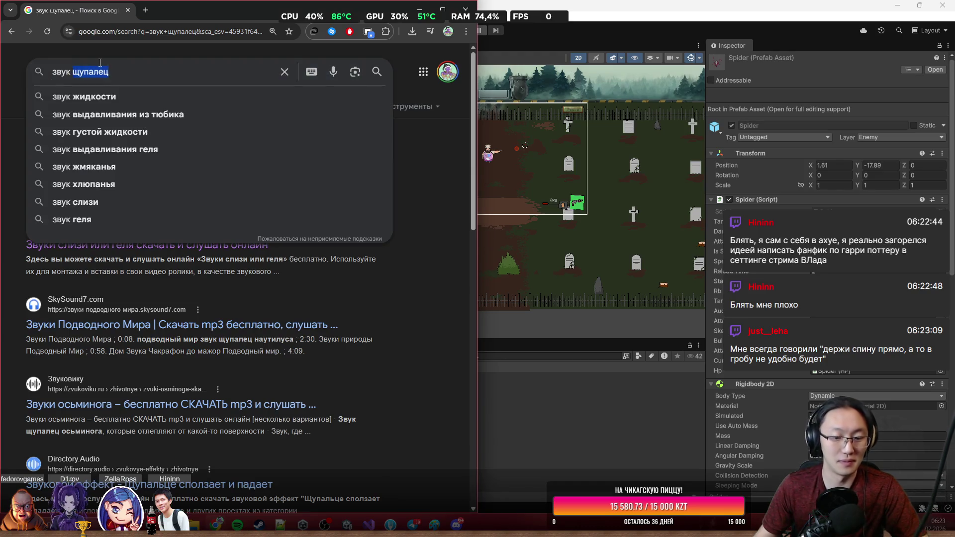
Search for 'звук паука' and open the first ZvukiPro result in a background tab.
{"action": "type", "text": "gferf"}
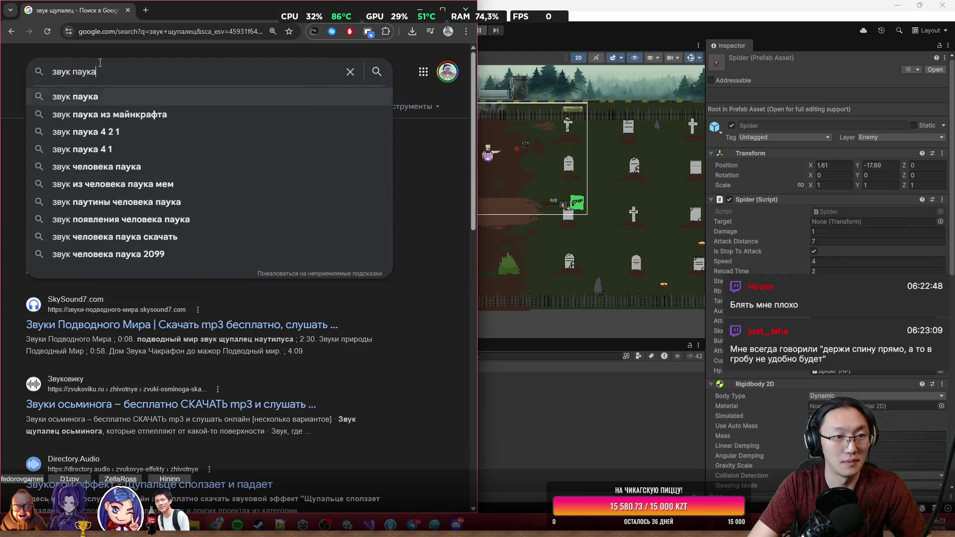
{"action": "key", "text": "Return"}
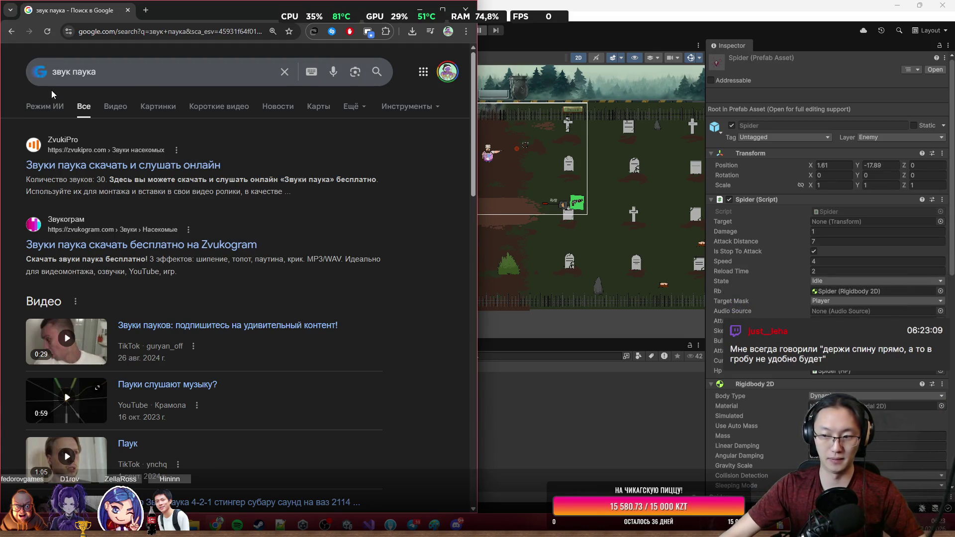
{"action": "middle_click", "coordinate": [70, 165]}
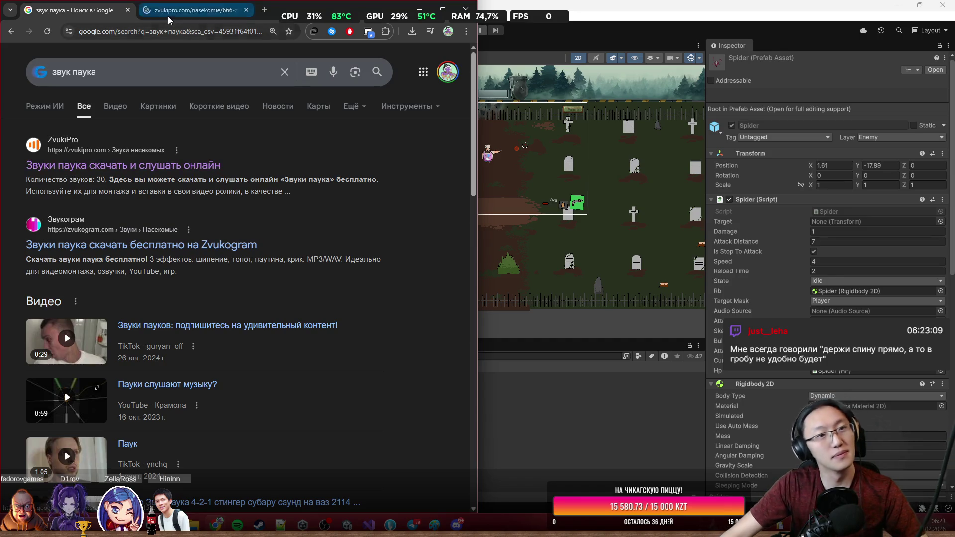
On the ZvukiPro page, preview and download the spider bite sound.
{"action": "left_click", "coordinate": [169, 19]}
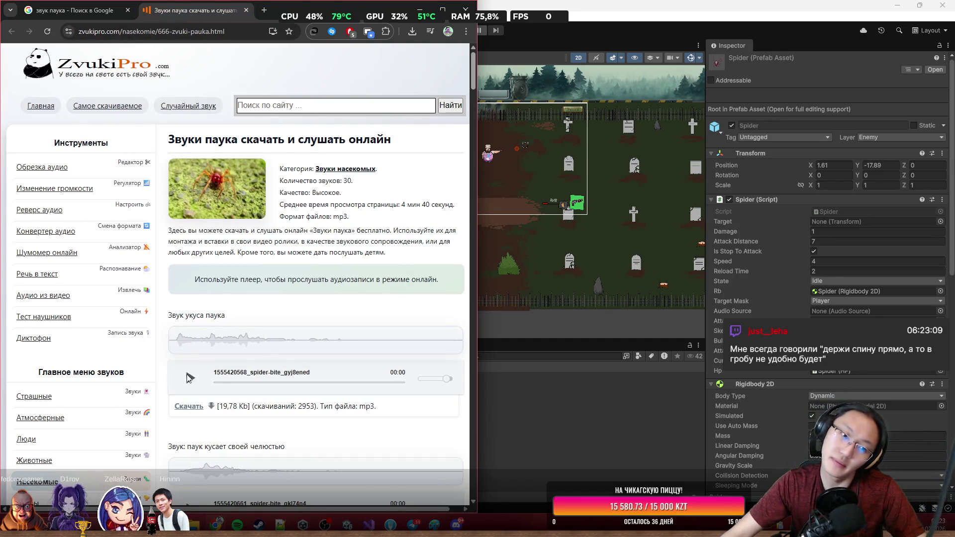
{"action": "scroll", "coordinate": [189, 383], "scroll_direction": "down", "scroll_amount": 3}
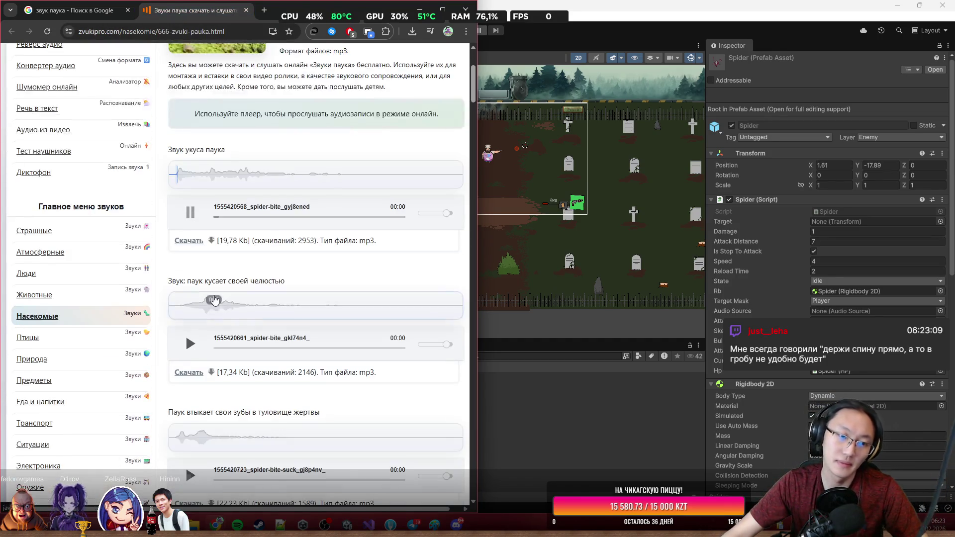
{"action": "left_click", "coordinate": [190, 213]}
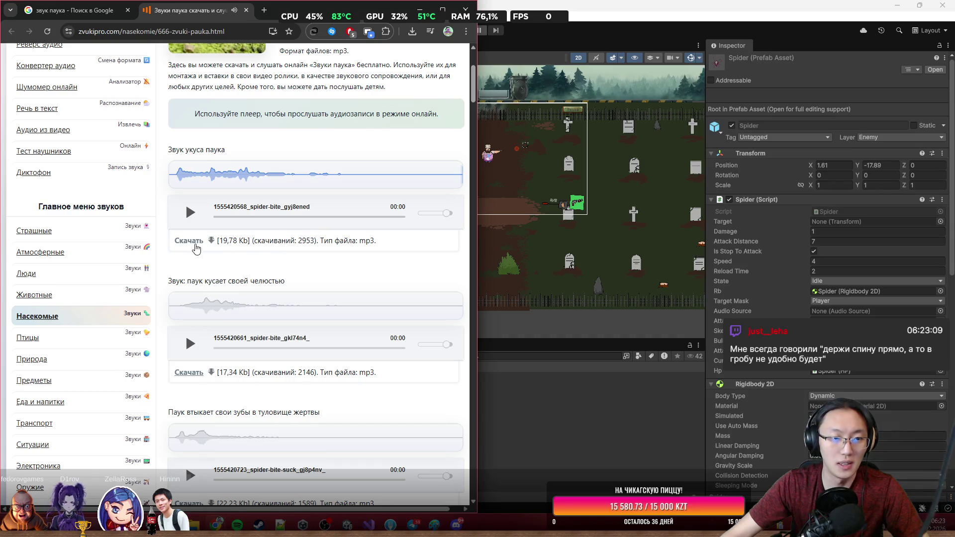
{"action": "left_click", "coordinate": [193, 243]}
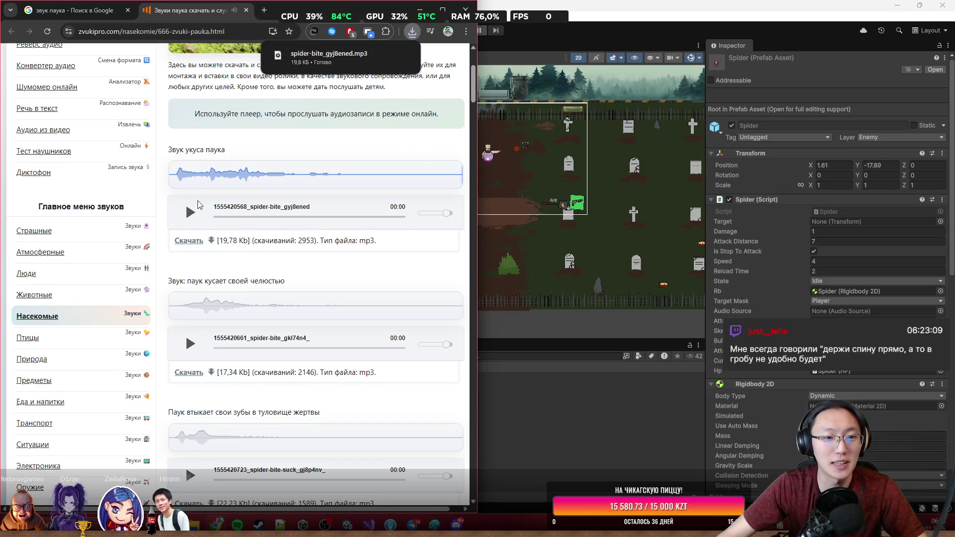
Preview the walking and running sounds, download insect-legs-walk-dirt, and show it in its folder.
{"action": "scroll", "coordinate": [193, 233], "scroll_direction": "down", "scroll_amount": 5}
{"action": "scroll", "coordinate": [199, 249], "scroll_direction": "down", "scroll_amount": 6}
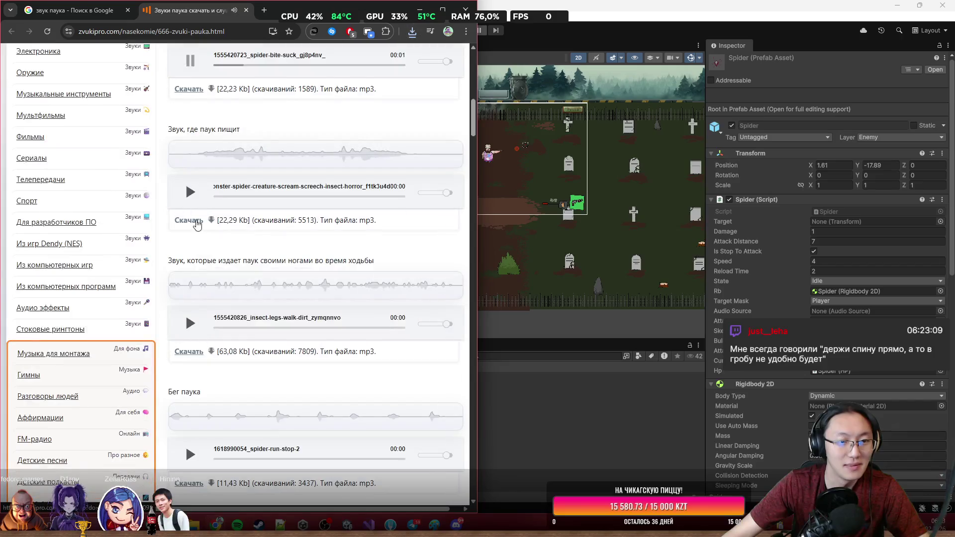
{"action": "left_click", "coordinate": [190, 159]}
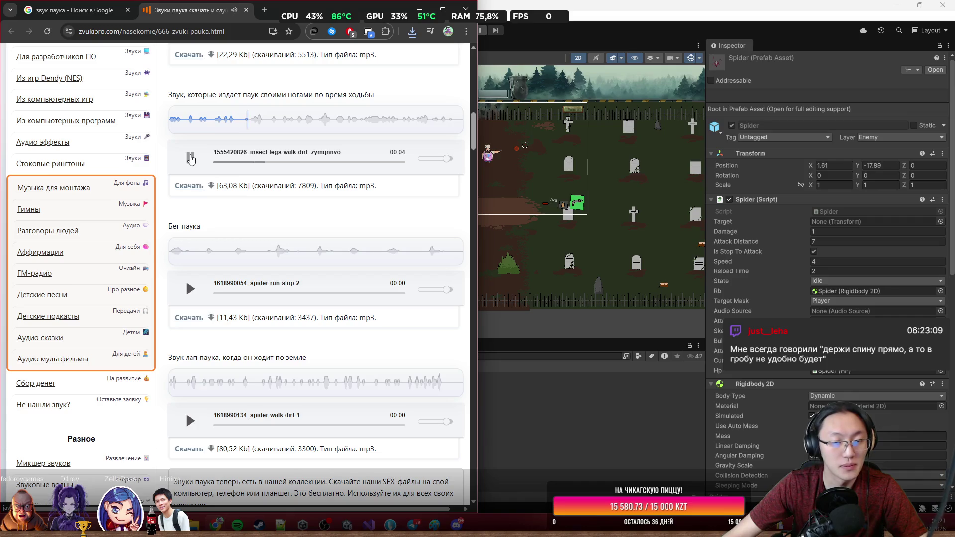
{"action": "left_click", "coordinate": [195, 290]}
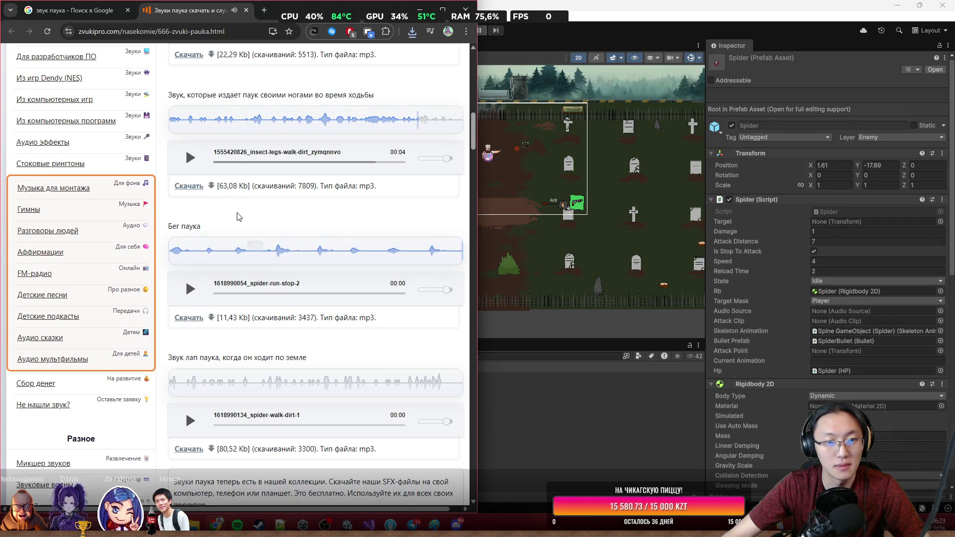
{"action": "left_click", "coordinate": [203, 190]}
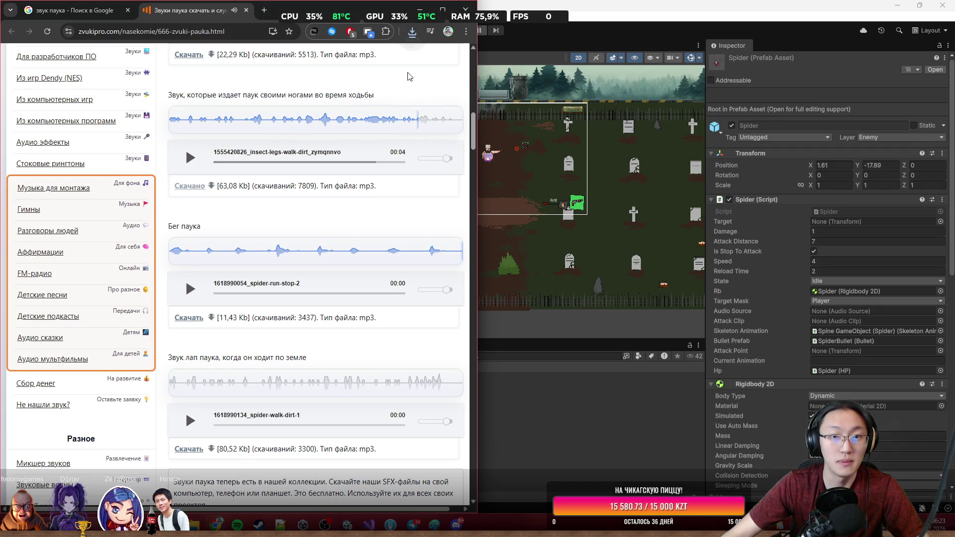
{"action": "left_click", "coordinate": [414, 34]}
{"action": "left_click", "coordinate": [380, 75]}
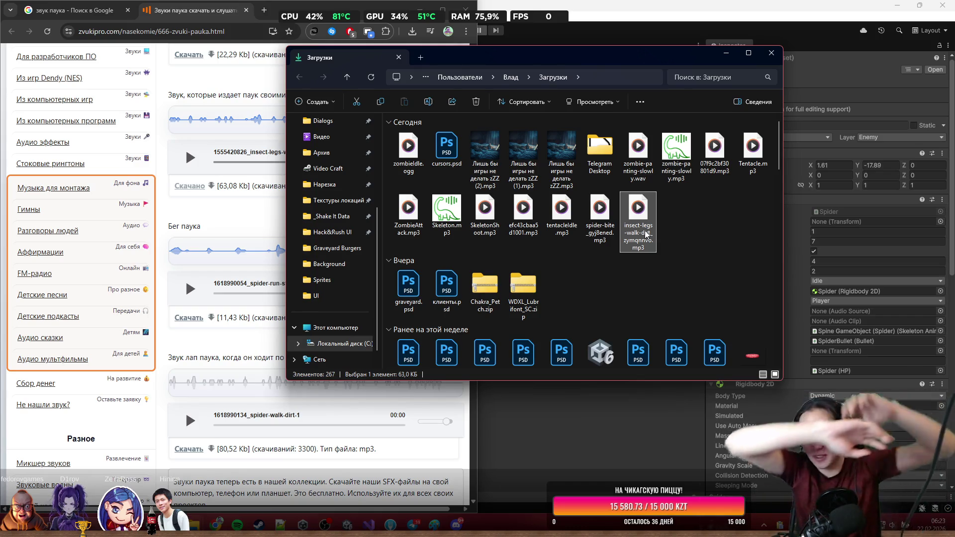
Rename the insect-legs-walk-dirt file to spiderIdle.mp3.
{"action": "key", "text": "F2"}
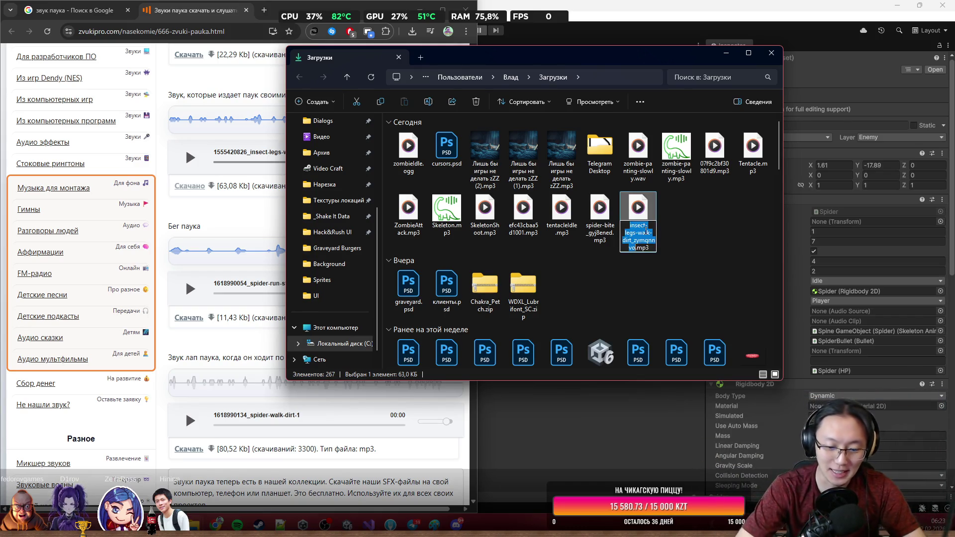
{"action": "key", "text": "BackSpace"}
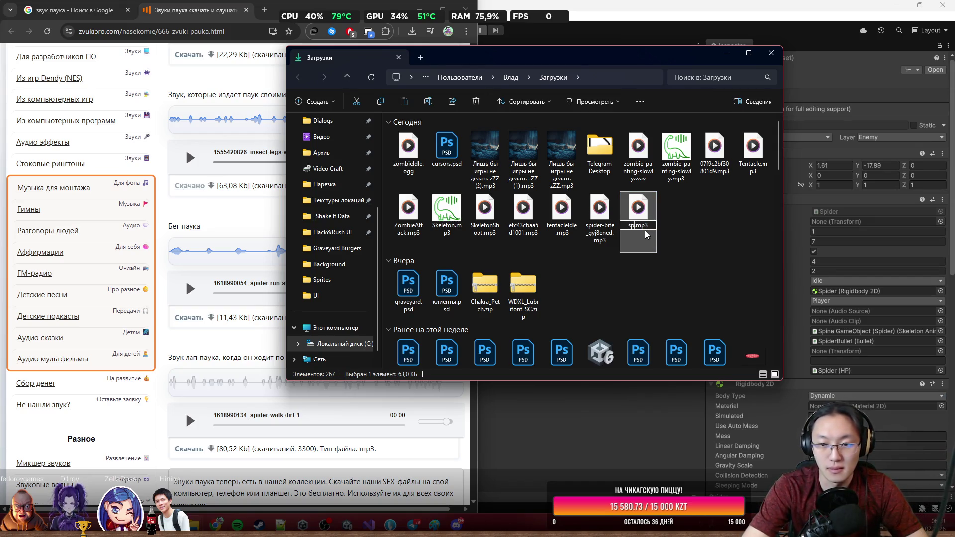
{"action": "type", "text": "iderIdle"}
{"action": "key", "text": "Return"}
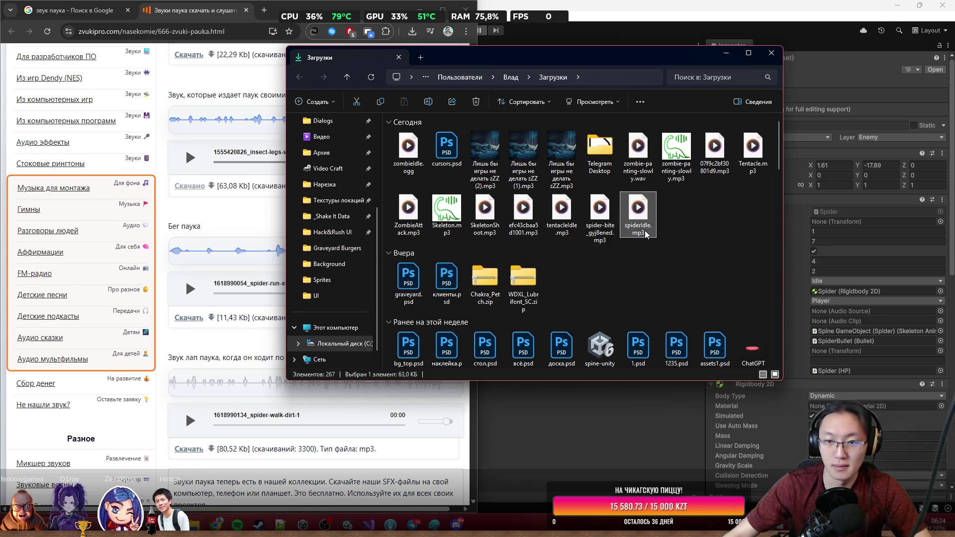
Rename the spider bite file to spiderBlue.mp3 and minimize Chrome.
{"action": "left_click", "coordinate": [599, 232]}
{"action": "key", "text": "F2"}
{"action": "type", "text": "spider.mp3"}
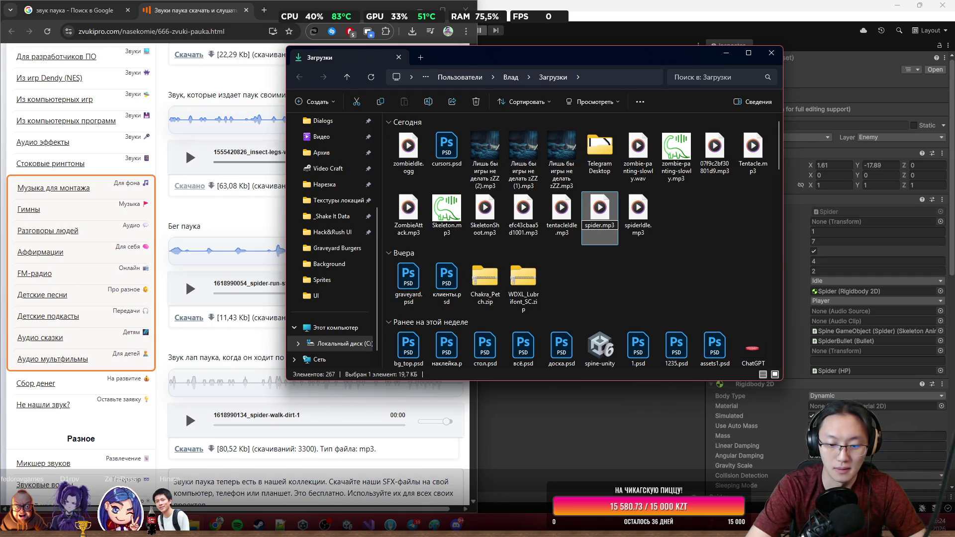
{"action": "type", "text": "ue"}
{"action": "key", "text": "Return"}
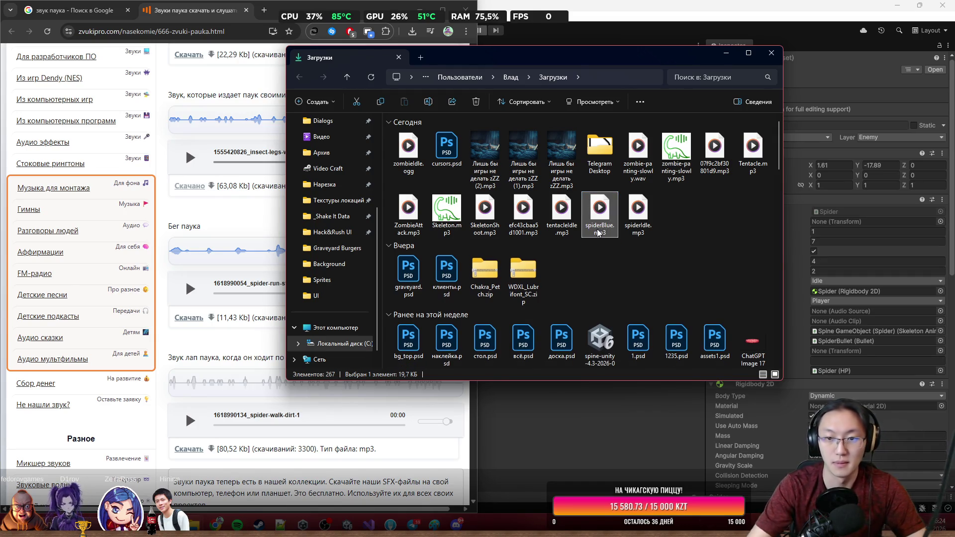
{"action": "left_click", "coordinate": [422, 17]}
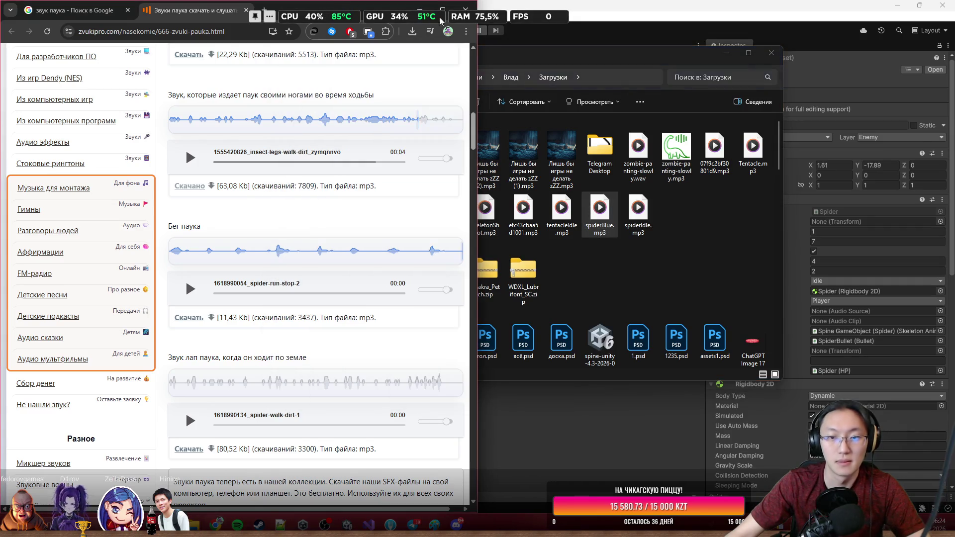
{"action": "left_click", "coordinate": [420, 9]}
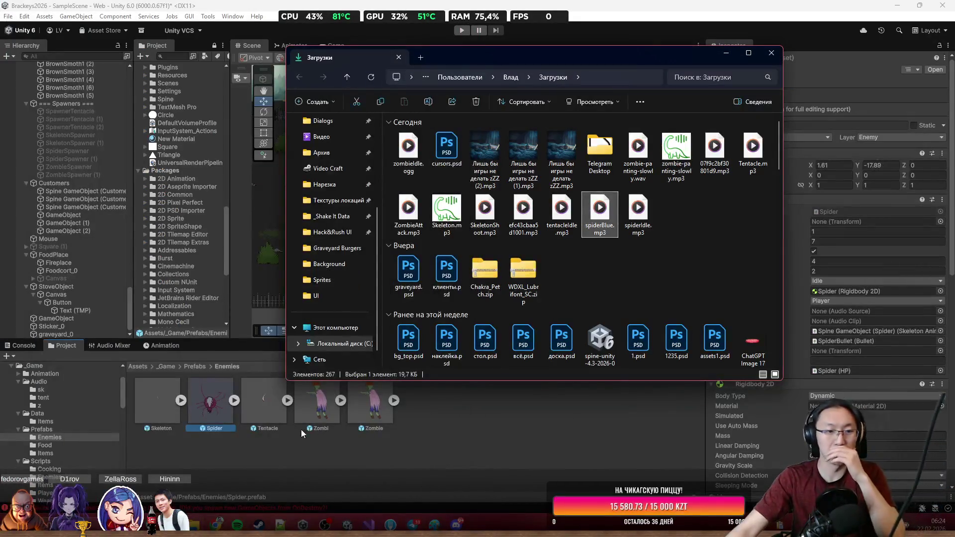
In Unity's Audio folder, create a new folder named spi and open it.
{"action": "left_click", "coordinate": [163, 368]}
{"action": "double_click", "coordinate": [210, 402]}
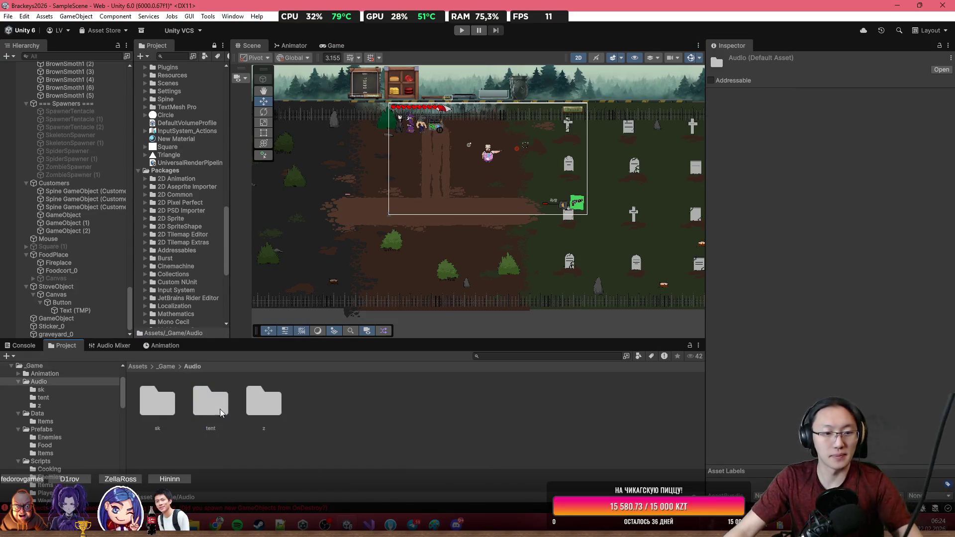
{"action": "right_click", "coordinate": [301, 413]}
{"action": "mouse_move", "coordinate": [377, 133]}
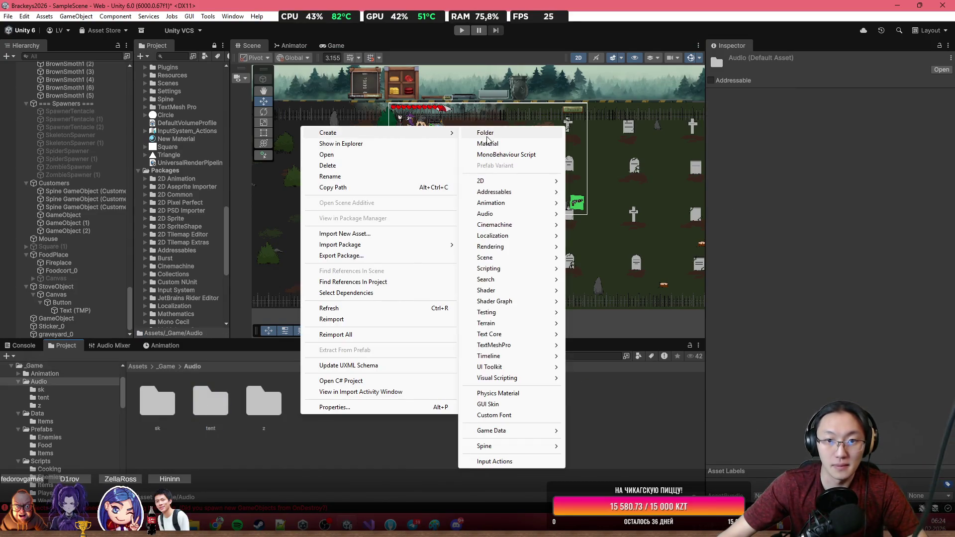
{"action": "left_click", "coordinate": [502, 135]}
{"action": "type", "text": "sp"}
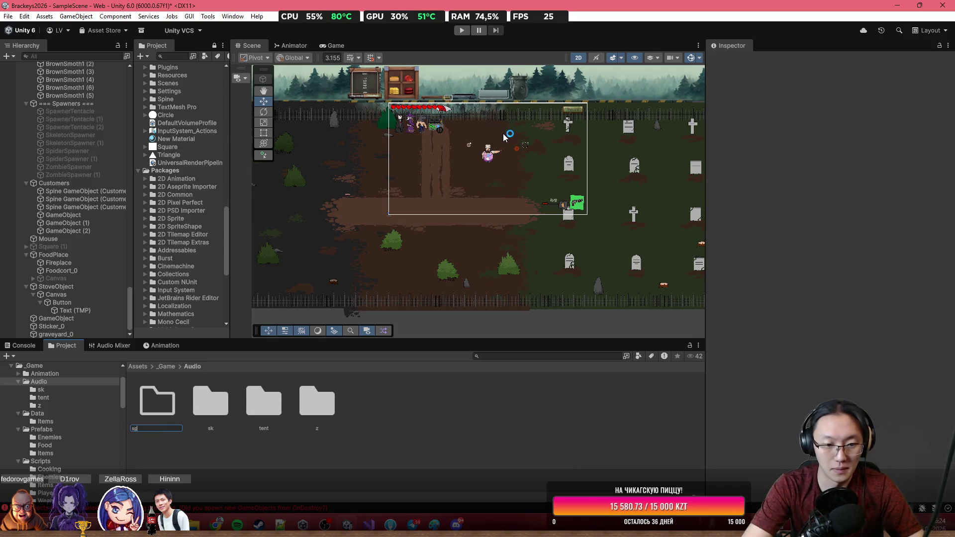
{"action": "type", "text": "i"}
{"action": "key", "text": "Return"}
{"action": "double_click", "coordinate": [213, 398]}
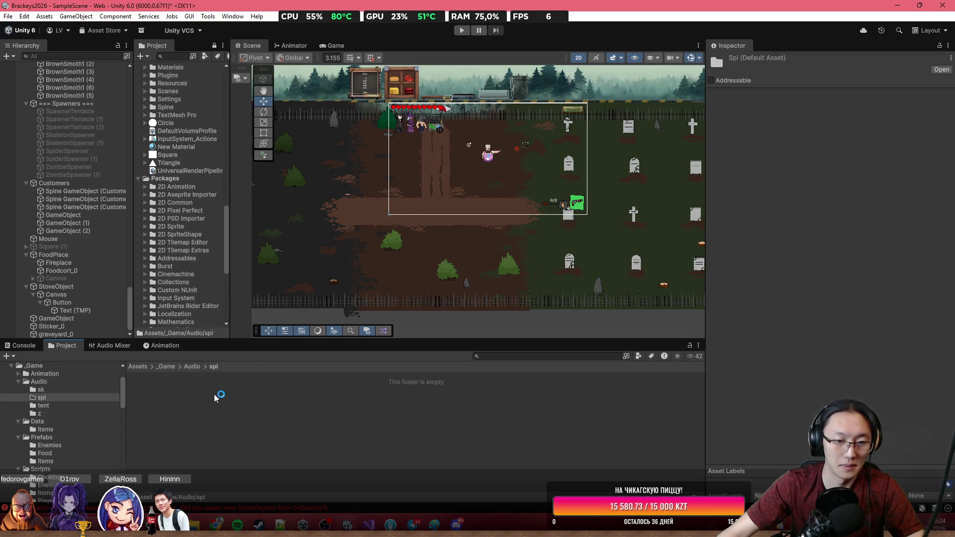
Bring the Downloads window back and select spiderIdle.mp3.
{"action": "mouse_move", "coordinate": [194, 525]}
{"action": "left_click", "coordinate": [271, 465]}
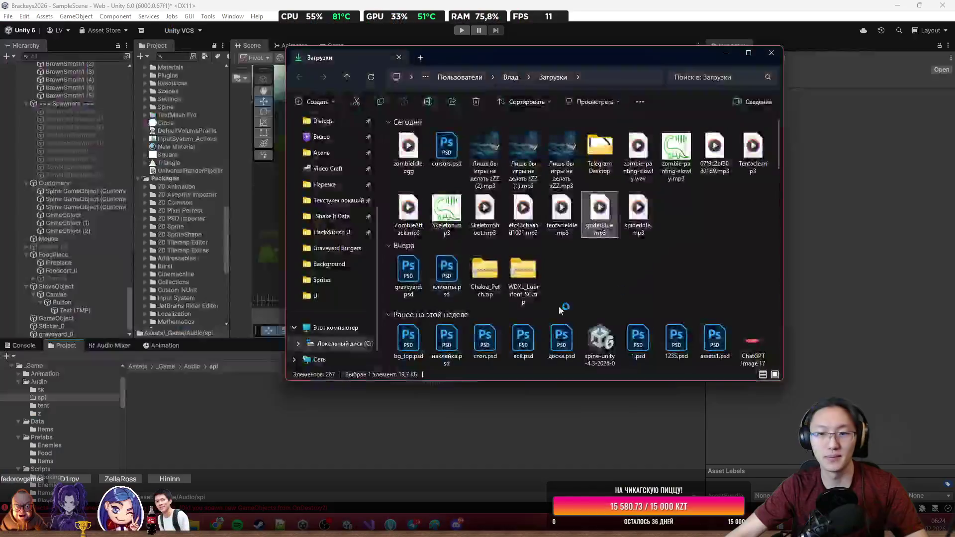
{"action": "left_click", "coordinate": [641, 212]}
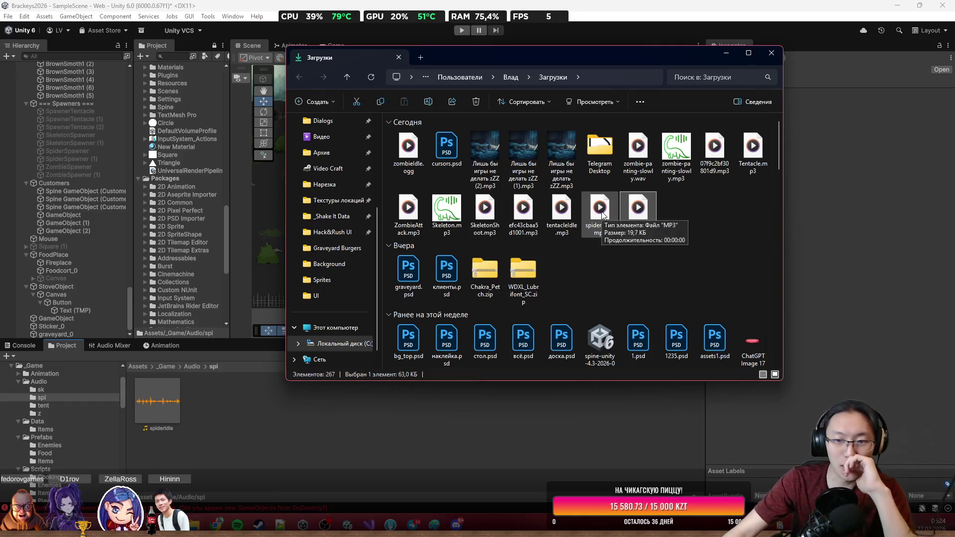
Drag the spider sounds into Unity's spi folder, then close the Downloads window.
{"action": "left_click_drag", "start_coordinate": [603, 214], "coordinate": [499, 410]}
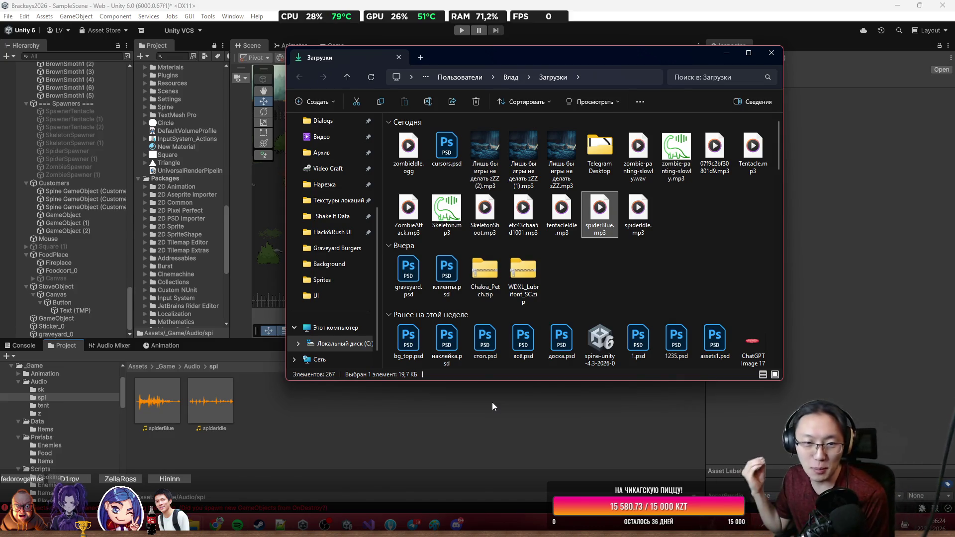
{"action": "left_click", "coordinate": [610, 424]}
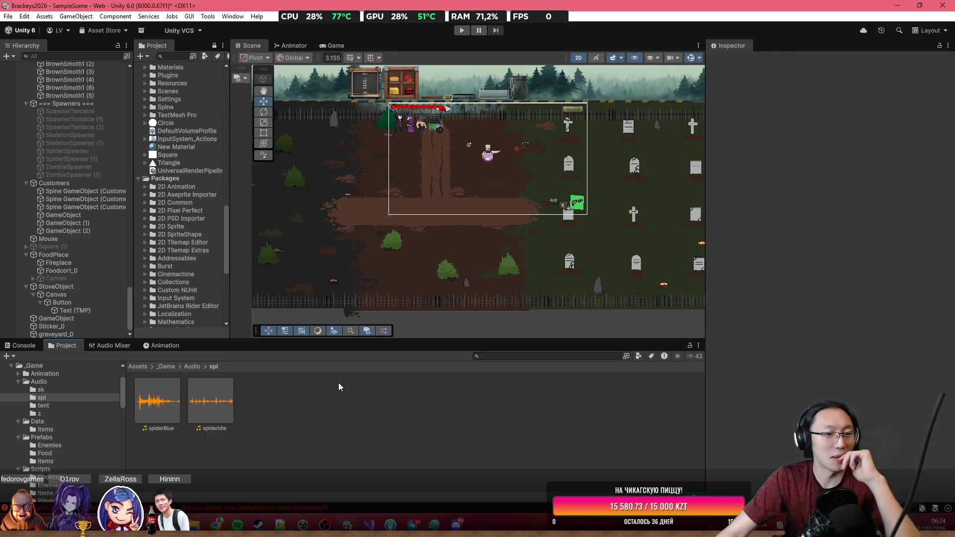
Go to Prefabs > Enemies, select the Spider and frame it in the scene view.
{"action": "left_click", "coordinate": [167, 368]}
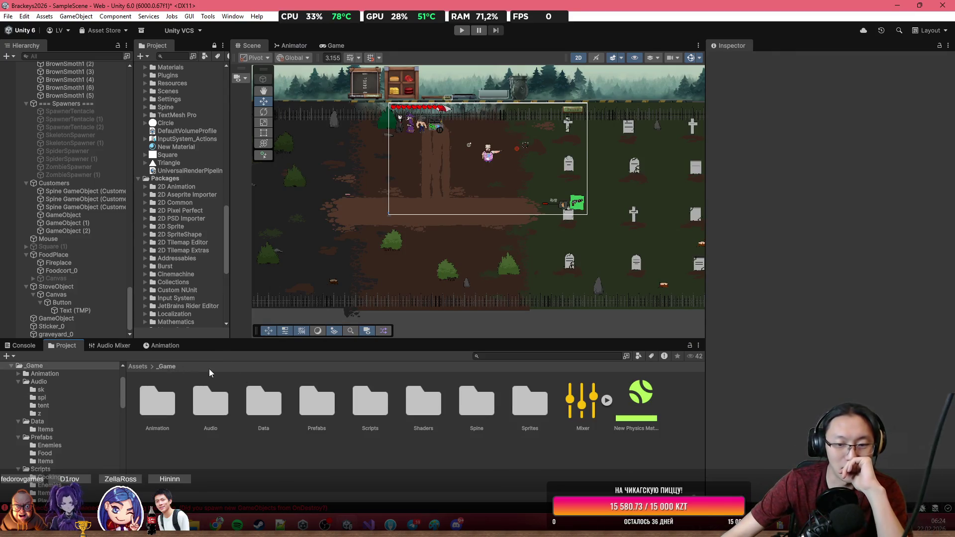
{"action": "double_click", "coordinate": [335, 411]}
{"action": "double_click", "coordinate": [157, 416]}
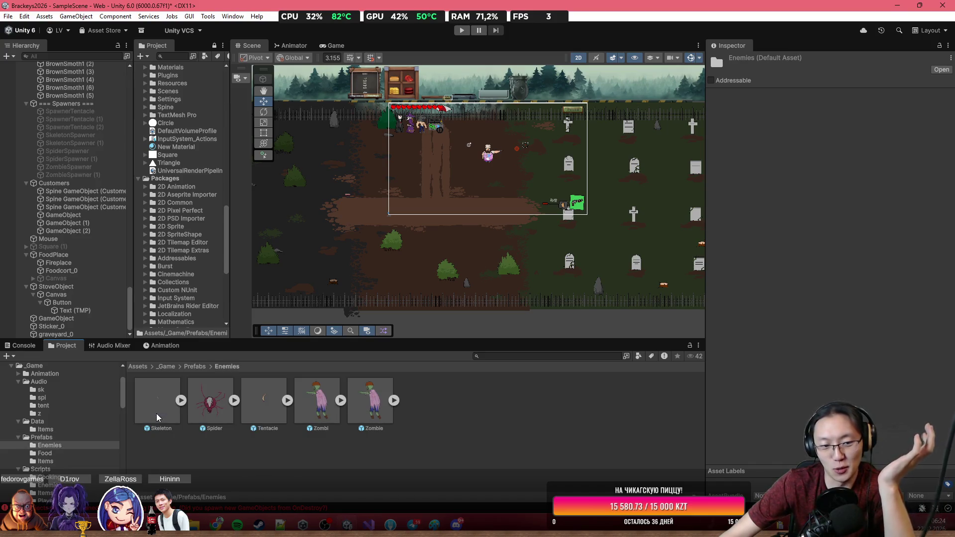
{"action": "left_click", "coordinate": [438, 266]}
{"action": "key", "text": "f"}
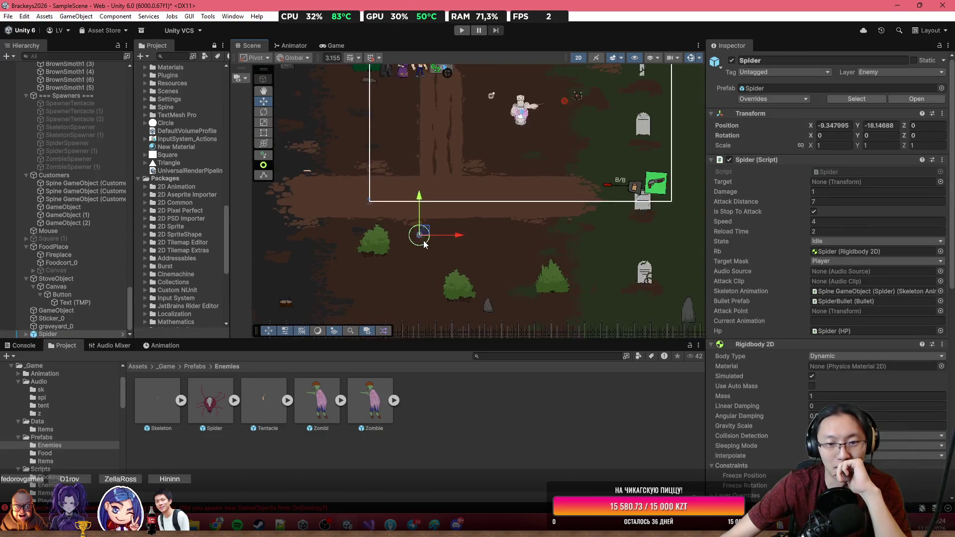
Add an Audio Source component to the Spider.
{"action": "scroll", "coordinate": [858, 358], "scroll_direction": "down", "scroll_amount": 5}
{"action": "key", "text": "ctrl+shift+a"}
{"action": "type", "text": "Audi"}
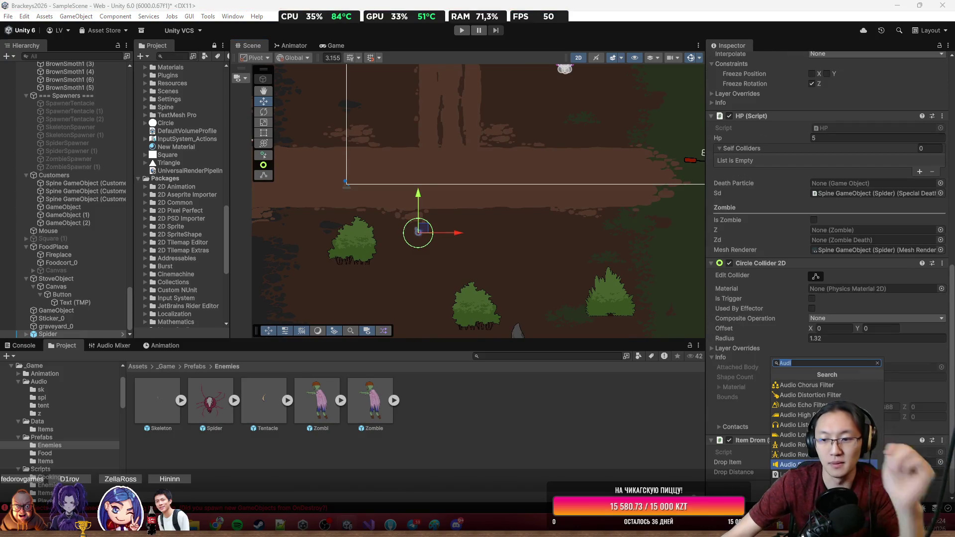
{"action": "key", "text": "Return"}
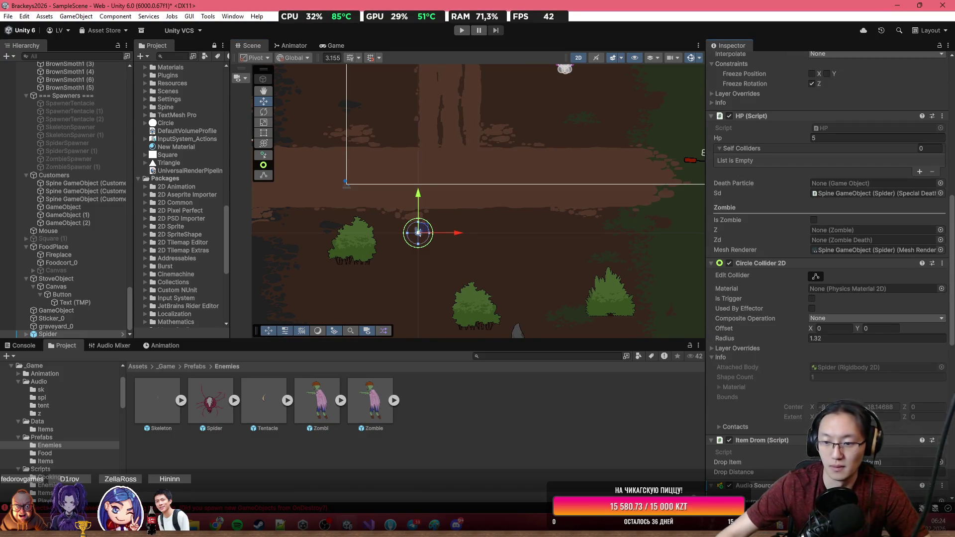
Assign the spiderIdle clip to the Audio Source and route its output to the Sounds mixer group.
{"action": "scroll", "coordinate": [870, 297], "scroll_direction": "down", "scroll_amount": 5}
{"action": "left_click", "coordinate": [942, 260]}
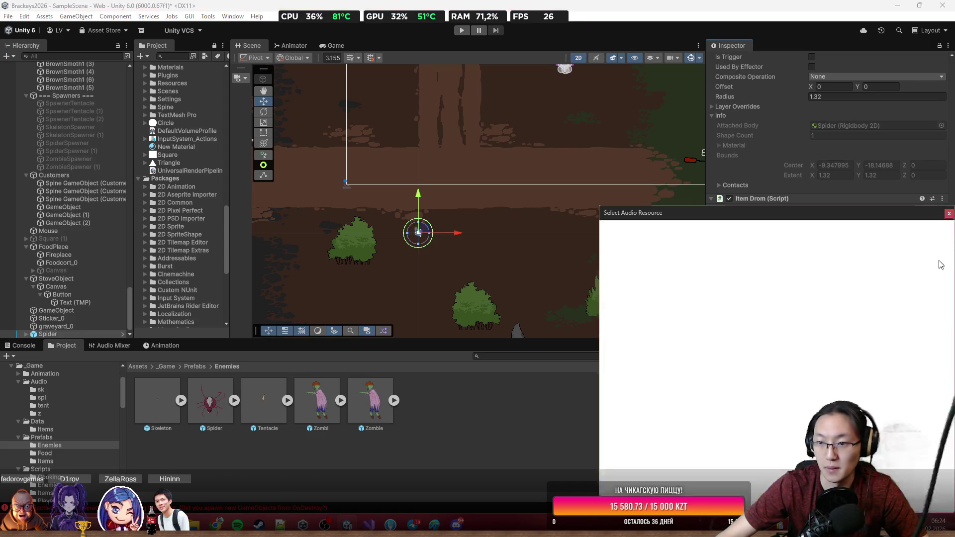
{"action": "double_click", "coordinate": [745, 331]}
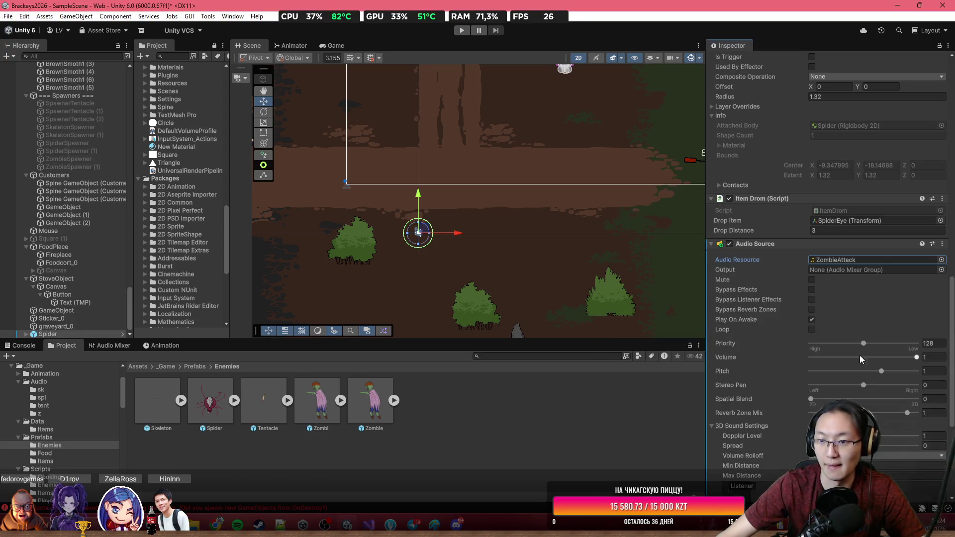
{"action": "left_click", "coordinate": [941, 260]}
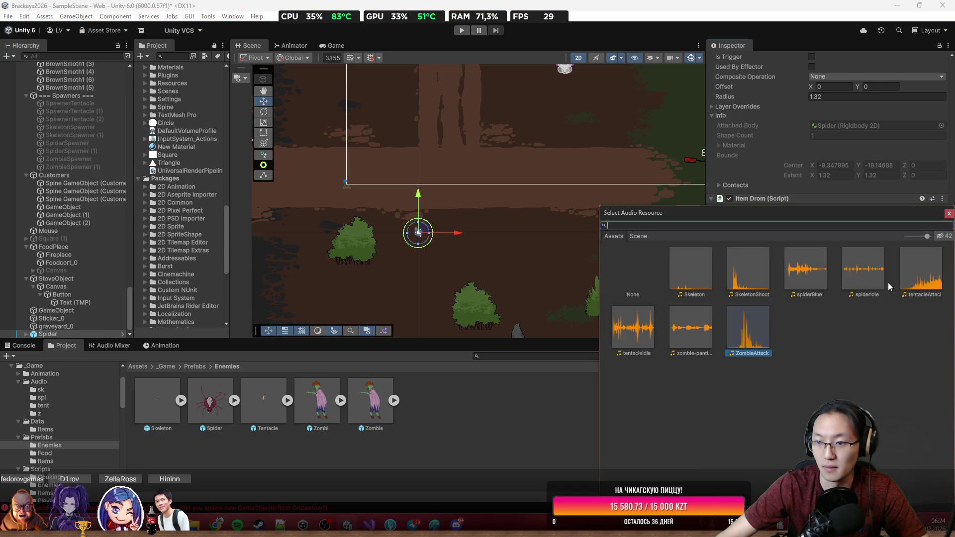
{"action": "double_click", "coordinate": [867, 275]}
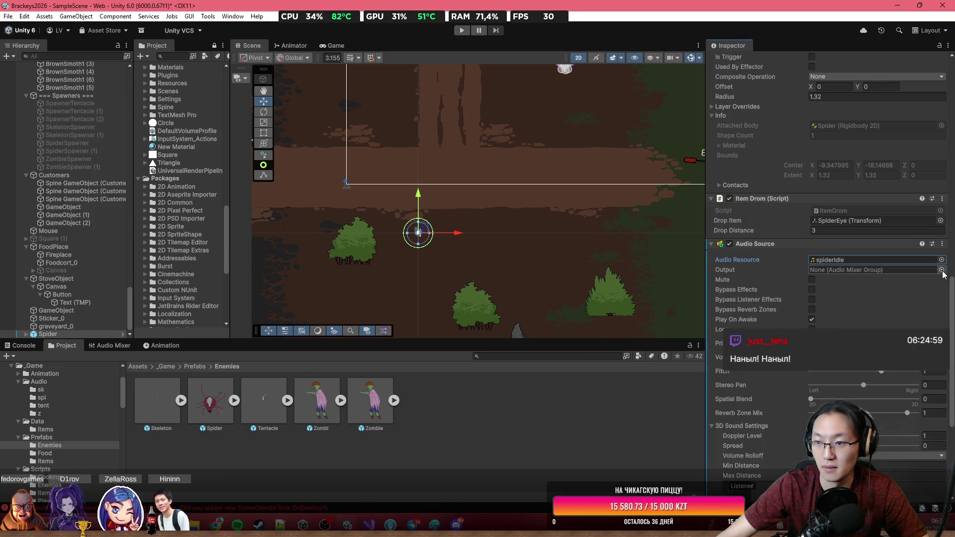
{"action": "left_click", "coordinate": [941, 270]}
{"action": "left_click", "coordinate": [664, 275]}
{"action": "double_click", "coordinate": [677, 276]}
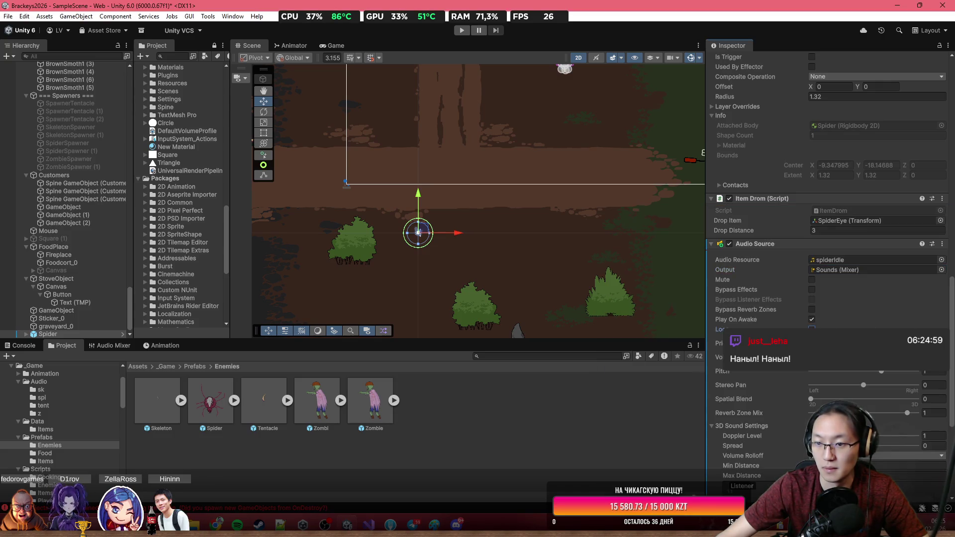
Set Spatial Blend to fully 3D, Volume Rolloff to Linear, and Max Distance to 15.
{"action": "scroll", "coordinate": [911, 219], "scroll_direction": "down", "scroll_amount": 5}
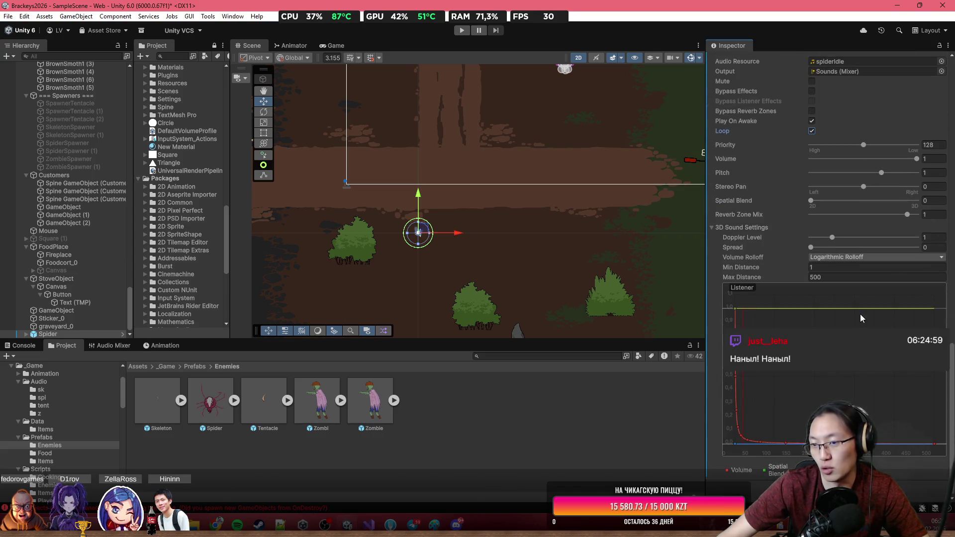
{"action": "left_click", "coordinate": [916, 200]}
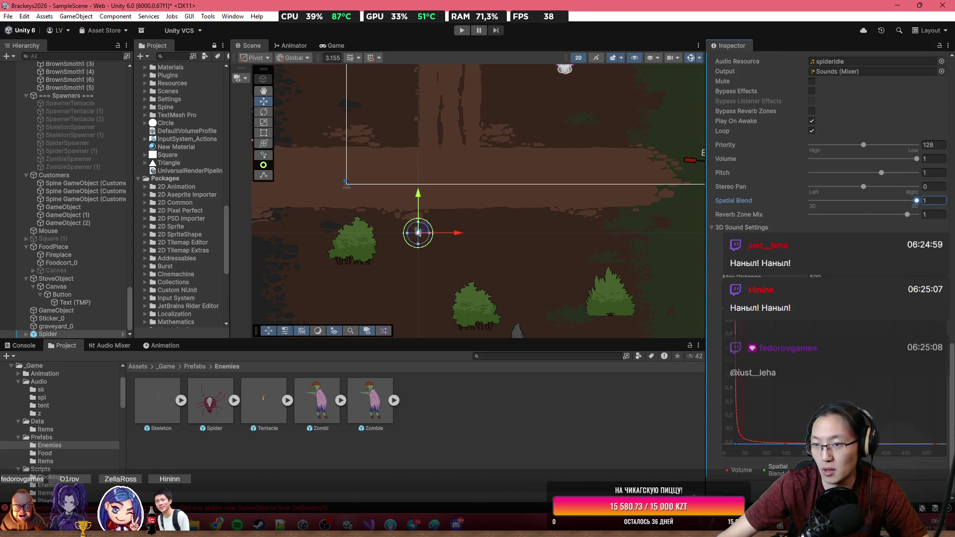
{"action": "left_click", "coordinate": [858, 275]}
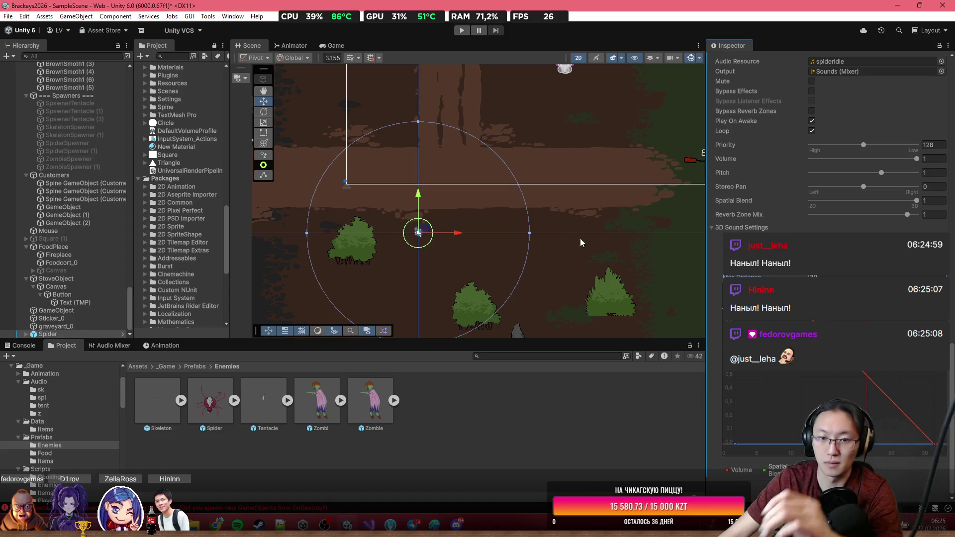
{"action": "scroll", "coordinate": [541, 200], "scroll_direction": "down", "scroll_amount": 5}
{"action": "scroll", "coordinate": [540, 200], "scroll_direction": "up", "scroll_amount": 2}
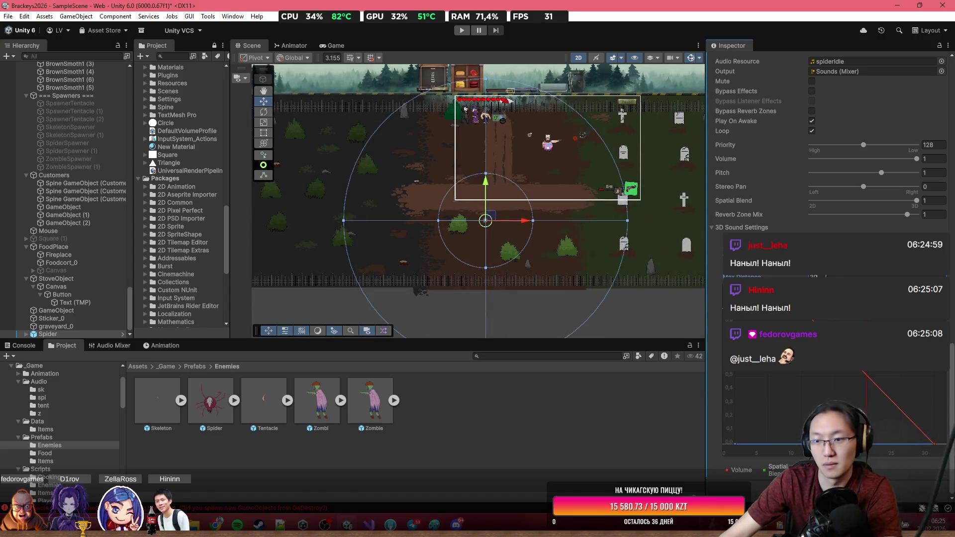
{"action": "type", "text": "15"}
{"action": "type", "text": "25"}
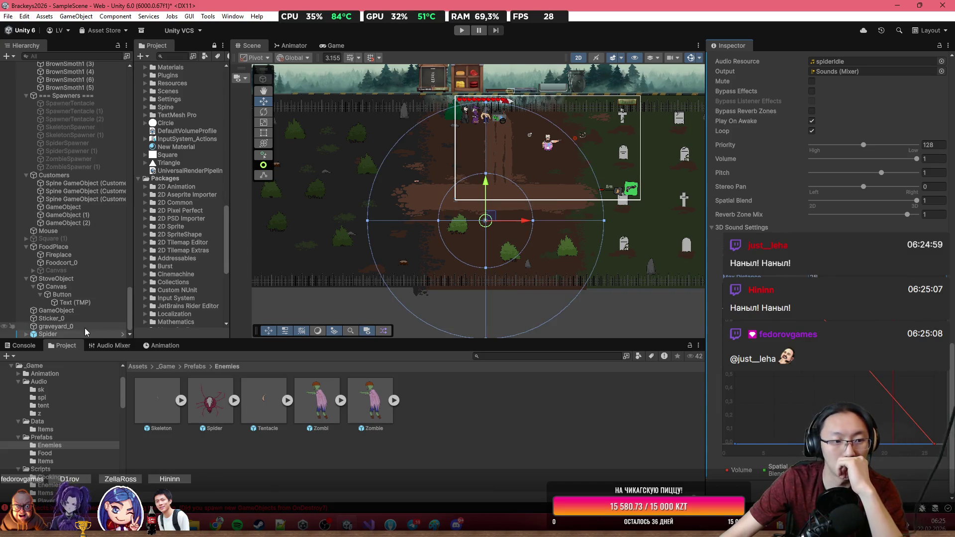
{"action": "left_click", "coordinate": [85, 333]}
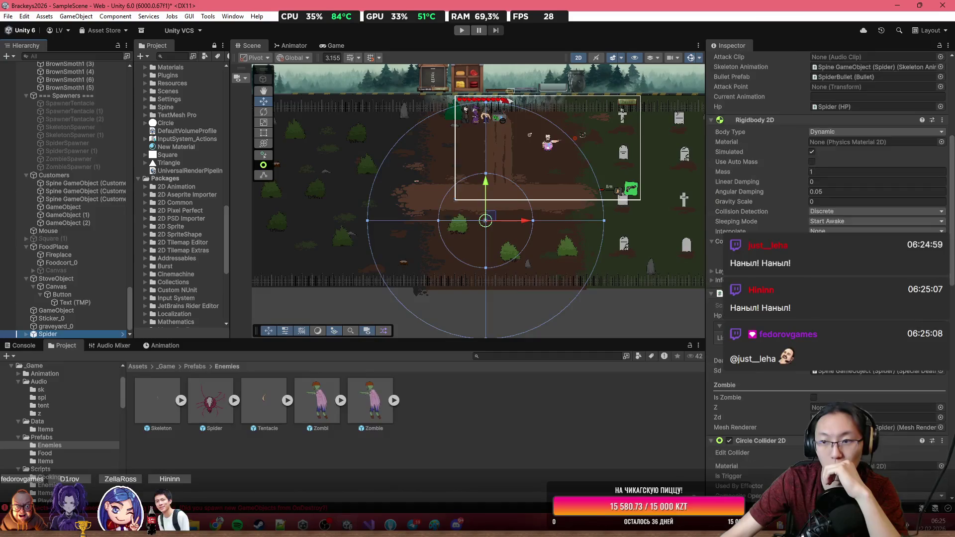
Link the Spider script to its own Audio Source and set the attack clip to spiderBlue.
{"action": "scroll", "coordinate": [825, 149], "scroll_direction": "up", "scroll_amount": 5}
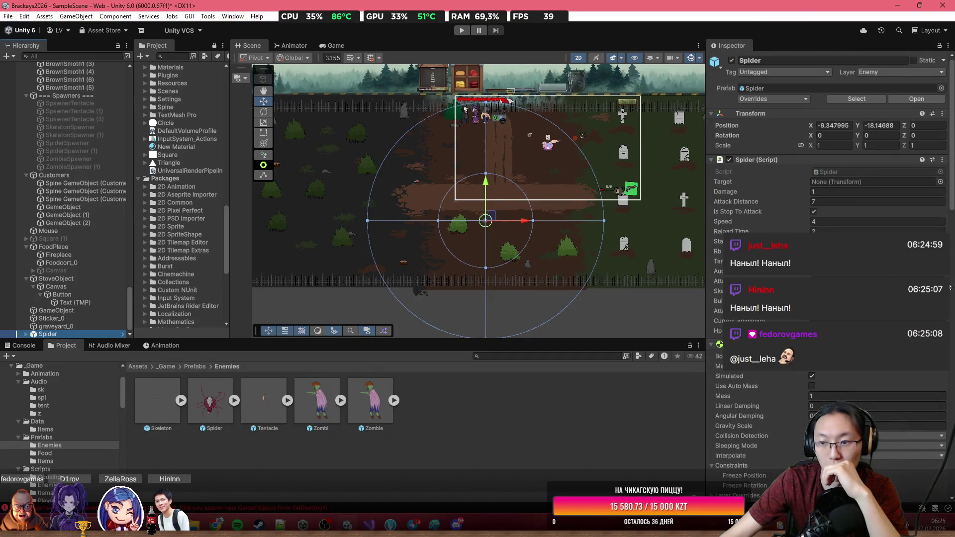
{"action": "left_click", "coordinate": [940, 271]}
{"action": "double_click", "coordinate": [691, 248]}
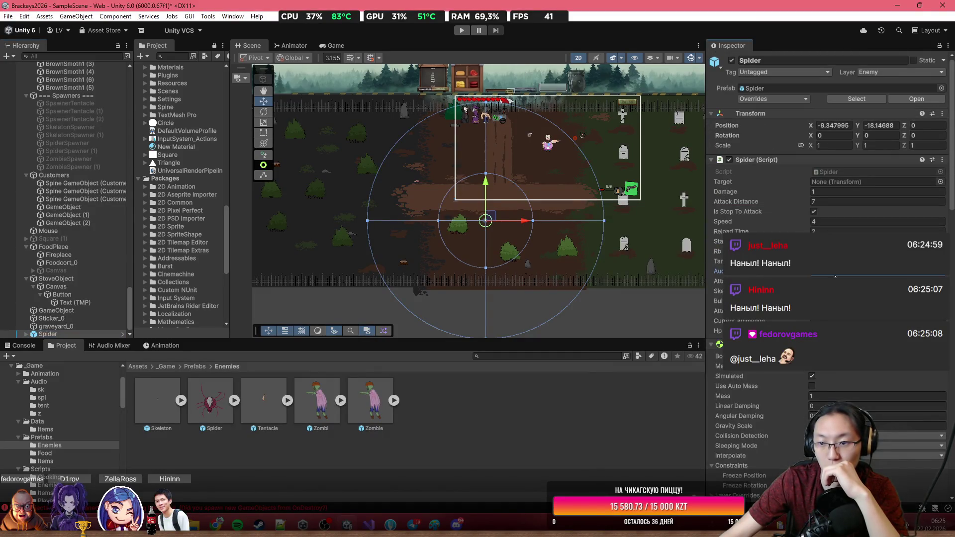
{"action": "left_click", "coordinate": [940, 275]}
{"action": "double_click", "coordinate": [679, 248]}
{"action": "left_click", "coordinate": [940, 271]}
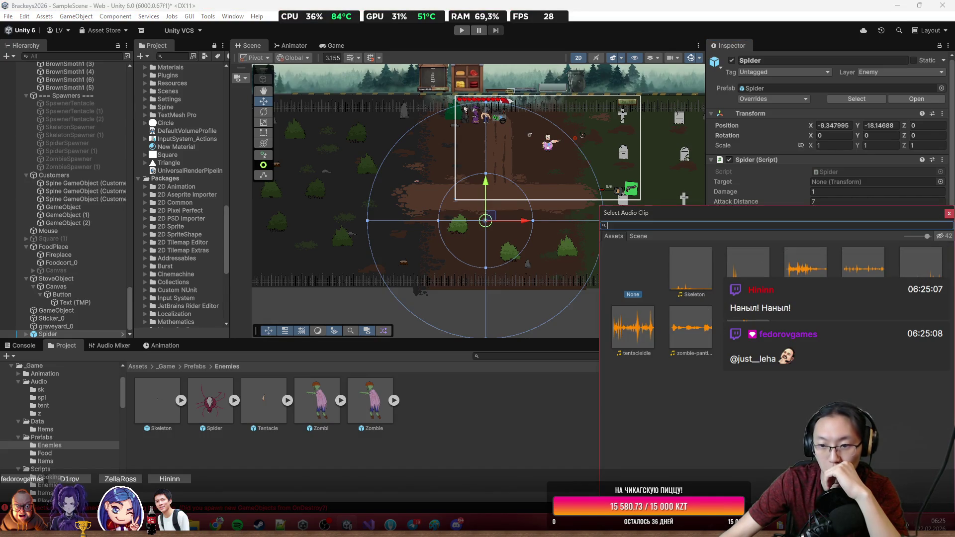
{"action": "double_click", "coordinate": [863, 260]}
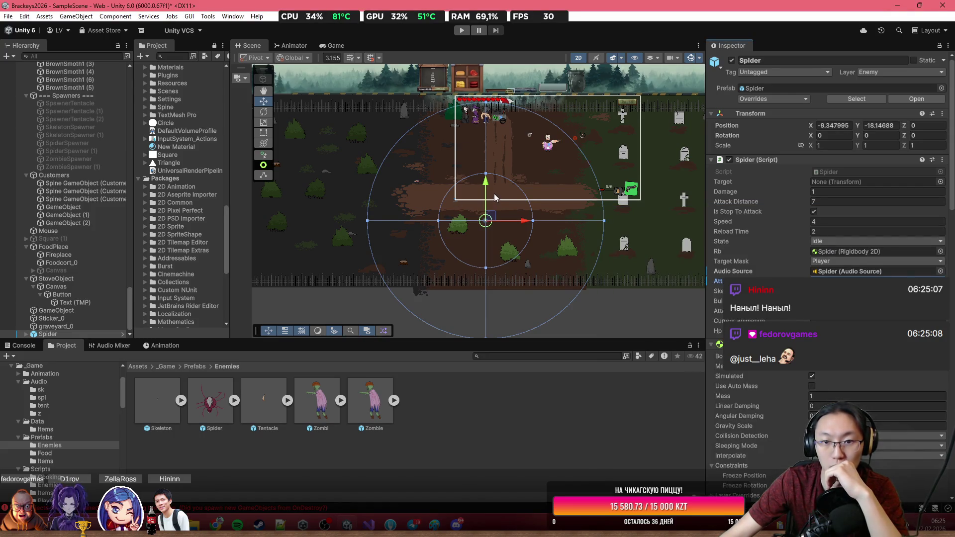
Move the spider further left and playtest by walking the player toward it, then stop.
{"action": "mouse_move", "coordinate": [492, 216]}
{"action": "left_mouse_down"}
{"action": "mouse_move", "coordinate": [418, 199]}
{"action": "mouse_move", "coordinate": [435, 209]}
{"action": "left_mouse_up"}
{"action": "left_click", "coordinate": [461, 31]}
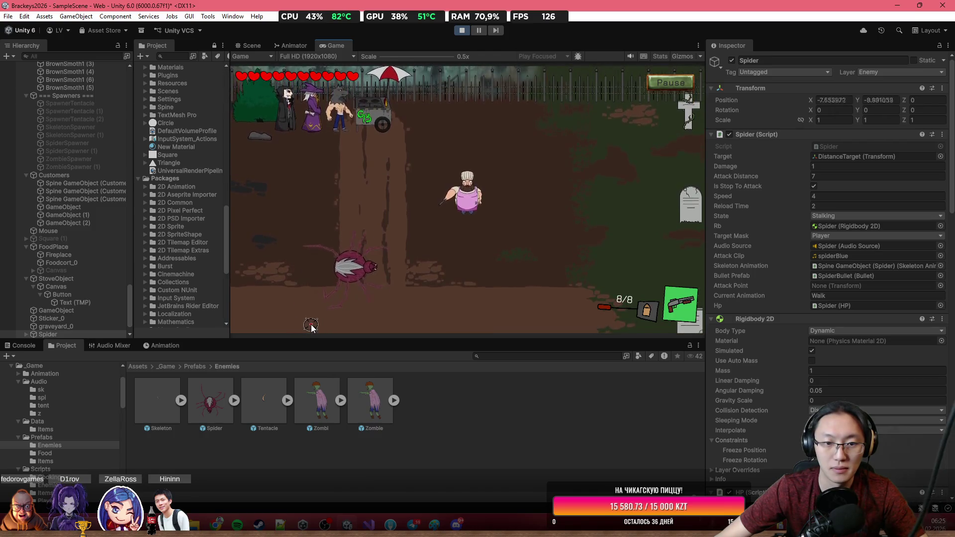
{"action": "key", "text": "s"}
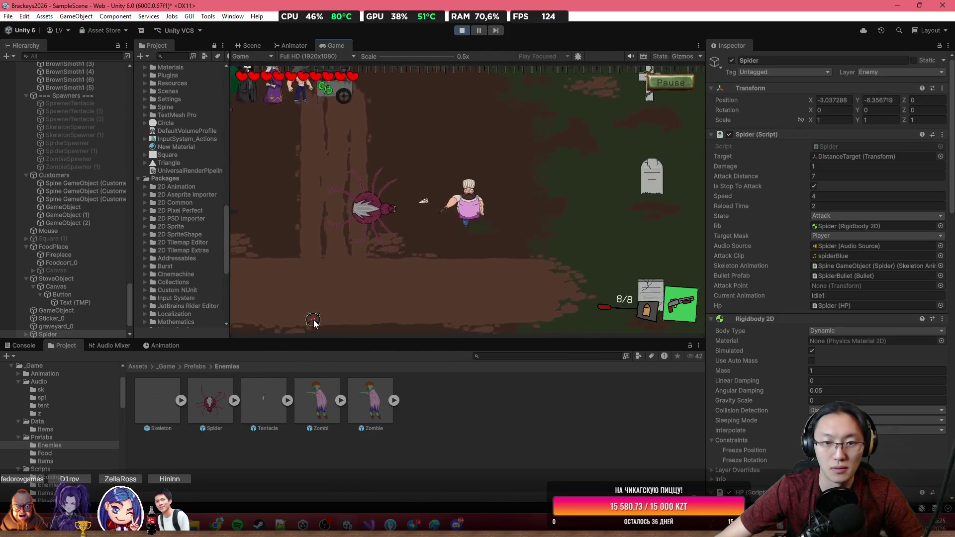
{"action": "key", "text": "s"}
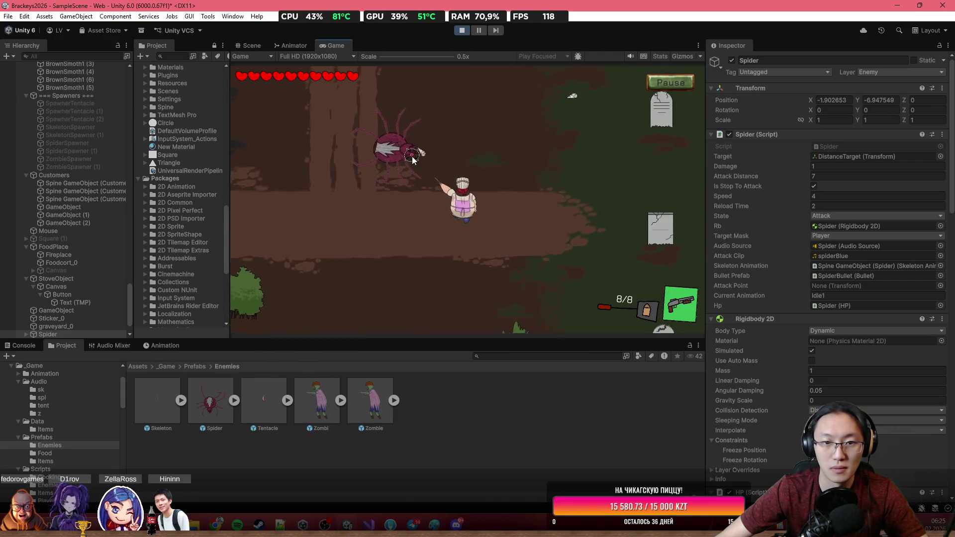
{"action": "key", "text": "s"}
{"action": "key", "text": "a"}
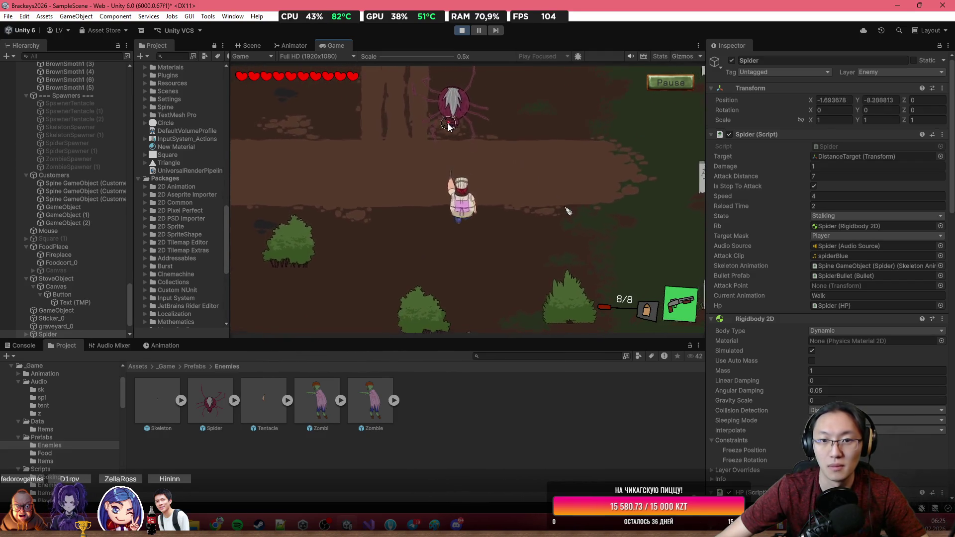
{"action": "key", "text": "ctrl+p"}
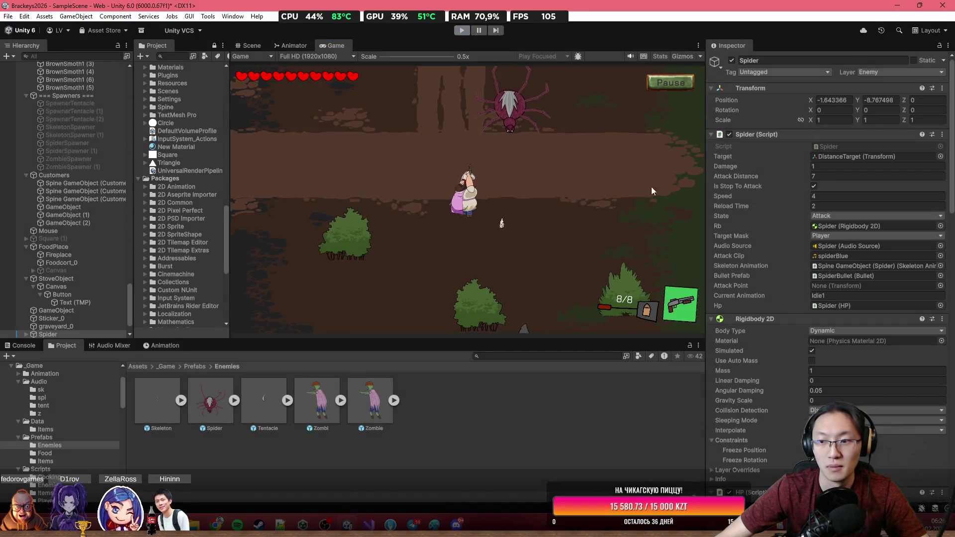
{"action": "double_click", "coordinate": [869, 170]}
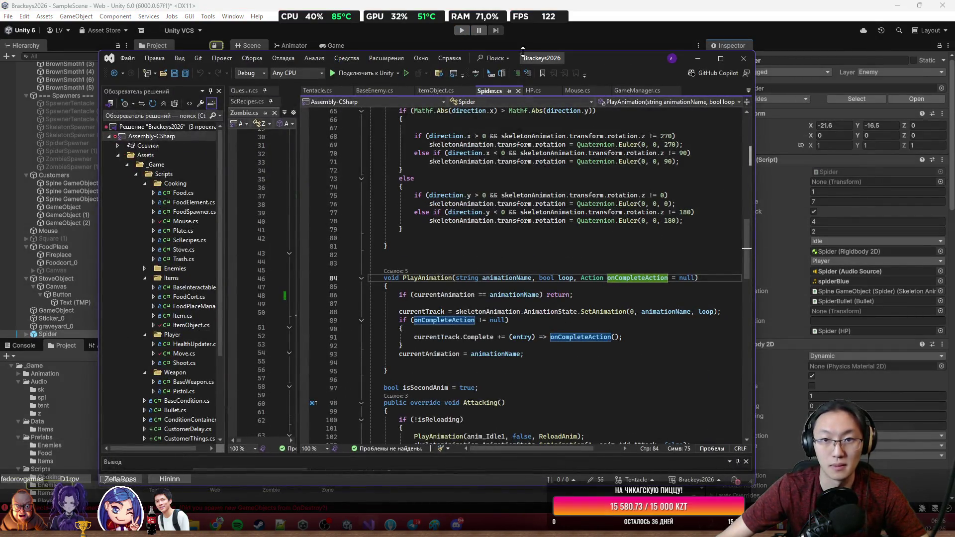
Paste a PlayClip(); call at the top of Attack() in Spider.cs from clipboard history and save.
{"action": "double_click", "coordinate": [592, 61]}
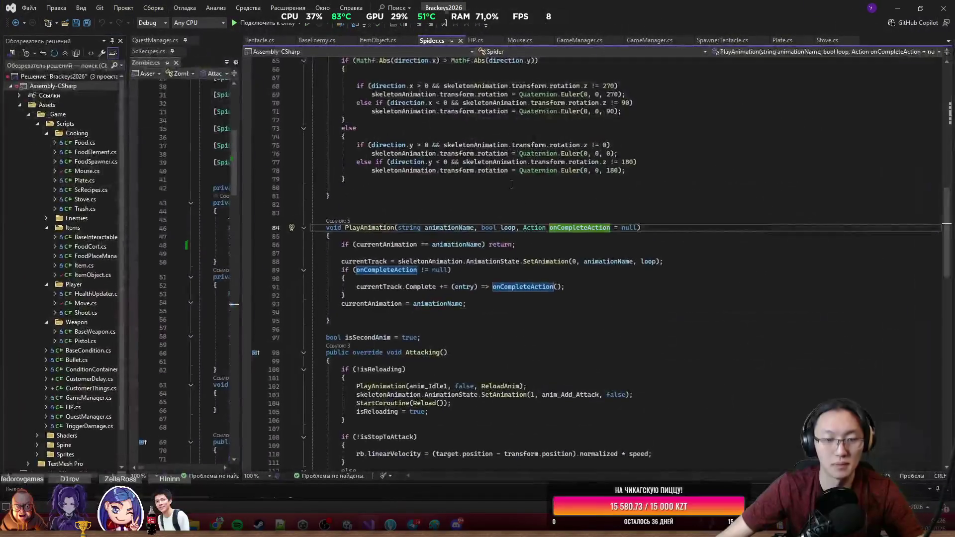
{"action": "scroll", "coordinate": [543, 267], "scroll_direction": "up", "scroll_amount": 5}
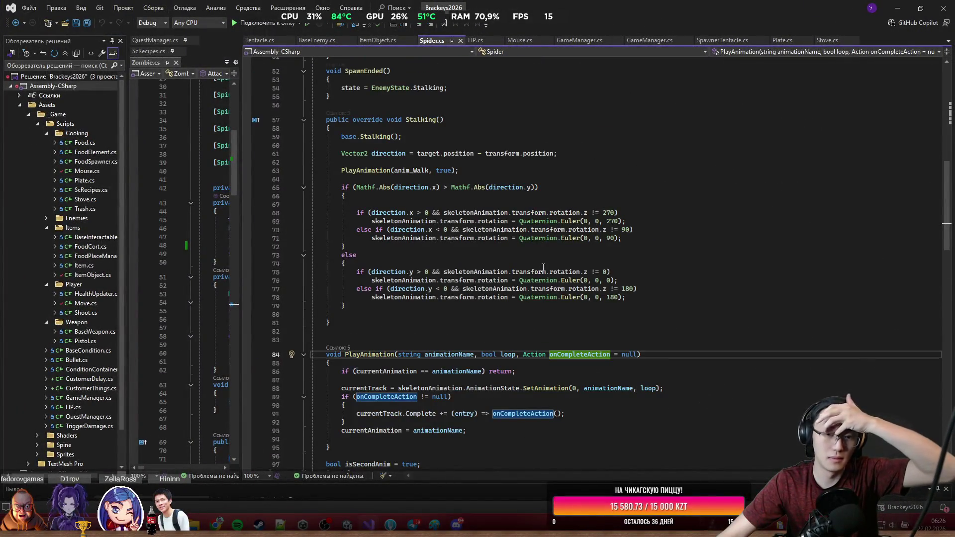
{"action": "scroll", "coordinate": [543, 267], "scroll_direction": "down", "scroll_amount": 10}
{"action": "scroll", "coordinate": [543, 268], "scroll_direction": "down", "scroll_amount": 10}
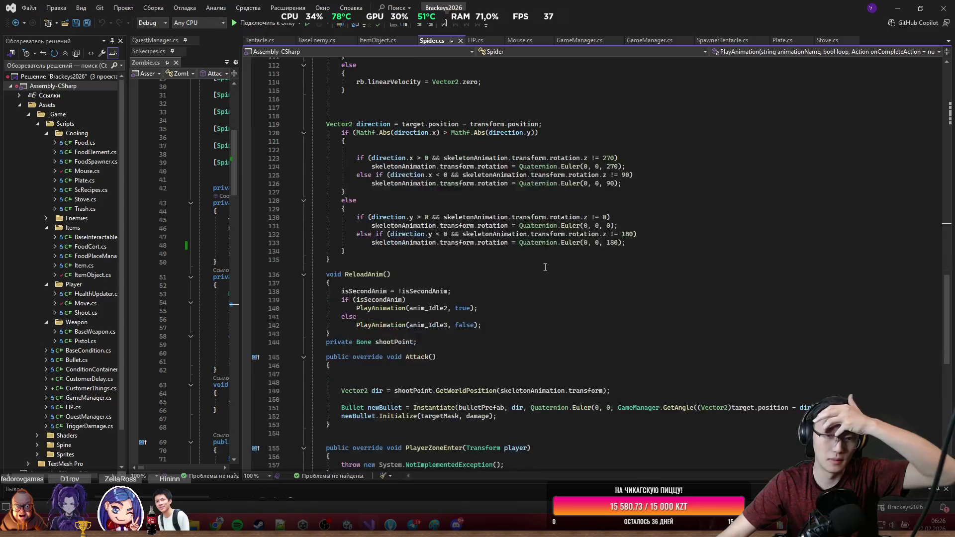
{"action": "left_click", "coordinate": [463, 357]}
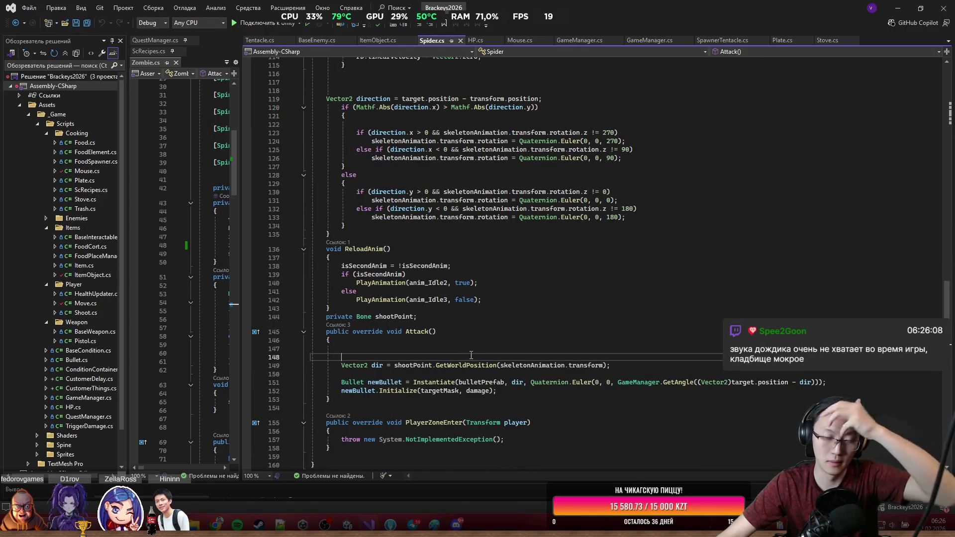
{"action": "type", "text": "Plat"}
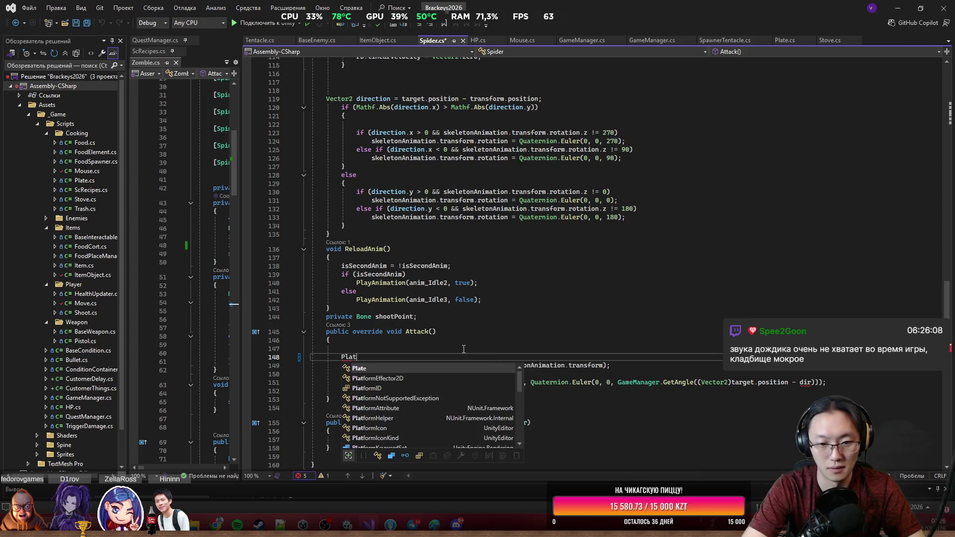
{"action": "type", "text": "yS"}
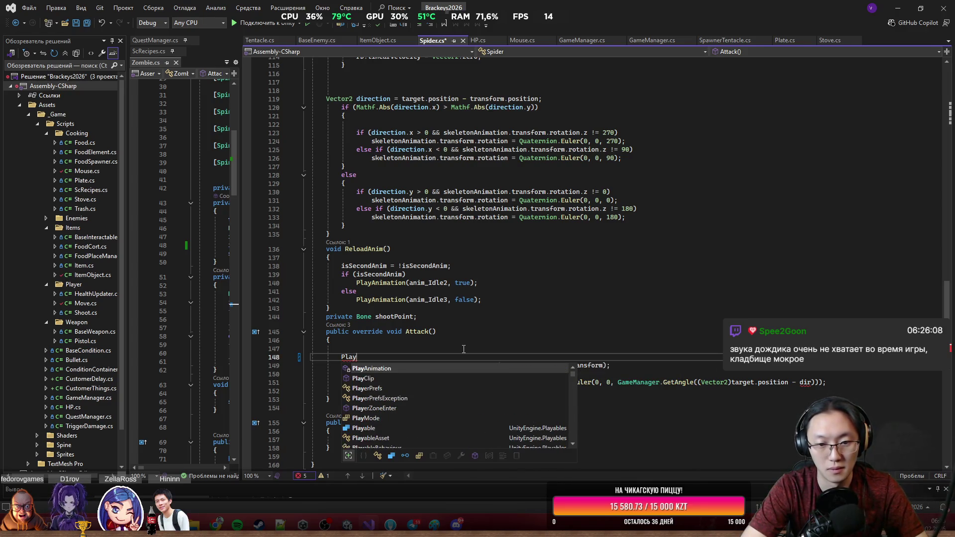
{"action": "key", "text": "BackSpace"}
{"action": "key", "text": "BackSpace"}
{"action": "key", "text": "BackSpace"}
{"action": "key", "text": "ctrl+shift+Up"}
{"action": "key", "text": "ctrl+shift+Down"}
{"action": "key", "text": "ctrl+v"}
{"action": "key", "text": "ctrl+s"}
{"action": "key", "text": "alt+Tab"}
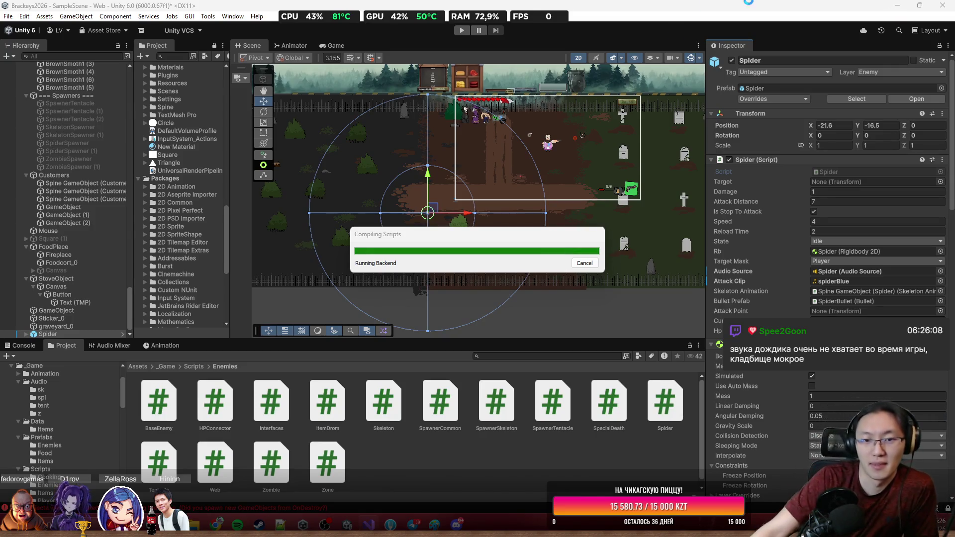
Start a playtest, walk the chef down and left to the spider, and shoot it.
{"action": "left_click", "coordinate": [463, 31]}
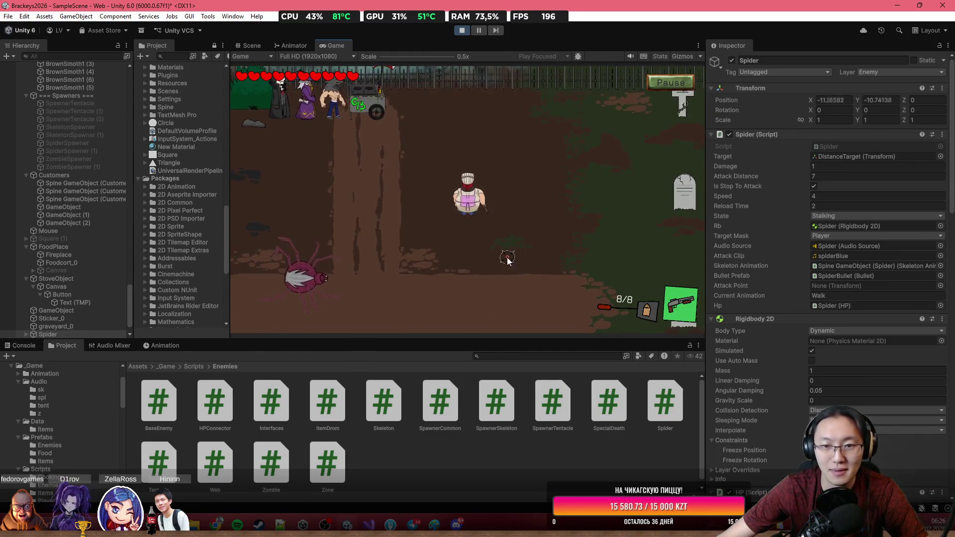
{"action": "key", "text": "s"}
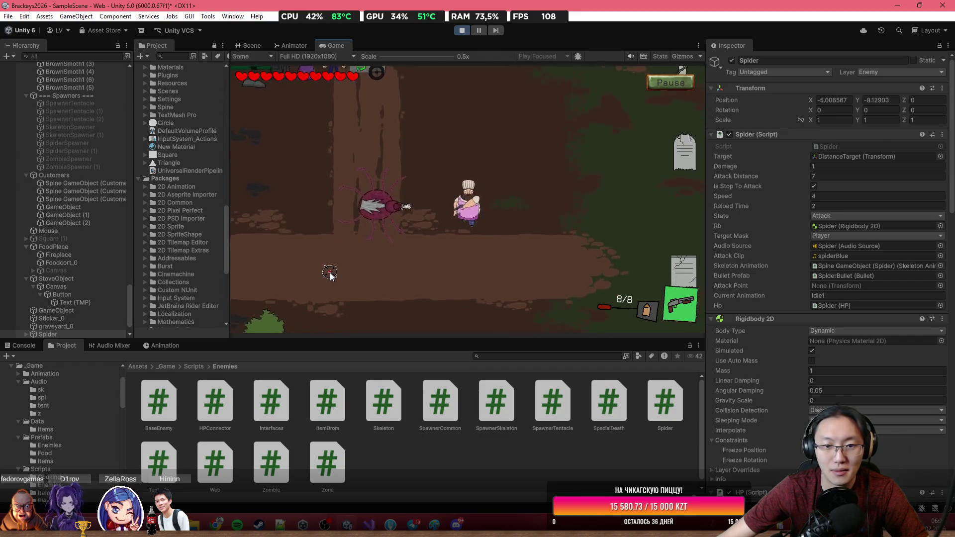
{"action": "key", "text": "s"}
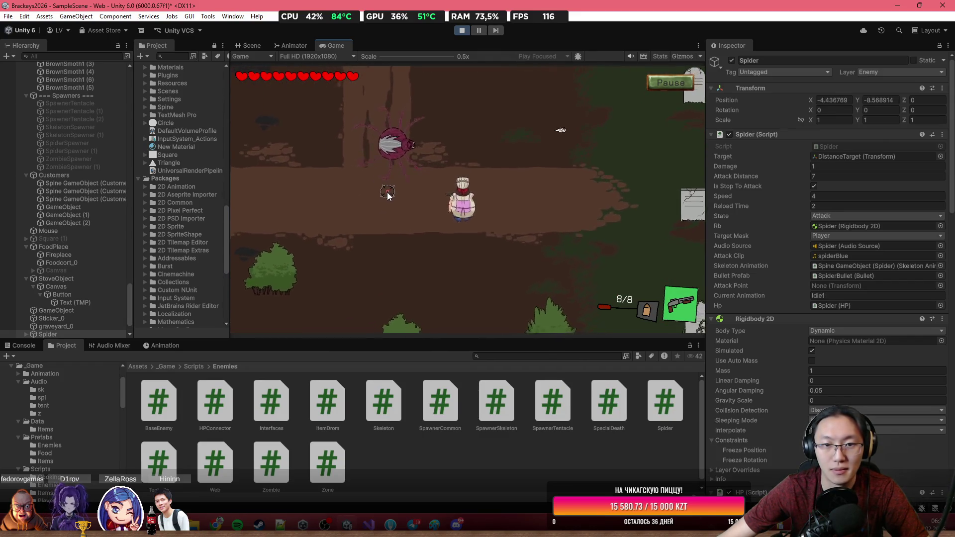
{"action": "key", "text": "a"}
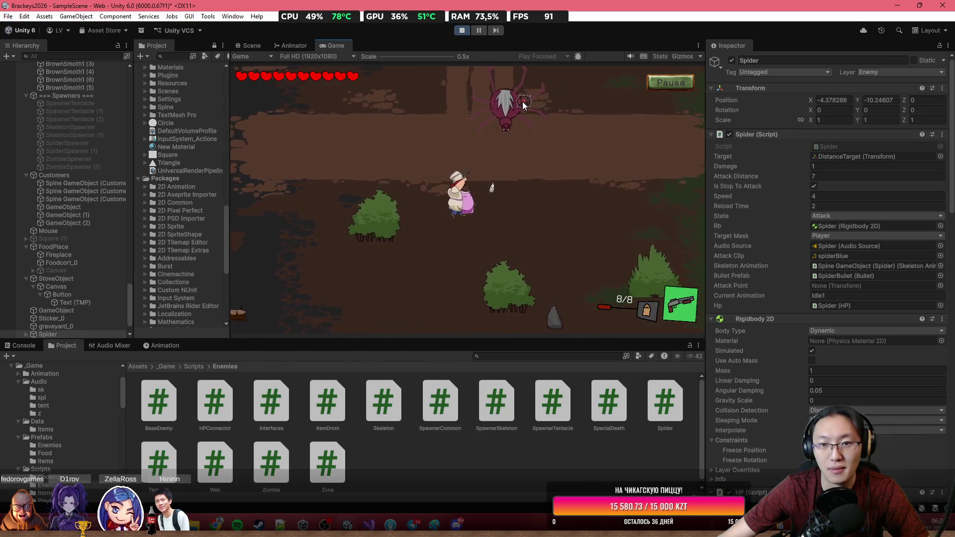
{"action": "key", "text": "a"}
{"action": "left_click", "coordinate": [523, 105]}
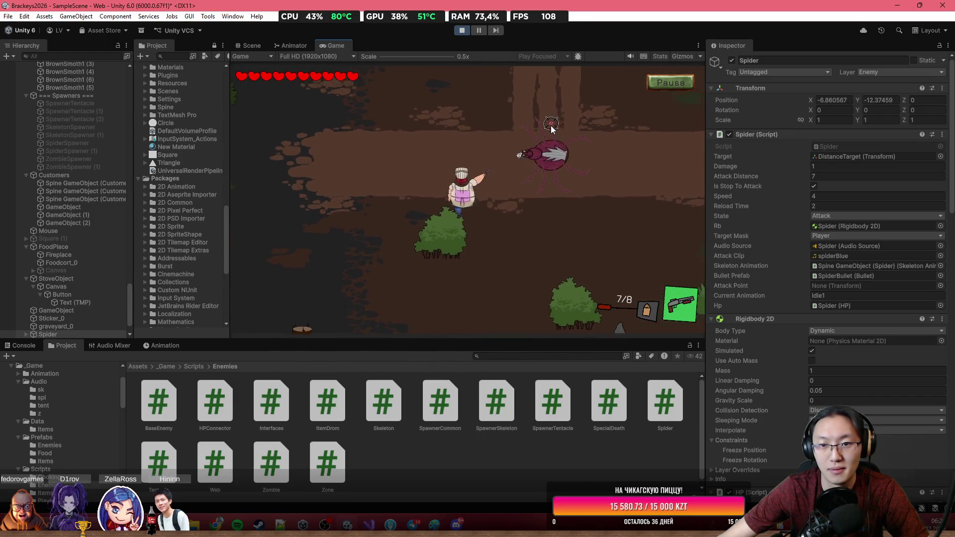
Move the chef up and away while the spider attacks, then end the playtest.
{"action": "key", "text": "w"}
{"action": "key", "text": "a"}
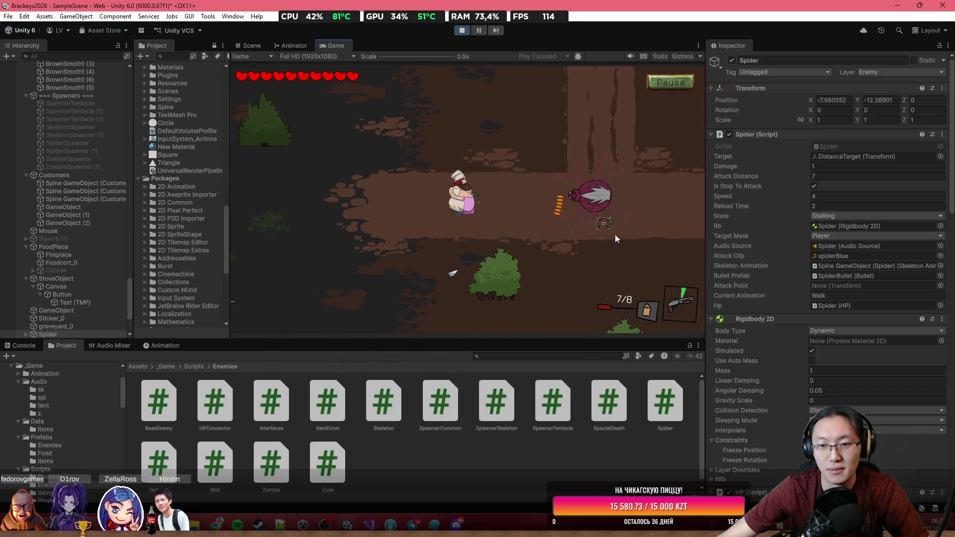
{"action": "key", "text": "w"}
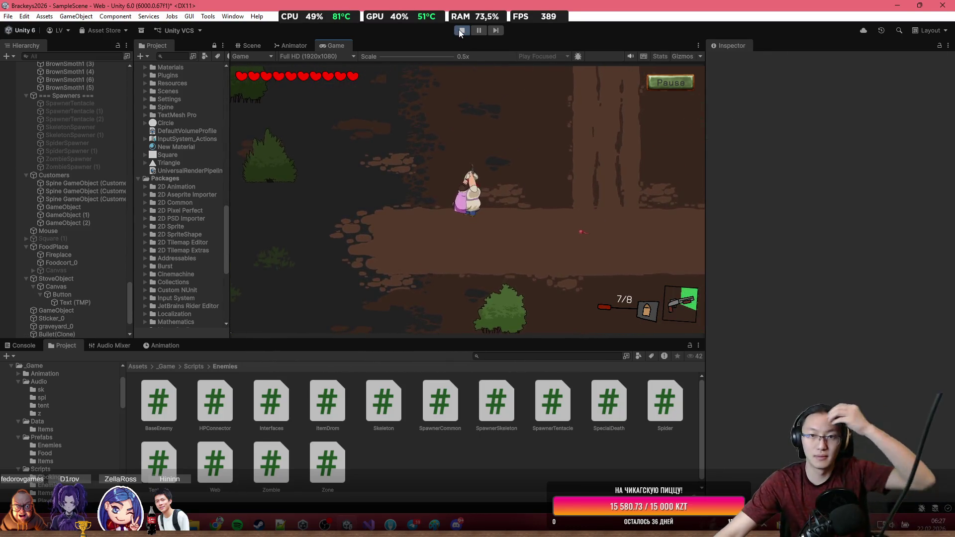
{"action": "left_click", "coordinate": [461, 31]}
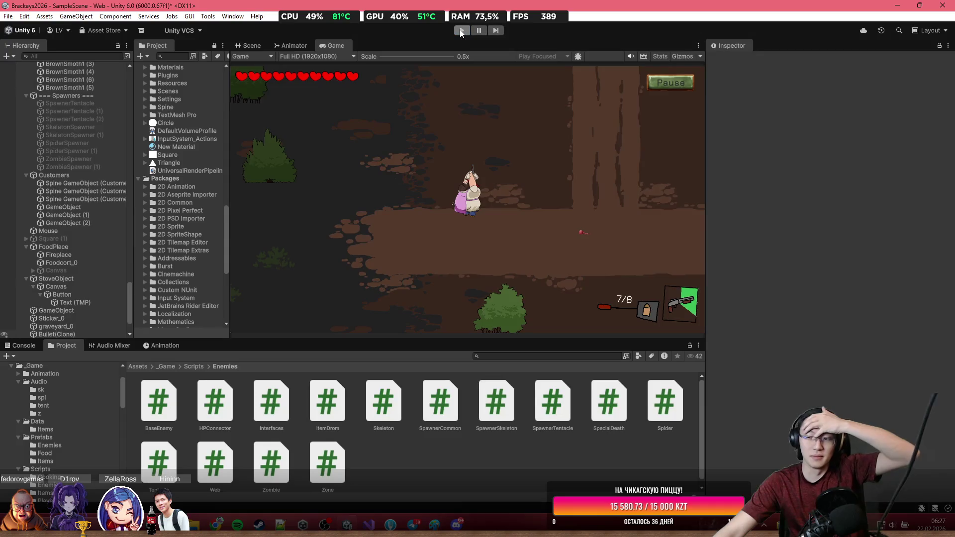
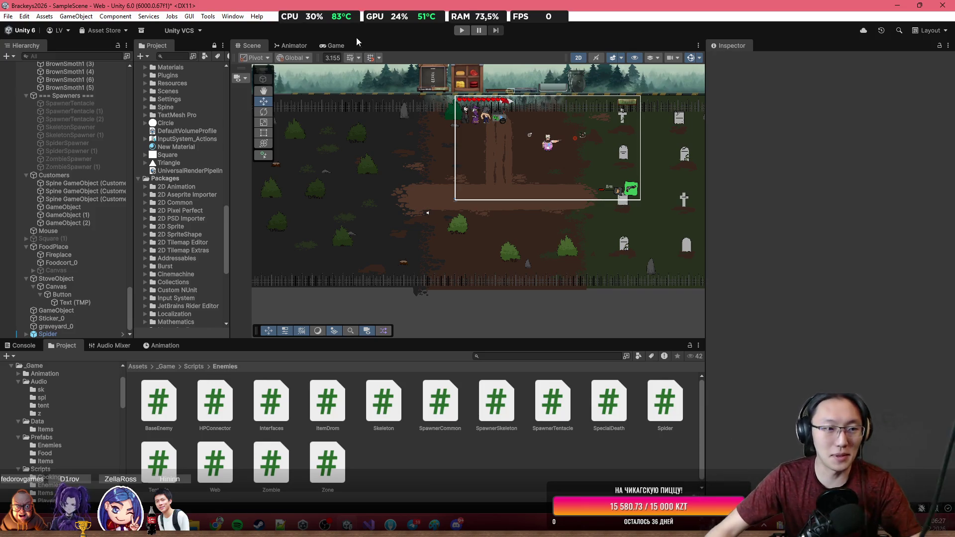
Apply all overrides to the Spider prefab from the Inspector.
{"action": "left_click", "coordinate": [48, 334]}
{"action": "left_click", "coordinate": [789, 100]}
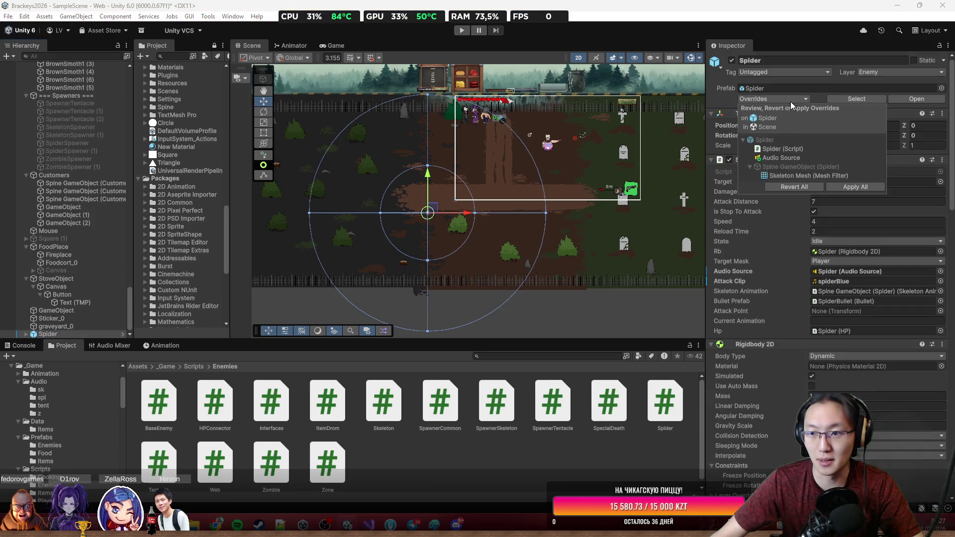
{"action": "left_click", "coordinate": [852, 190]}
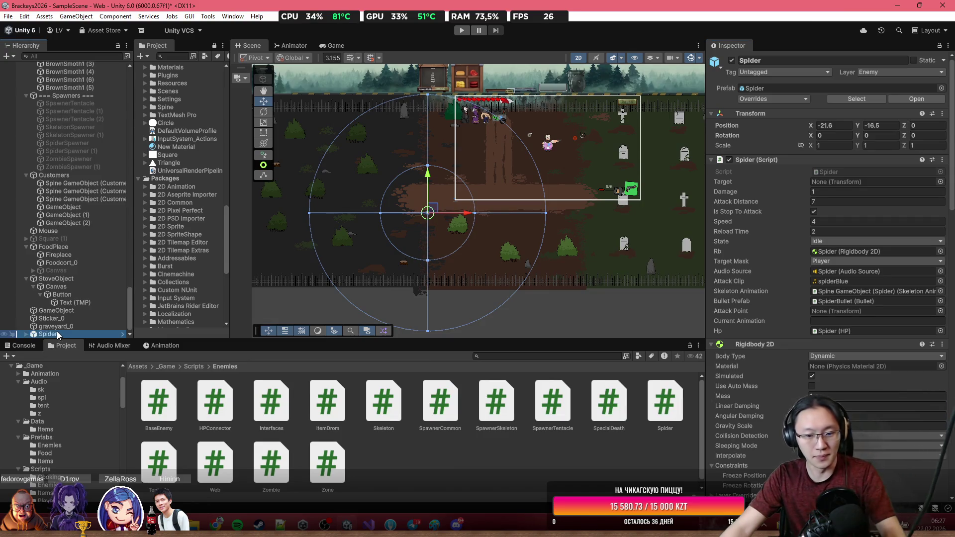
Delete the Spider object from the scene and switch to the spider sounds browser page.
{"action": "key", "text": "Delete"}
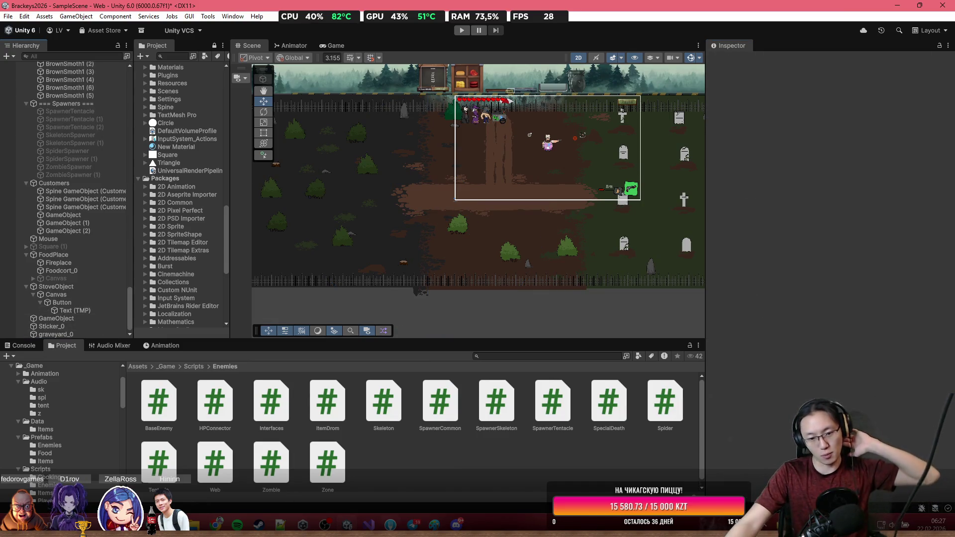
{"action": "mouse_move", "coordinate": [369, 524]}
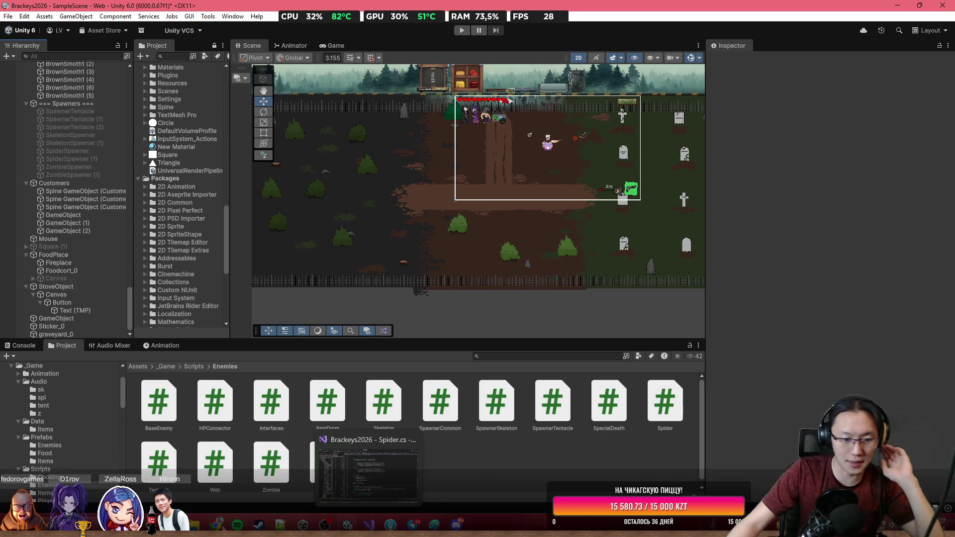
{"action": "left_click", "coordinate": [217, 523]}
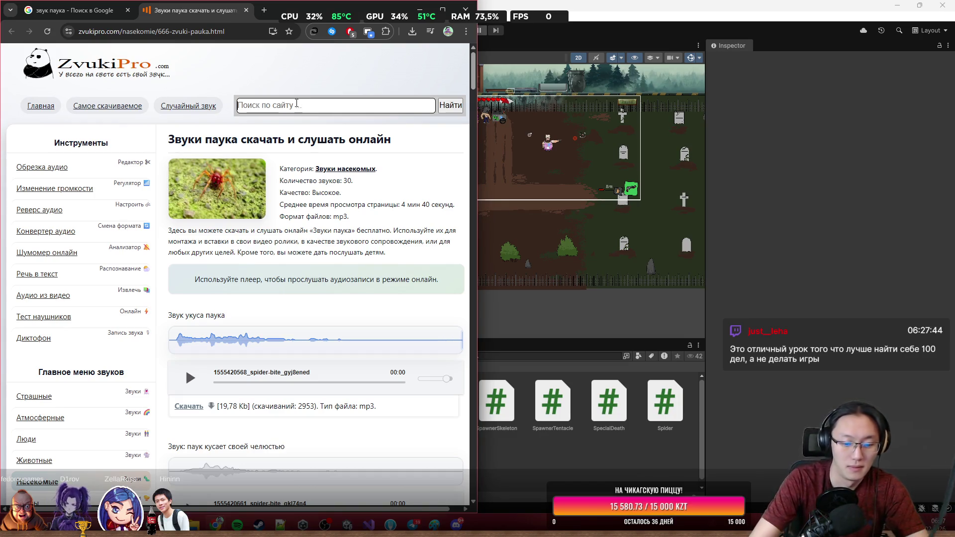
Search ZvukiPro for weapon sounds and open the pistol sounds page from the firearms listing.
{"action": "type", "text": "ору"}
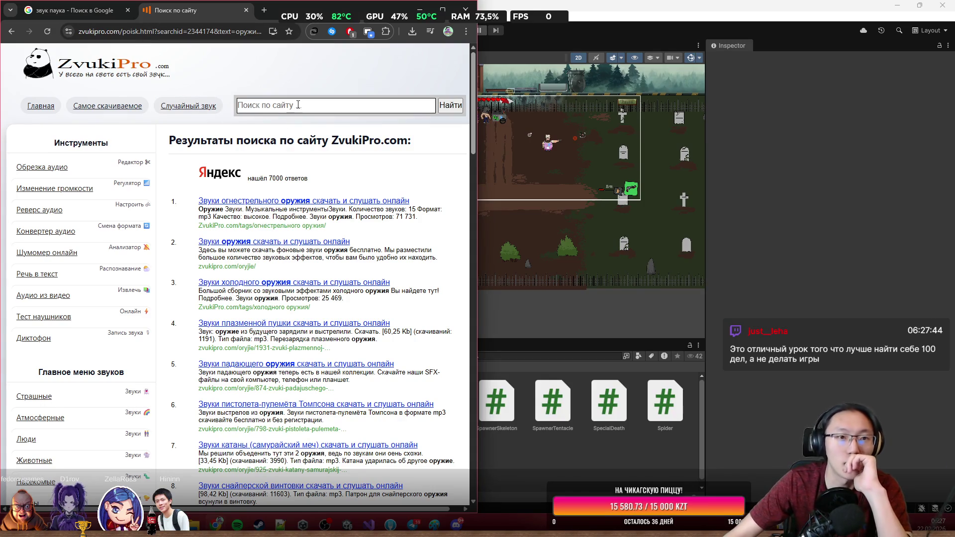
{"action": "left_click", "coordinate": [292, 200]}
{"action": "left_click", "coordinate": [242, 10]}
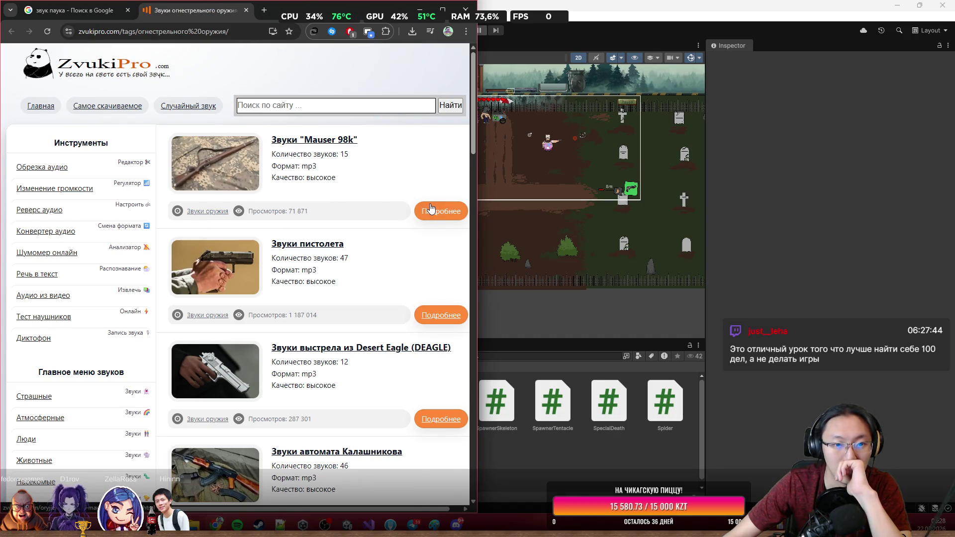
{"action": "left_click", "coordinate": [431, 318]}
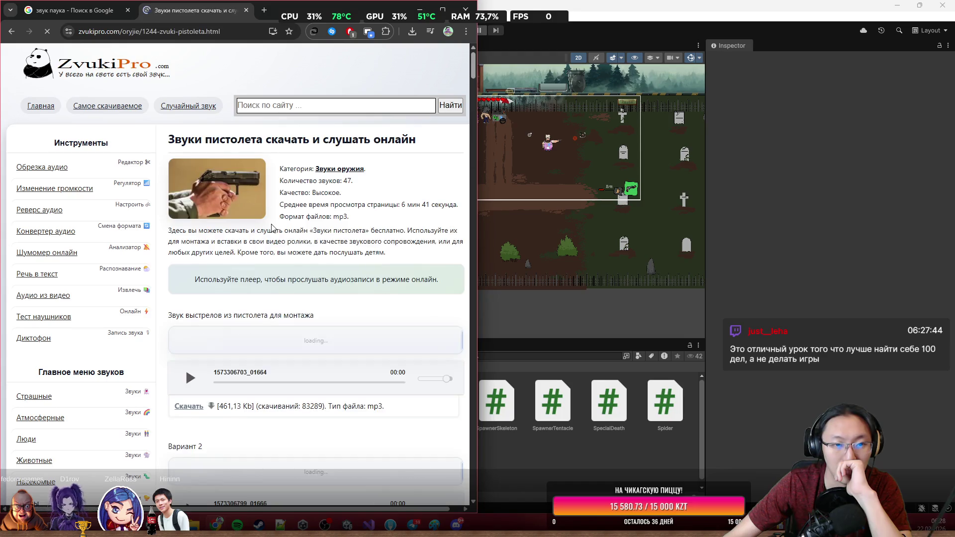
Preview the single shot, empty-chamber, indoor shot and check-and-reload cartridges pistol clips.
{"action": "scroll", "coordinate": [268, 349], "scroll_direction": "down", "scroll_amount": 6}
{"action": "scroll", "coordinate": [268, 349], "scroll_direction": "down", "scroll_amount": 1}
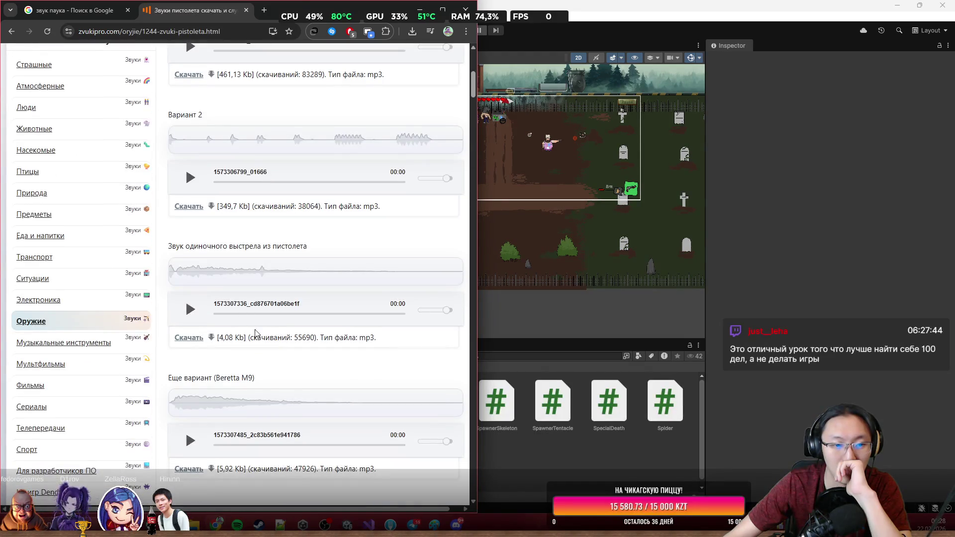
{"action": "left_click", "coordinate": [190, 310]}
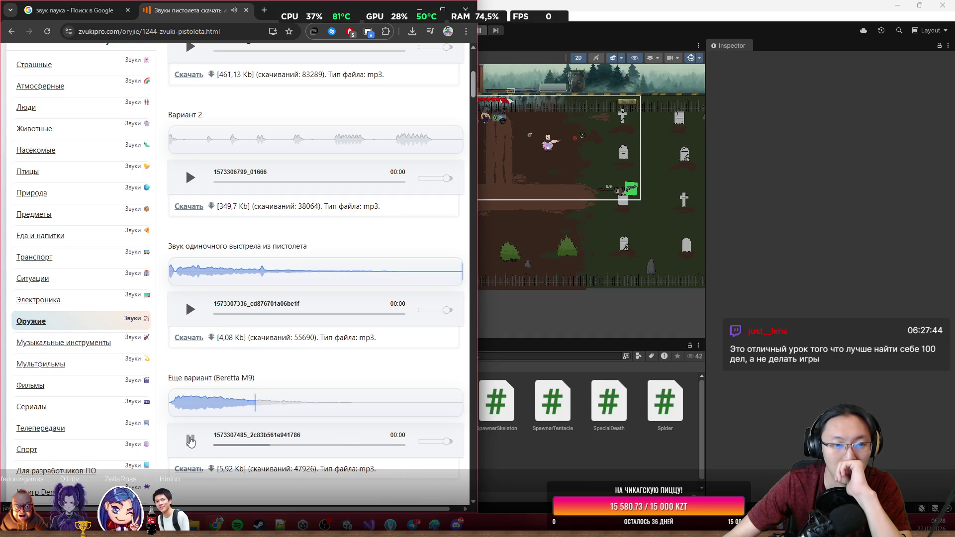
{"action": "scroll", "coordinate": [192, 437], "scroll_direction": "down", "scroll_amount": 5}
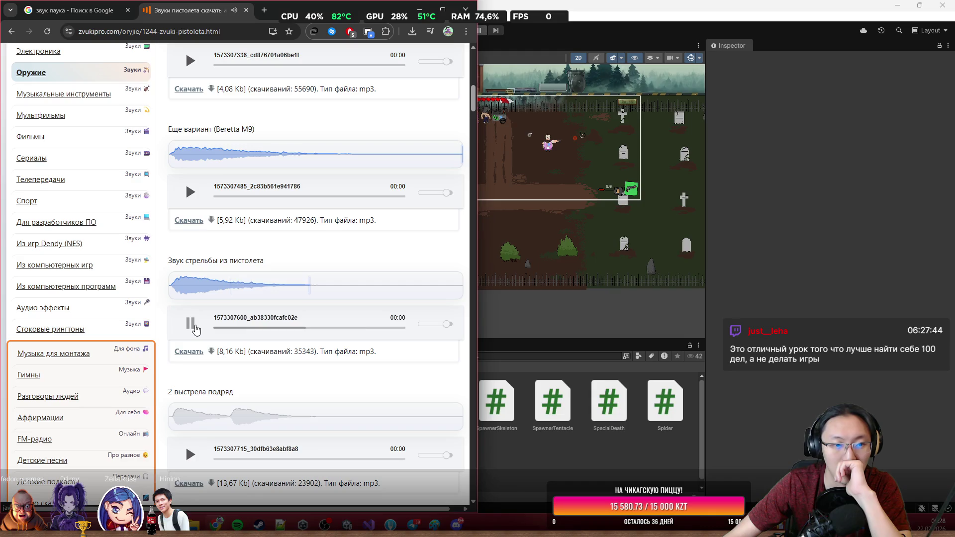
{"action": "scroll", "coordinate": [199, 325], "scroll_direction": "down", "scroll_amount": 6}
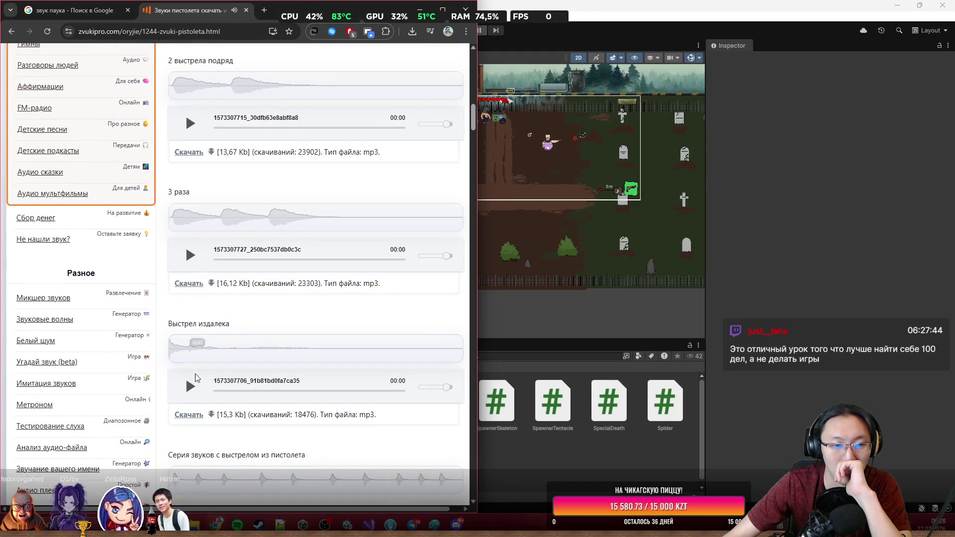
{"action": "scroll", "coordinate": [190, 393], "scroll_direction": "down", "scroll_amount": 5}
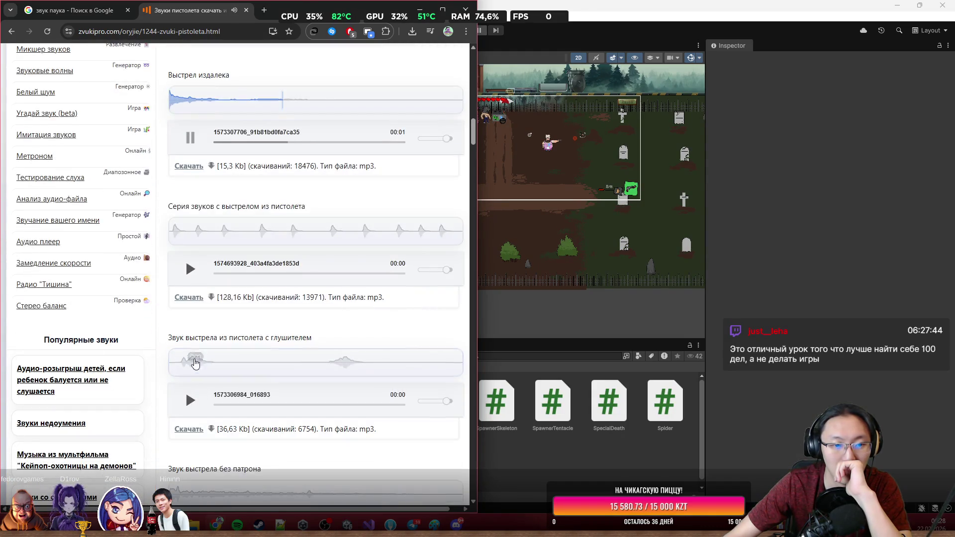
{"action": "scroll", "coordinate": [188, 409], "scroll_direction": "down", "scroll_amount": 5}
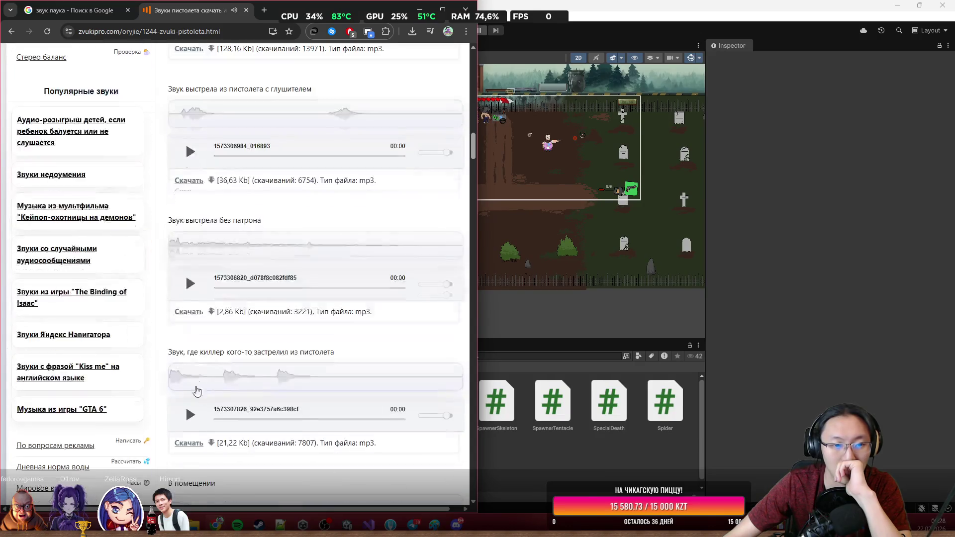
{"action": "left_click", "coordinate": [196, 287]}
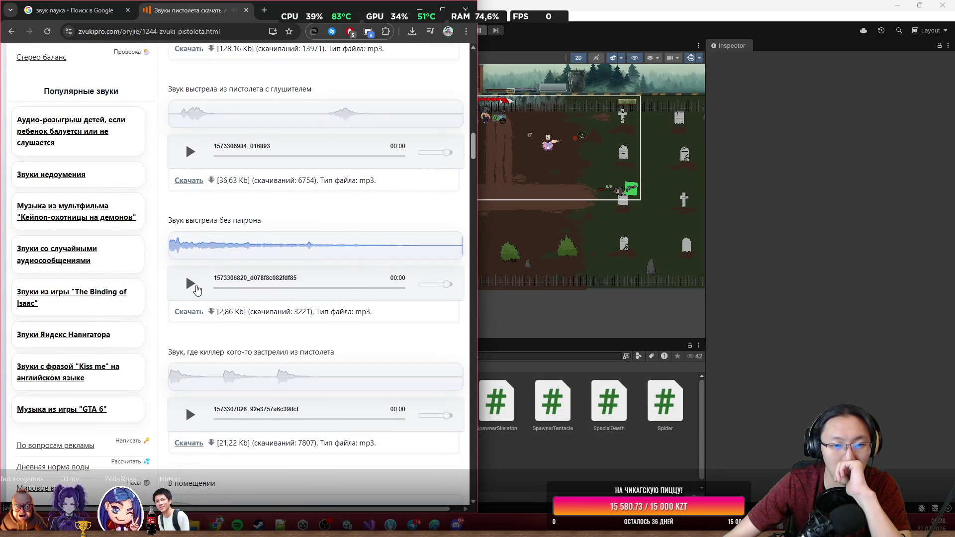
{"action": "scroll", "coordinate": [197, 298], "scroll_direction": "down", "scroll_amount": 3}
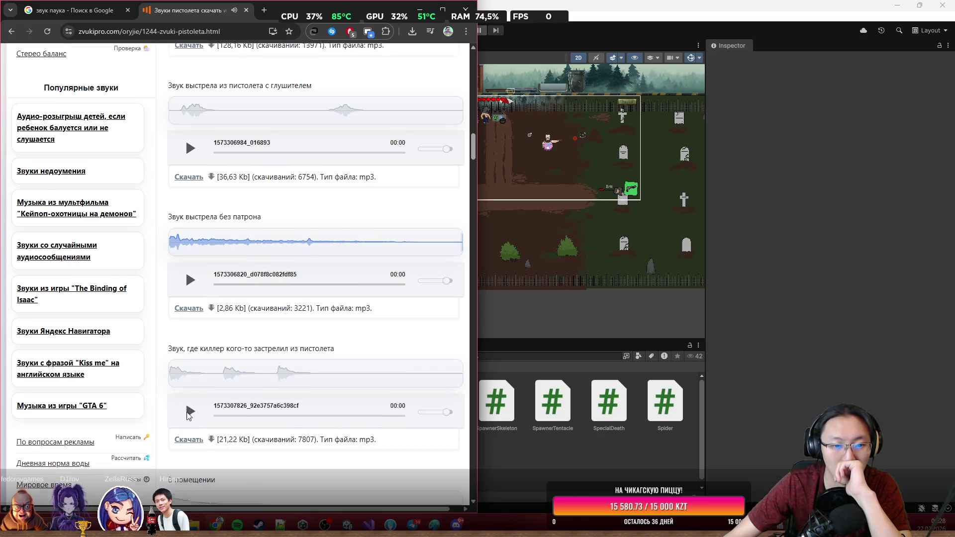
{"action": "left_click", "coordinate": [190, 380]}
{"action": "scroll", "coordinate": [188, 353], "scroll_direction": "down", "scroll_amount": 3}
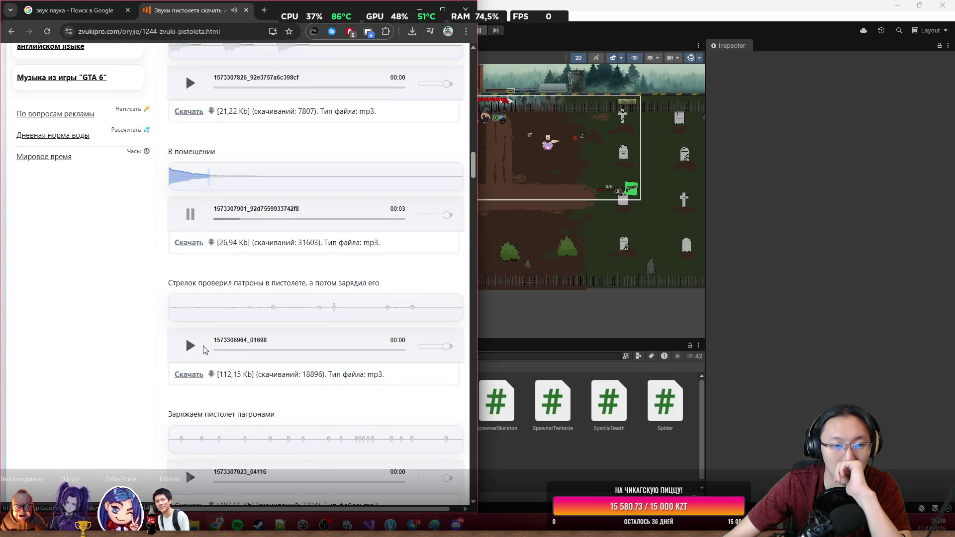
{"action": "left_click", "coordinate": [189, 351]}
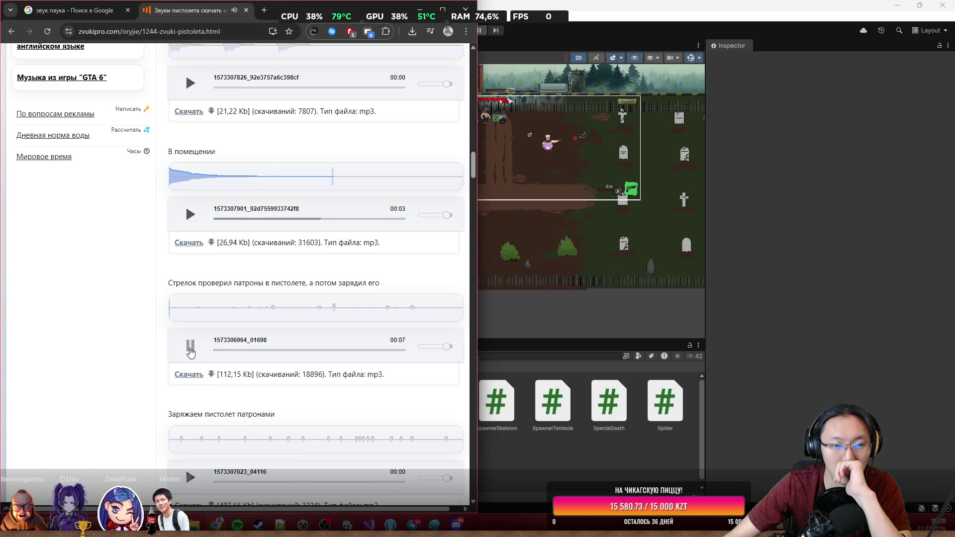
{"action": "scroll", "coordinate": [190, 351], "scroll_direction": "down", "scroll_amount": 3}
Preview the loading and slide clips, then download 'Послушайте это' as 28320a63e35661d.mp3.
{"action": "scroll", "coordinate": [251, 243], "scroll_direction": "up", "scroll_amount": 3}
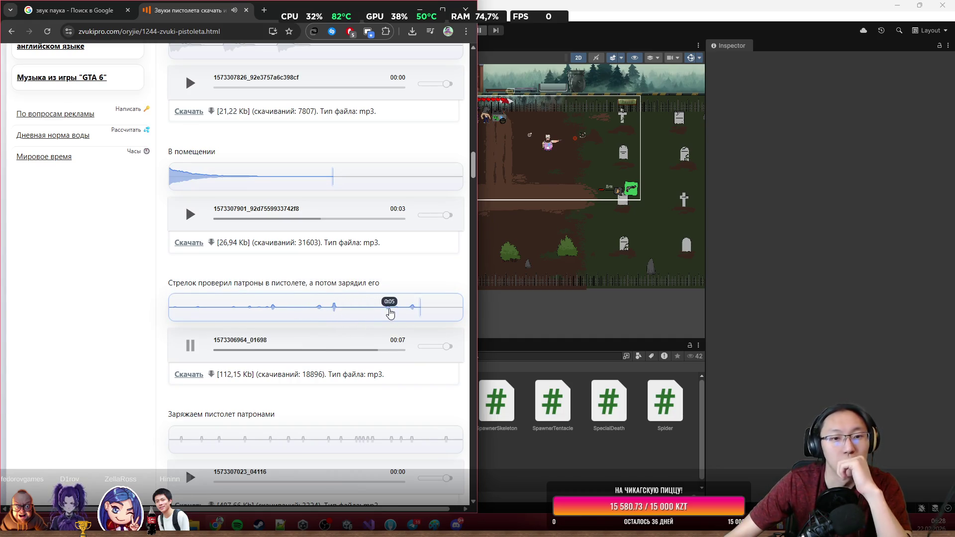
{"action": "scroll", "coordinate": [222, 273], "scroll_direction": "down", "scroll_amount": 5}
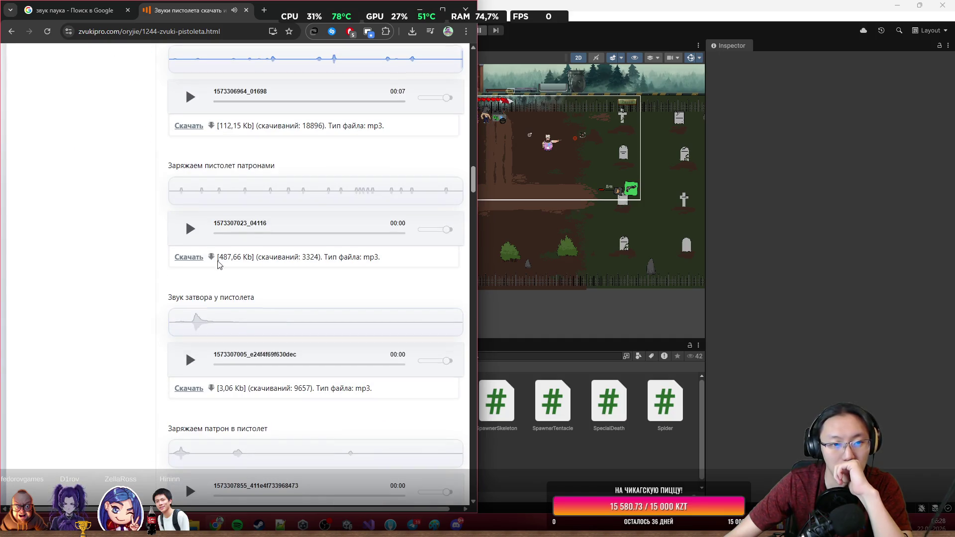
{"action": "left_click", "coordinate": [191, 230]}
{"action": "left_click", "coordinate": [191, 361]}
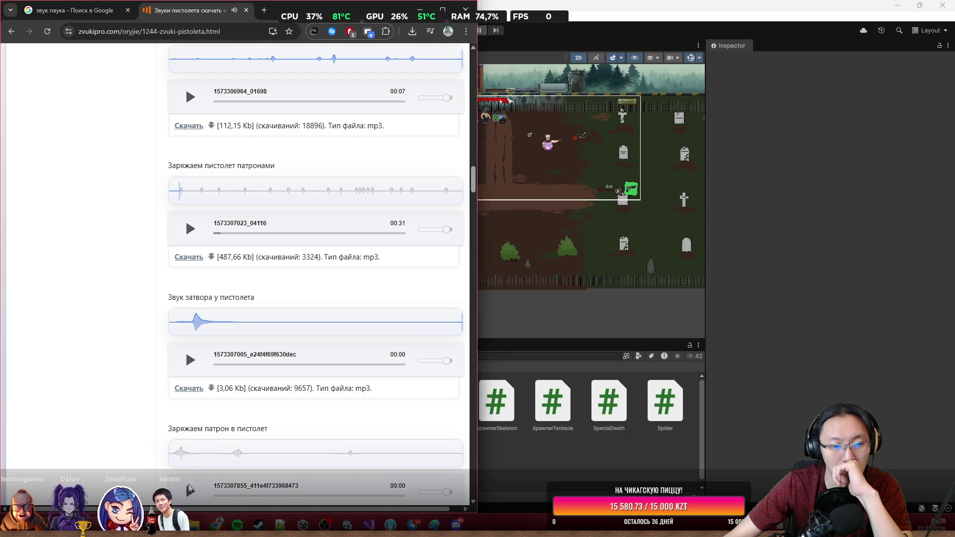
{"action": "scroll", "coordinate": [226, 467], "scroll_direction": "down", "scroll_amount": 8}
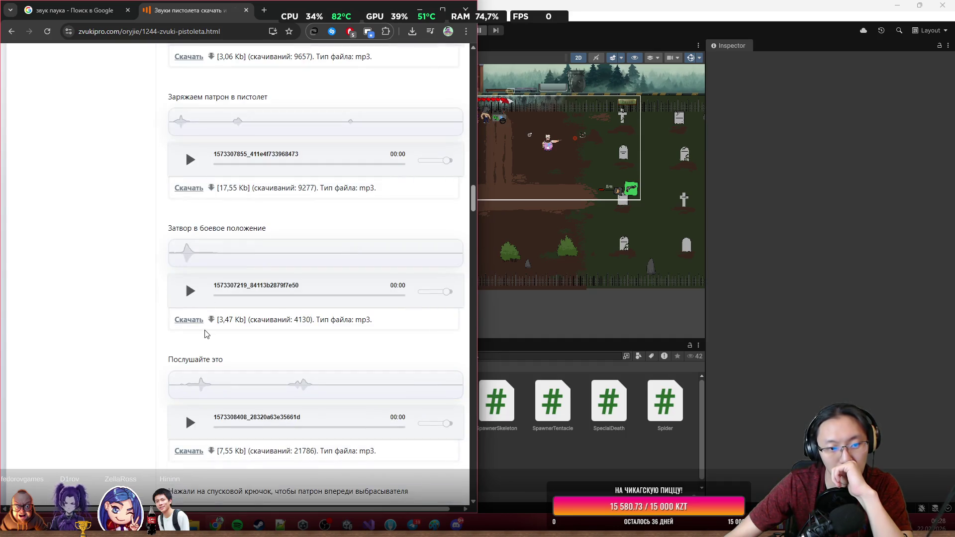
{"action": "scroll", "coordinate": [206, 338], "scroll_direction": "down", "scroll_amount": 3}
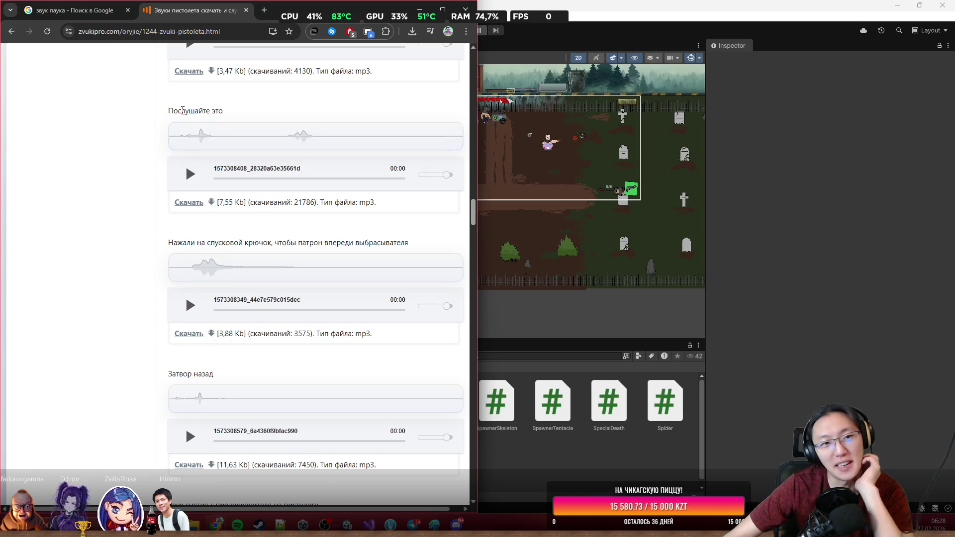
{"action": "left_click", "coordinate": [190, 173]}
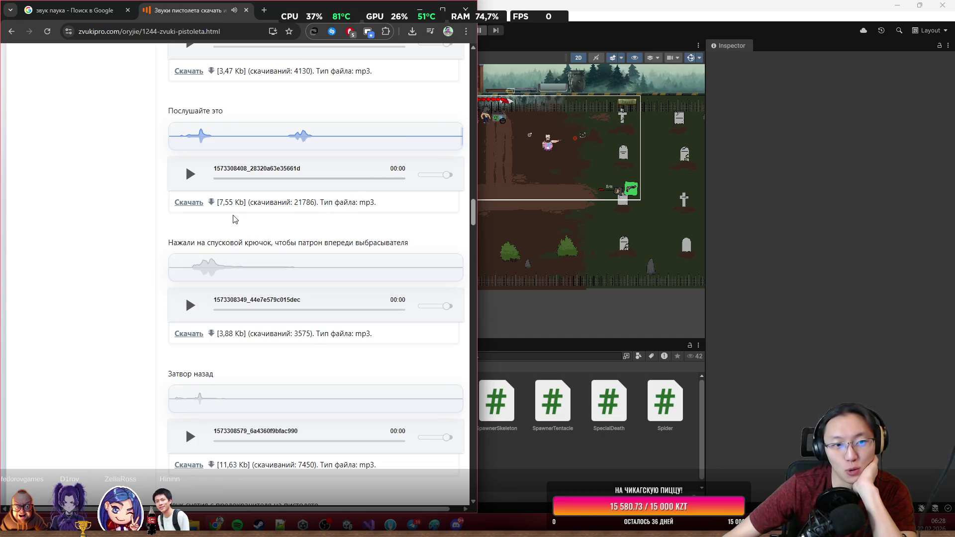
{"action": "left_click", "coordinate": [189, 202]}
{"action": "scroll", "coordinate": [199, 219], "scroll_direction": "down", "scroll_amount": 2}
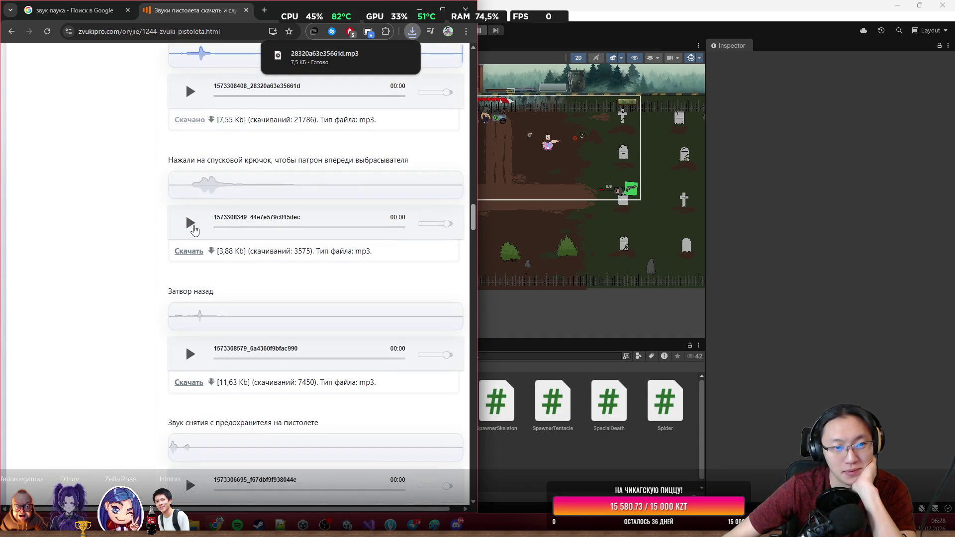
Preview the trigger-pull, safety-release, magazine, shell-casing, ricochet and pistol-pickup clips.
{"action": "left_click", "coordinate": [191, 222]}
{"action": "scroll", "coordinate": [197, 237], "scroll_direction": "down", "scroll_amount": 3}
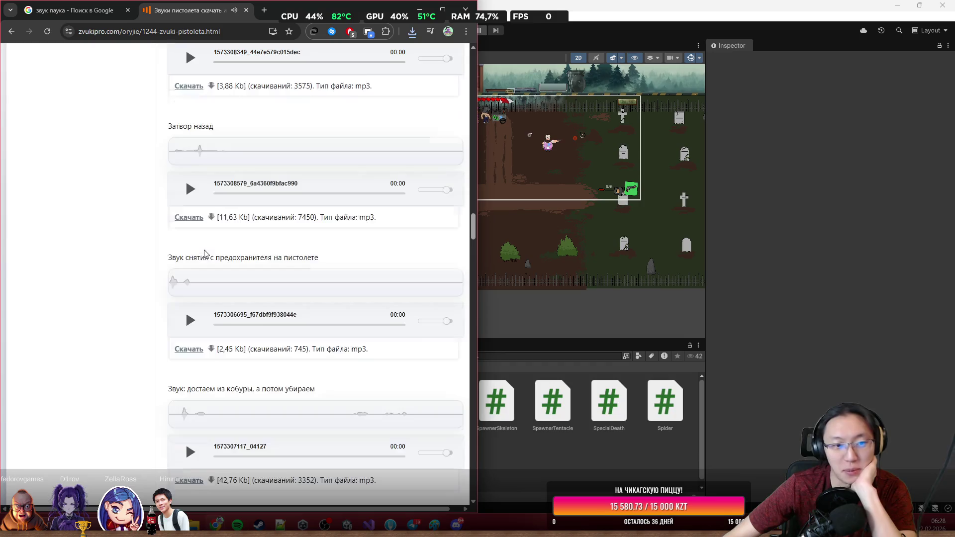
{"action": "left_click", "coordinate": [190, 321]}
{"action": "scroll", "coordinate": [194, 318], "scroll_direction": "down", "scroll_amount": 8}
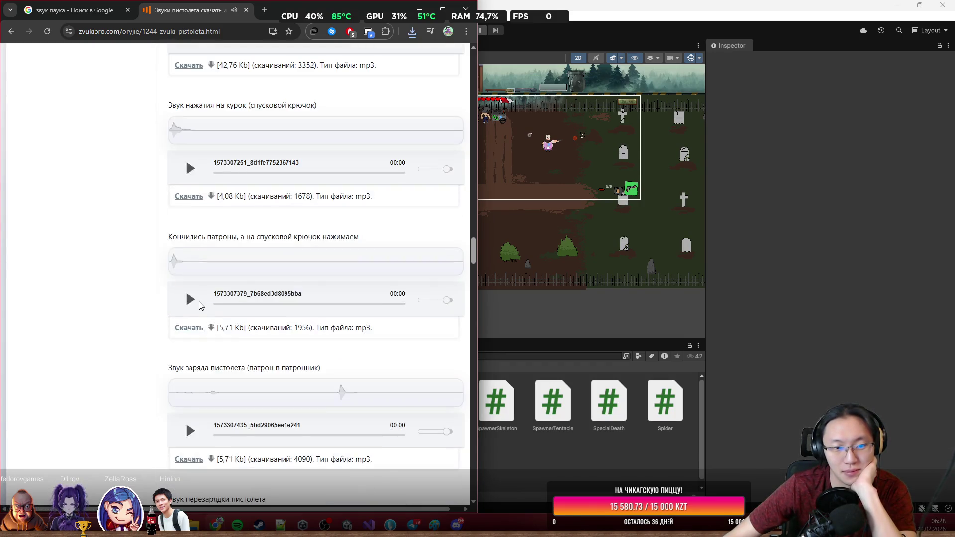
{"action": "scroll", "coordinate": [202, 305], "scroll_direction": "down", "scroll_amount": 14}
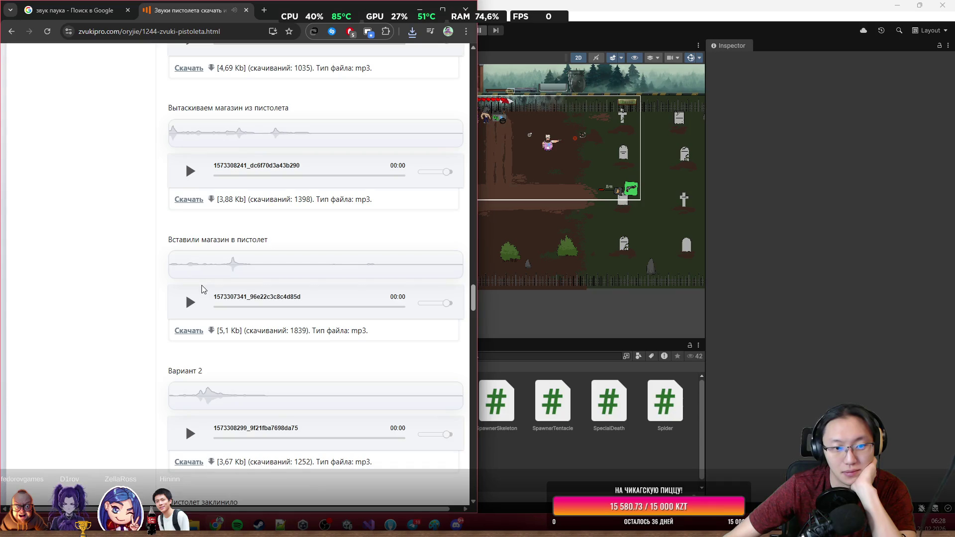
{"action": "left_click", "coordinate": [190, 434]}
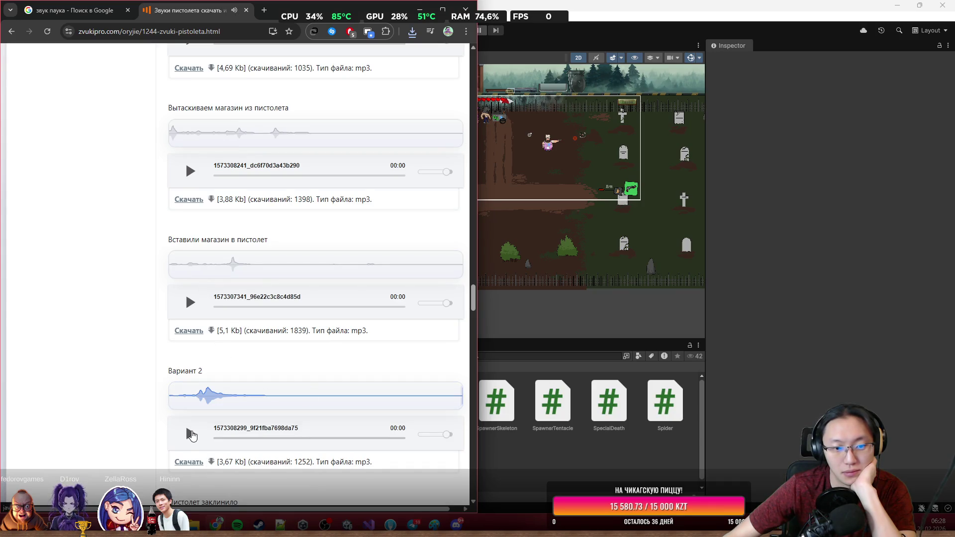
{"action": "scroll", "coordinate": [217, 409], "scroll_direction": "down", "scroll_amount": 10}
{"action": "left_click", "coordinate": [190, 248]}
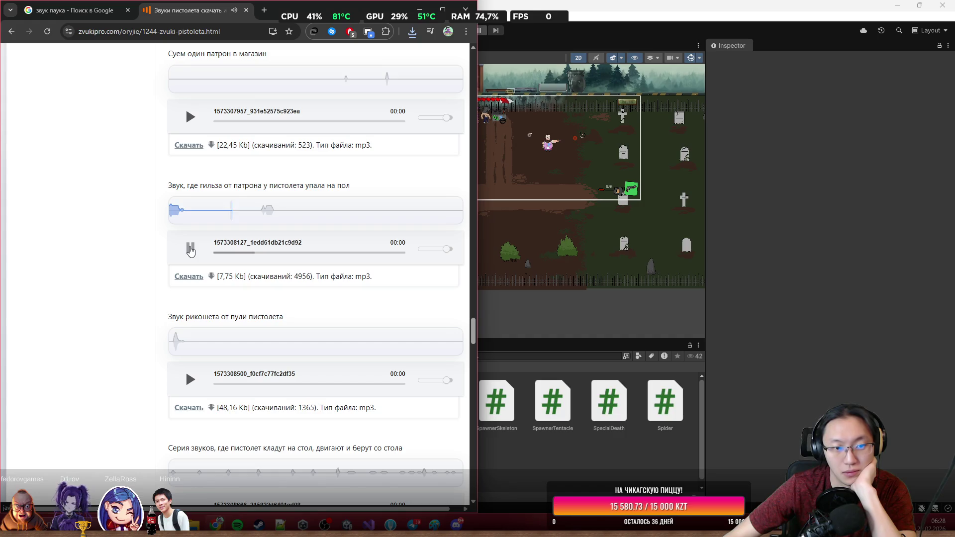
{"action": "scroll", "coordinate": [234, 270], "scroll_direction": "up", "scroll_amount": 1}
{"action": "scroll", "coordinate": [235, 270], "scroll_direction": "up", "scroll_amount": 3}
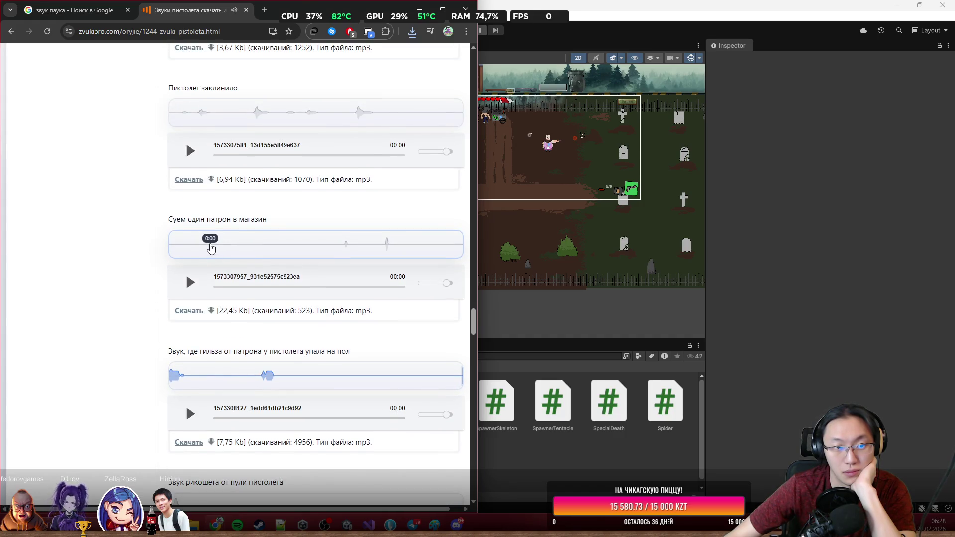
{"action": "scroll", "coordinate": [215, 297], "scroll_direction": "down", "scroll_amount": 5}
{"action": "left_click", "coordinate": [190, 297]}
{"action": "scroll", "coordinate": [192, 298], "scroll_direction": "down", "scroll_amount": 3}
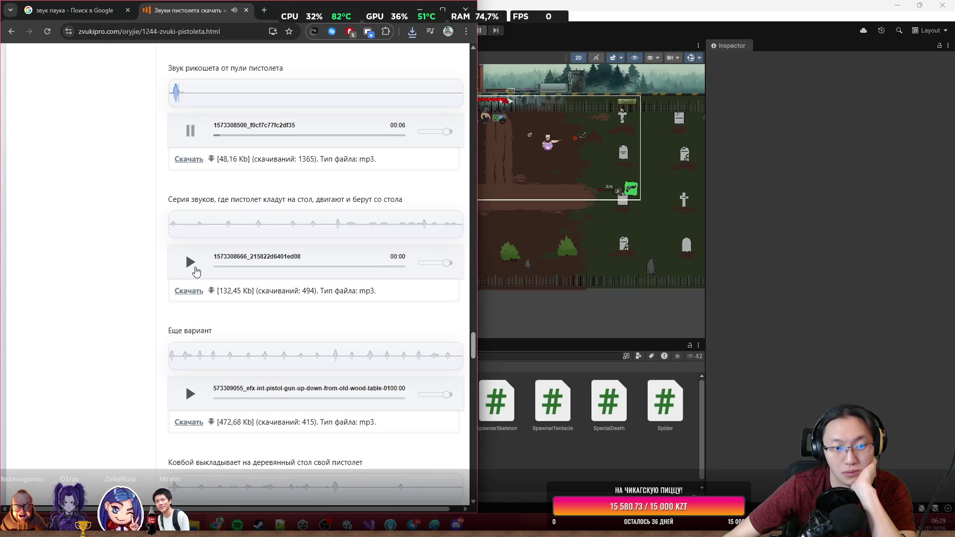
{"action": "scroll", "coordinate": [193, 268], "scroll_direction": "down", "scroll_amount": 6}
{"action": "left_click", "coordinate": [191, 325]}
Replay the single pistol shot clip, download it as cd876701a06be1f.mp3, and show it in Downloads.
{"action": "scroll", "coordinate": [307, 388], "scroll_direction": "up", "scroll_amount": 15}
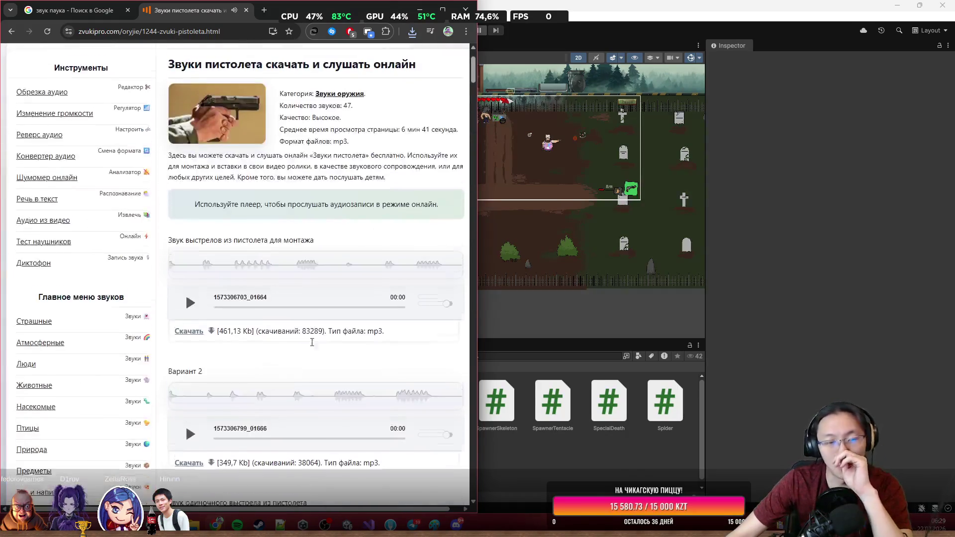
{"action": "scroll", "coordinate": [313, 346], "scroll_direction": "up", "scroll_amount": 2}
{"action": "scroll", "coordinate": [222, 282], "scroll_direction": "down", "scroll_amount": 3}
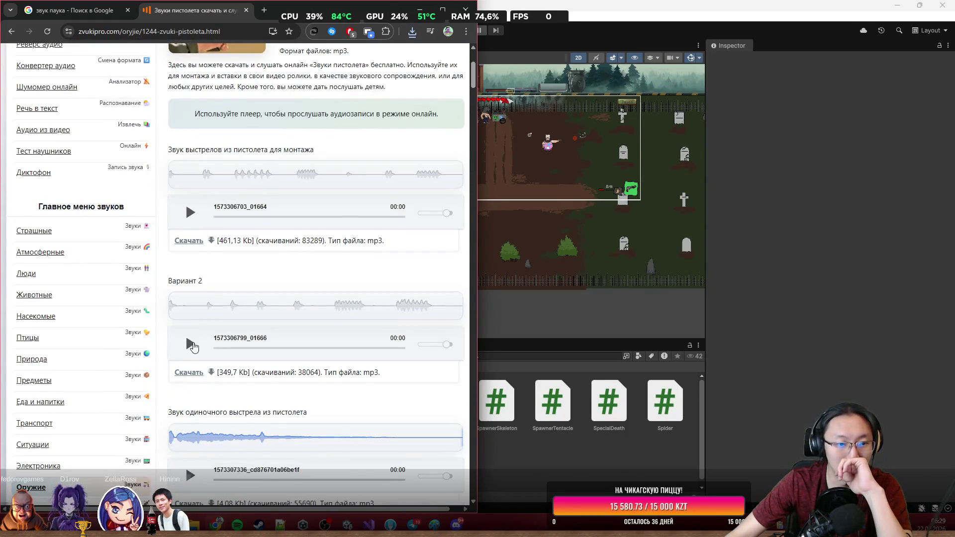
{"action": "scroll", "coordinate": [193, 347], "scroll_direction": "down", "scroll_amount": 3}
{"action": "left_click", "coordinate": [192, 312]}
{"action": "left_click", "coordinate": [190, 310]}
{"action": "left_click", "coordinate": [188, 309]}
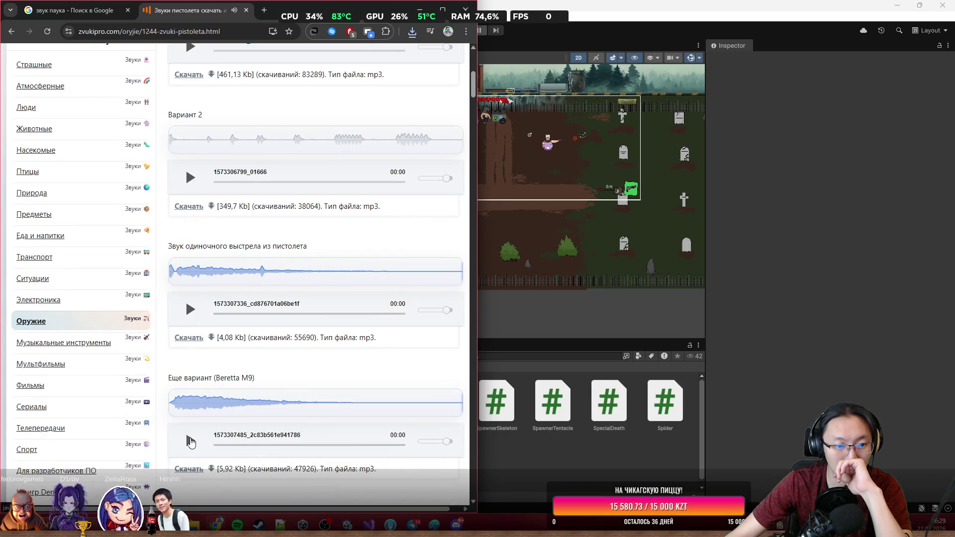
{"action": "left_click", "coordinate": [190, 311]}
{"action": "left_click", "coordinate": [189, 314]}
{"action": "left_click", "coordinate": [188, 313]}
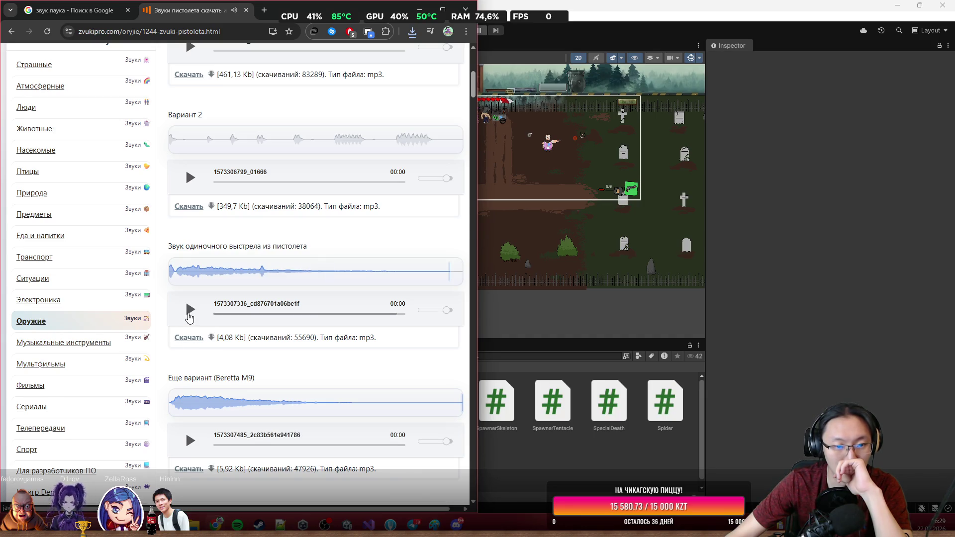
{"action": "left_click", "coordinate": [189, 314]}
{"action": "left_click", "coordinate": [190, 441]}
{"action": "left_click", "coordinate": [191, 442]}
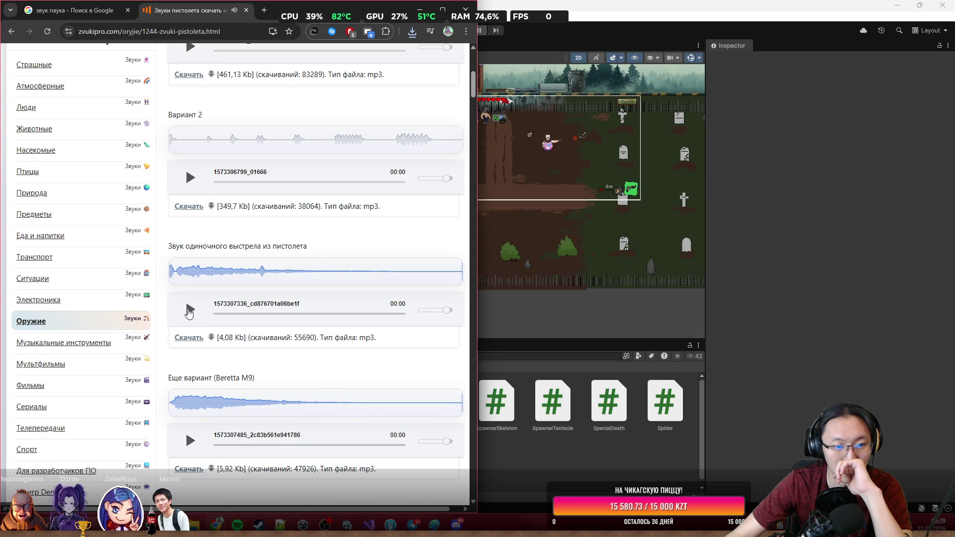
{"action": "left_click", "coordinate": [201, 339]}
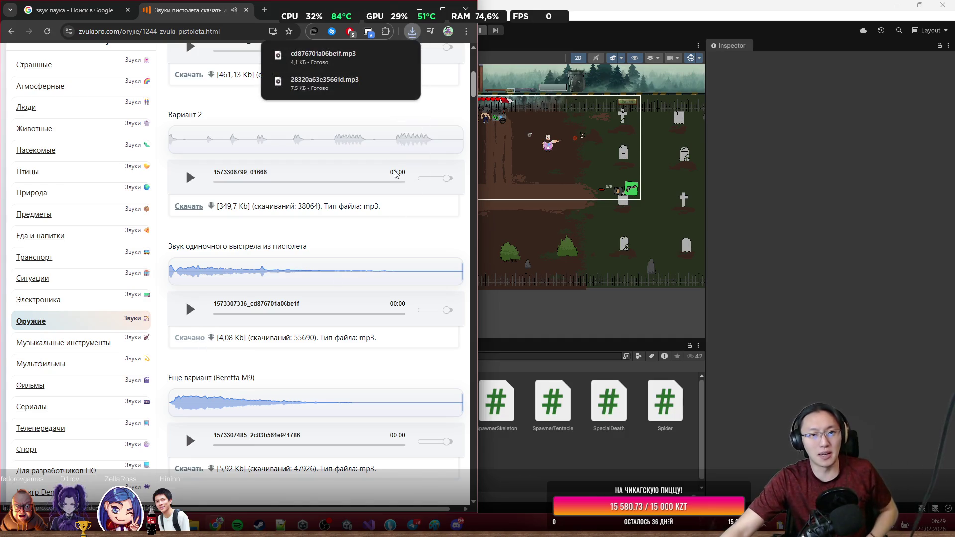
{"action": "left_click", "coordinate": [381, 57]}
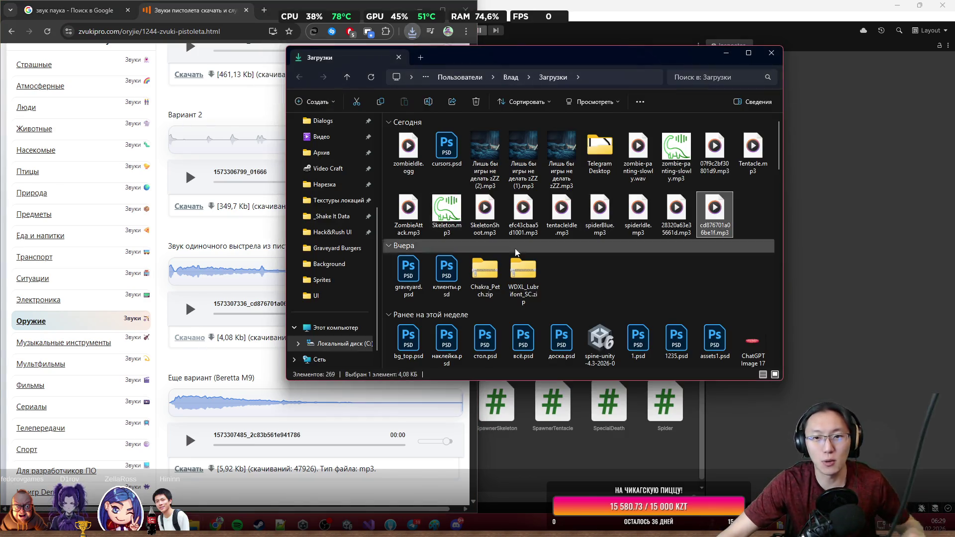
Rename the downloaded single-shot clip to WeponPistol.mp3.
{"action": "left_click", "coordinate": [713, 232]}
{"action": "type", "text": "Щ"}
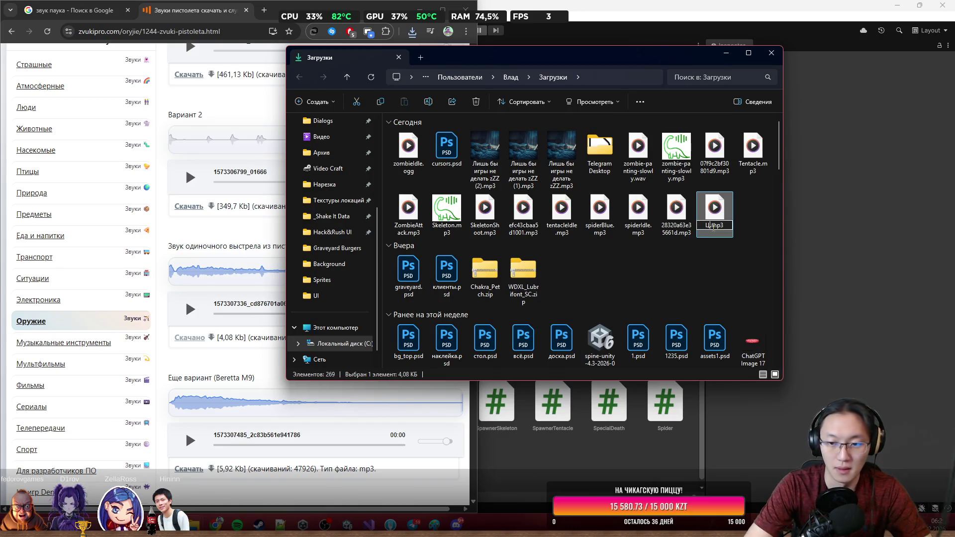
{"action": "key", "text": "BackSpace"}
{"action": "key", "text": "BackSpace"}
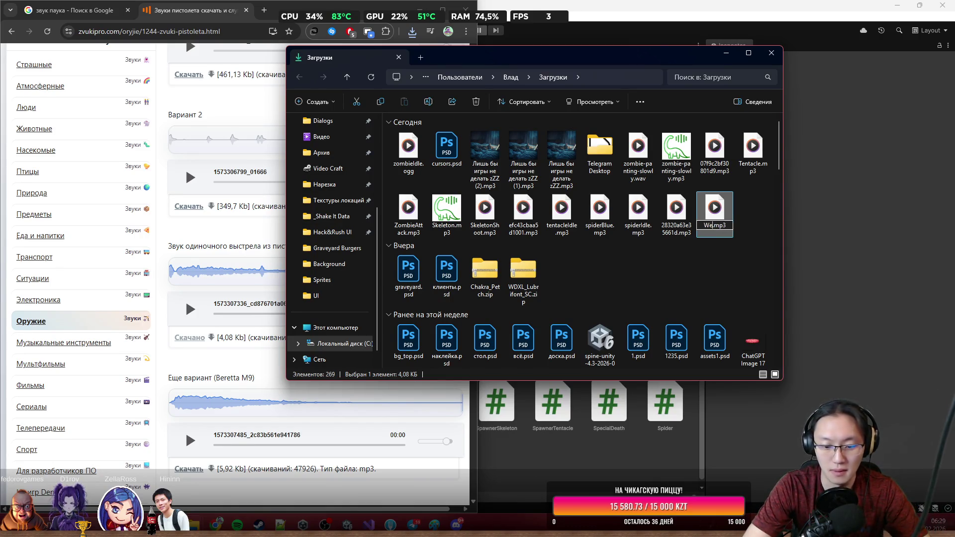
{"action": "type", "text": "Pisto"}
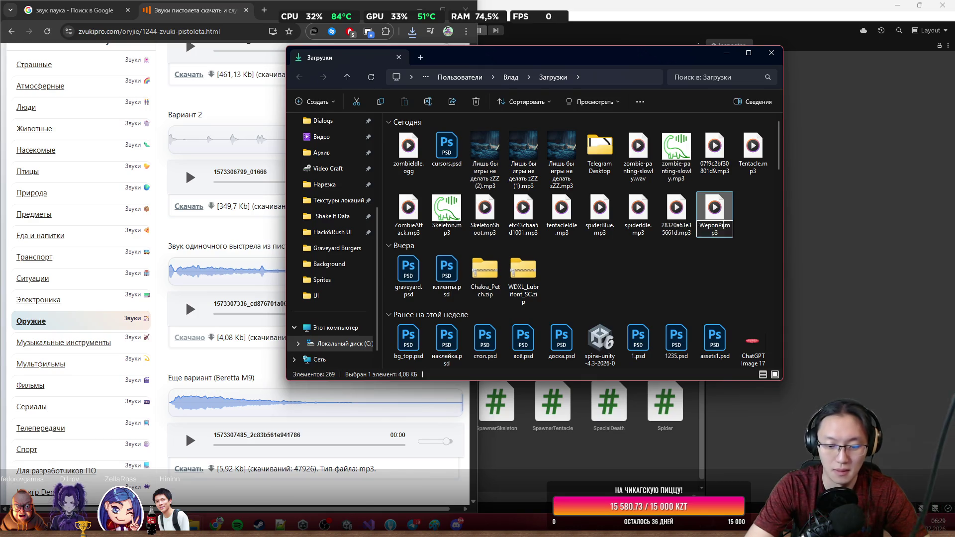
{"action": "type", "text": "l"}
{"action": "key", "text": "Return"}
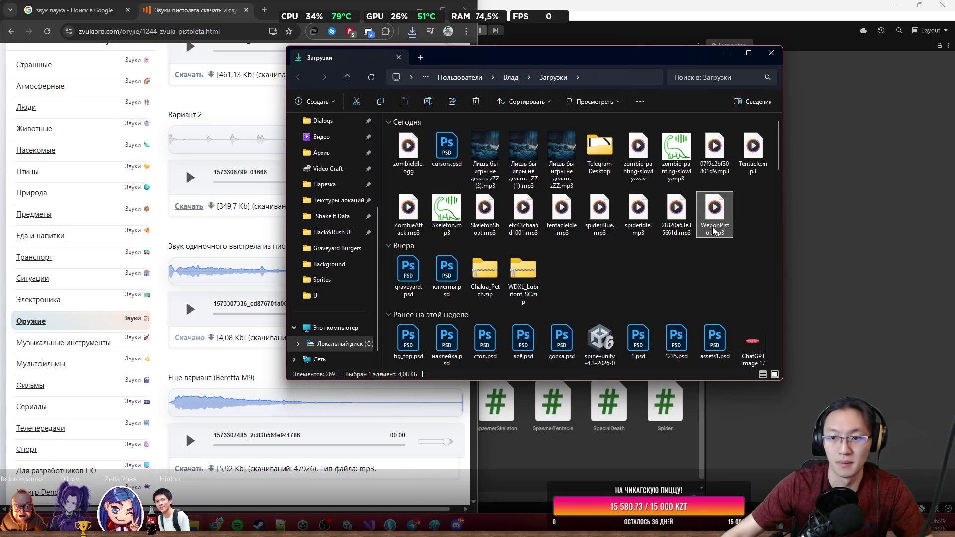
Rename 28320a63e35661d.mp3 to PistolReload.mp3, listen to it, then return to the browser.
{"action": "left_click", "coordinate": [677, 235]}
{"action": "key", "text": "F2"}
{"action": "type", "text": "PistolReload"}
{"action": "key", "text": "Return"}
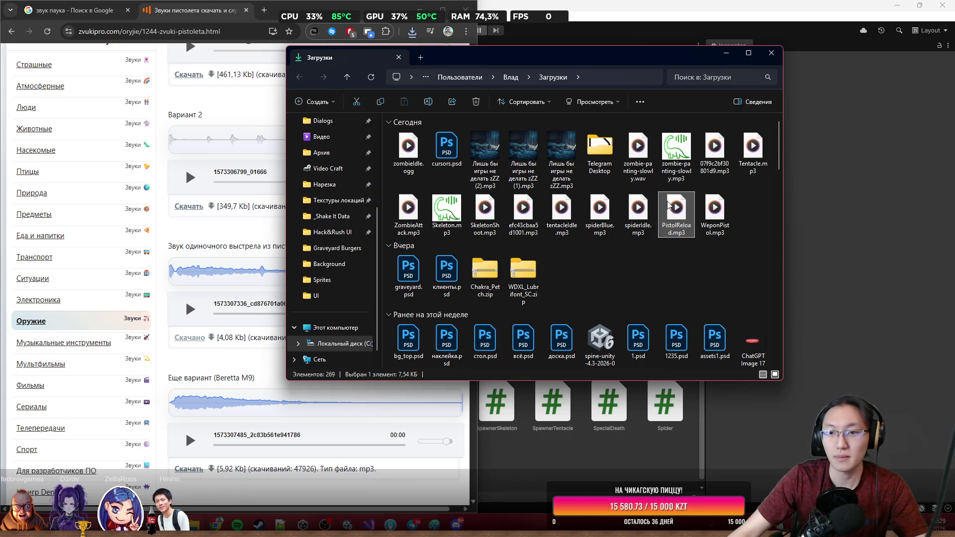
{"action": "double_click", "coordinate": [668, 204]}
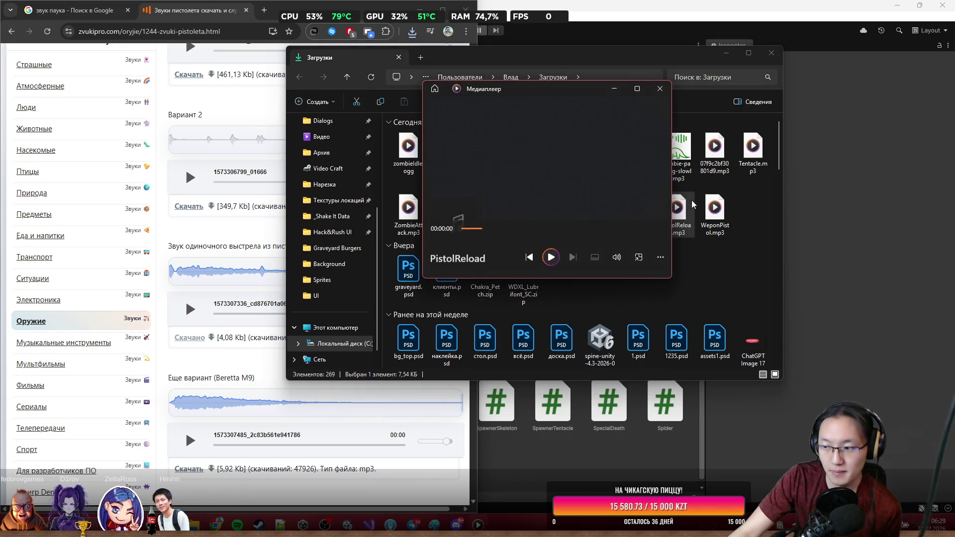
{"action": "left_click", "coordinate": [662, 89]}
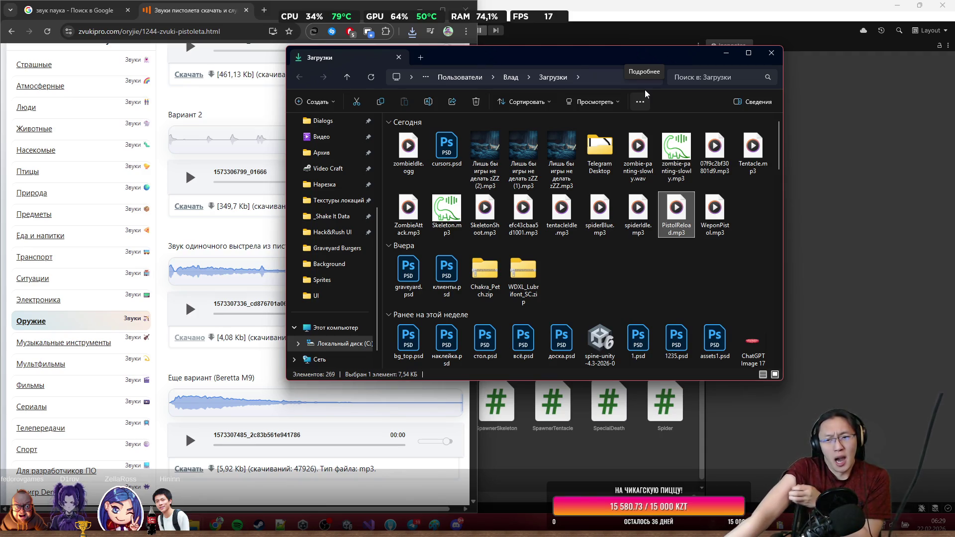
{"action": "left_click", "coordinate": [258, 113]}
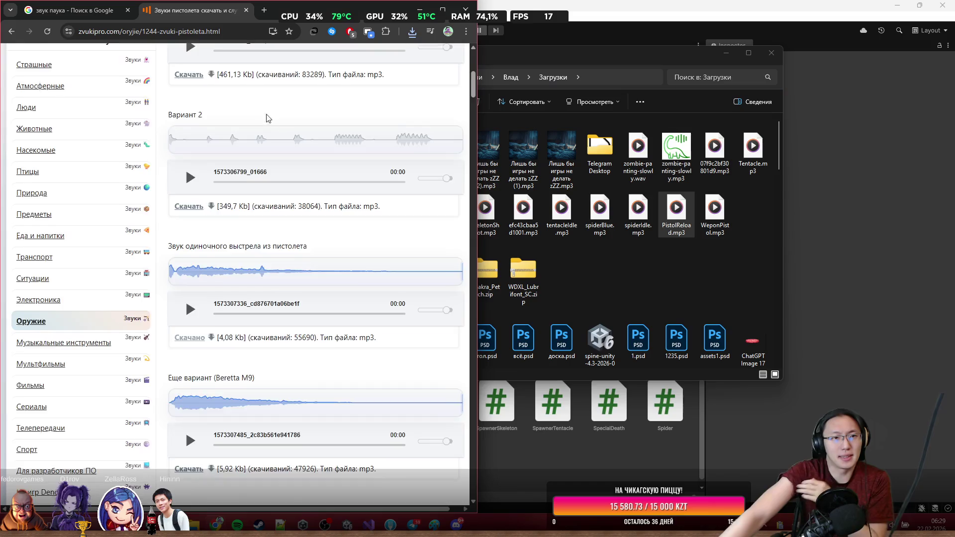
Go back to the gun-sounds list and close the weapon-sounds tab.
{"action": "scroll", "coordinate": [259, 114], "scroll_direction": "up", "scroll_amount": 6}
{"action": "left_click", "coordinate": [6, 31]}
{"action": "scroll", "coordinate": [355, 146], "scroll_direction": "down", "scroll_amount": 5}
{"action": "scroll", "coordinate": [354, 151], "scroll_direction": "down", "scroll_amount": 10}
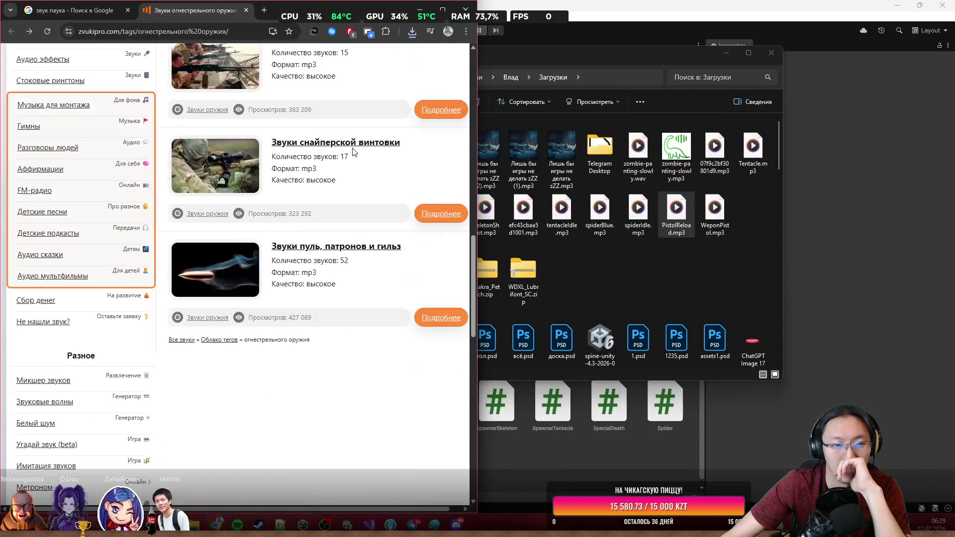
{"action": "scroll", "coordinate": [353, 151], "scroll_direction": "up", "scroll_amount": 11}
{"action": "left_click", "coordinate": [246, 10]}
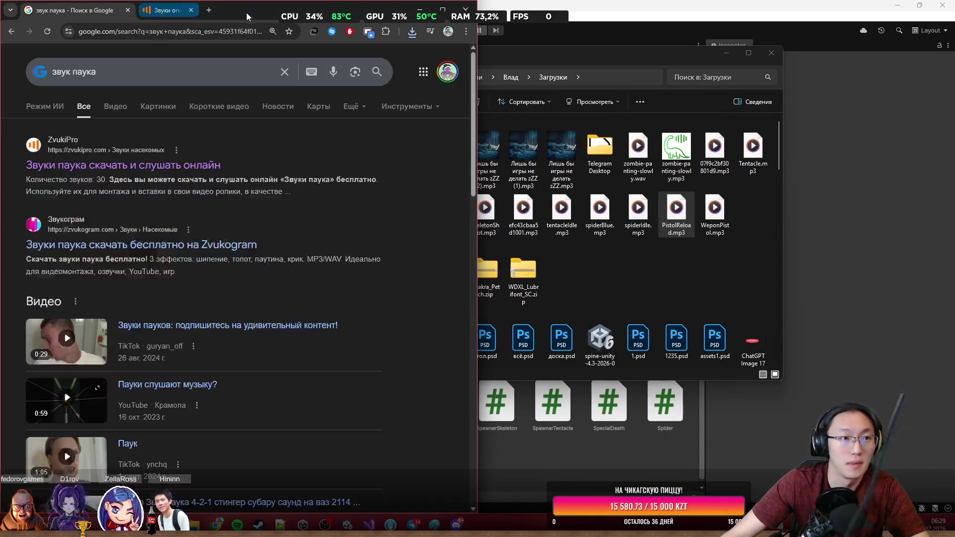
Search Google for 'звук дробовик' and open ZvukiPro's shotgun sounds page.
{"action": "key", "text": "BackSpace"}
{"action": "type", "text": "lhj,j"}
{"action": "key", "text": "BackSpace"}
{"action": "key", "text": "BackSpace"}
{"action": "key", "text": "BackSpace"}
{"action": "type", "text": "дробовик"}
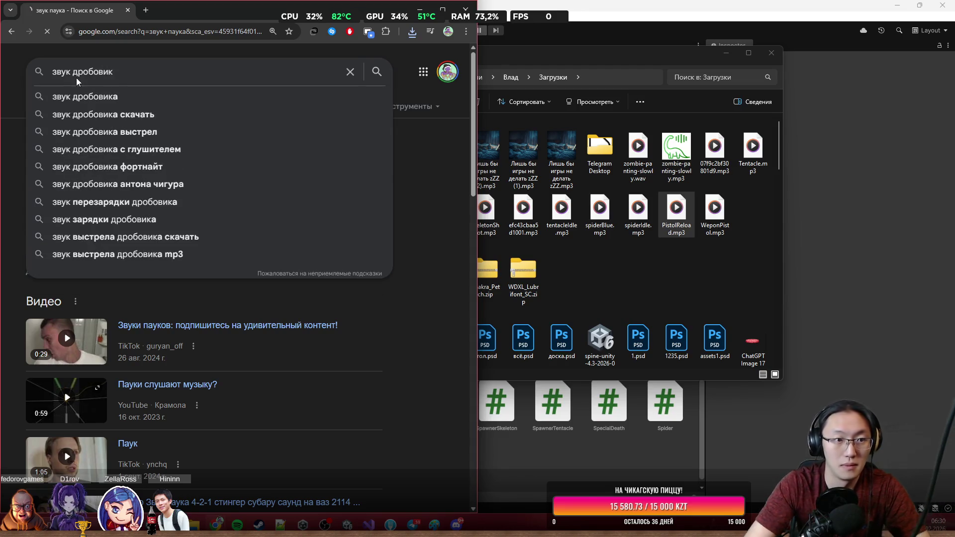
{"action": "key", "text": "Return"}
{"action": "left_click", "coordinate": [165, 174]}
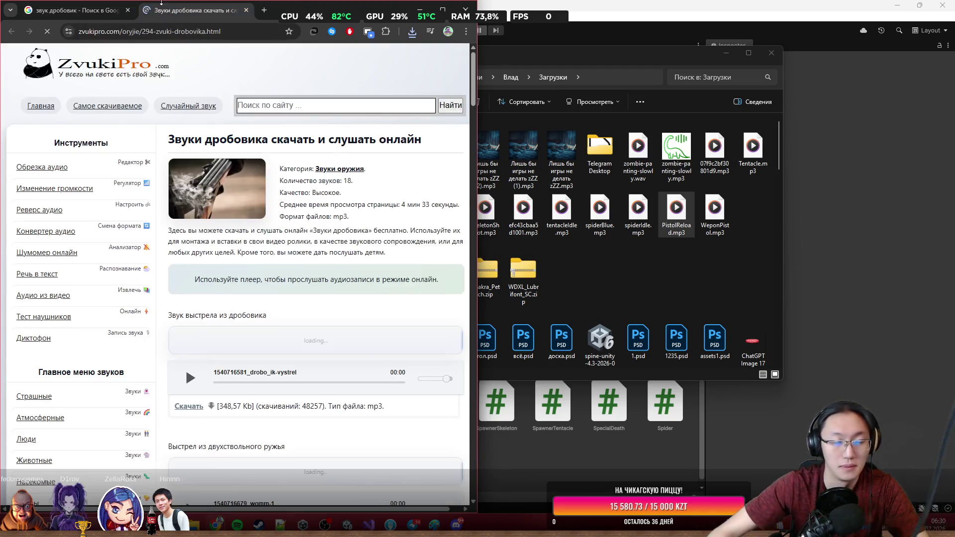
Preview double-barrel, pump, loading and cocking shotgun clips, then download the 12-gauge cocking clip.
{"action": "scroll", "coordinate": [212, 350], "scroll_direction": "down", "scroll_amount": 3}
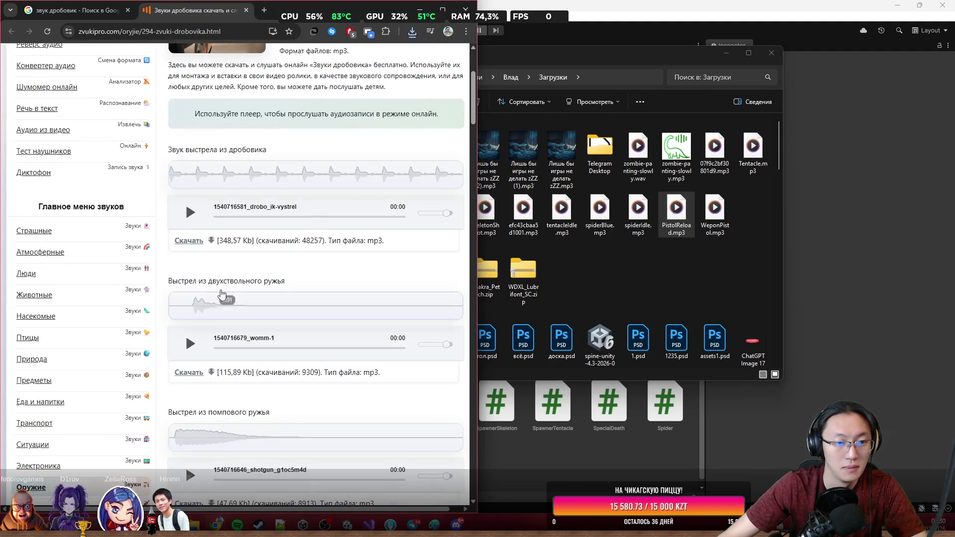
{"action": "left_click", "coordinate": [188, 347]}
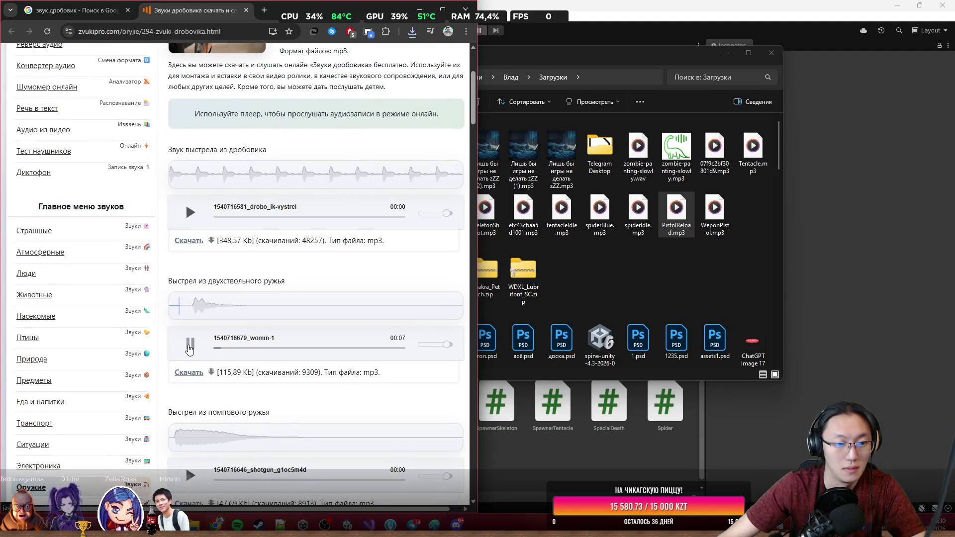
{"action": "scroll", "coordinate": [189, 350], "scroll_direction": "down", "scroll_amount": 5}
{"action": "scroll", "coordinate": [189, 260], "scroll_direction": "up", "scroll_amount": 3}
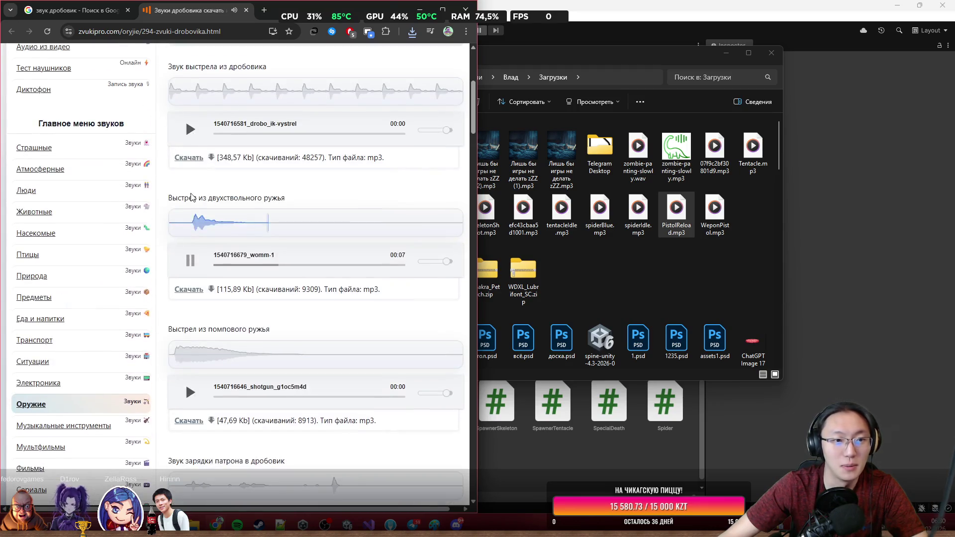
{"action": "left_click", "coordinate": [189, 259]}
{"action": "left_click", "coordinate": [191, 393]}
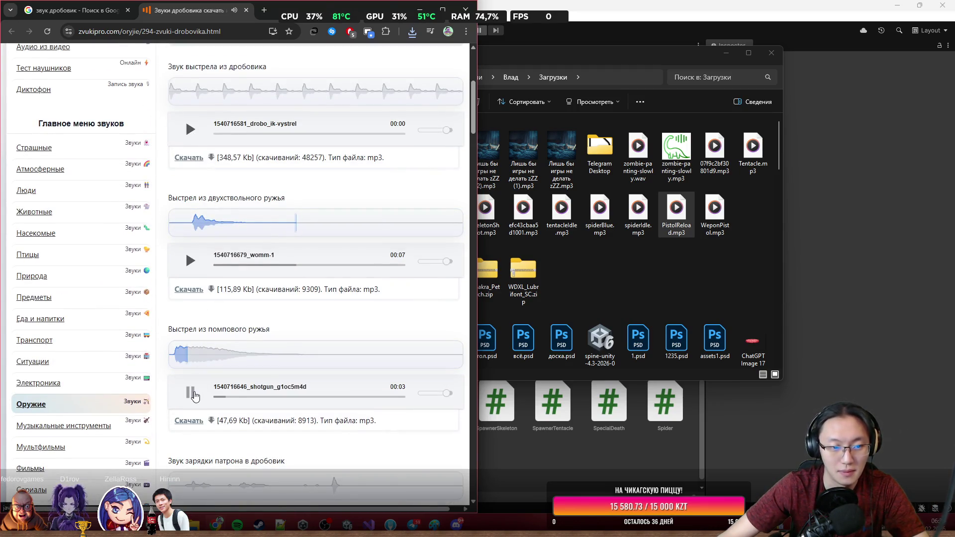
{"action": "scroll", "coordinate": [186, 267], "scroll_direction": "down", "scroll_amount": 5}
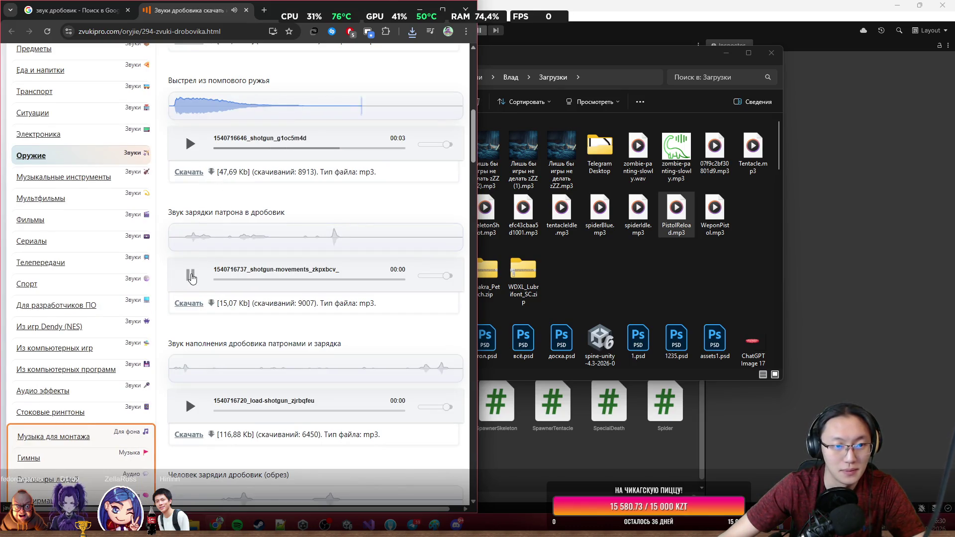
{"action": "left_click", "coordinate": [191, 406]}
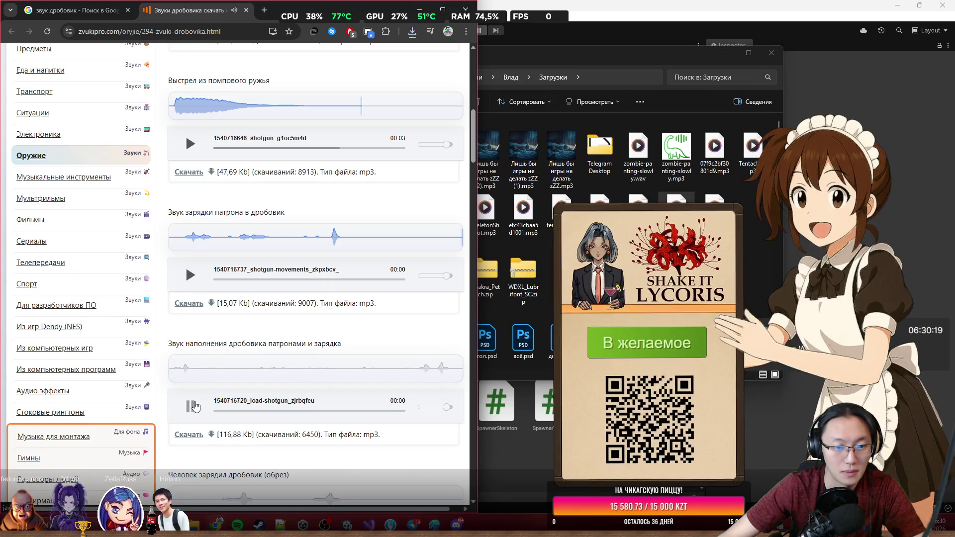
{"action": "scroll", "coordinate": [194, 398], "scroll_direction": "down", "scroll_amount": 3}
{"action": "left_click", "coordinate": [190, 371]}
{"action": "scroll", "coordinate": [197, 369], "scroll_direction": "down", "scroll_amount": 1}
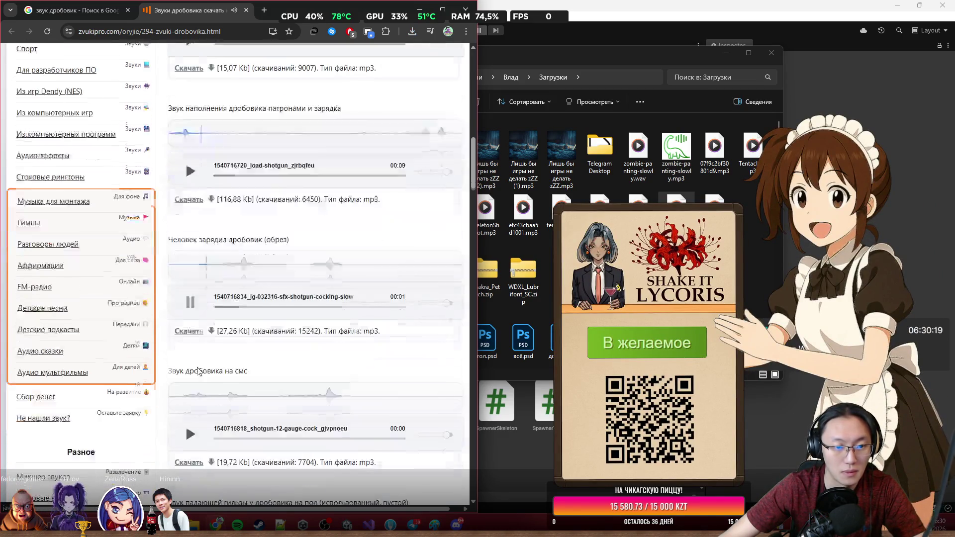
{"action": "left_click", "coordinate": [191, 419]}
{"action": "scroll", "coordinate": [214, 390], "scroll_direction": "down", "scroll_amount": 3}
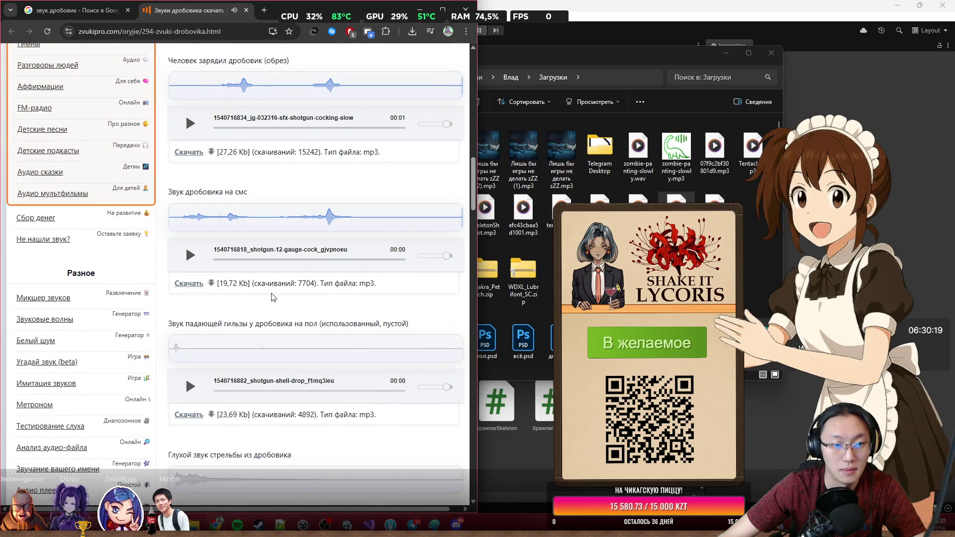
{"action": "left_click", "coordinate": [189, 283]}
Preview the shell drop and muffled blast clips, download the blast shot, and open Downloads.
{"action": "scroll", "coordinate": [199, 291], "scroll_direction": "down", "scroll_amount": 1}
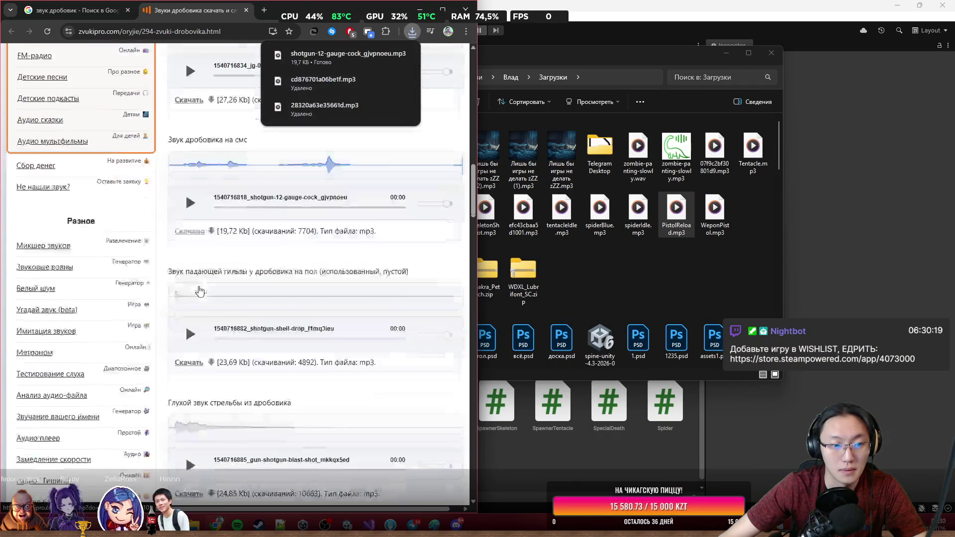
{"action": "left_click", "coordinate": [190, 298]}
{"action": "scroll", "coordinate": [187, 281], "scroll_direction": "down", "scroll_amount": 3}
{"action": "left_click", "coordinate": [191, 271]}
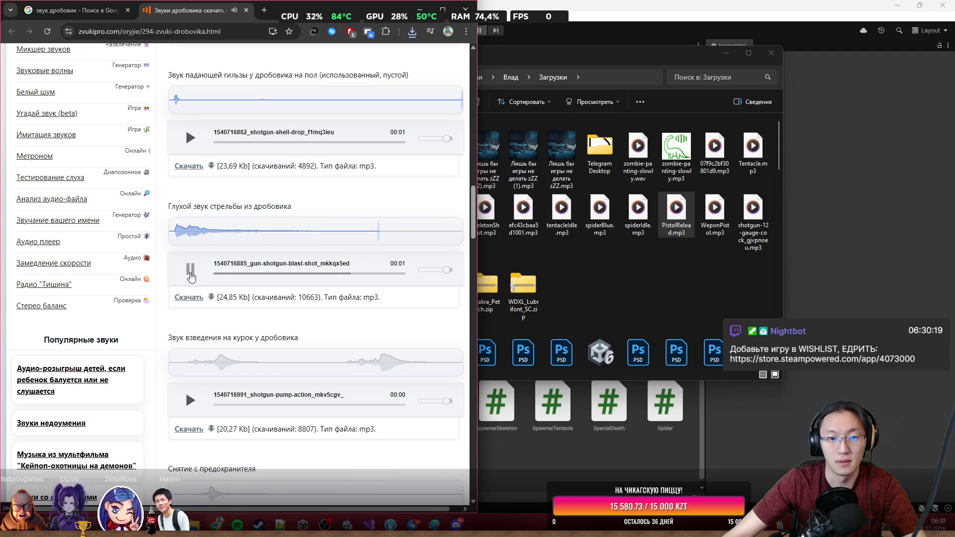
{"action": "left_click", "coordinate": [190, 271]}
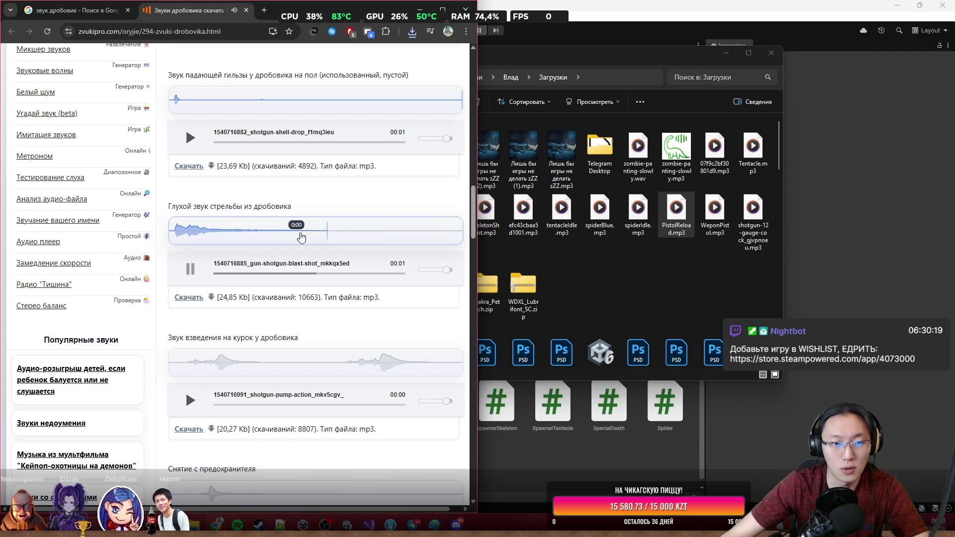
{"action": "left_click", "coordinate": [189, 297]}
{"action": "left_click", "coordinate": [412, 32]}
{"action": "left_click", "coordinate": [681, 302]}
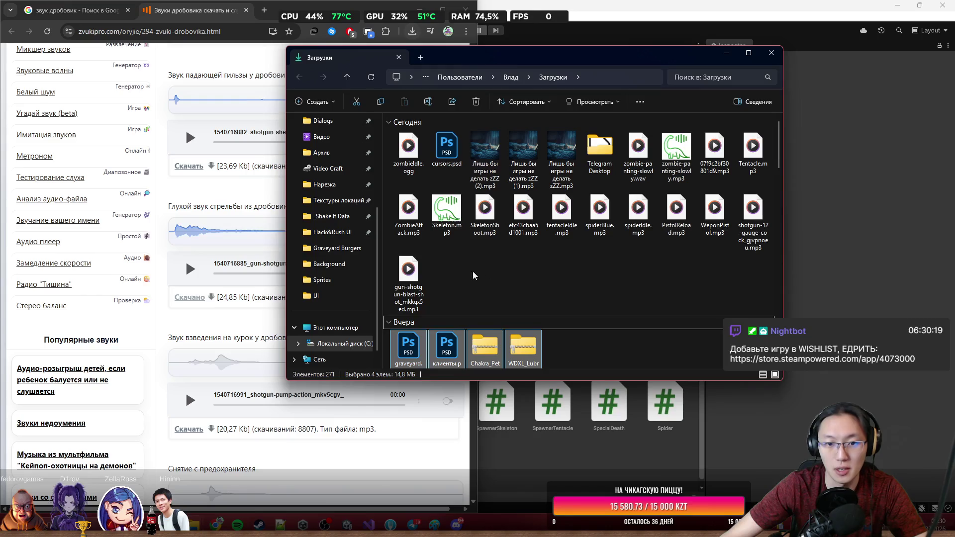
Rename the gun-shotgun blast-shot mp3 to Shootgun.mp3.
{"action": "left_click", "coordinate": [408, 299]}
{"action": "key", "text": "F2"}
{"action": "type", "text": "ы"}
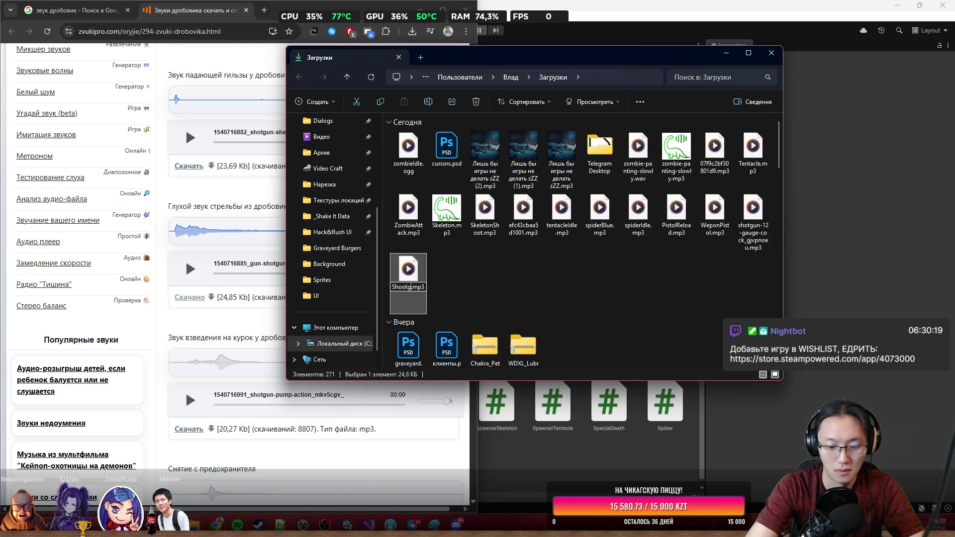
{"action": "type", "text": "un"}
{"action": "key", "text": "Return"}
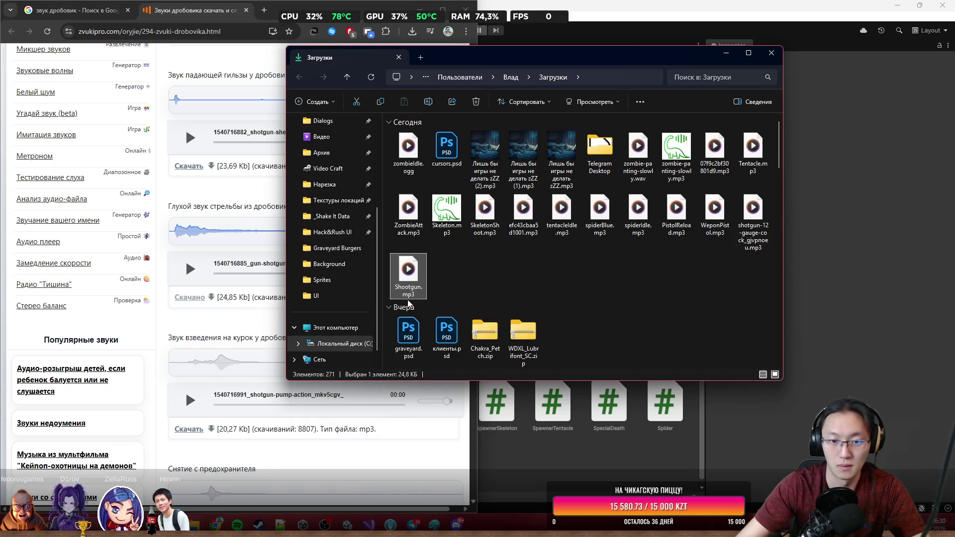
Rename the 12-gauge cocking clip to ShootgunReload.mp3 and return to the browser.
{"action": "left_click", "coordinate": [756, 244]}
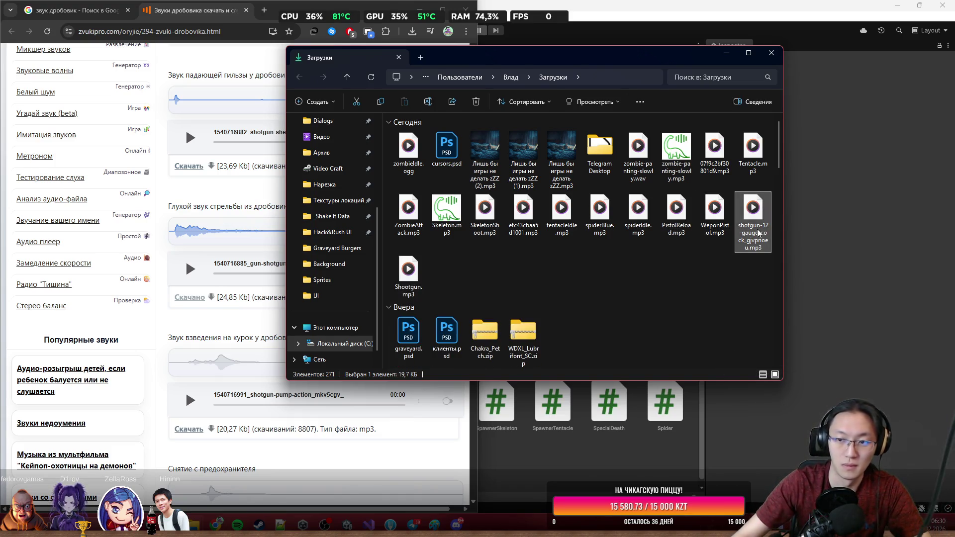
{"action": "key", "text": "F2"}
{"action": "type", "text": "Shootgun"}
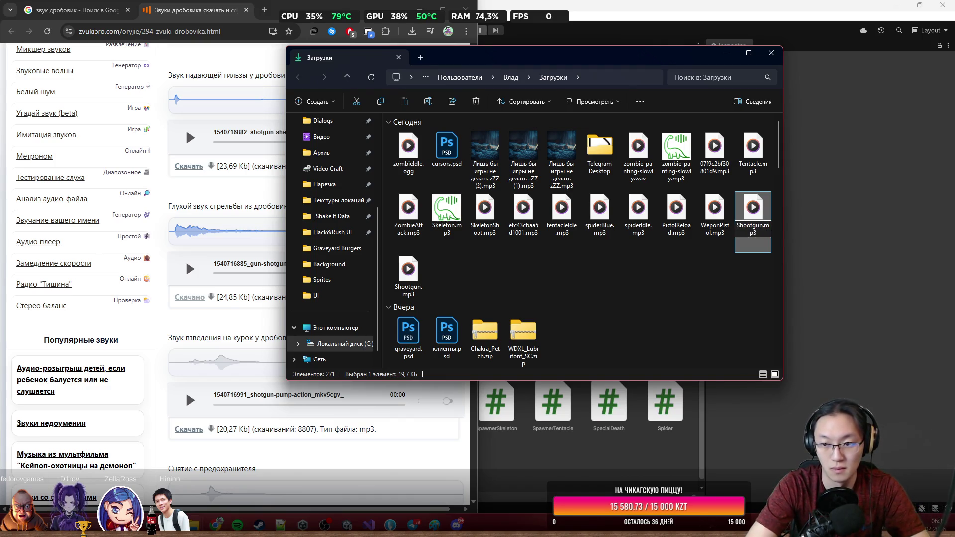
{"action": "type", "text": "load"}
{"action": "key", "text": "Return"}
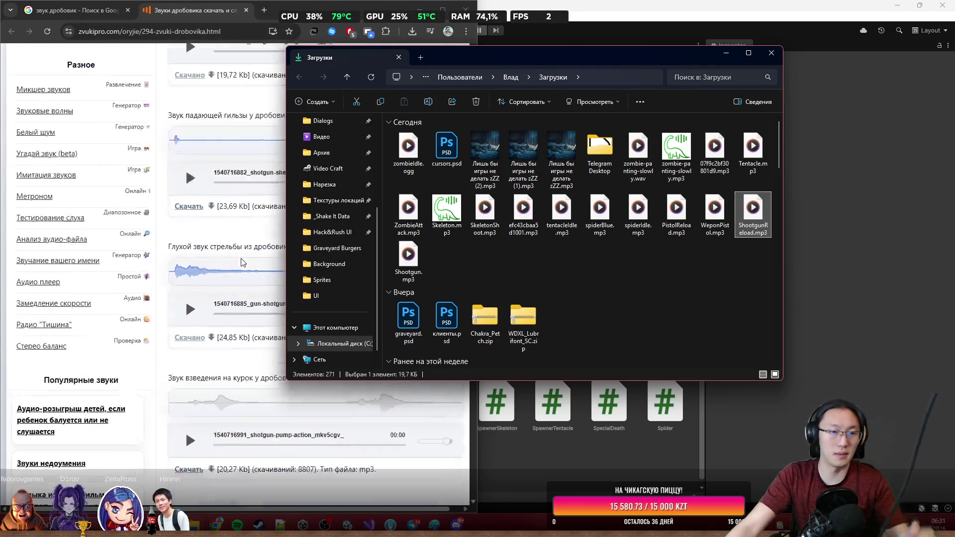
{"action": "scroll", "coordinate": [186, 138], "scroll_direction": "up", "scroll_amount": 10}
{"action": "left_click", "coordinate": [249, 14]}
Close the shotgun sounds page, search Google for 'звук попадания', and open the ZvukiPro result.
{"action": "left_click", "coordinate": [247, 11]}
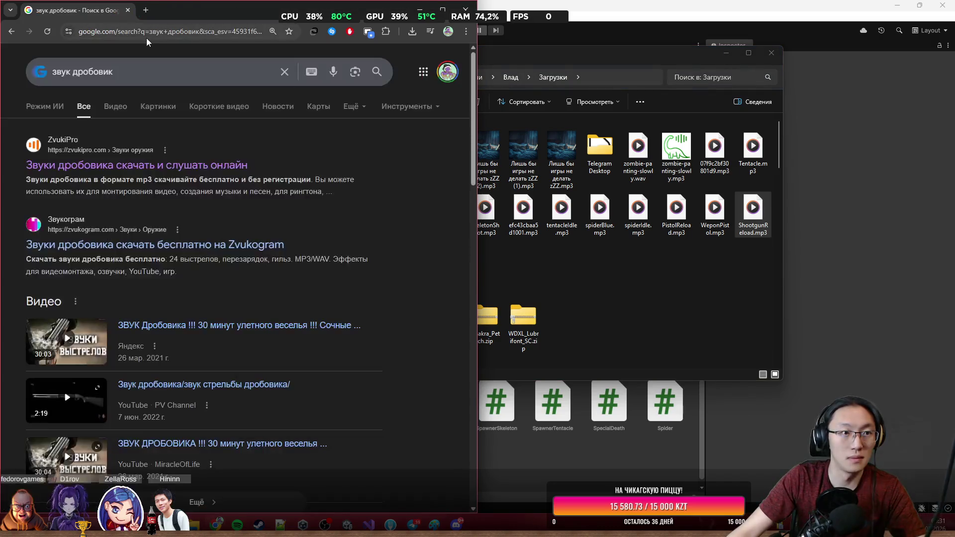
{"action": "type", "text": "g"}
{"action": "key", "text": "BackSpace"}
{"action": "type", "text": "п"}
{"action": "key", "text": "BackSpace"}
{"action": "type", "text": "попадания"}
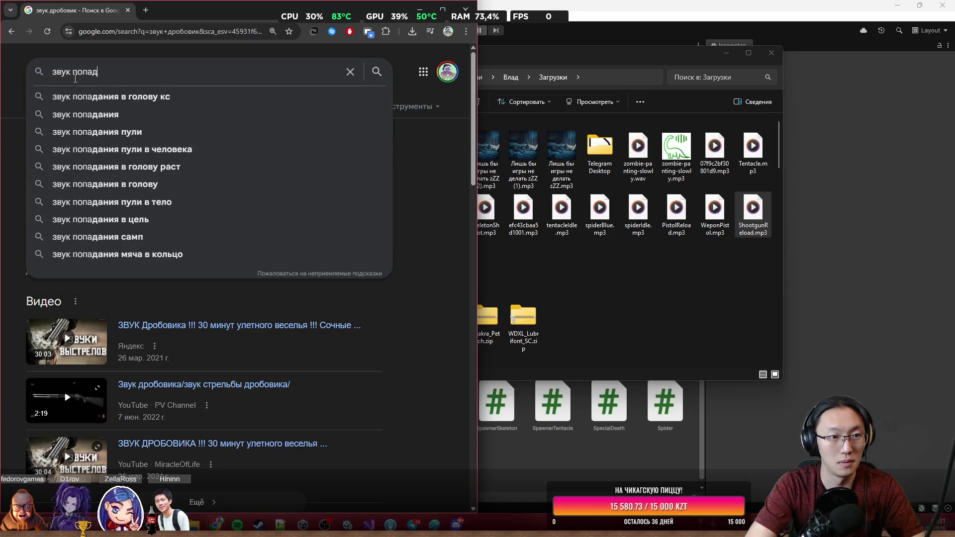
{"action": "key", "text": "Return"}
{"action": "middle_click", "coordinate": [204, 175]}
{"action": "left_click", "coordinate": [174, 13]}
Audition the ZvukiPro bullet-hit clips, from Звук ранения пулей through Это для разнообразия.
{"action": "scroll", "coordinate": [186, 364], "scroll_direction": "down", "scroll_amount": 3}
{"action": "left_click", "coordinate": [190, 242]}
{"action": "left_click", "coordinate": [191, 373]}
{"action": "scroll", "coordinate": [199, 348], "scroll_direction": "down", "scroll_amount": 3}
{"action": "left_click", "coordinate": [190, 338]}
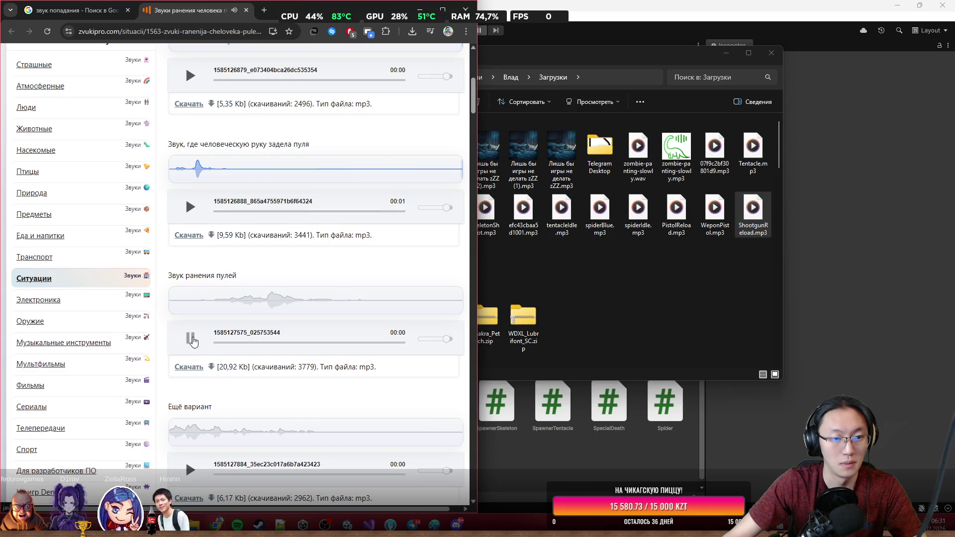
{"action": "scroll", "coordinate": [192, 319], "scroll_direction": "down", "scroll_amount": 3}
{"action": "left_click", "coordinate": [191, 306]}
{"action": "scroll", "coordinate": [199, 248], "scroll_direction": "down", "scroll_amount": 5}
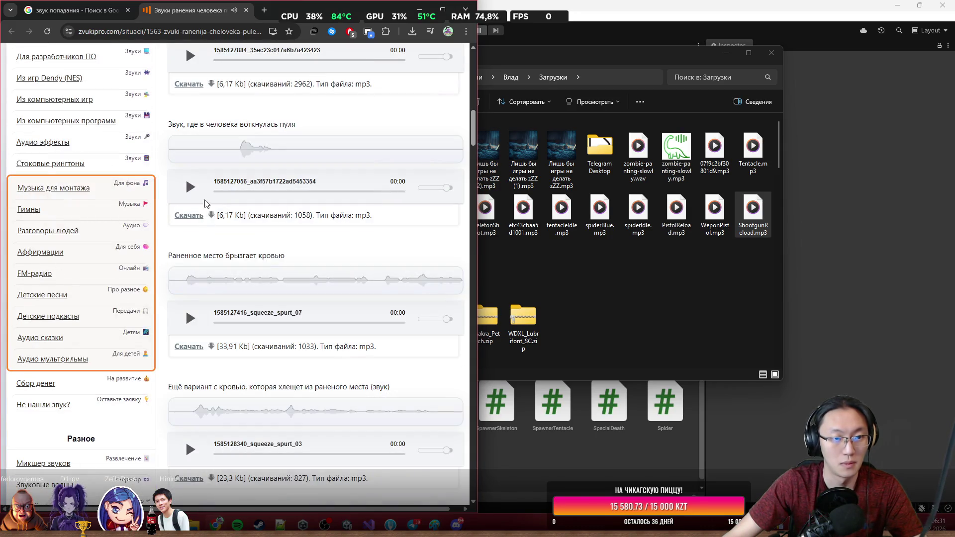
{"action": "left_click", "coordinate": [190, 318]}
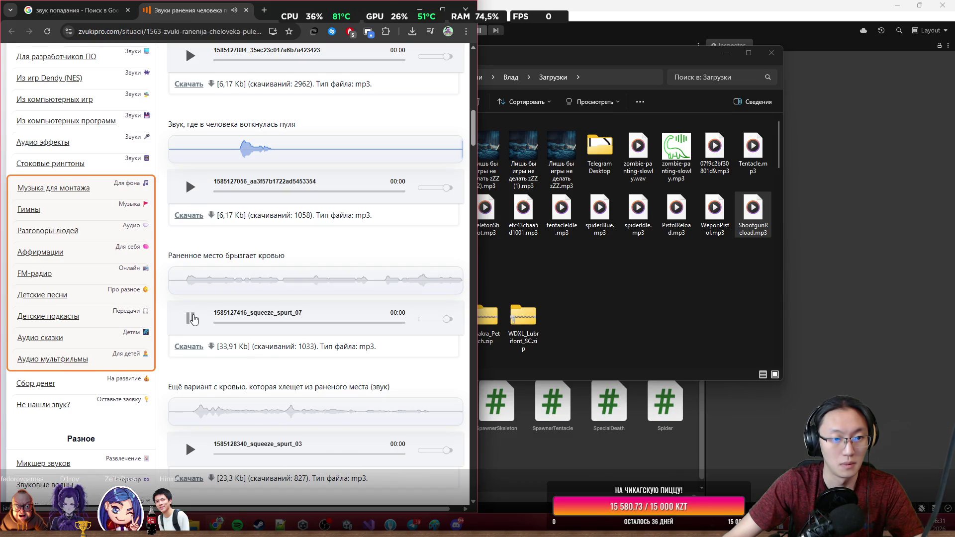
{"action": "scroll", "coordinate": [195, 334], "scroll_direction": "down", "scroll_amount": 2}
{"action": "left_click", "coordinate": [190, 367]}
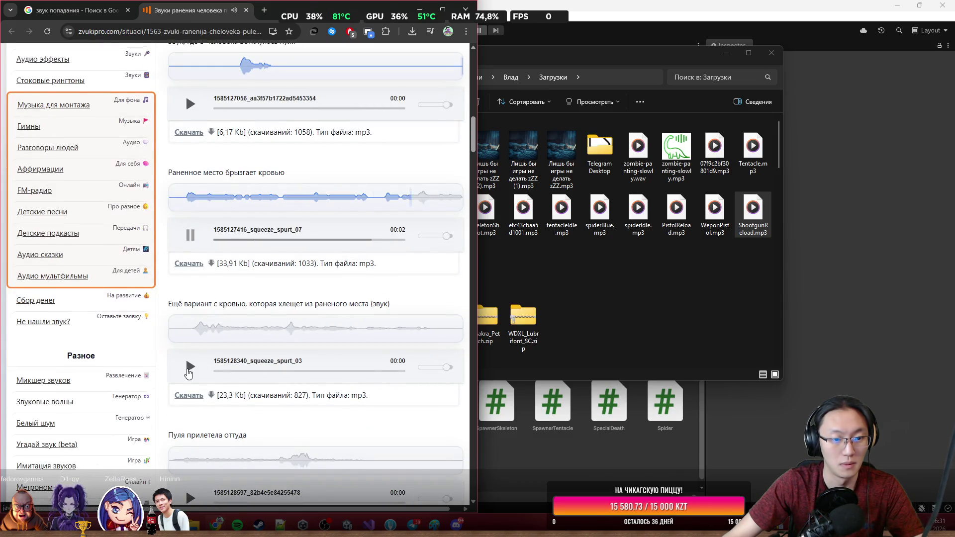
{"action": "scroll", "coordinate": [196, 354], "scroll_direction": "down", "scroll_amount": 3}
{"action": "left_click", "coordinate": [193, 338]}
{"action": "scroll", "coordinate": [193, 338], "scroll_direction": "down", "scroll_amount": 5}
{"action": "left_click", "coordinate": [186, 338]}
{"action": "scroll", "coordinate": [189, 339], "scroll_direction": "down", "scroll_amount": 3}
{"action": "left_click", "coordinate": [191, 318]}
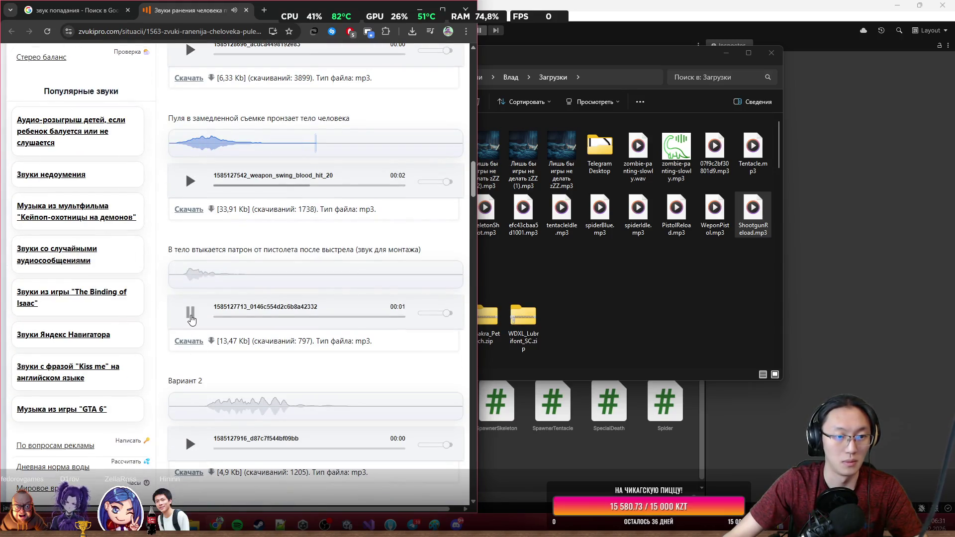
{"action": "left_click", "coordinate": [190, 444]}
{"action": "scroll", "coordinate": [182, 378], "scroll_direction": "down", "scroll_amount": 5}
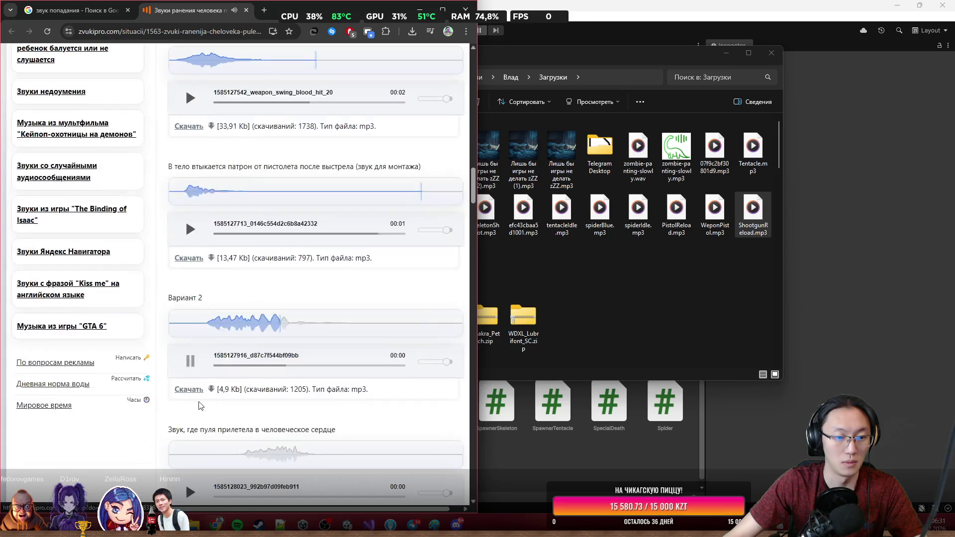
{"action": "left_click", "coordinate": [189, 327]}
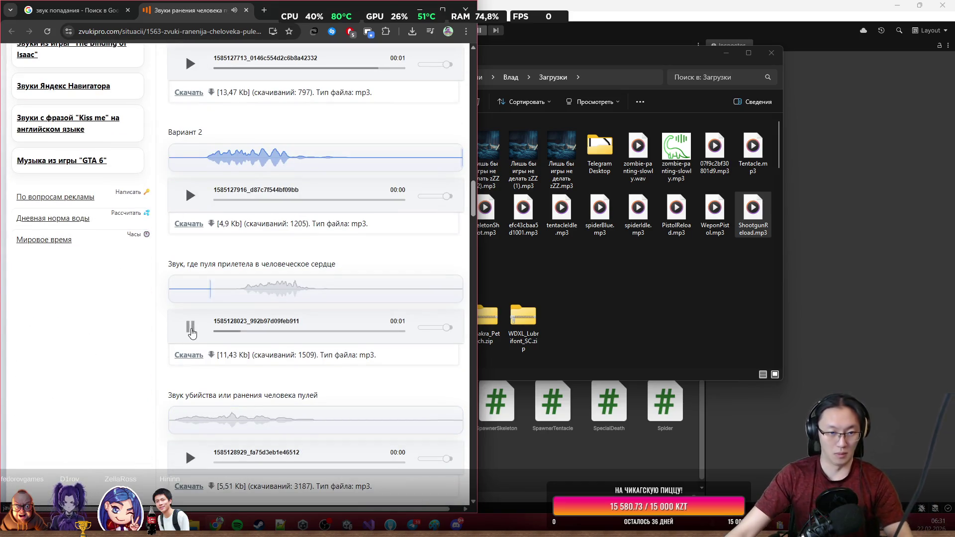
{"action": "scroll", "coordinate": [196, 377], "scroll_direction": "down", "scroll_amount": 5}
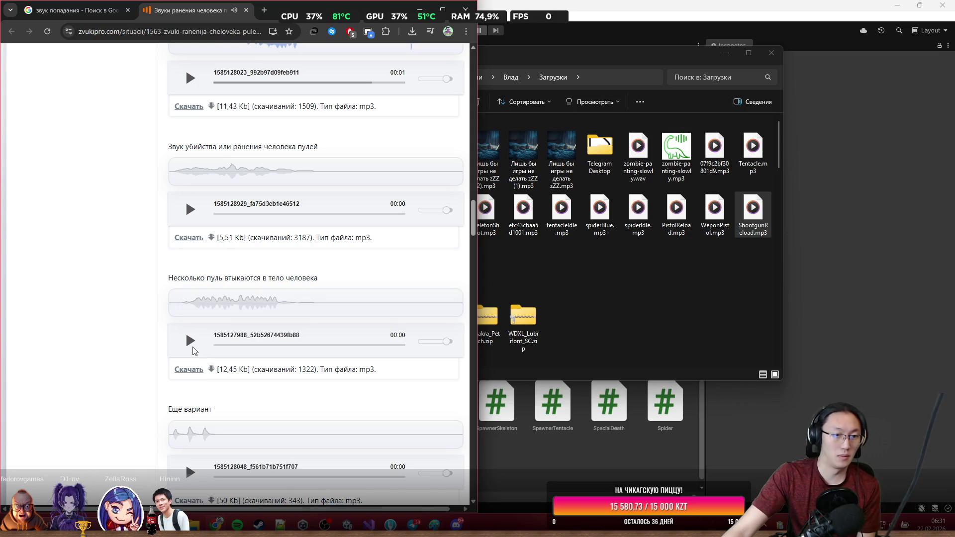
{"action": "scroll", "coordinate": [191, 352], "scroll_direction": "down", "scroll_amount": 2}
{"action": "left_click", "coordinate": [190, 387]}
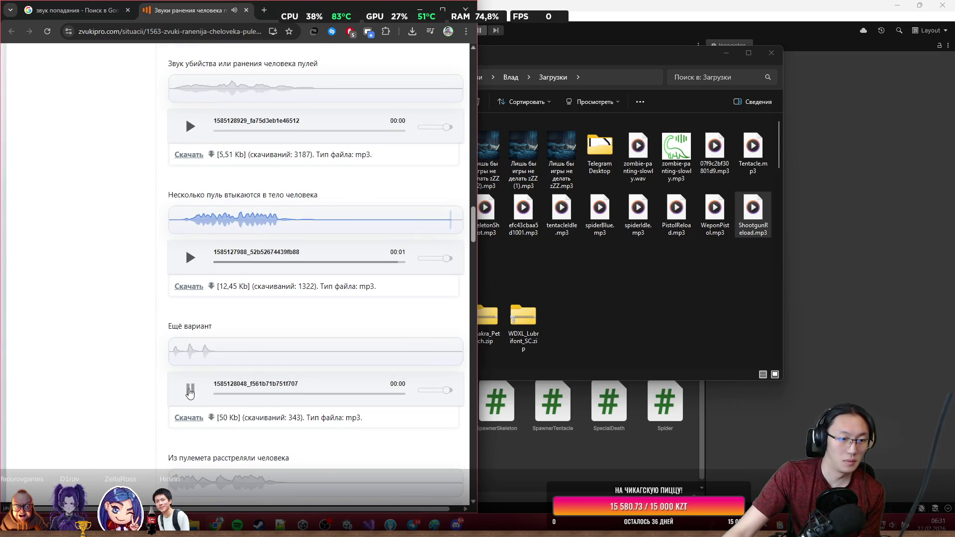
{"action": "scroll", "coordinate": [202, 378], "scroll_direction": "down", "scroll_amount": 3}
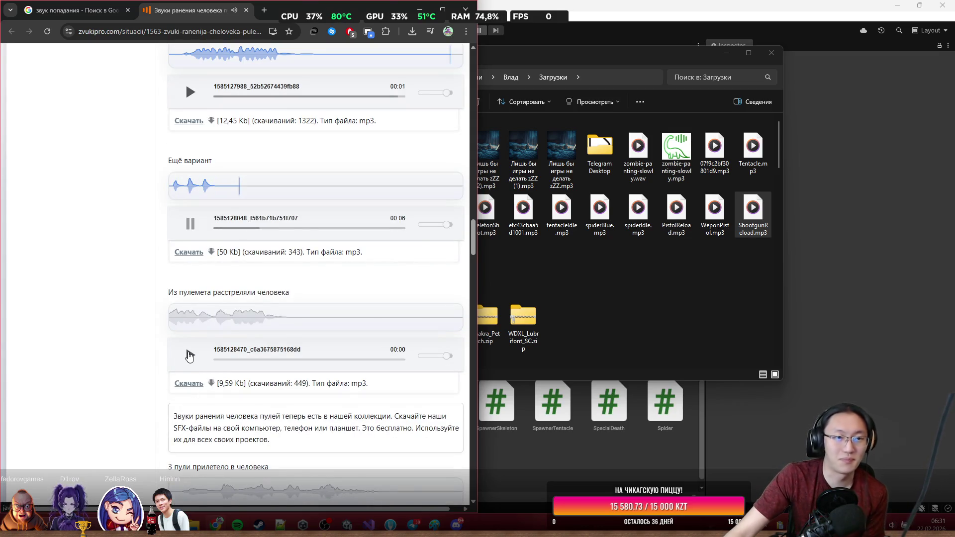
{"action": "left_click", "coordinate": [189, 355]}
{"action": "scroll", "coordinate": [189, 353], "scroll_direction": "down", "scroll_amount": 5}
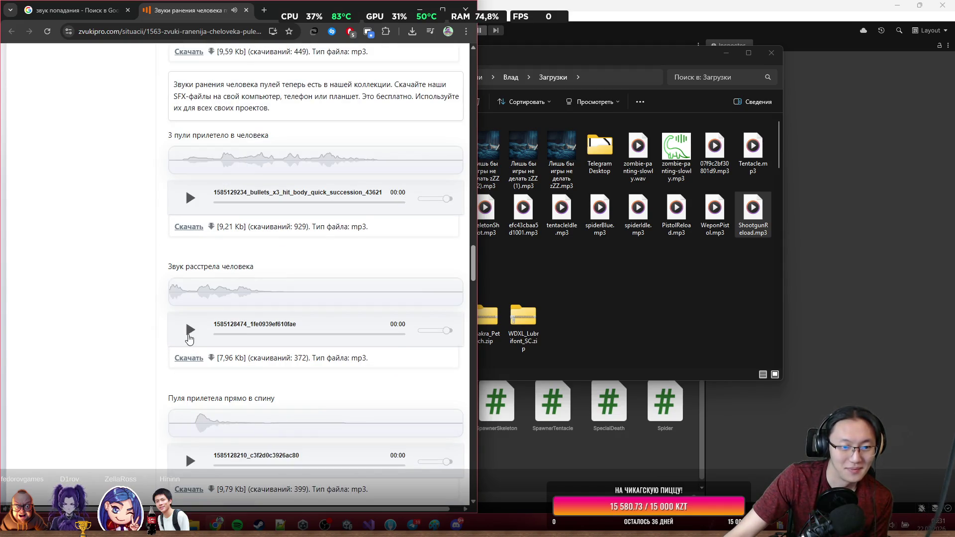
{"action": "left_click", "coordinate": [190, 460]}
{"action": "scroll", "coordinate": [191, 443], "scroll_direction": "down", "scroll_amount": 3}
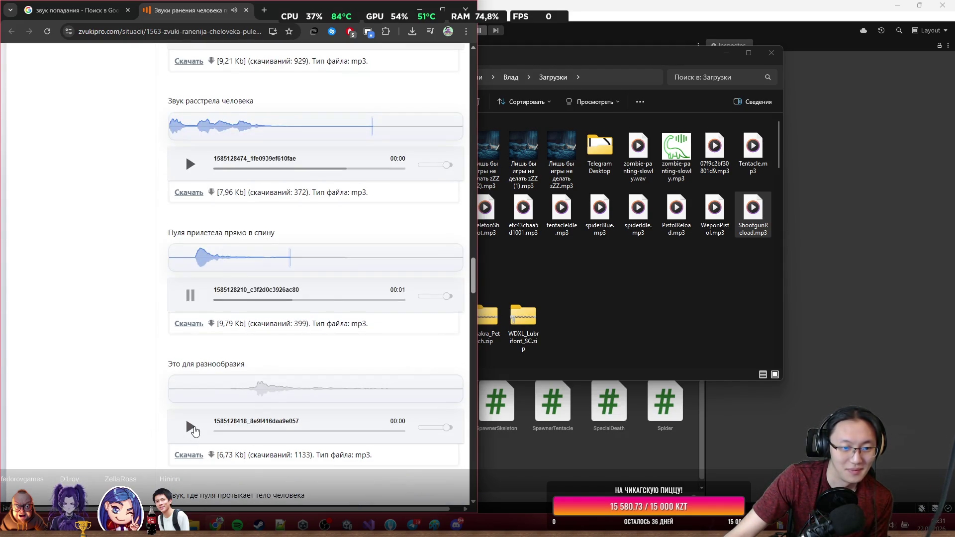
{"action": "left_click", "coordinate": [190, 426]}
{"action": "scroll", "coordinate": [191, 428], "scroll_direction": "down", "scroll_amount": 3}
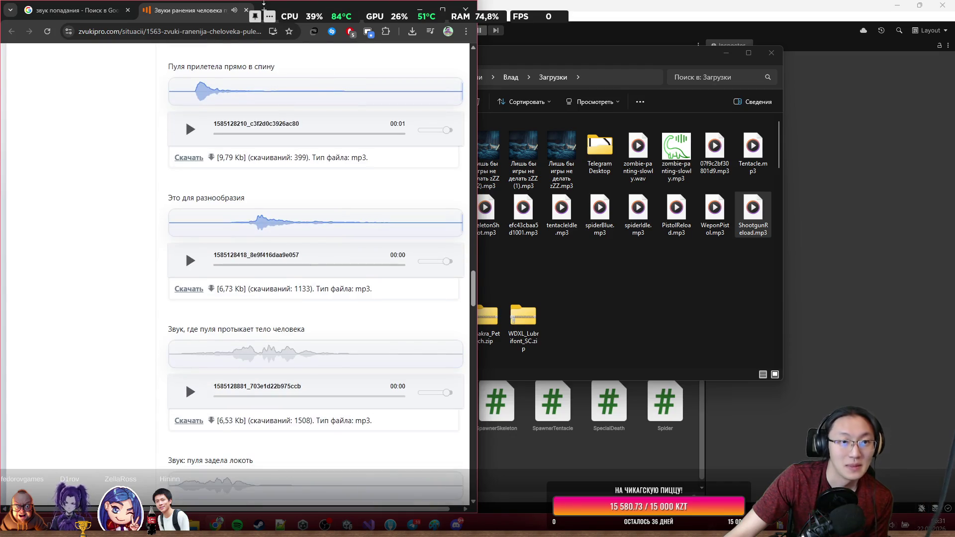
Minimize the browser and clear the open windows off the desktop.
{"action": "left_click", "coordinate": [416, 7]}
{"action": "left_click", "coordinate": [895, 6]}
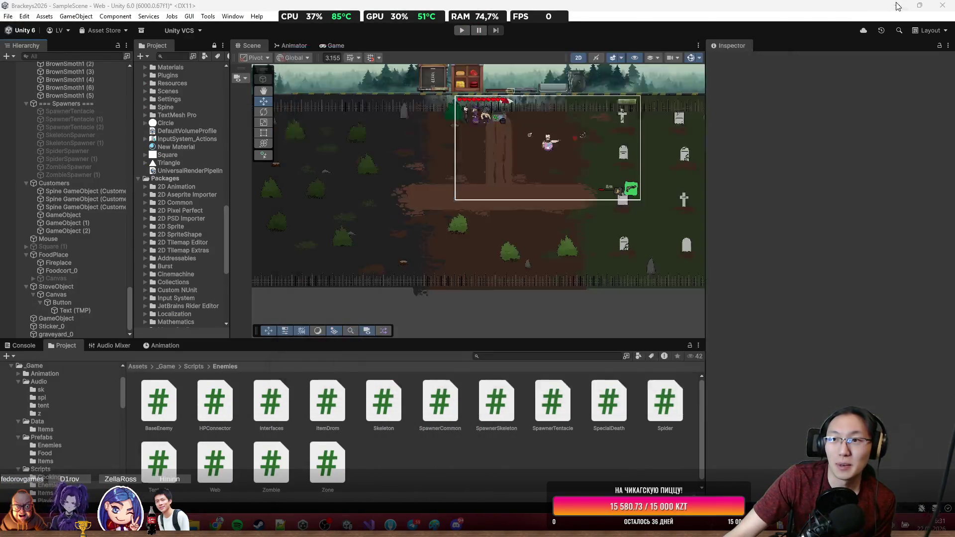
{"action": "left_click", "coordinate": [895, 6]}
{"action": "left_click", "coordinate": [897, 12]}
Find the Video Craft folder and play hitmarker_2.mp3 to hear it.
{"action": "left_click", "coordinate": [897, 13]}
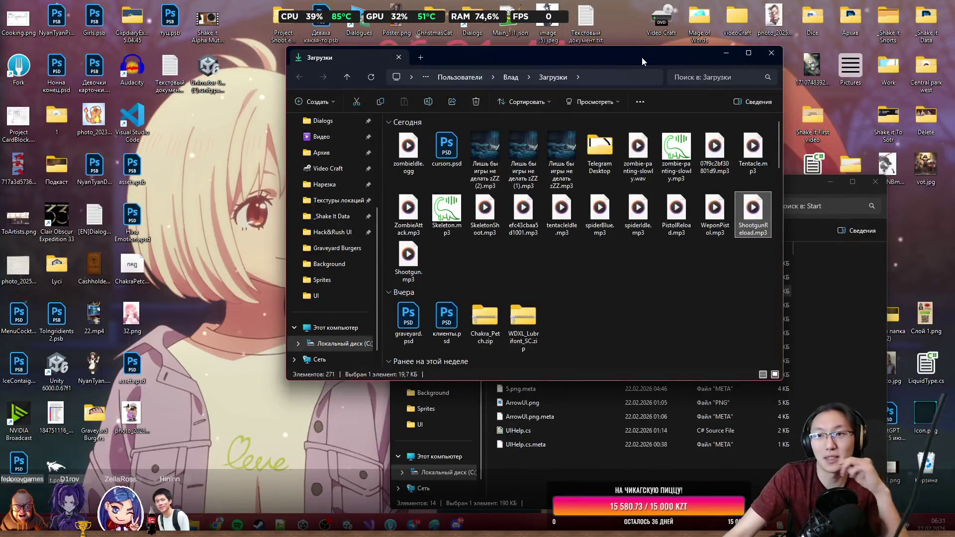
{"action": "double_click", "coordinate": [740, 24]}
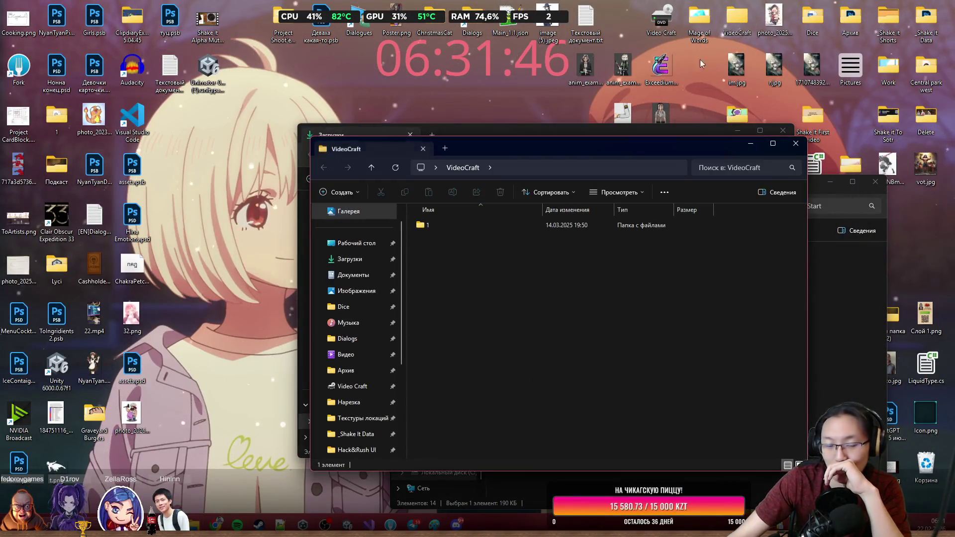
{"action": "double_click", "coordinate": [470, 230]}
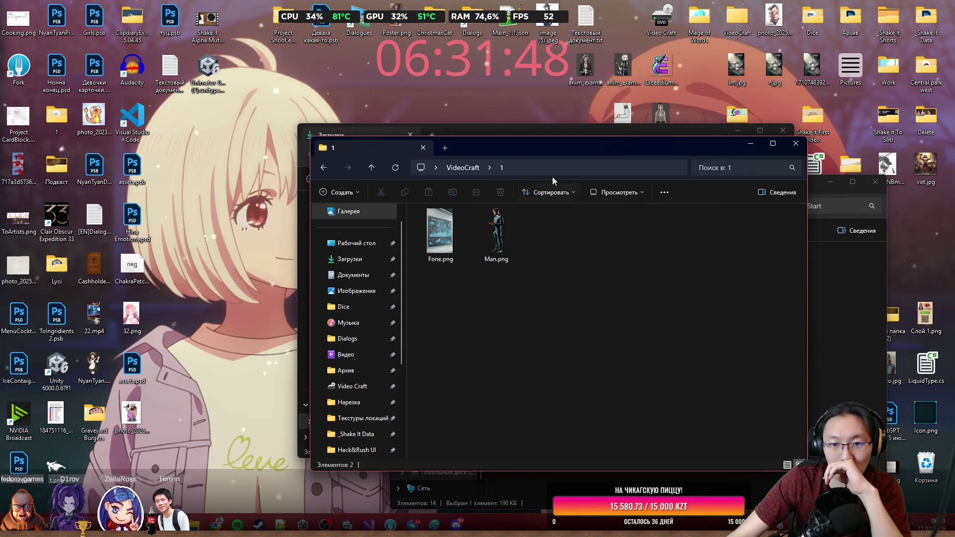
{"action": "left_click_drag", "start_coordinate": [617, 148], "coordinate": [487, 139]}
{"action": "left_click", "coordinate": [666, 135]}
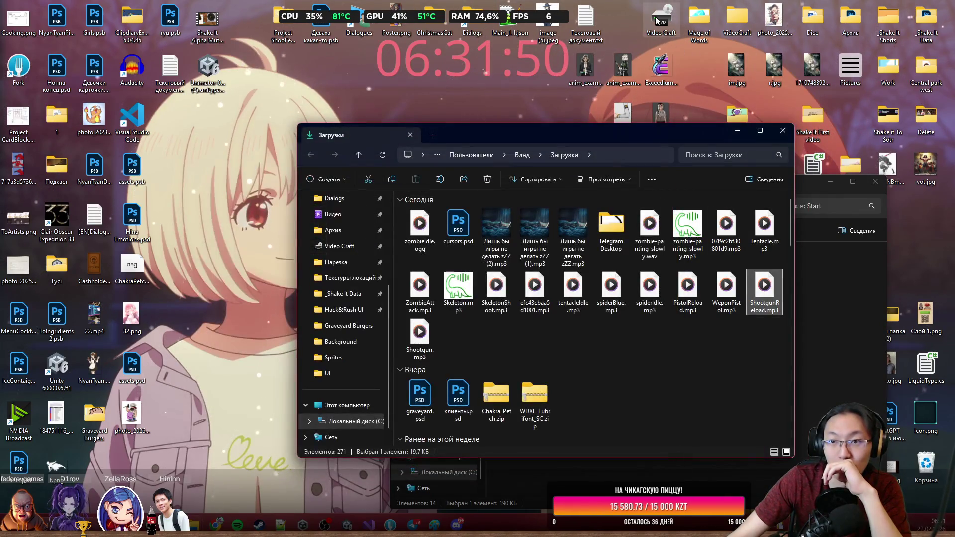
{"action": "double_click", "coordinate": [653, 176]}
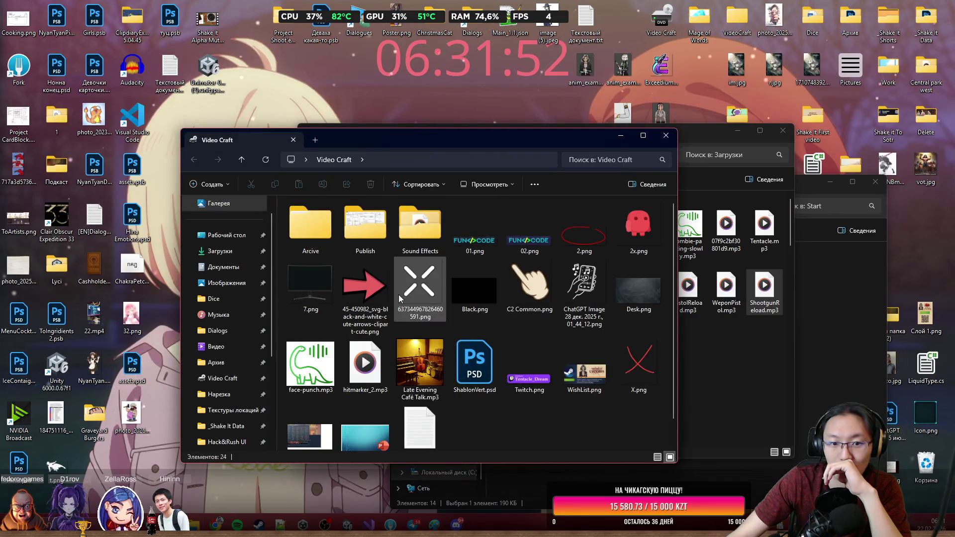
{"action": "double_click", "coordinate": [344, 368]}
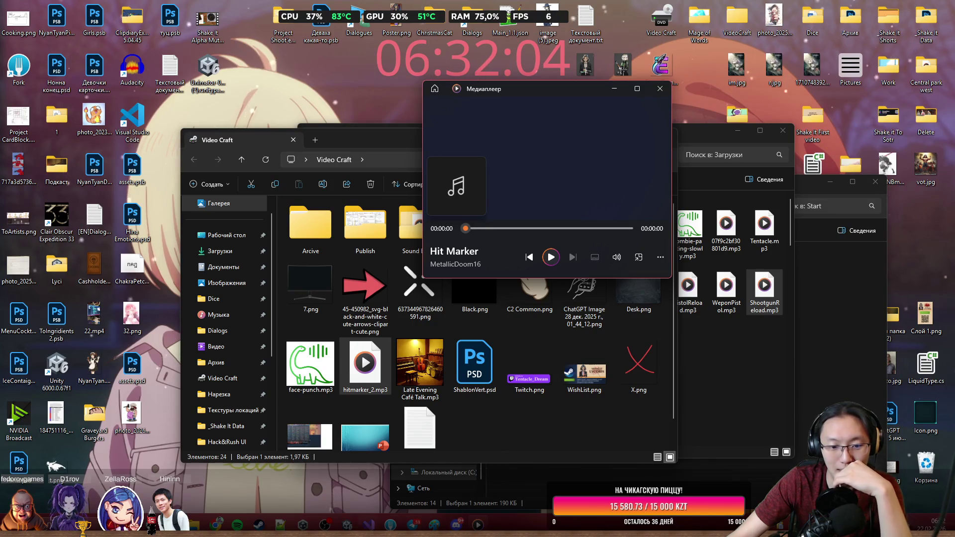
Back in Unity, open Assets/_Game/Audio and create a new folder there.
{"action": "key", "text": "alt+Tab"}
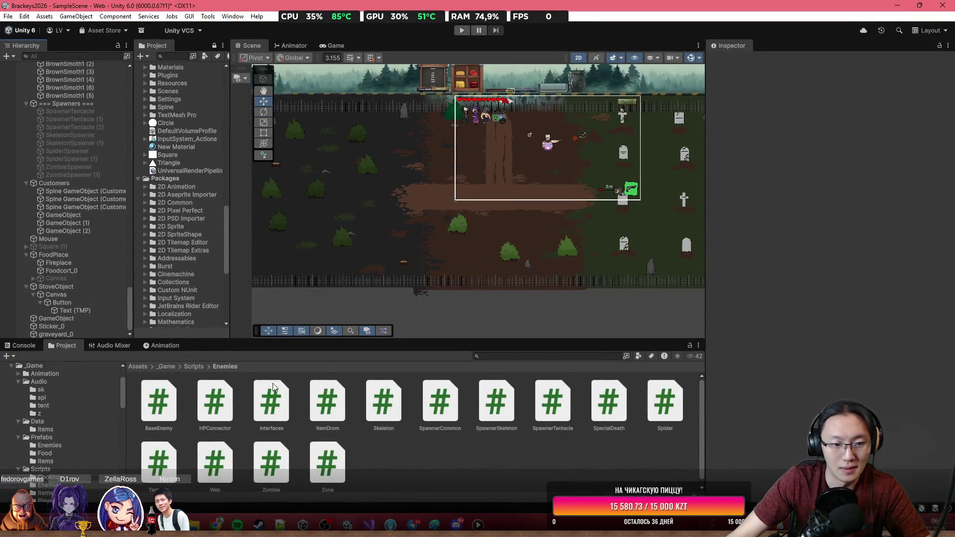
{"action": "left_click", "coordinate": [170, 366]}
{"action": "double_click", "coordinate": [201, 403]}
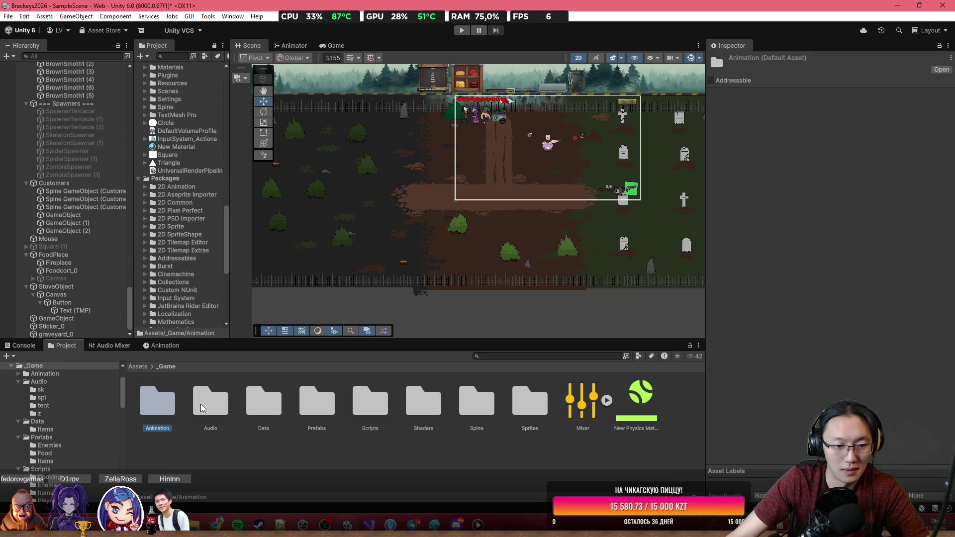
{"action": "right_click", "coordinate": [298, 458]}
{"action": "mouse_move", "coordinate": [348, 175]}
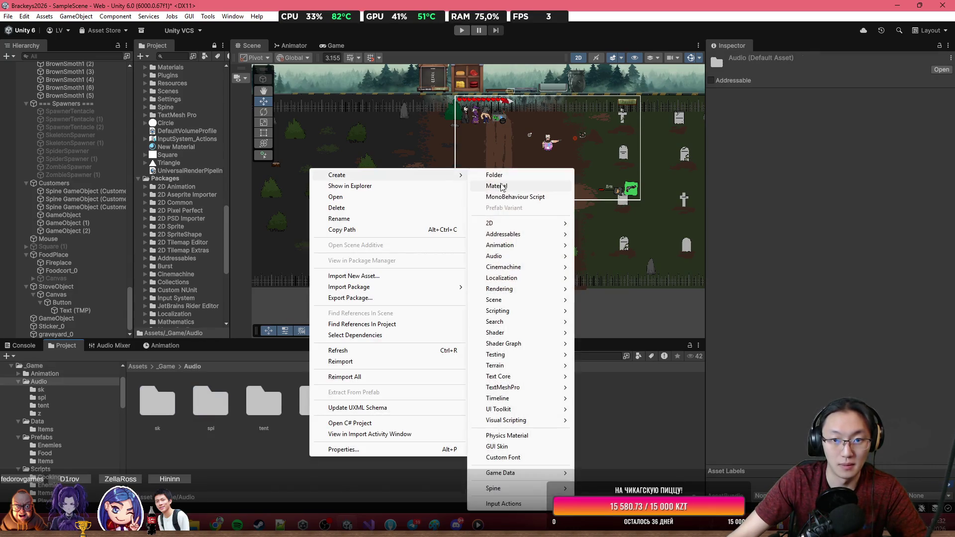
{"action": "left_click", "coordinate": [494, 175]}
Name the new folder waep, import hitmarker_2.mp3 into it, and play the clip preview.
{"action": "type", "text": "waep"}
{"action": "key", "text": "Return"}
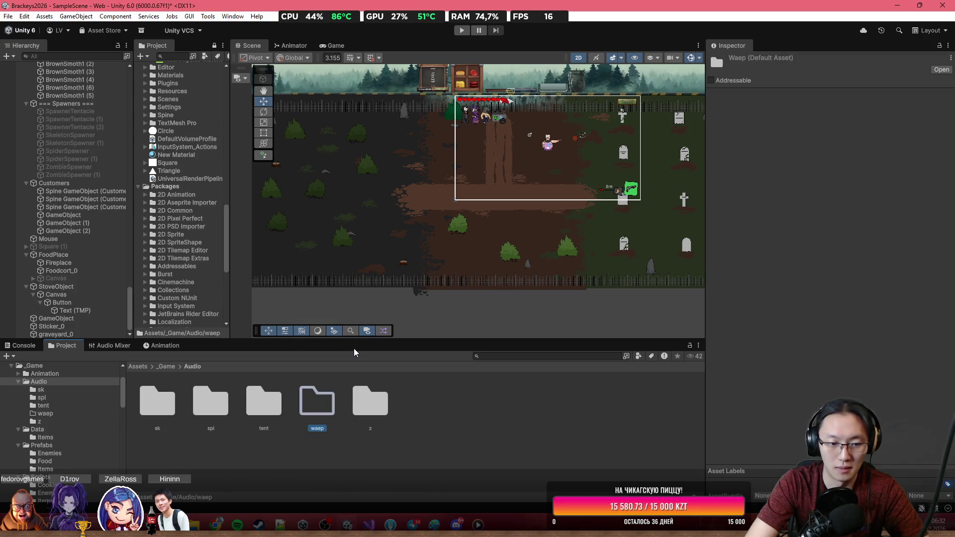
{"action": "mouse_move", "coordinate": [194, 525]}
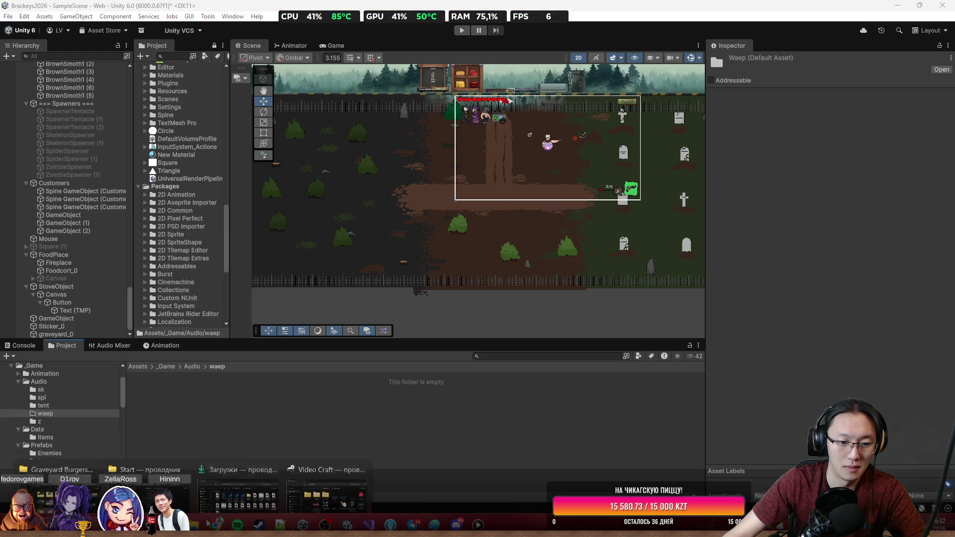
{"action": "mouse_move", "coordinate": [281, 473]}
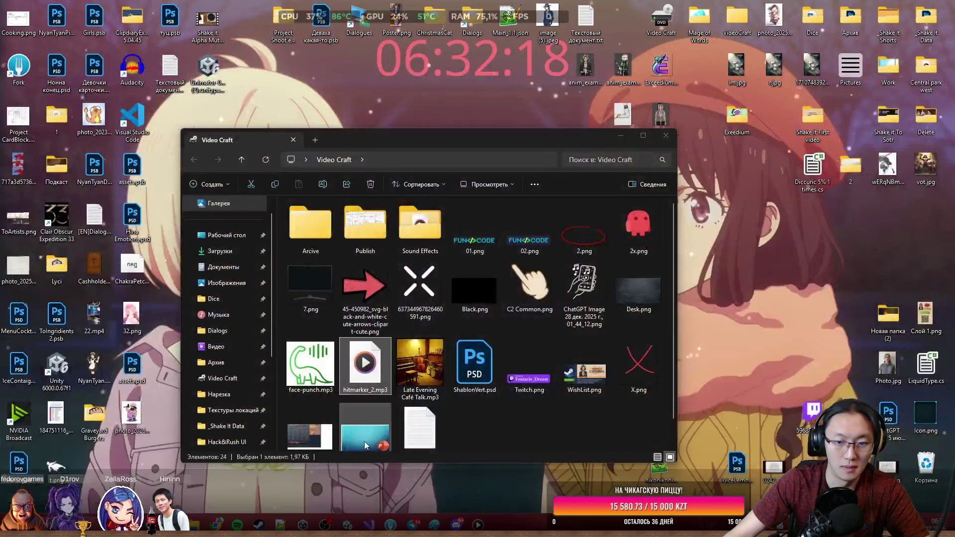
{"action": "left_click", "coordinate": [364, 440]}
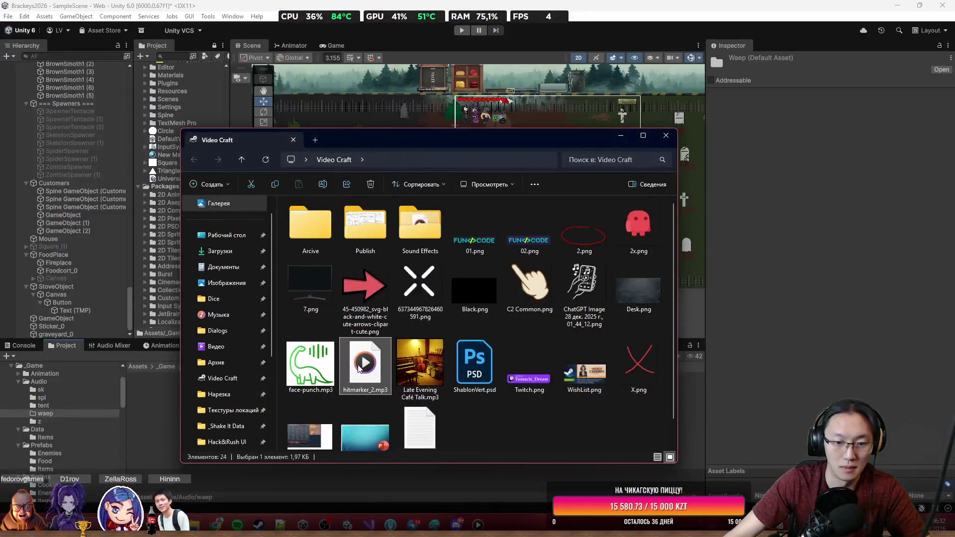
{"action": "left_click_drag", "start_coordinate": [365, 365], "coordinate": [160, 407]}
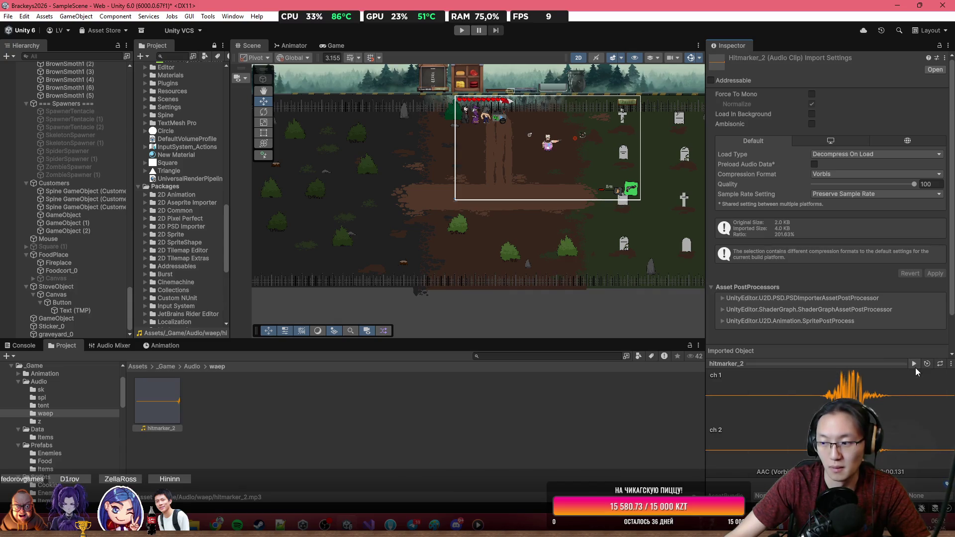
{"action": "left_click", "coordinate": [916, 366]}
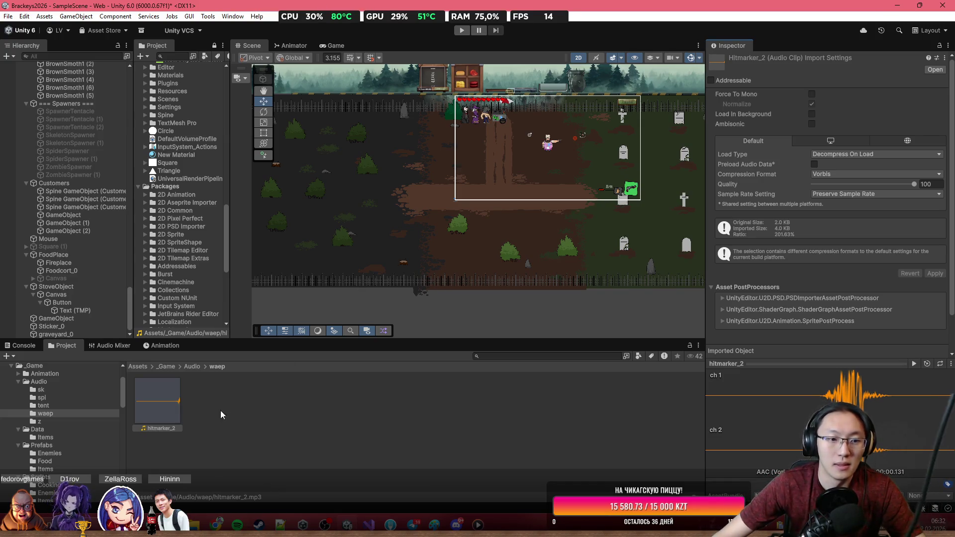
{"action": "mouse_move", "coordinate": [194, 524]}
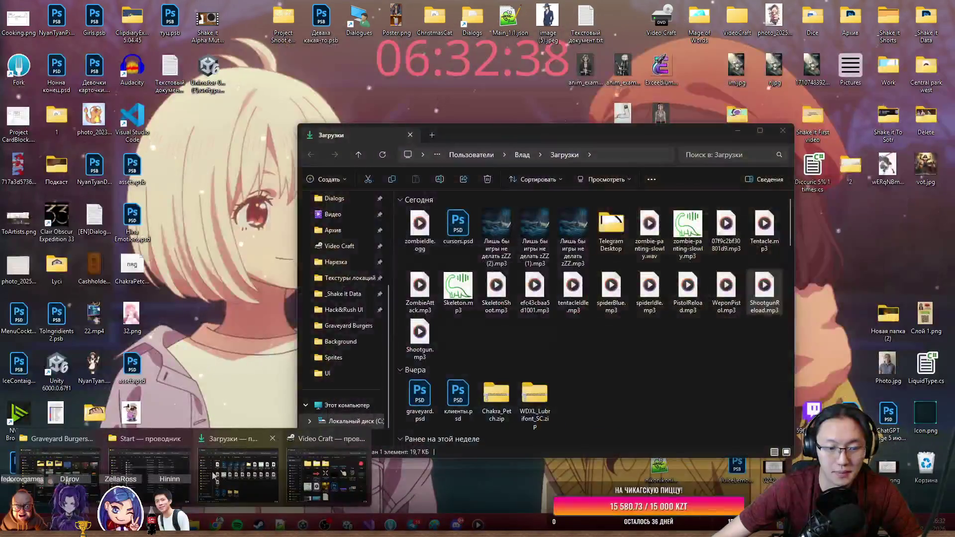
Import PistolReload, Shootgun, ShootgunReload and WeponPistol mp3s from Downloads into the waep folder.
{"action": "left_click", "coordinate": [237, 472]}
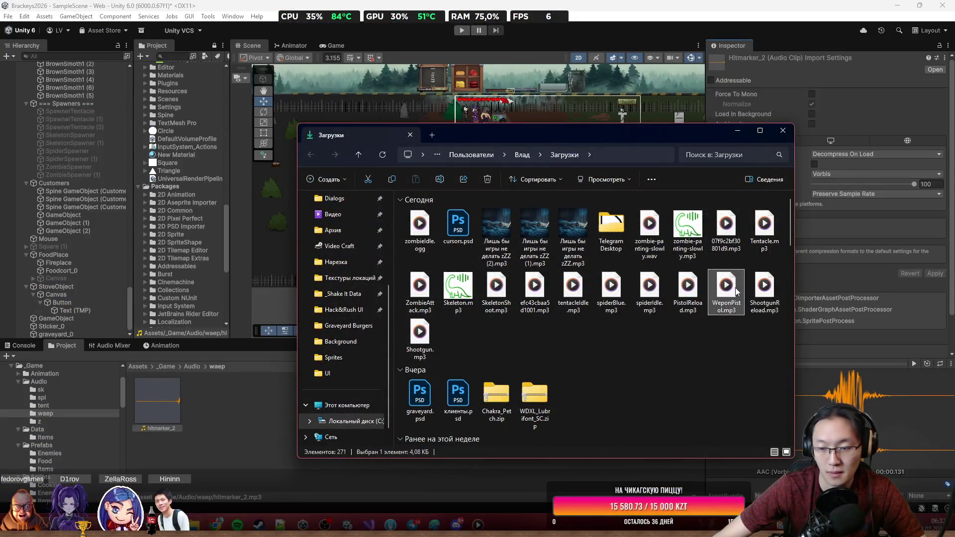
{"action": "left_click", "coordinate": [638, 293], "text": "shift"}
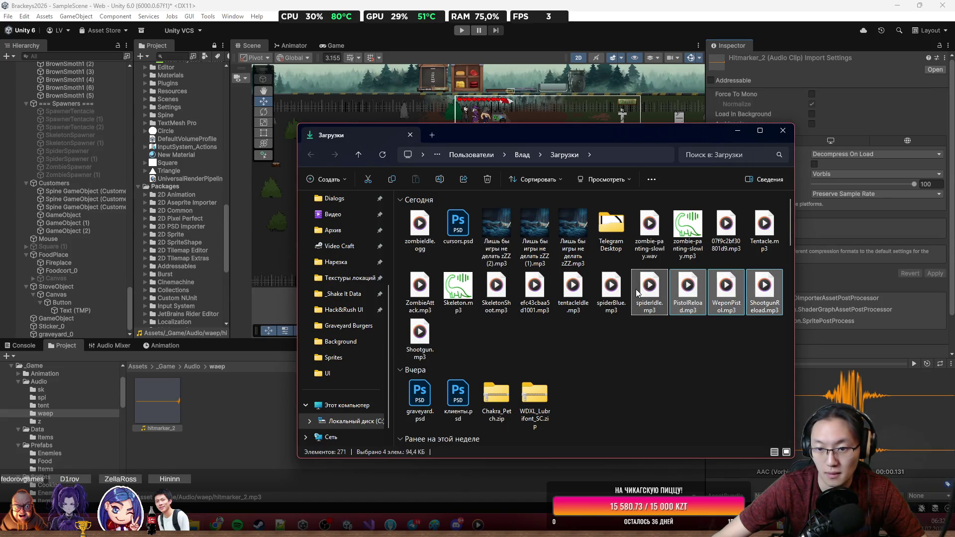
{"action": "left_click", "coordinate": [419, 339], "text": "shift"}
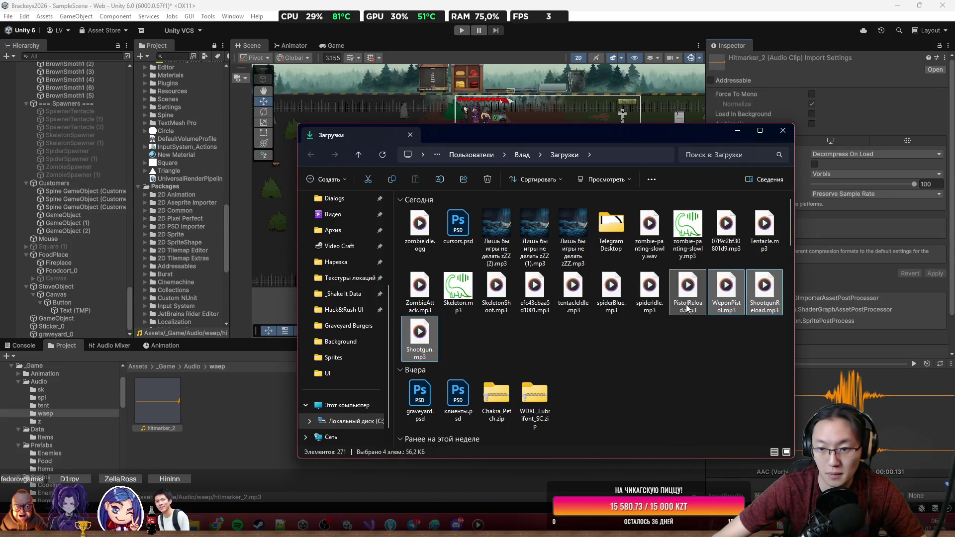
{"action": "left_click_drag", "start_coordinate": [172, 418], "coordinate": [226, 412]}
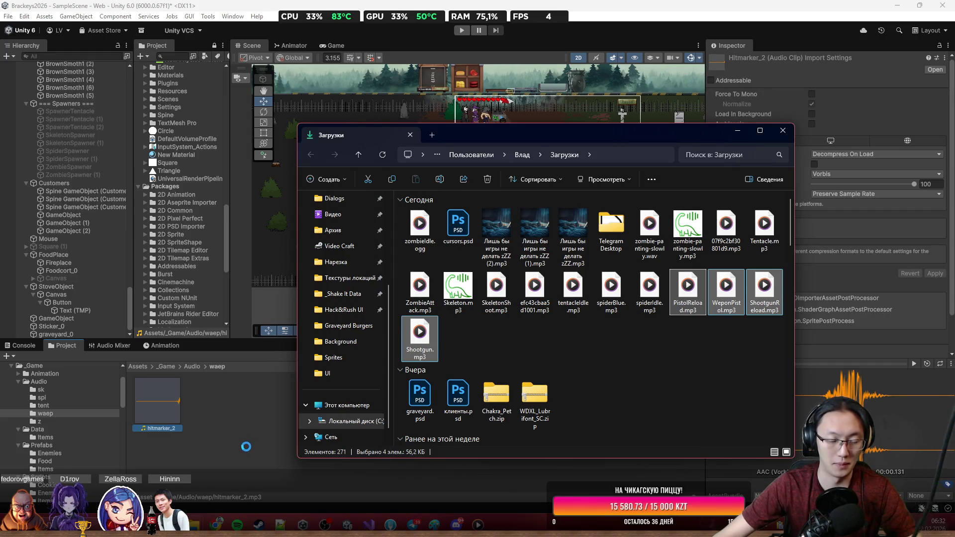
{"action": "left_click", "coordinate": [250, 455]}
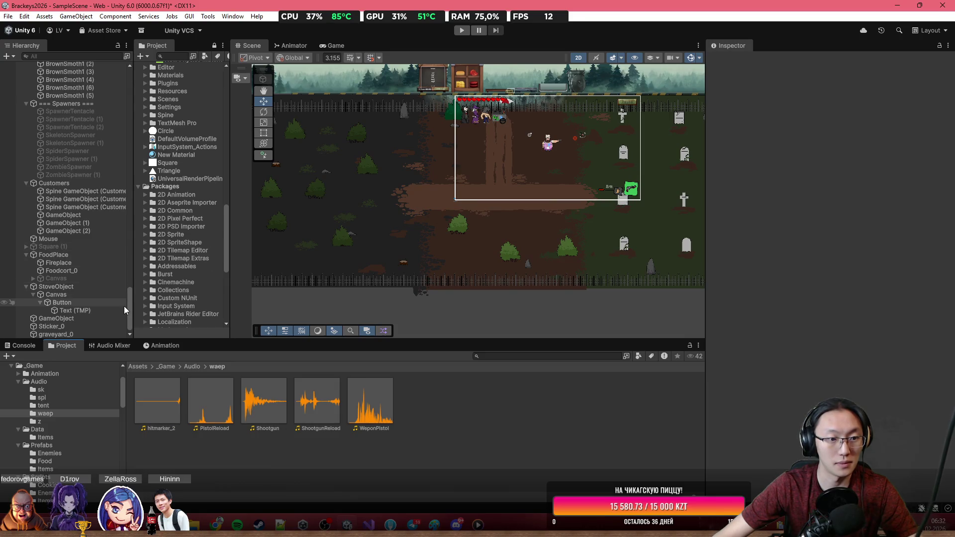
{"action": "left_click_drag", "start_coordinate": [128, 306], "coordinate": [139, 4]}
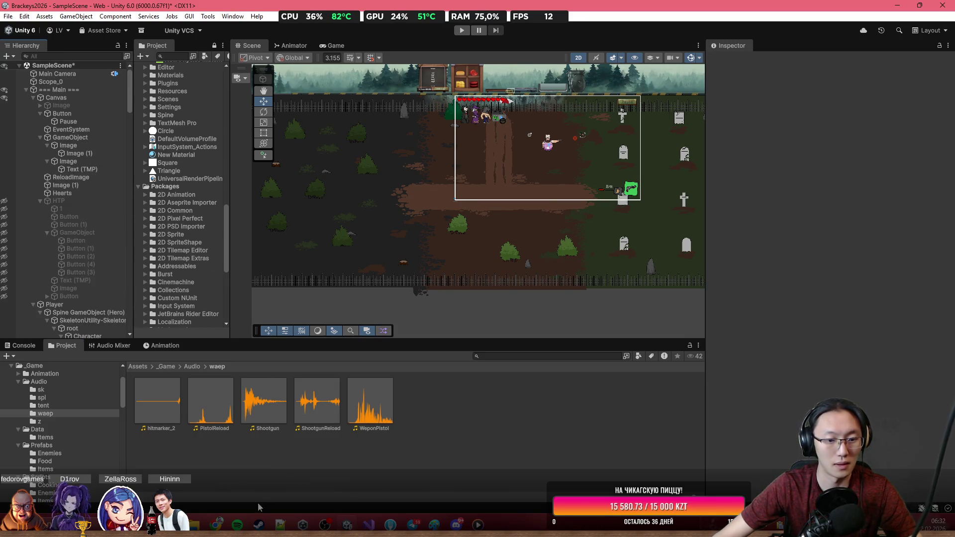
{"action": "key", "text": "alt+Tab"}
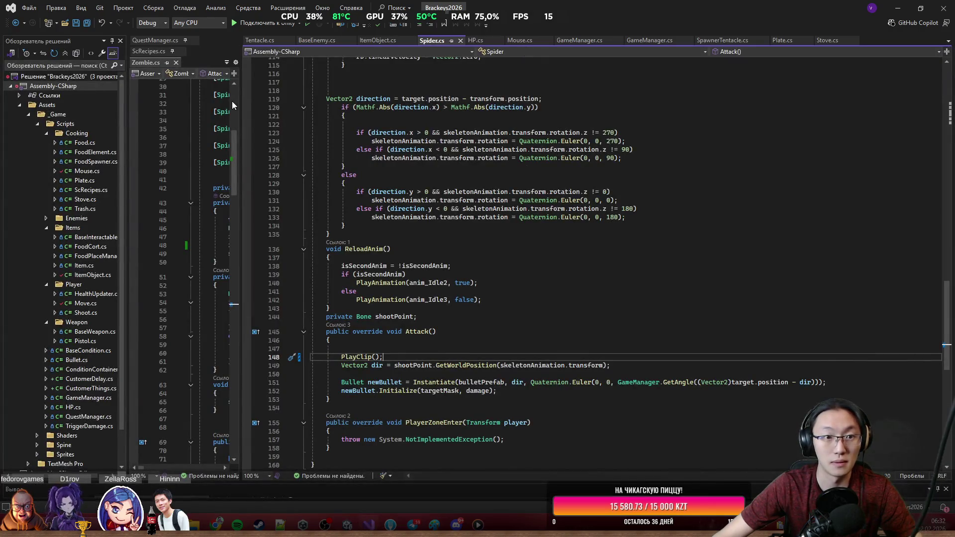
Paste the PlayClip code from clipboard history into Move.cs at line 427.
{"action": "left_click", "coordinate": [239, 100]}
{"action": "mouse_move", "coordinate": [239, 118]}
{"action": "left_mouse_down"}
{"action": "mouse_move", "coordinate": [768, 149]}
{"action": "mouse_move", "coordinate": [788, 164]}
{"action": "mouse_move", "coordinate": [758, 179]}
{"action": "left_mouse_up"}
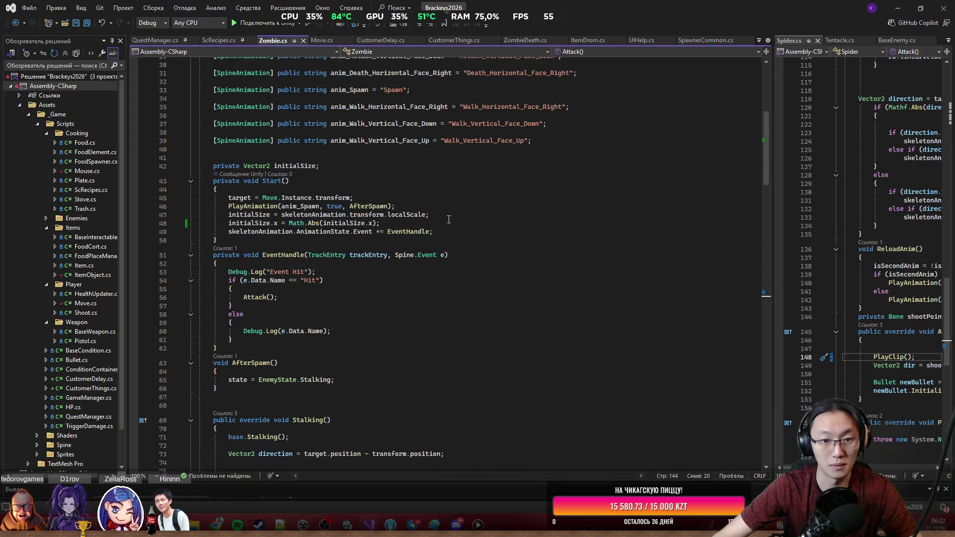
{"action": "left_click", "coordinate": [312, 43]}
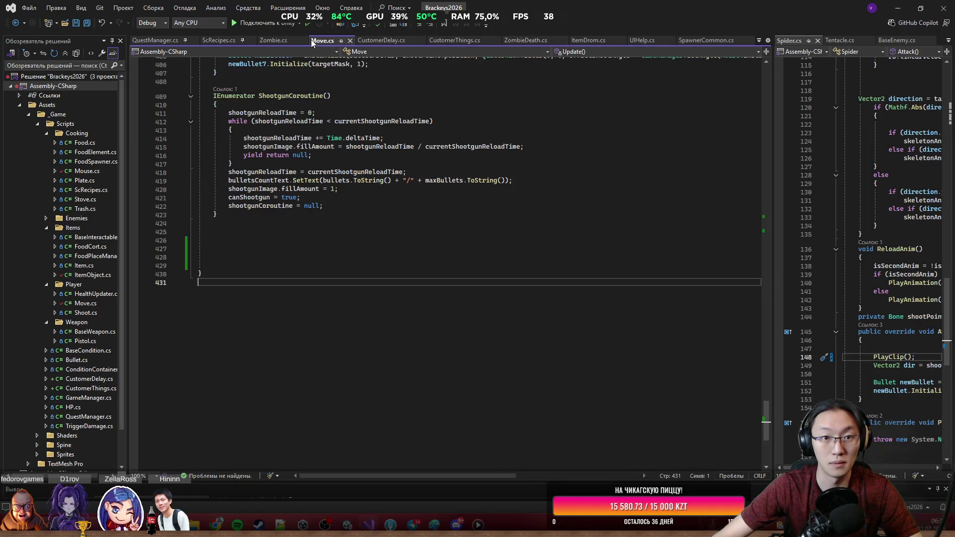
{"action": "left_click", "coordinate": [351, 249]}
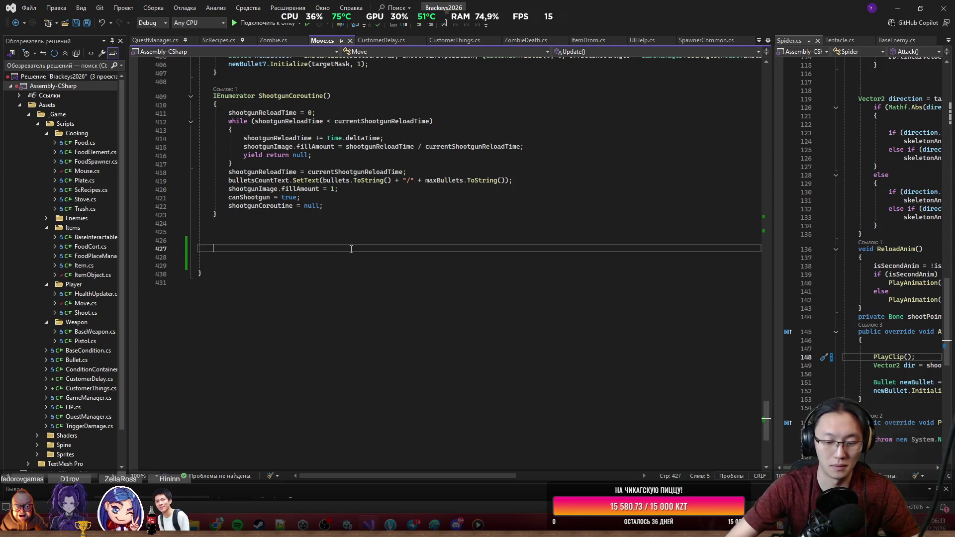
{"action": "key", "text": "ctrl+shift+Up"}
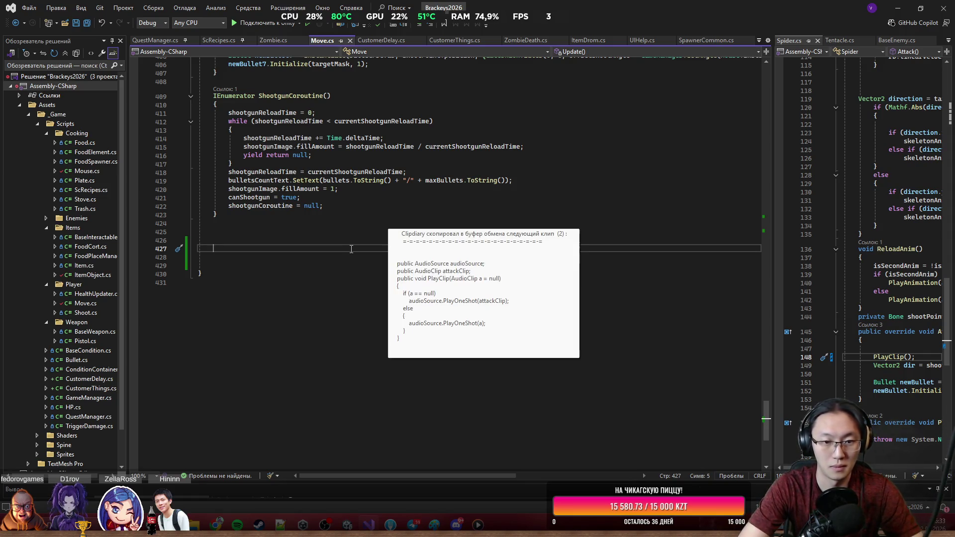
{"action": "mouse_move", "coordinate": [239, 348]}
{"action": "left_mouse_down"}
{"action": "mouse_move", "coordinate": [278, 338]}
{"action": "mouse_move", "coordinate": [392, 264]}
{"action": "left_mouse_up"}
{"action": "key", "text": "Delete"}
Declare shootClip and strip the duplicate fields, else block, null check and parameter from PlayClip.
{"action": "type", "text": "shootClip"}
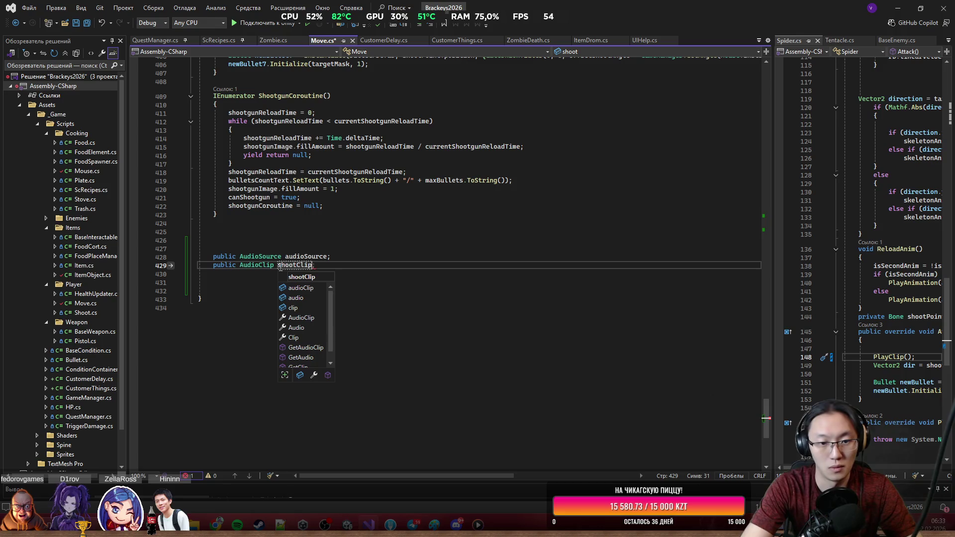
{"action": "type", "text": ";"}
{"action": "key", "text": "Return"}
{"action": "key", "text": "Return"}
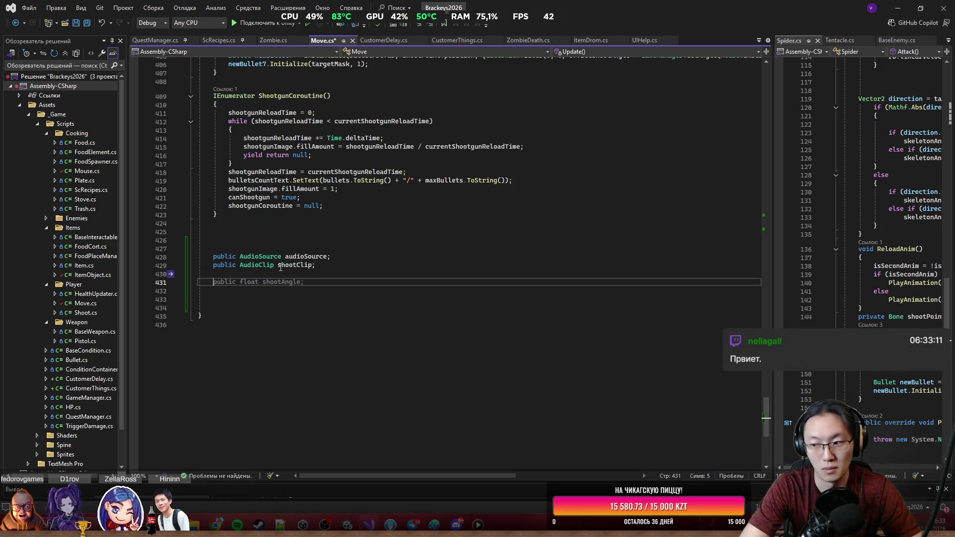
{"action": "key", "text": "ctrl+shift+Up"}
{"action": "key", "text": "ctrl+shift+Up"}
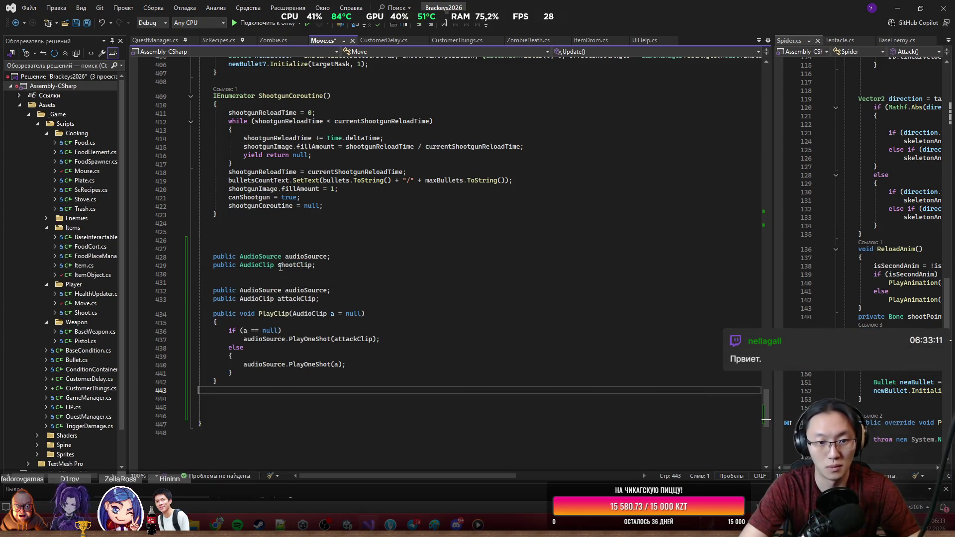
{"action": "left_click_drag", "start_coordinate": [350, 296], "coordinate": [337, 287]}
{"action": "key", "text": "Delete"}
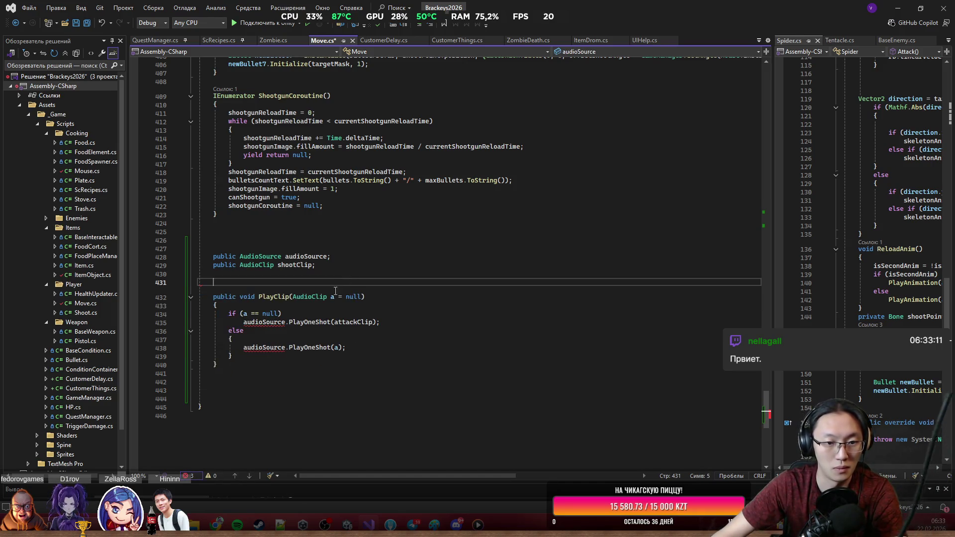
{"action": "left_click_drag", "start_coordinate": [350, 354], "coordinate": [380, 328]}
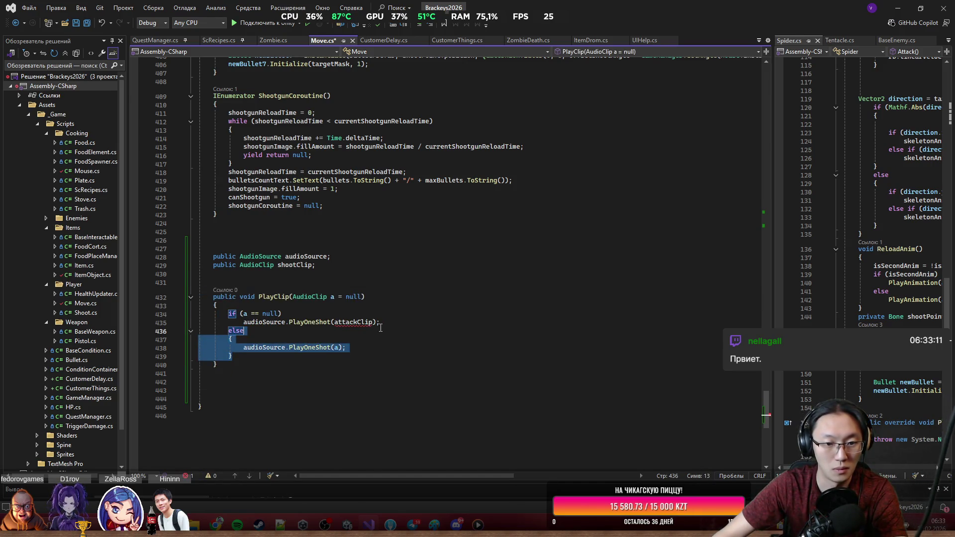
{"action": "key", "text": "Delete"}
{"action": "left_click_drag", "start_coordinate": [281, 314], "coordinate": [199, 314]}
{"action": "key", "text": "Delete"}
{"action": "double_click", "coordinate": [354, 297]}
{"action": "left_click", "coordinate": [293, 297], "text": "shift"}
{"action": "key", "text": "Delete"}
Add public AudioClip fields reloadClip, shootgunClip, shootgunReloadClip and hitClip, then save Move.cs.
{"action": "left_click", "coordinate": [304, 273]}
{"action": "type", "text": "public AudioClip reloadClip;"}
{"action": "key", "text": "Return"}
{"action": "type", "text": "public AudioClip shootClip"}
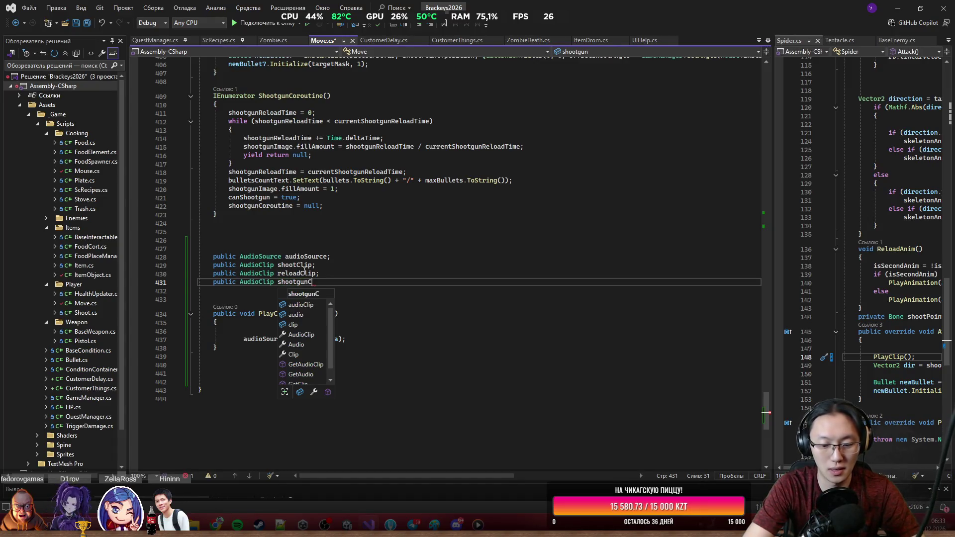
{"action": "type", "text": ";"}
{"action": "key", "text": "Return"}
{"action": "type", "text": "public float shootAngle;"}
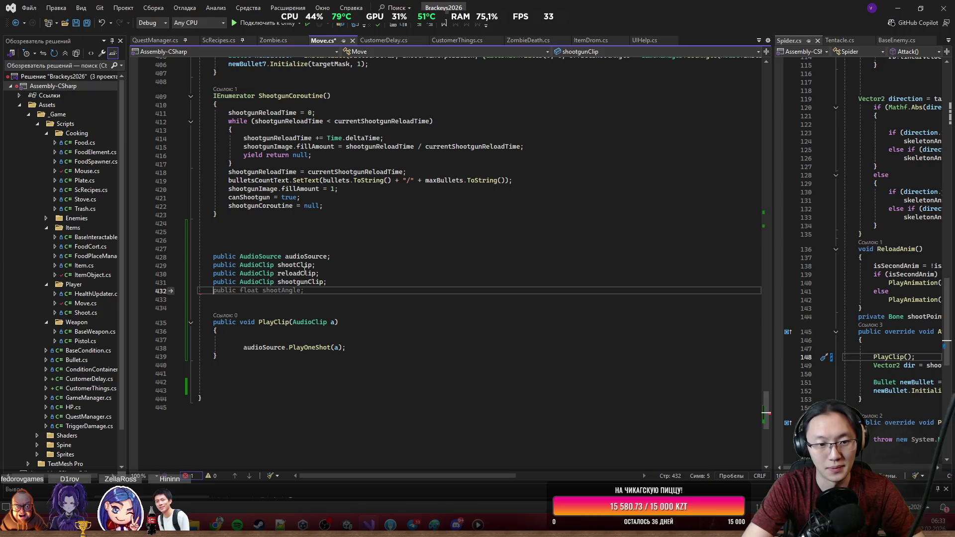
{"action": "type", "text": "AudioClip"}
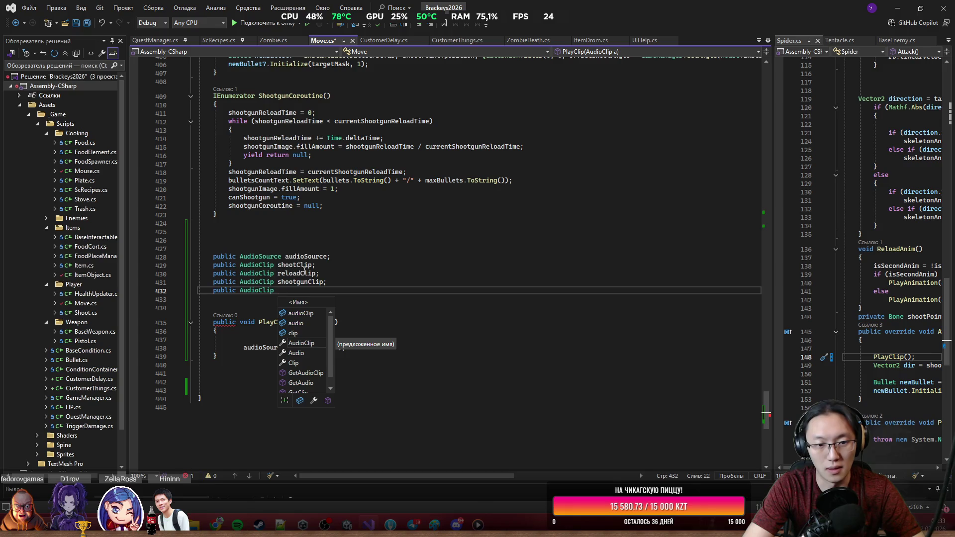
{"action": "type", "text": "shoo"}
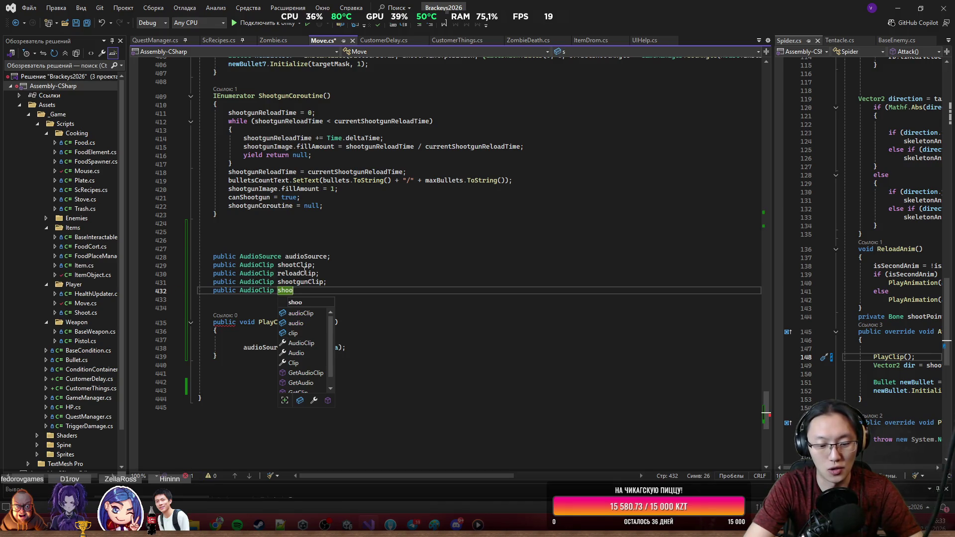
{"action": "type", "text": "tgunRel"}
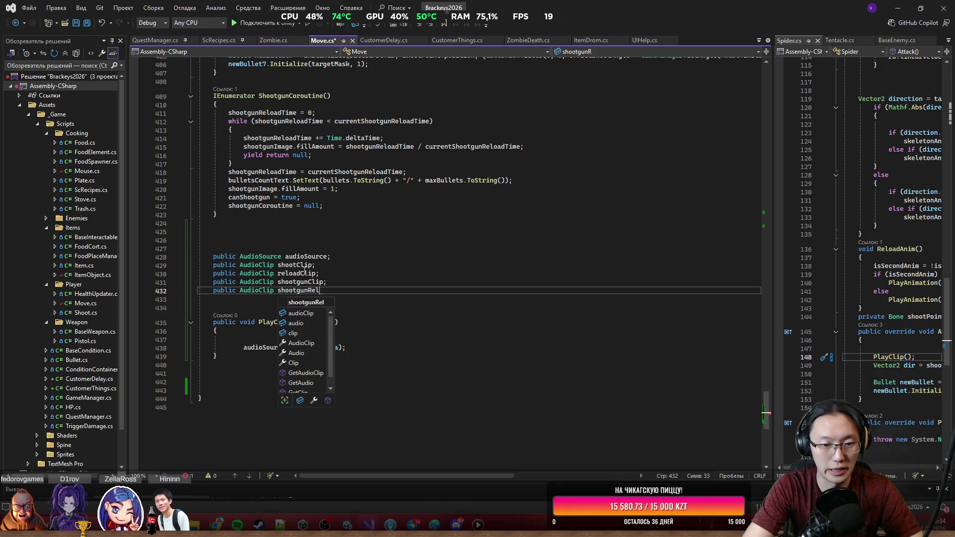
{"action": "type", "text": "oadClip;"}
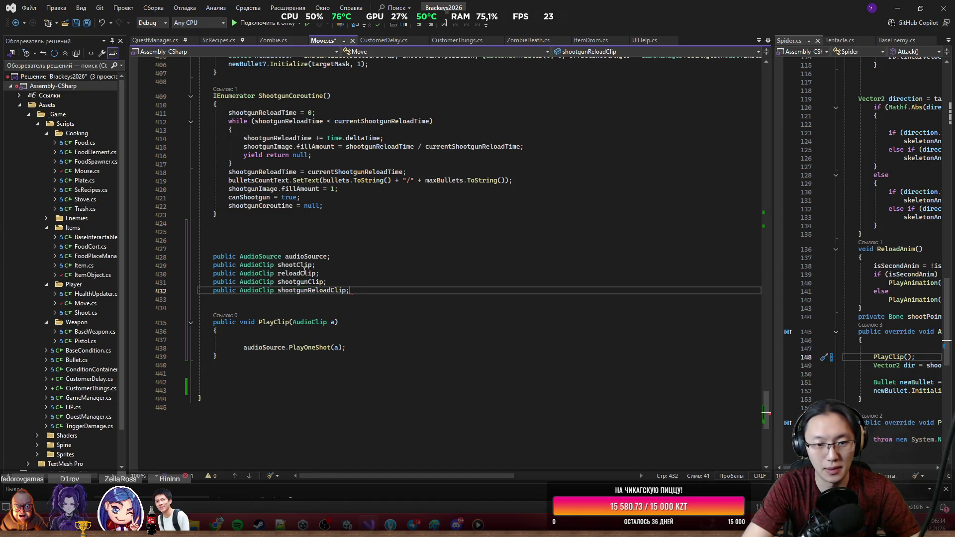
{"action": "key", "text": "Return"}
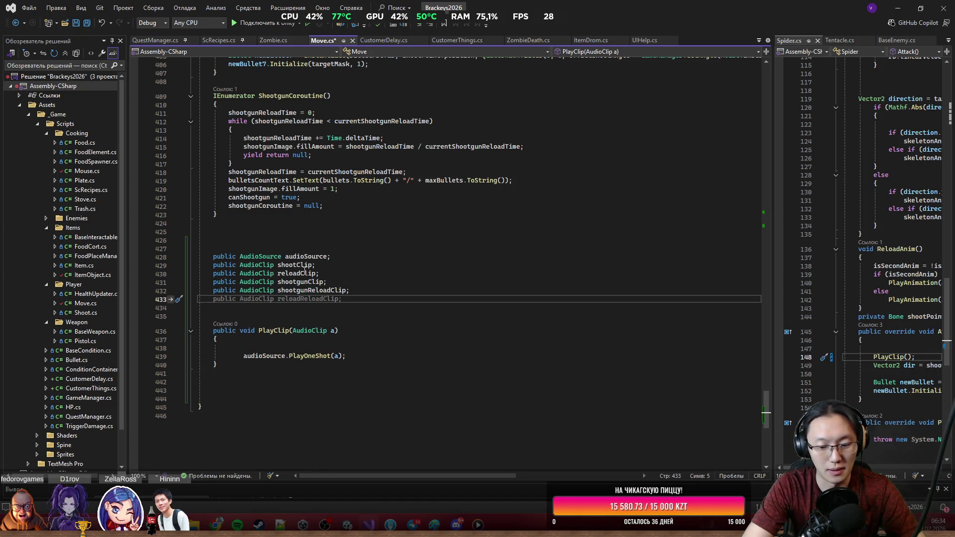
{"action": "type", "text": "public "}
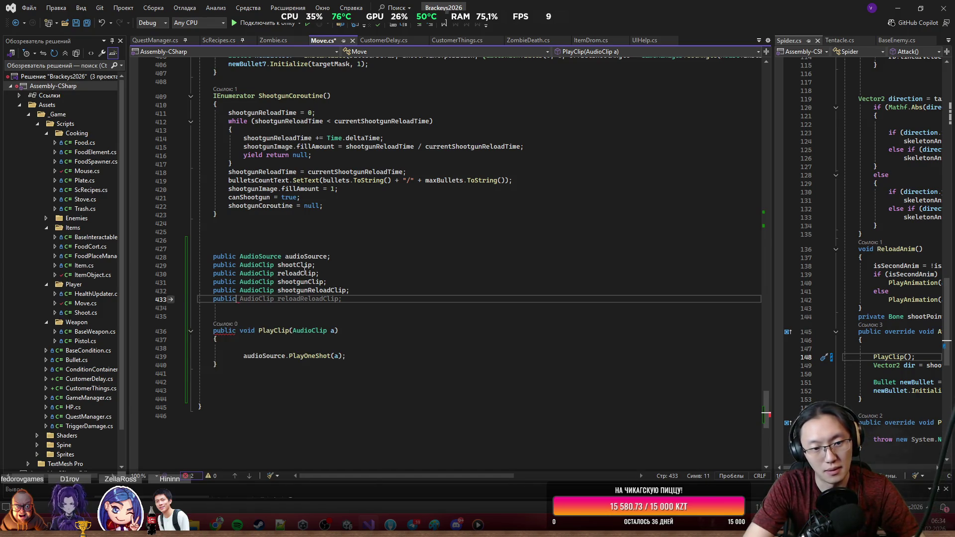
{"action": "type", "text": "Au"}
{"action": "key", "text": "Tab"}
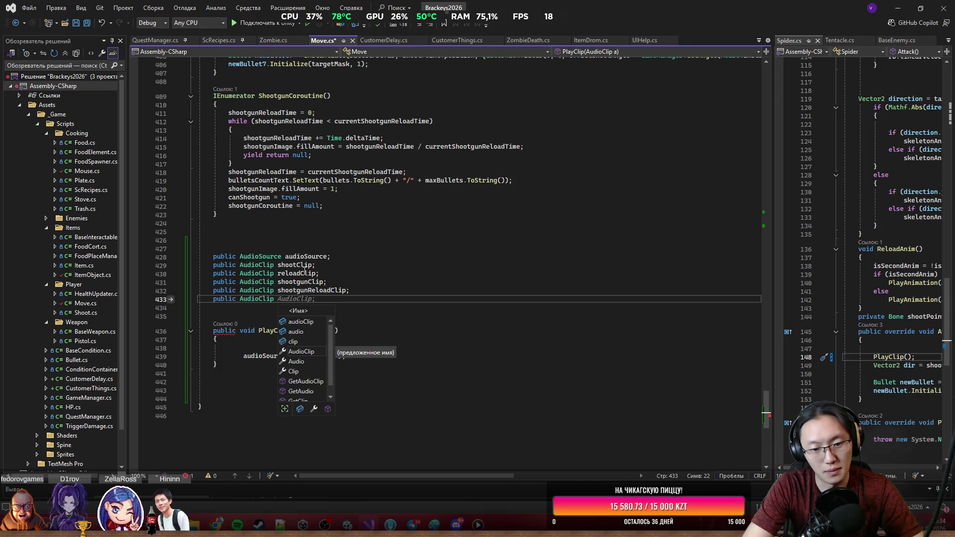
{"action": "type", "text": "hitClip"}
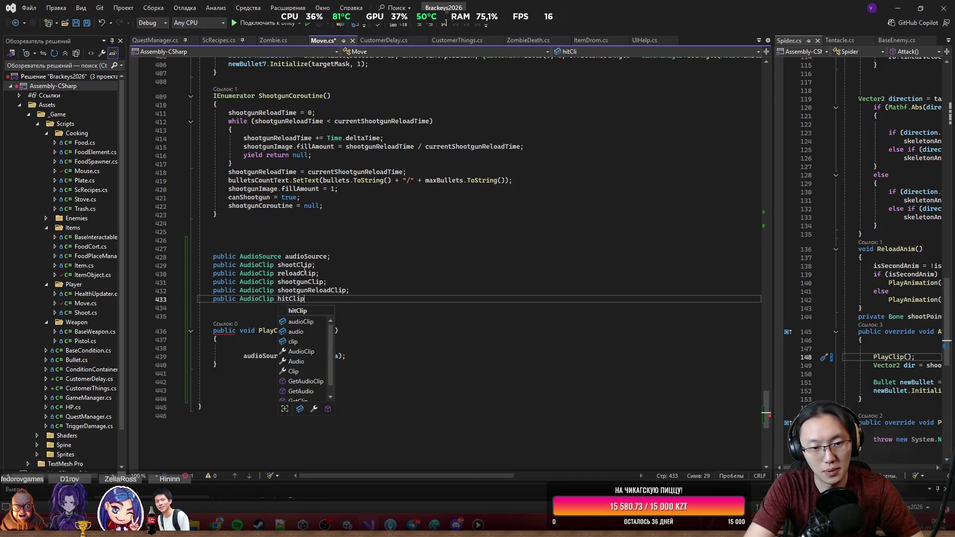
{"action": "type", "text": ";"}
{"action": "key", "text": "ctrl+s"}
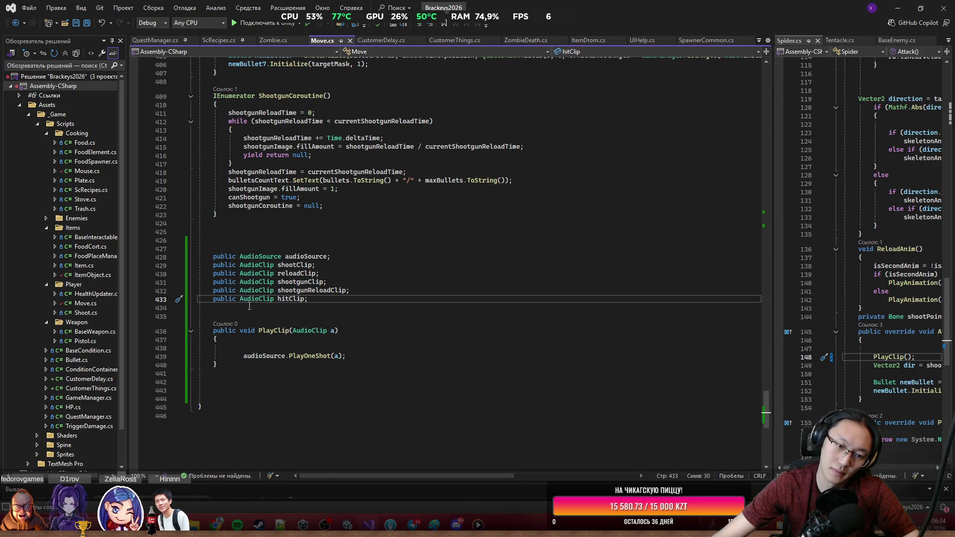
{"action": "left_click_drag", "start_coordinate": [277, 349], "coordinate": [279, 340]}
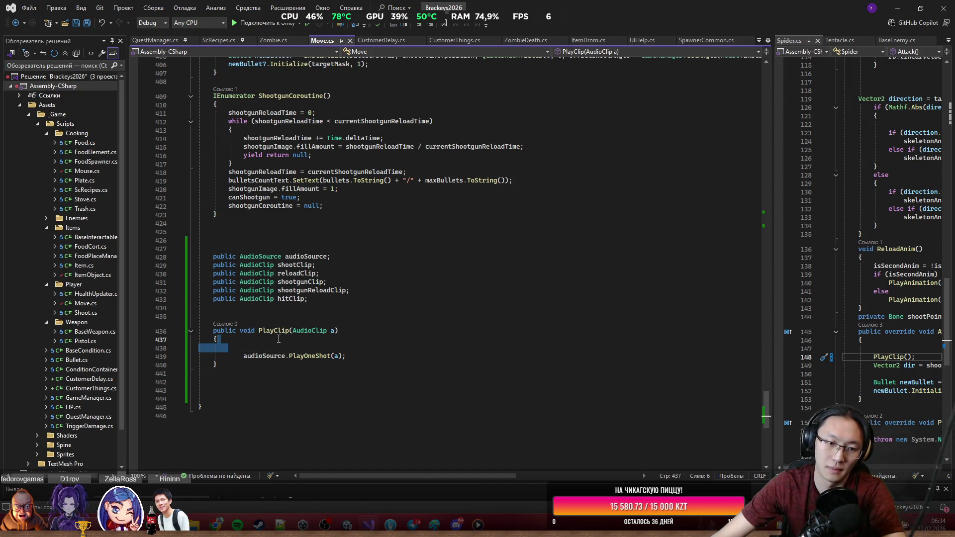
Remove the empty line inside PlayClip and save Move.cs.
{"action": "key", "text": "Delete"}
{"action": "left_click", "coordinate": [384, 348]}
{"action": "key", "text": "ctrl+s"}
{"action": "left_click", "coordinate": [289, 330]}
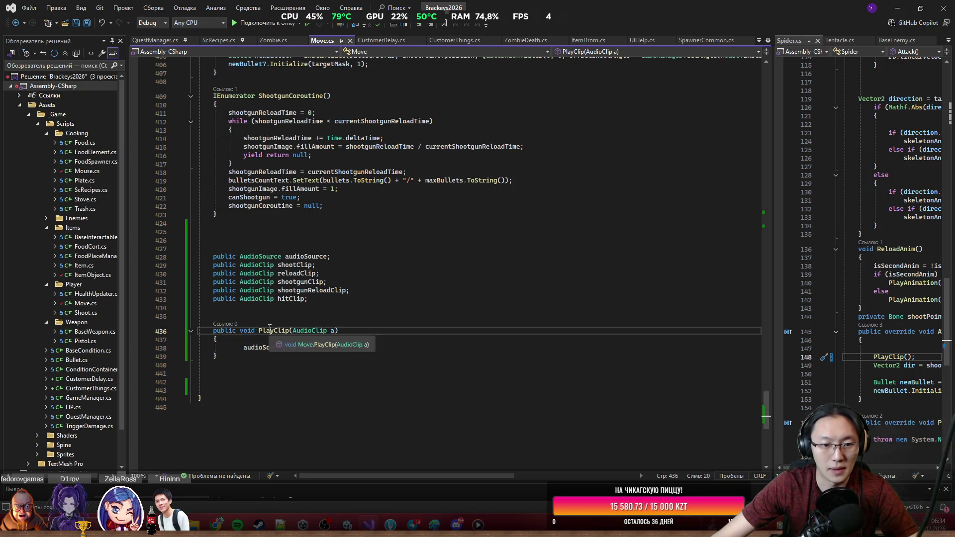
{"action": "scroll", "coordinate": [332, 376], "scroll_direction": "up", "scroll_amount": 8}
{"action": "scroll", "coordinate": [332, 375], "scroll_direction": "up", "scroll_amount": 8}
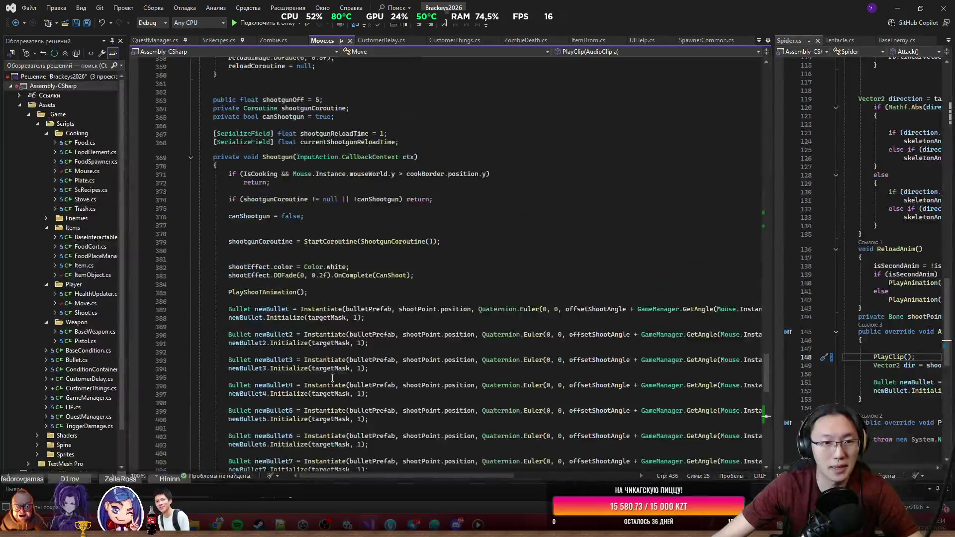
Add a PlayClip(shootgunClip) call to the Shootgun method.
{"action": "left_click", "coordinate": [298, 233]}
{"action": "type", "text": "PlayClip"}
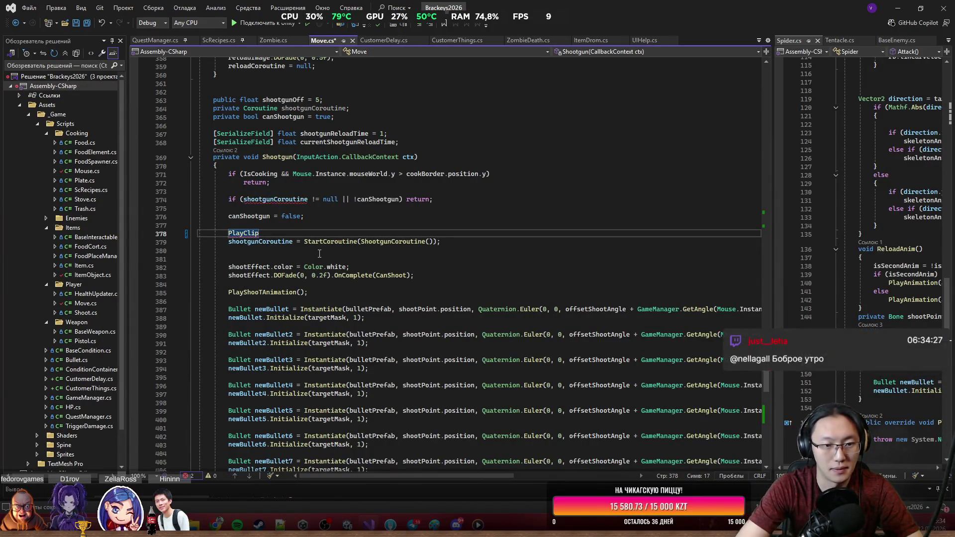
{"action": "type", "text": "(shootgun"}
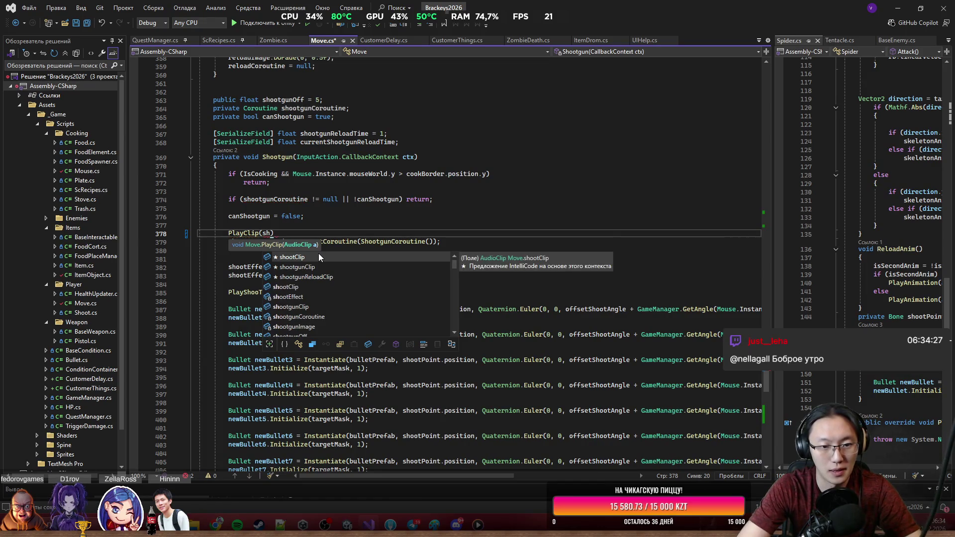
{"action": "key", "text": "Tab"}
{"action": "key", "text": "End"}
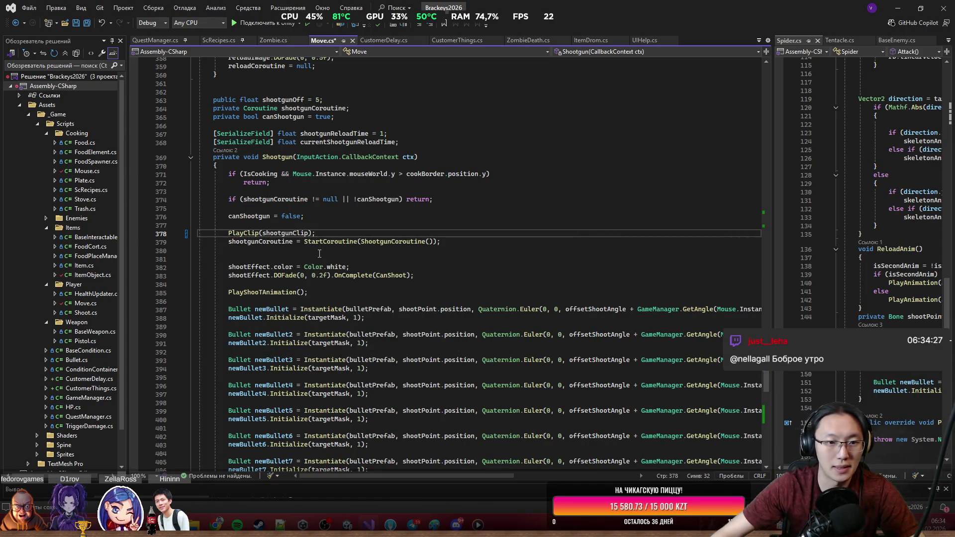
{"action": "scroll", "coordinate": [302, 157], "scroll_direction": "up", "scroll_amount": 10}
{"action": "scroll", "coordinate": [302, 157], "scroll_direction": "up", "scroll_amount": 5}
{"action": "scroll", "coordinate": [295, 306], "scroll_direction": "down", "scroll_amount": 3}
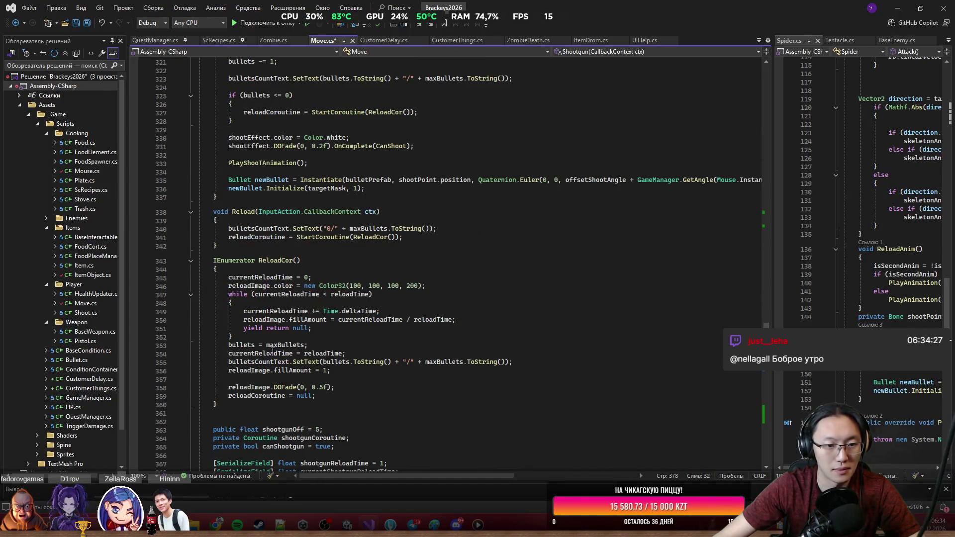
{"action": "left_click_drag", "start_coordinate": [256, 275], "coordinate": [448, 361]}
{"action": "left_click", "coordinate": [465, 408]}
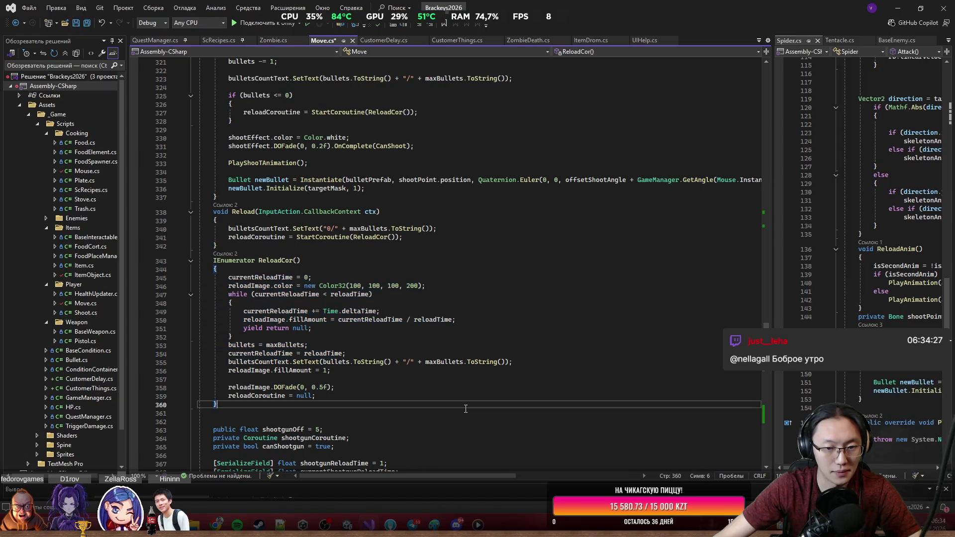
Add PlayClip(shootClip); on the blank line in ShootL and save.
{"action": "left_click", "coordinate": [293, 260]}
{"action": "scroll", "coordinate": [291, 311], "scroll_direction": "up", "scroll_amount": 4}
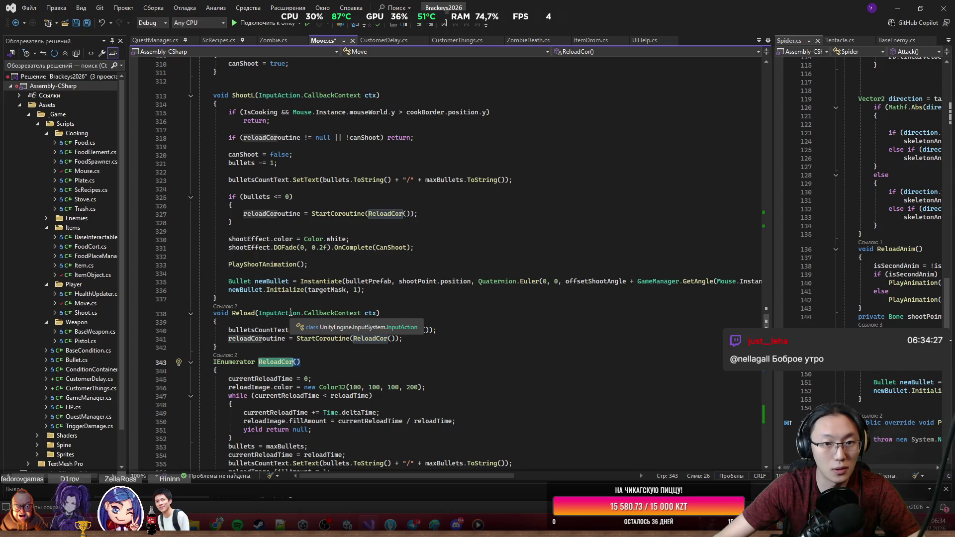
{"action": "scroll", "coordinate": [290, 312], "scroll_direction": "up", "scroll_amount": 2}
{"action": "left_click", "coordinate": [358, 256]}
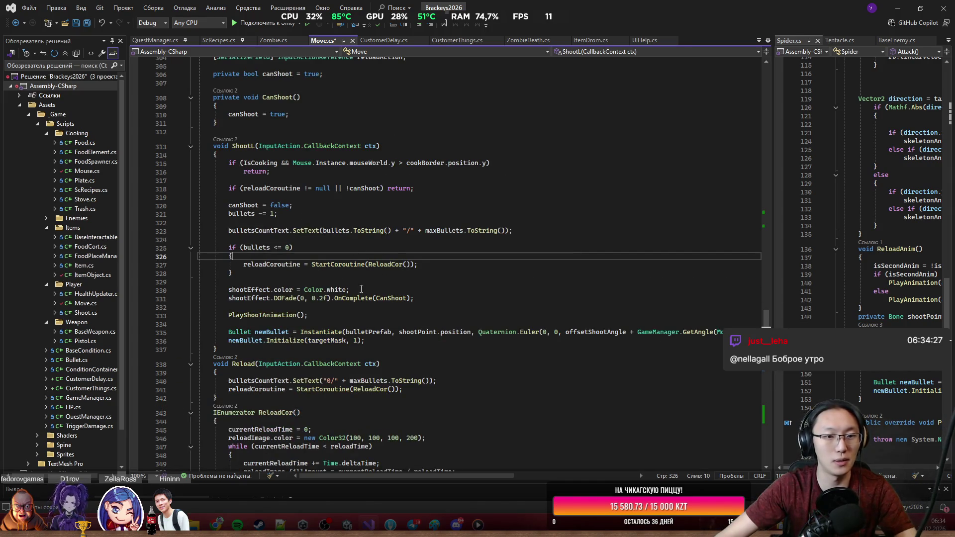
{"action": "left_click", "coordinate": [335, 219]}
{"action": "type", "text": "s"}
{"action": "key", "text": "BackSpace"}
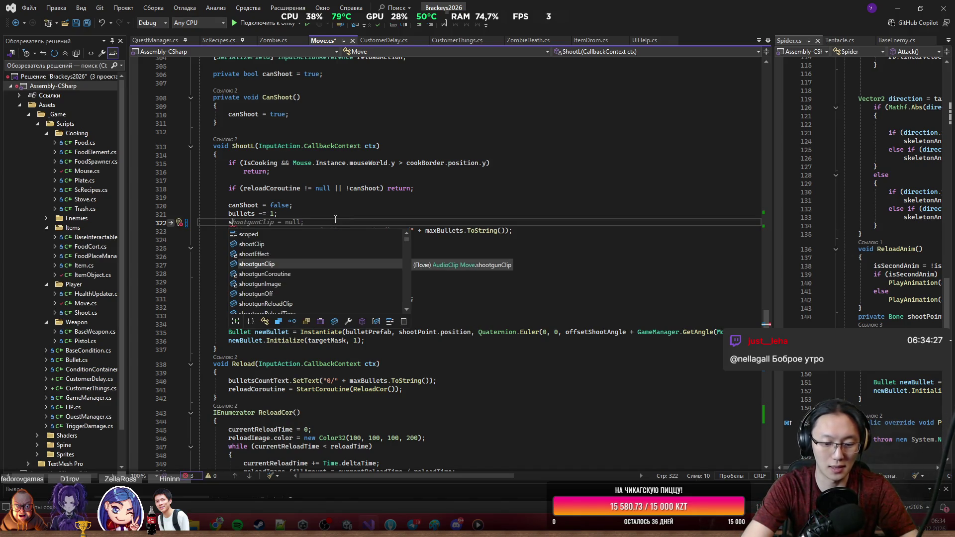
{"action": "type", "text": "PlayClip("}
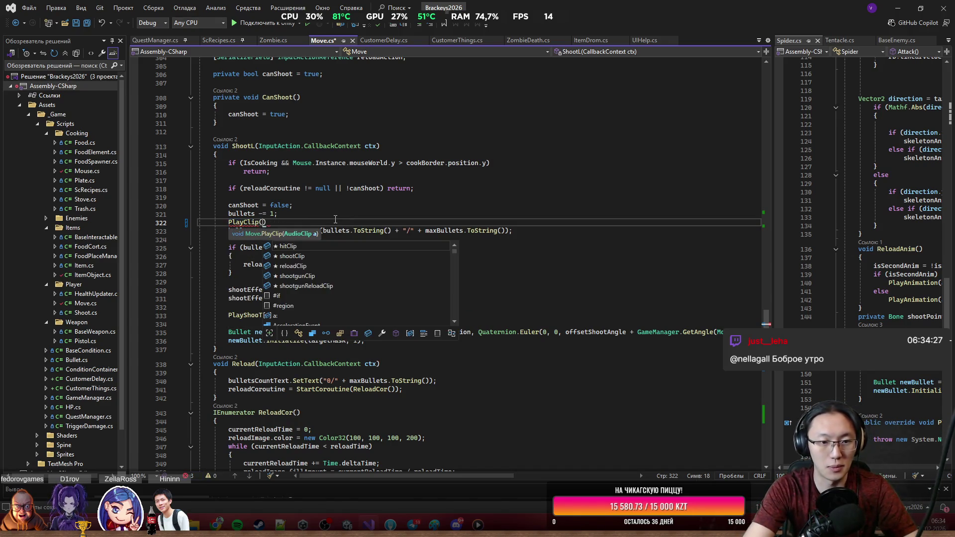
{"action": "key", "text": "Down"}
{"action": "key", "text": "Tab"}
{"action": "type", "text": ");"}
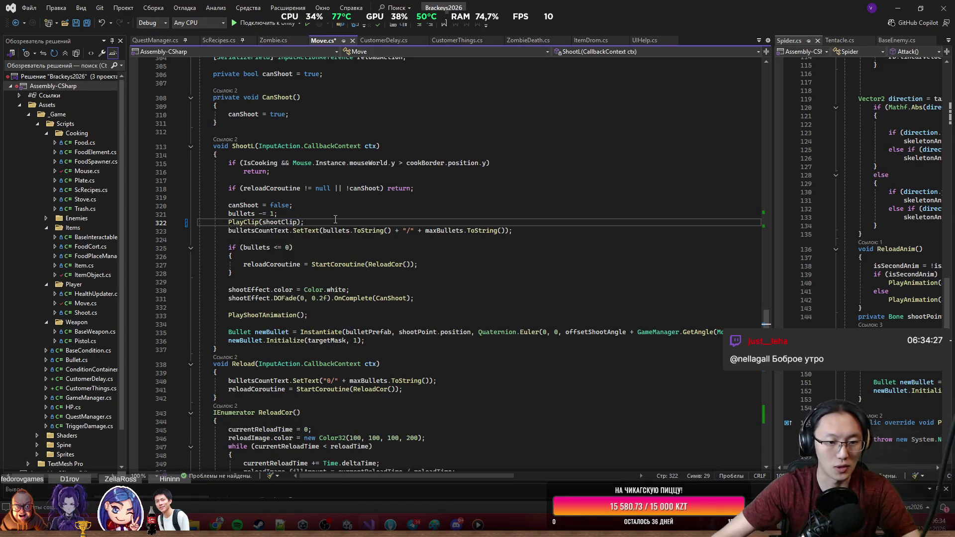
{"action": "scroll", "coordinate": [386, 297], "scroll_direction": "down", "scroll_amount": 3}
{"action": "key", "text": "ctrl+s"}
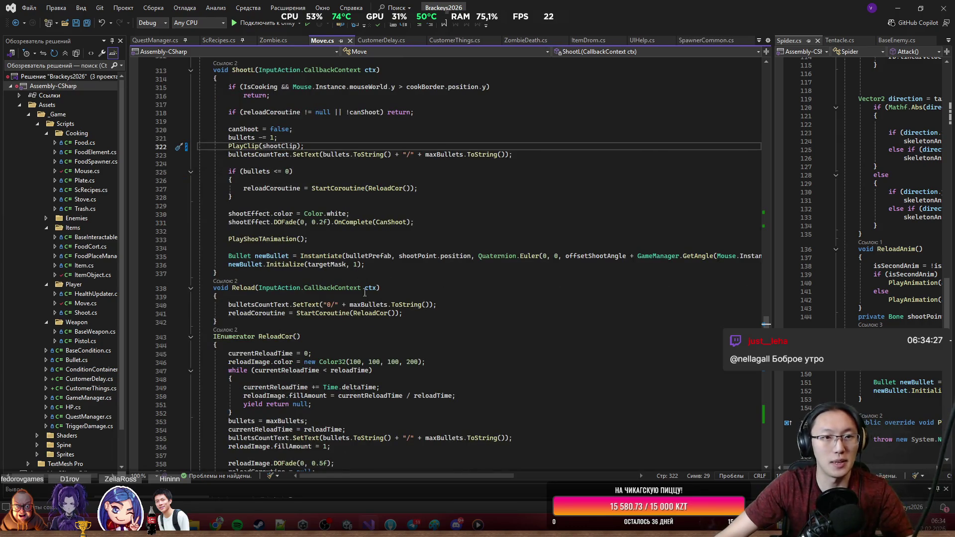
Insert PlayClip(reloadClip); at the top of ReloadCor and add a line after the last bullet spawn.
{"action": "scroll", "coordinate": [433, 312], "scroll_direction": "down", "scroll_amount": 3}
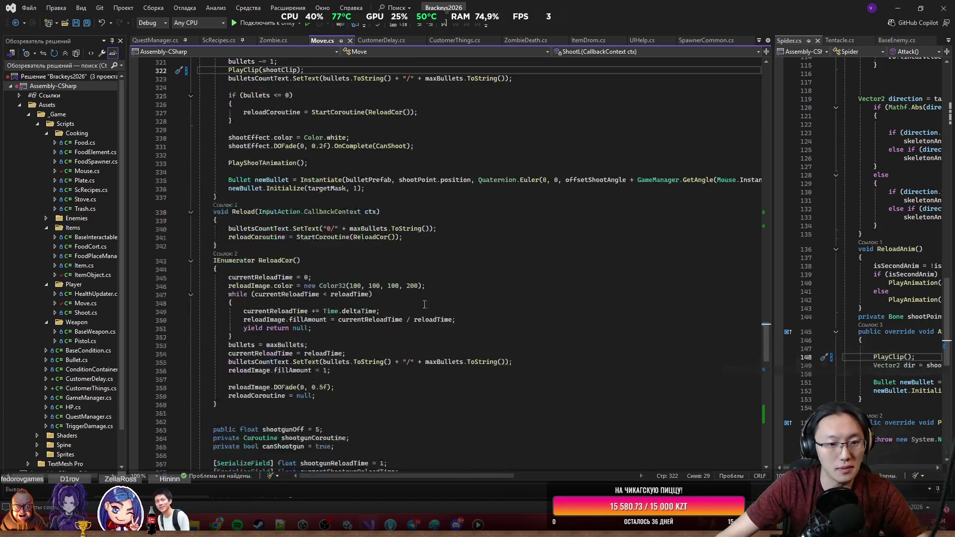
{"action": "left_click", "coordinate": [343, 275]}
{"action": "key", "text": "ctrl+Return"}
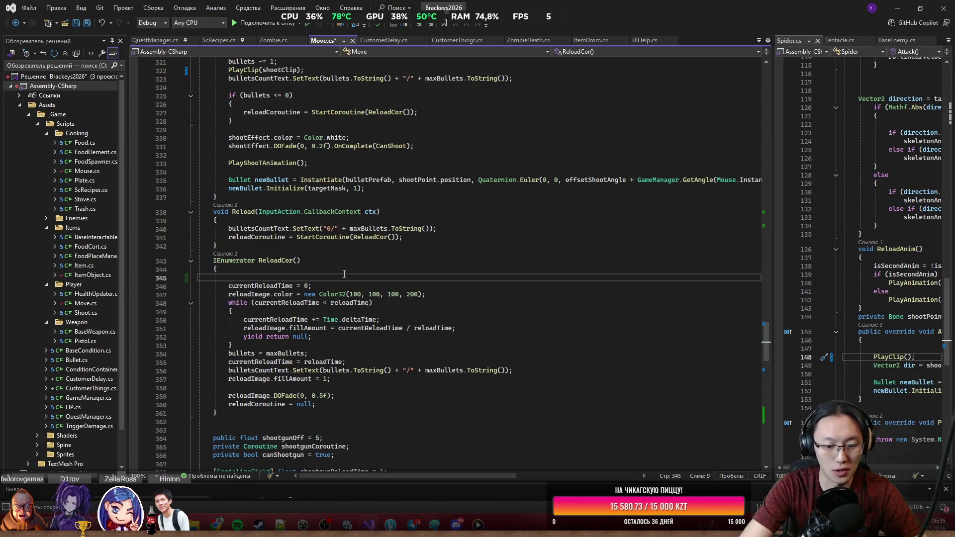
{"action": "type", "text": "PlayClip(rel"}
{"action": "key", "text": "Tab"}
{"action": "type", "text": ";"}
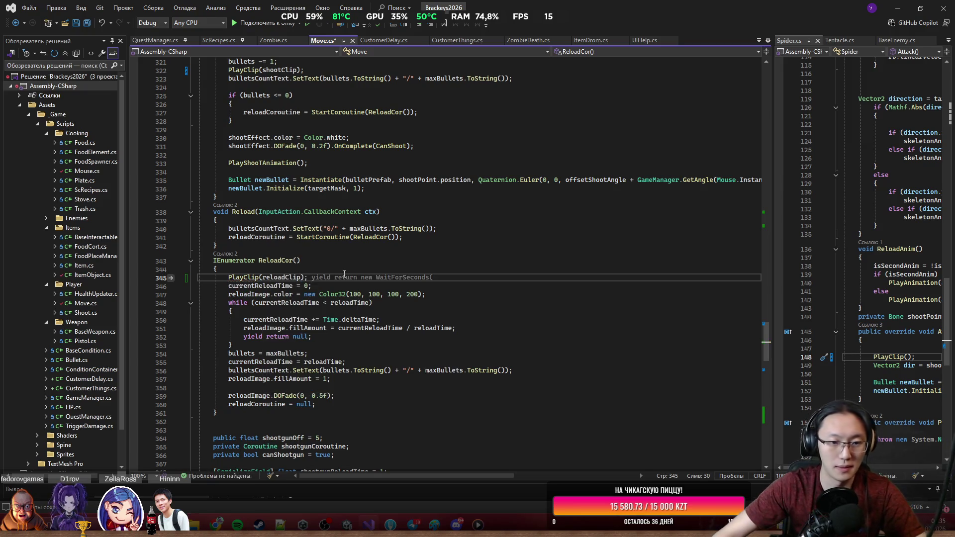
{"action": "scroll", "coordinate": [344, 274], "scroll_direction": "down", "scroll_amount": 18}
{"action": "left_click", "coordinate": [384, 326]}
{"action": "key", "text": "Return"}
{"action": "scroll", "coordinate": [389, 330], "scroll_direction": "down", "scroll_amount": 9}
Open a fresh line at the end of ShootgunCoroutine and tidy the blank lines below it.
{"action": "left_click", "coordinate": [372, 241]}
{"action": "key", "text": "Return"}
{"action": "key", "text": "Tab"}
{"action": "key", "text": "Return"}
{"action": "key", "text": "Return"}
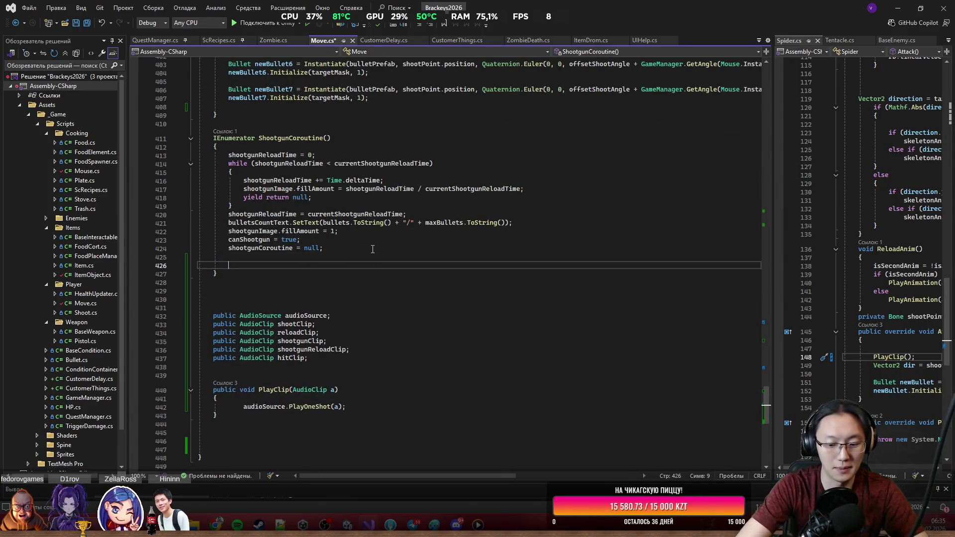
{"action": "type", "text": "pla"}
{"action": "key", "text": "BackSpace"}
{"action": "key", "text": "BackSpace"}
{"action": "key", "text": "BackSpace"}
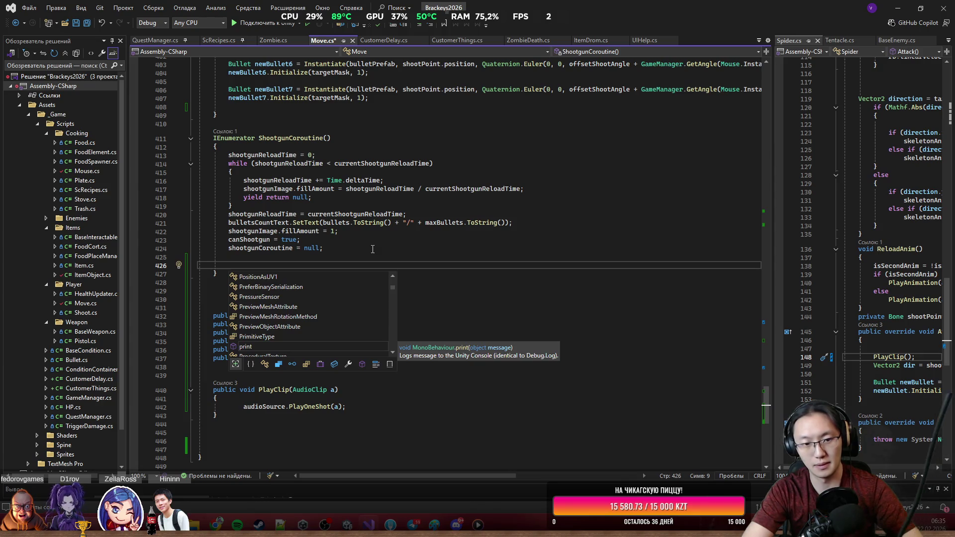
{"action": "key", "text": "Escape"}
{"action": "key", "text": "Down"}
{"action": "key", "text": "Down"}
{"action": "key", "text": "Down"}
{"action": "key", "text": "ctrl+x"}
{"action": "key", "text": "Up"}
{"action": "key", "text": "Up"}
{"action": "key", "text": "Up"}
Write PlayClip(shootgunReloadClip); on the empty line in ShootgunCoroutine.
{"action": "left_click", "coordinate": [426, 265]}
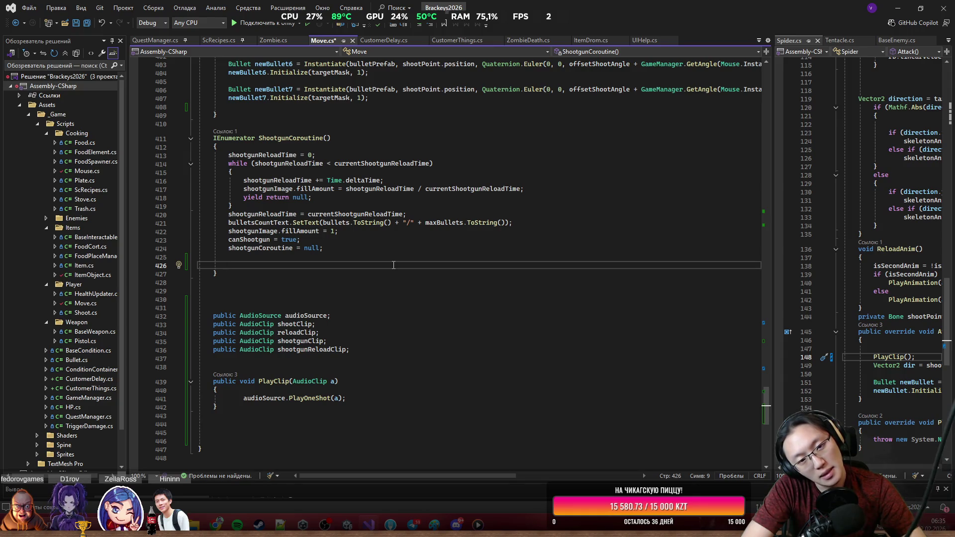
{"action": "type", "text": "Play"}
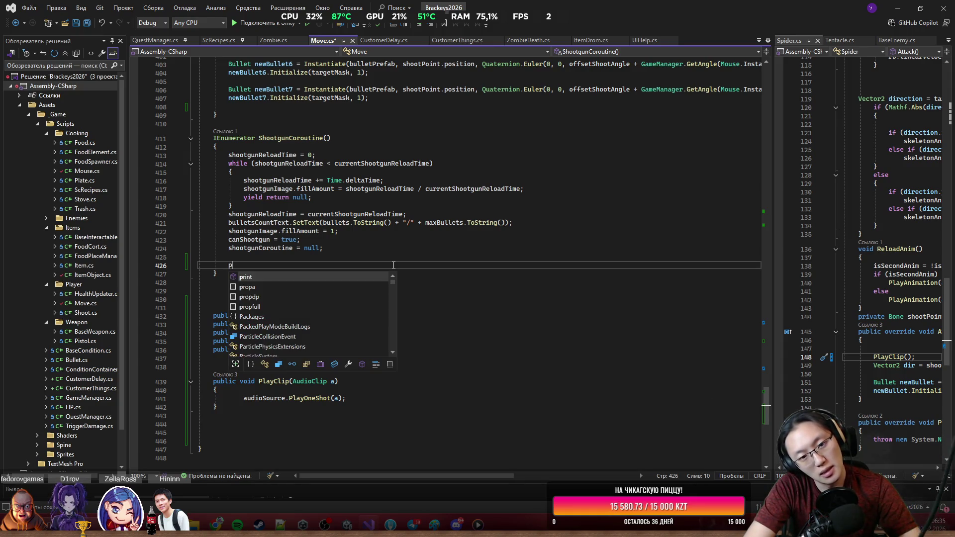
{"action": "key", "text": "Tab"}
{"action": "type", "text": "(sho"}
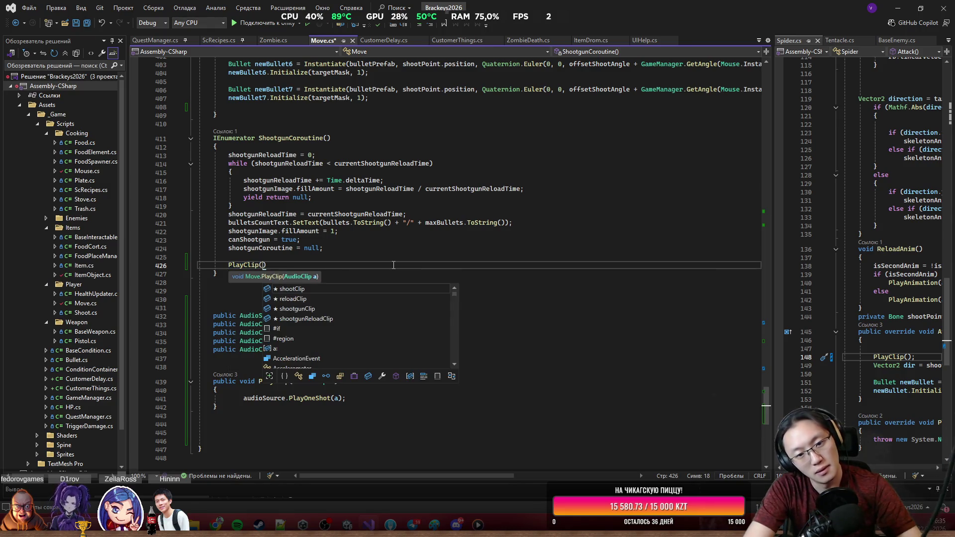
{"action": "key", "text": "Down"}
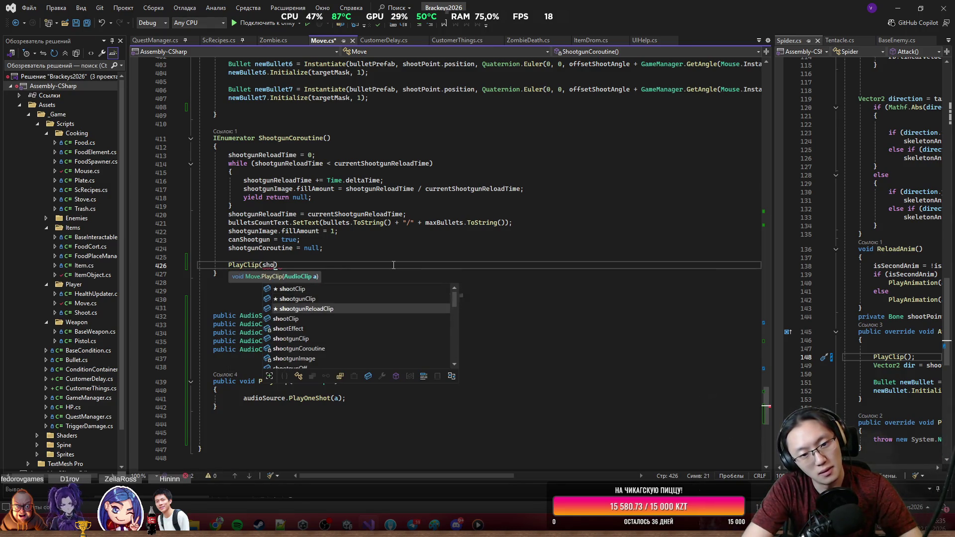
{"action": "key", "text": "Tab"}
{"action": "type", "text": ");"}
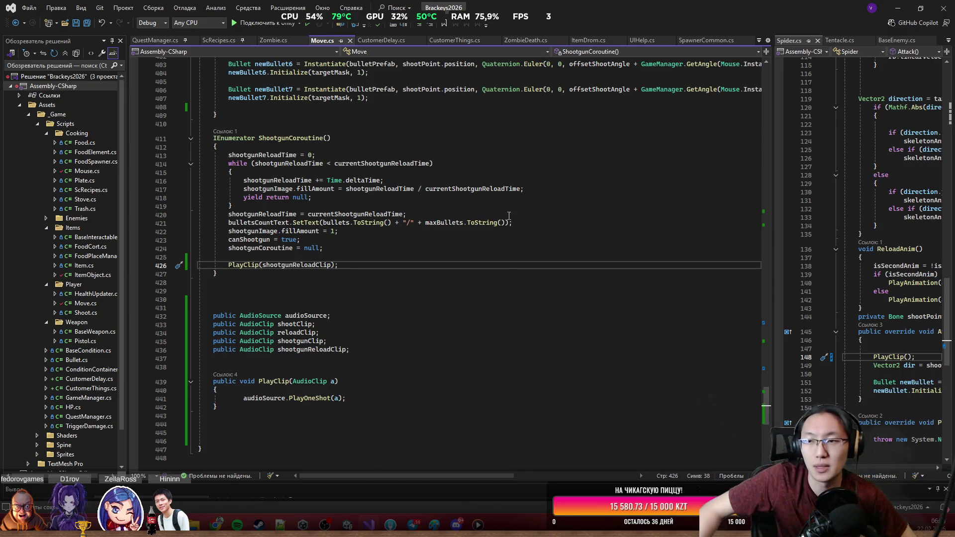
Add an empty line after the audio fields, save Move.cs, and minimize Visual Studio.
{"action": "left_click", "coordinate": [384, 349]}
{"action": "key", "text": "Return"}
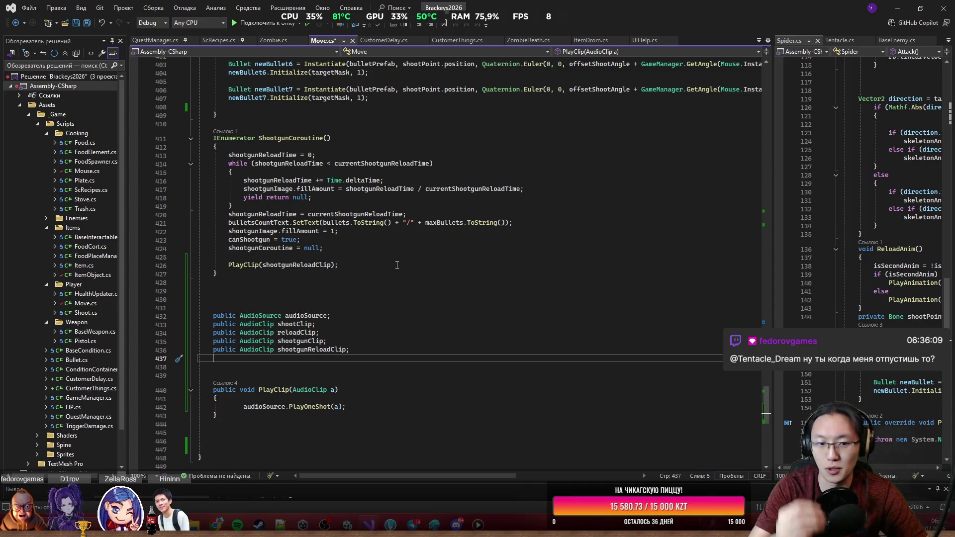
{"action": "key", "text": "ctrl+s"}
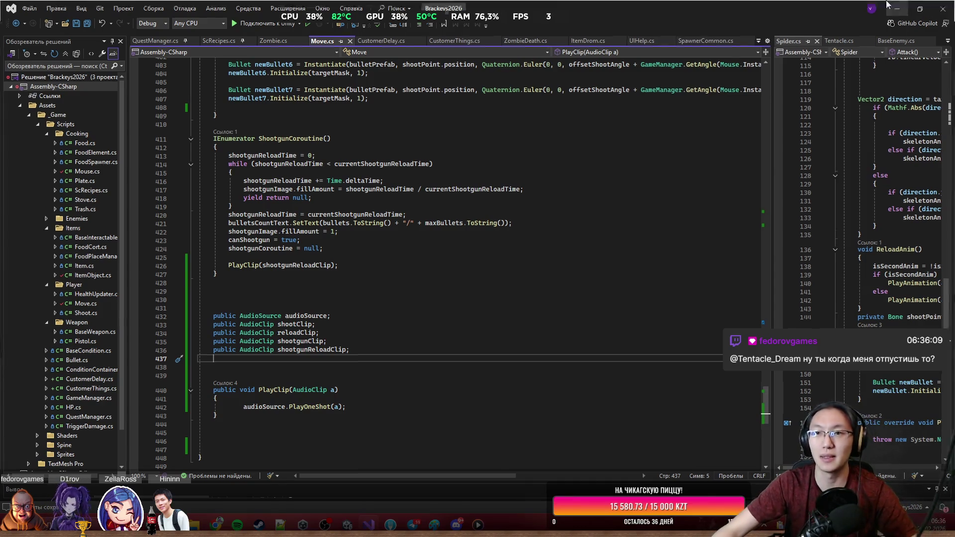
{"action": "left_click", "coordinate": [898, 8]}
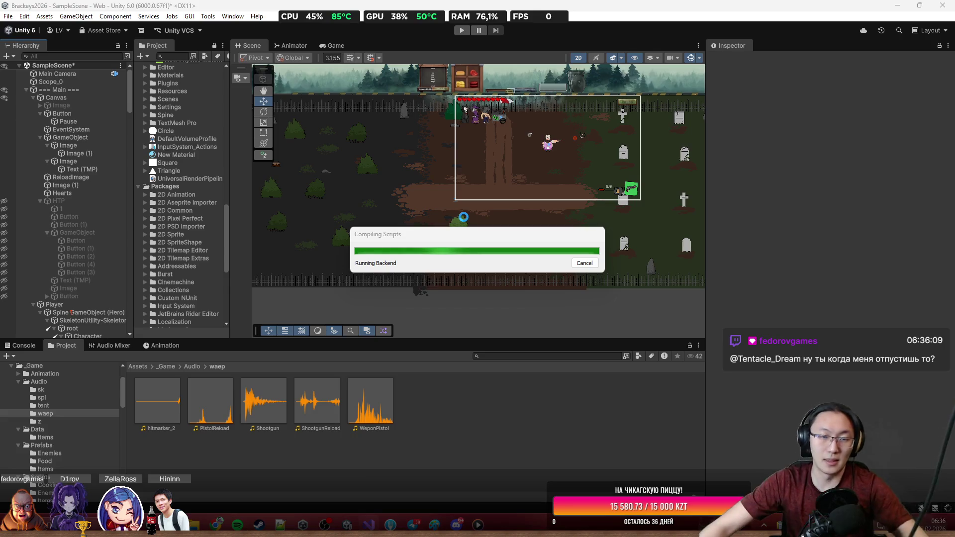
After recompiling, select the Brow_0 sprite, minimize Unity, and switch to Fork.
{"action": "mouse_move", "coordinate": [395, 492]}
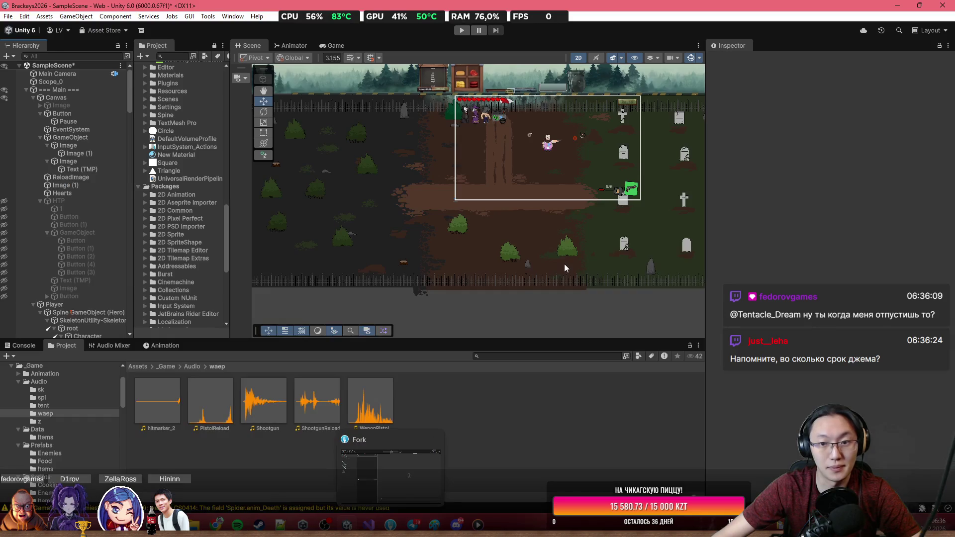
{"action": "left_click", "coordinate": [565, 264]}
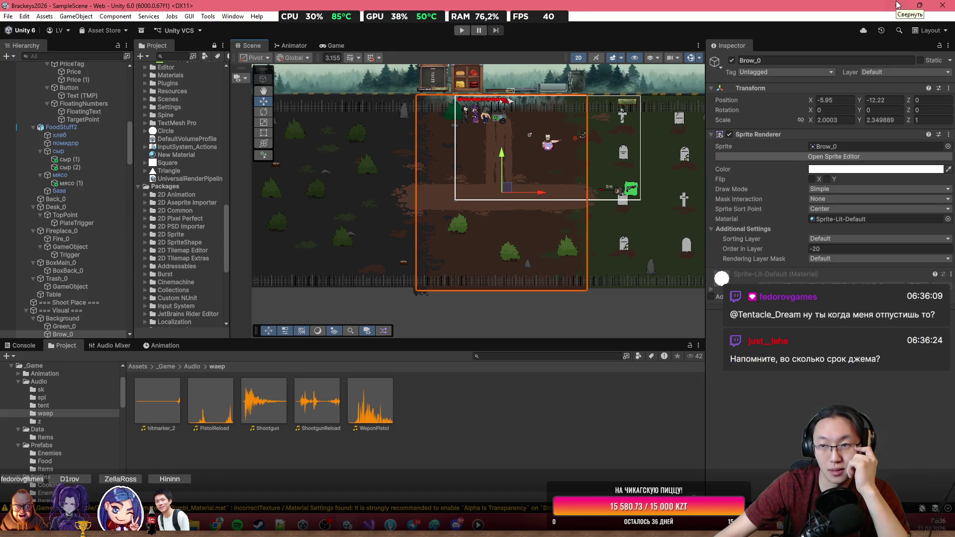
{"action": "left_click", "coordinate": [898, 6]}
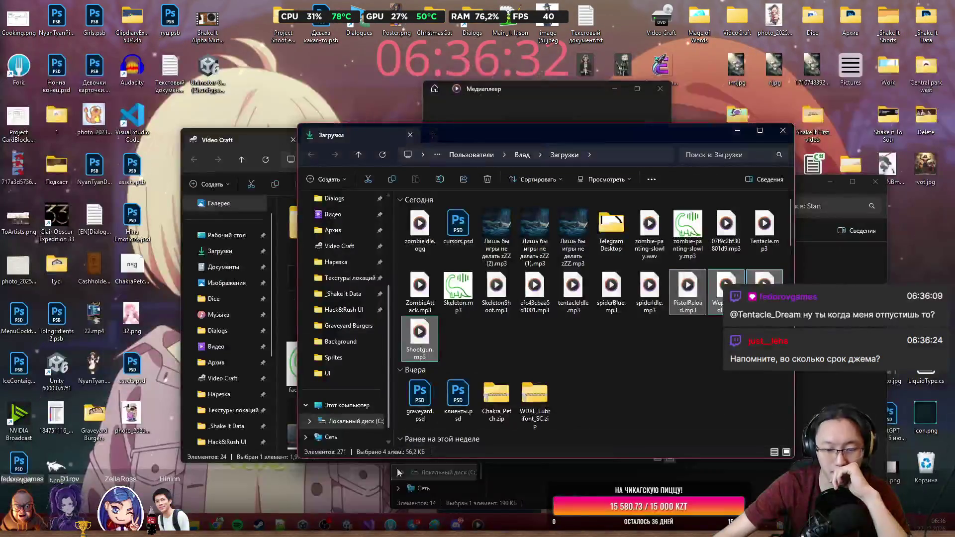
{"action": "left_click", "coordinate": [741, 525]}
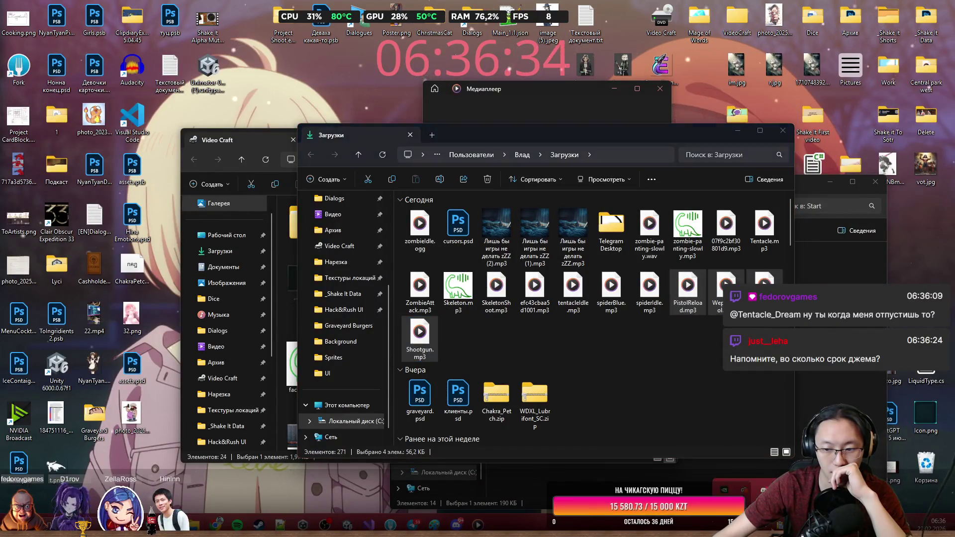
{"action": "right_click", "coordinate": [766, 475]}
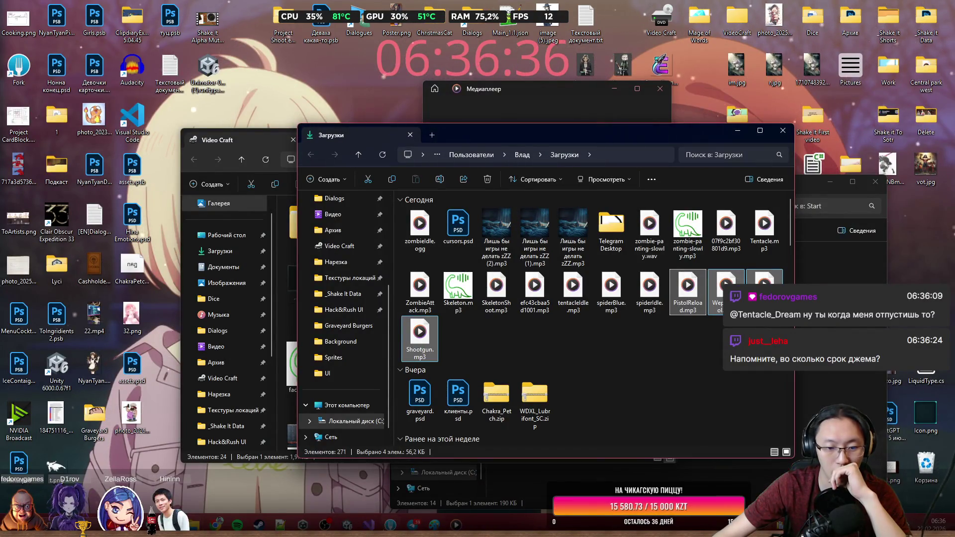
{"action": "left_click", "coordinate": [390, 524]}
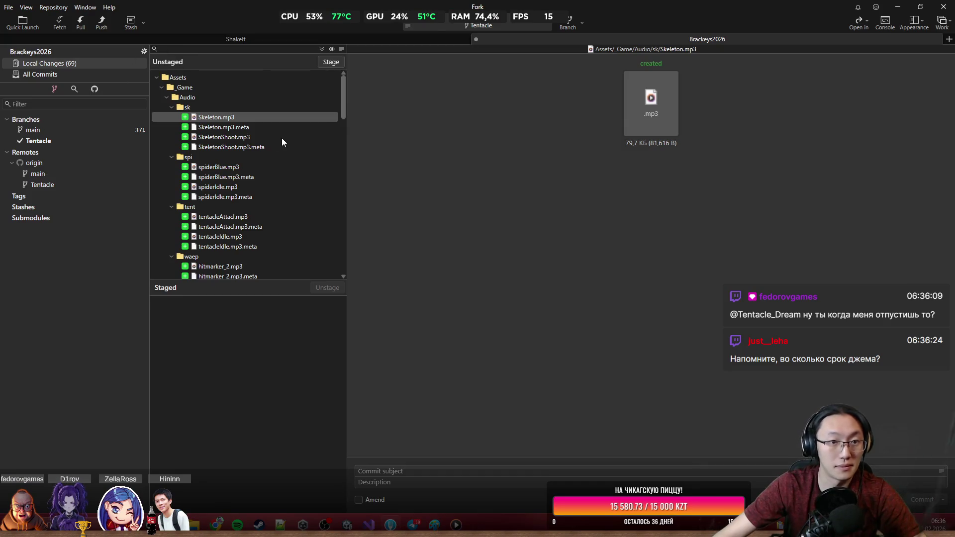
Stage all 69 changes and commit them as 'Almost Almost done'.
{"action": "key", "text": "ctrl+a"}
{"action": "left_click", "coordinate": [322, 63]}
{"action": "left_click", "coordinate": [469, 471]}
{"action": "type", "text": "Alm"}
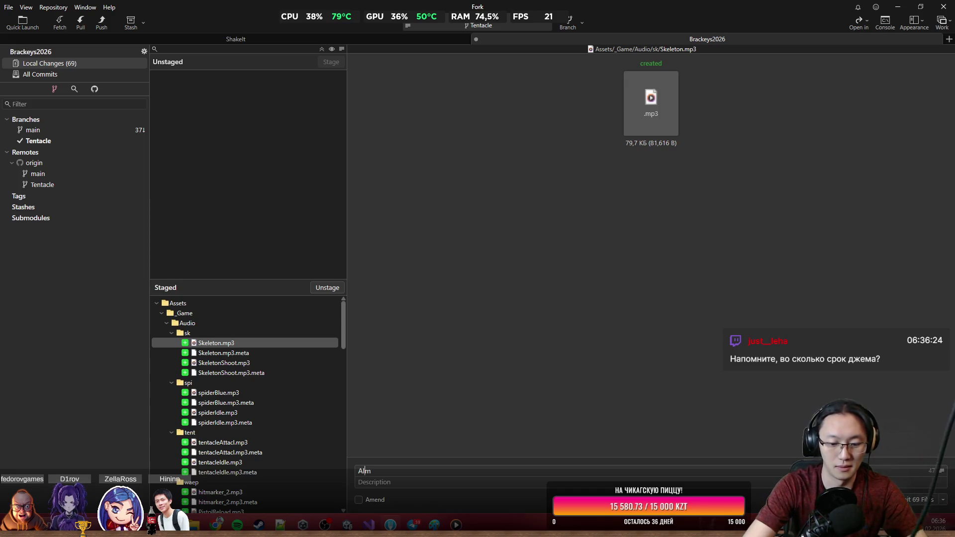
{"action": "type", "text": "ostA"}
{"action": "key", "text": "BackSpace"}
{"action": "type", "text": "Almost done"}
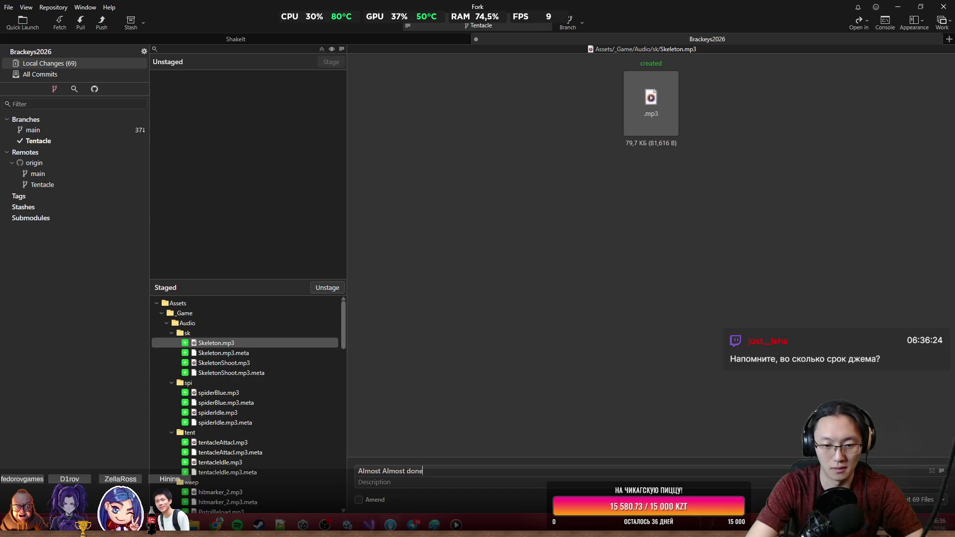
{"action": "left_click", "coordinate": [923, 498]}
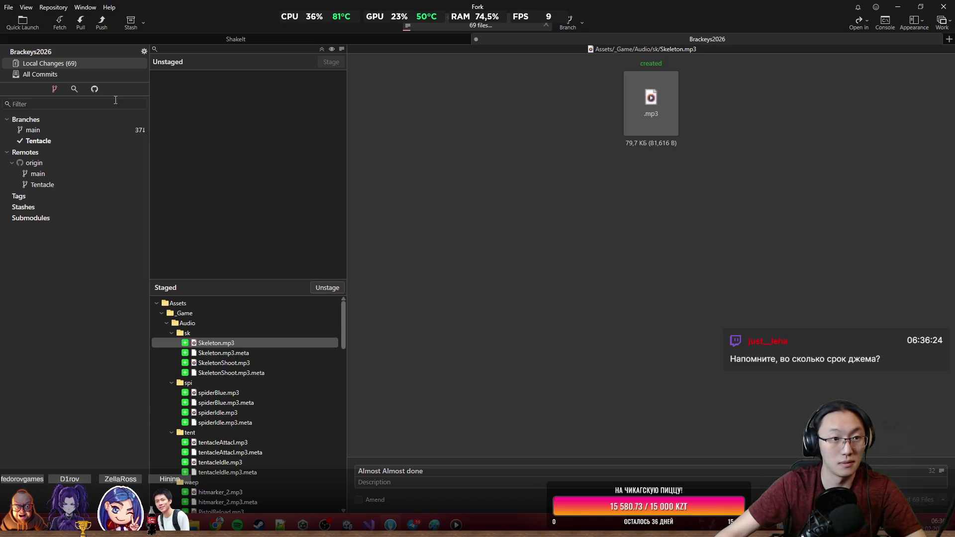
Show the full commit history and push the Tentacle branch to origin.
{"action": "left_click", "coordinate": [56, 74]}
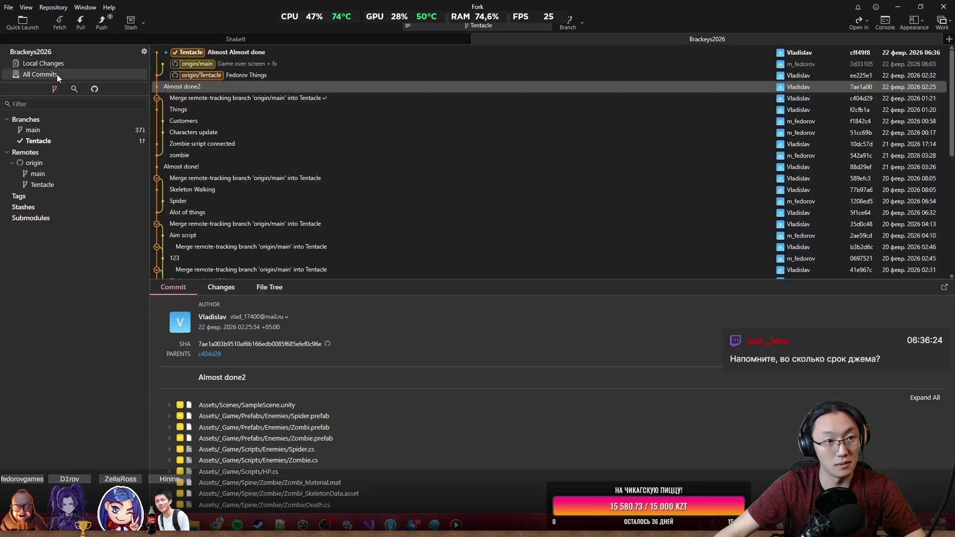
{"action": "left_click", "coordinate": [102, 23]}
{"action": "left_click", "coordinate": [539, 289]}
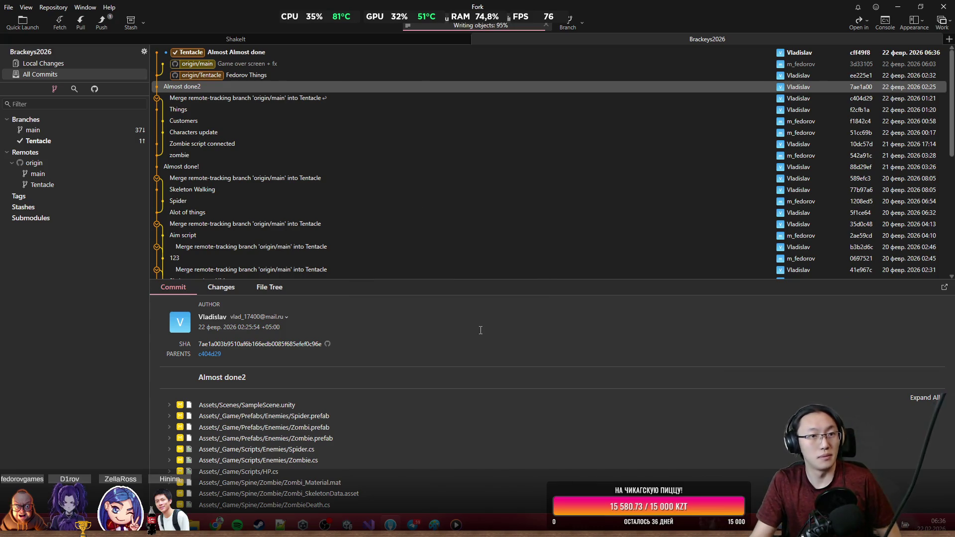
Merge origin/main into Tentacle, resolving the font asset conflict with origin/main's version.
{"action": "right_click", "coordinate": [257, 65]}
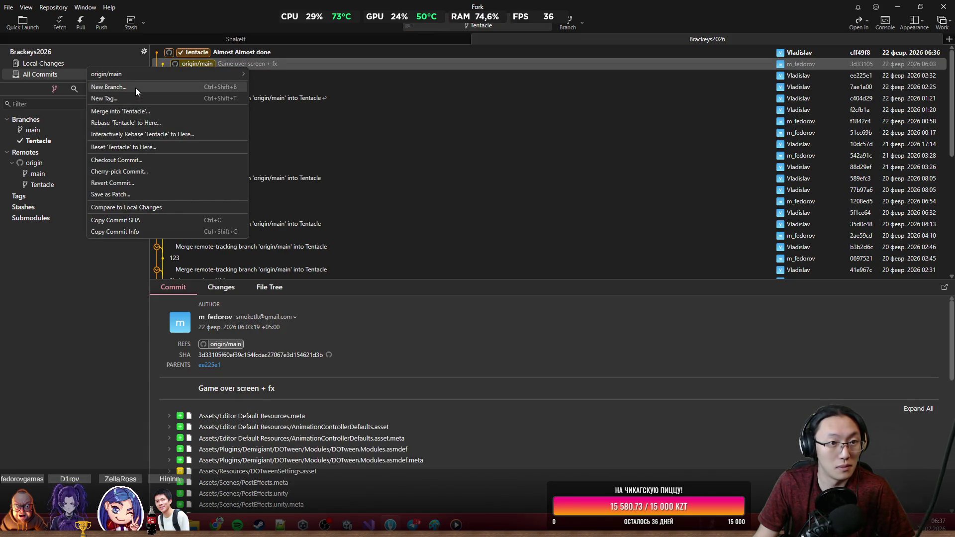
{"action": "right_click", "coordinate": [266, 65]}
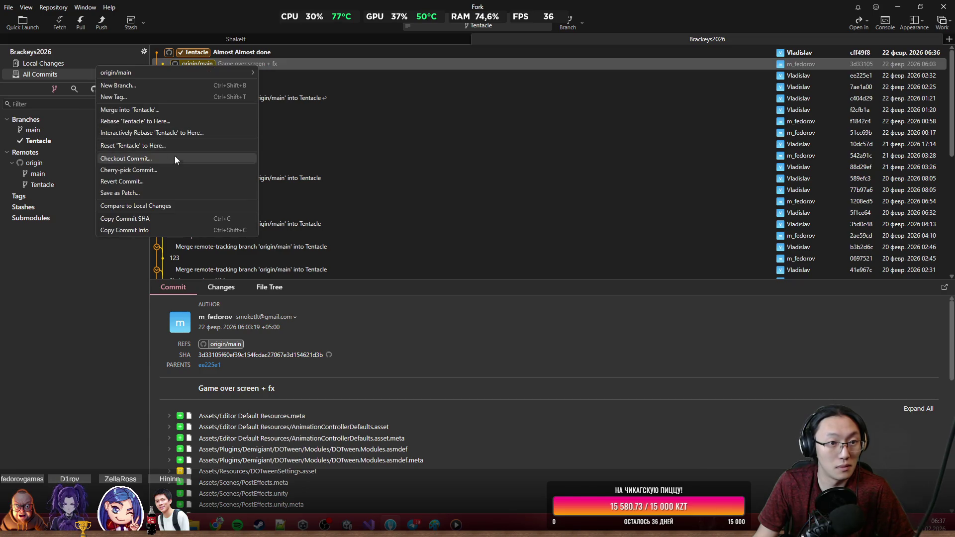
{"action": "left_click", "coordinate": [161, 109]}
{"action": "left_click", "coordinate": [557, 290]}
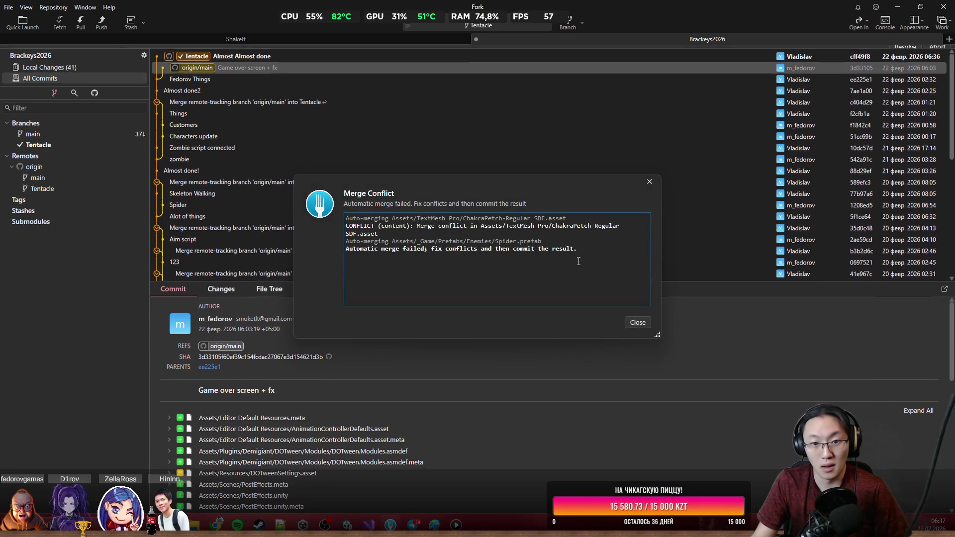
{"action": "left_click", "coordinate": [638, 325]}
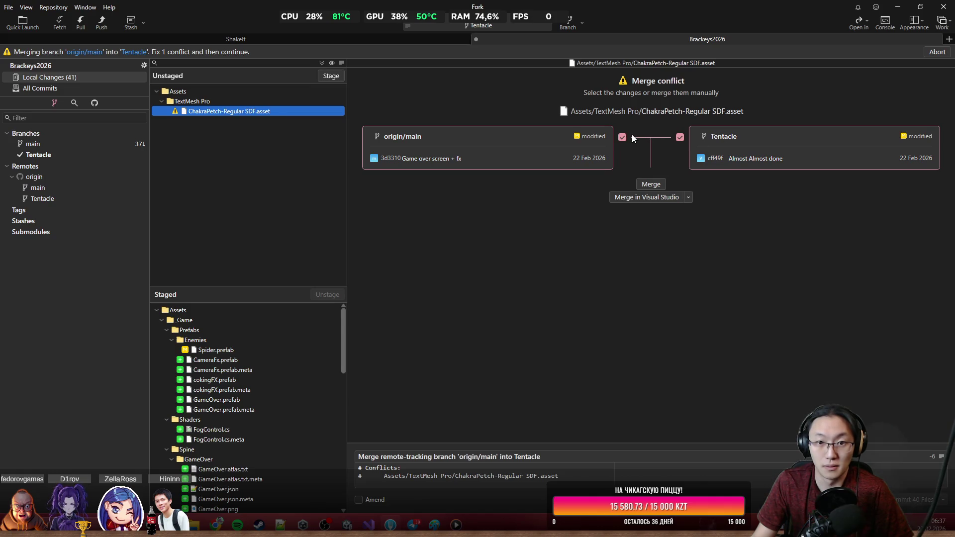
{"action": "left_click", "coordinate": [680, 138]}
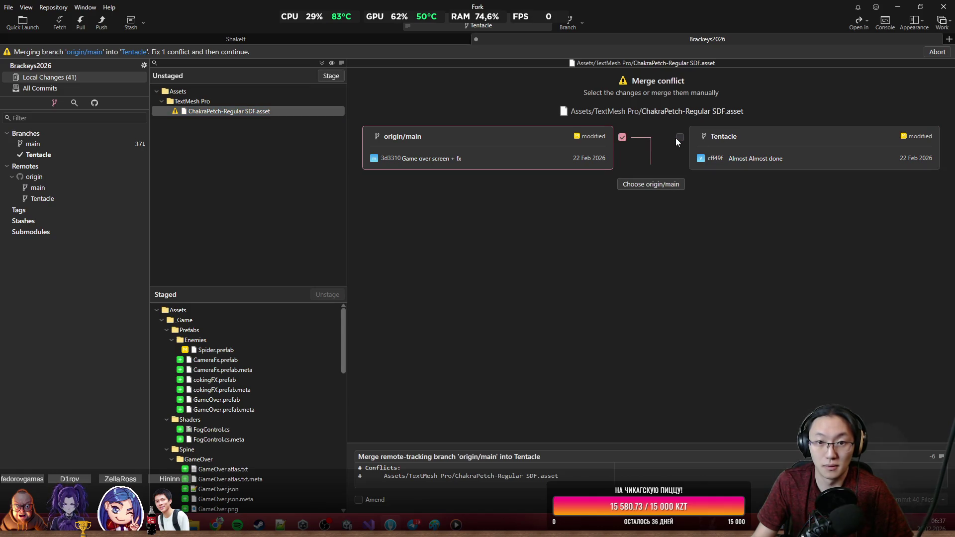
{"action": "left_click", "coordinate": [646, 187]}
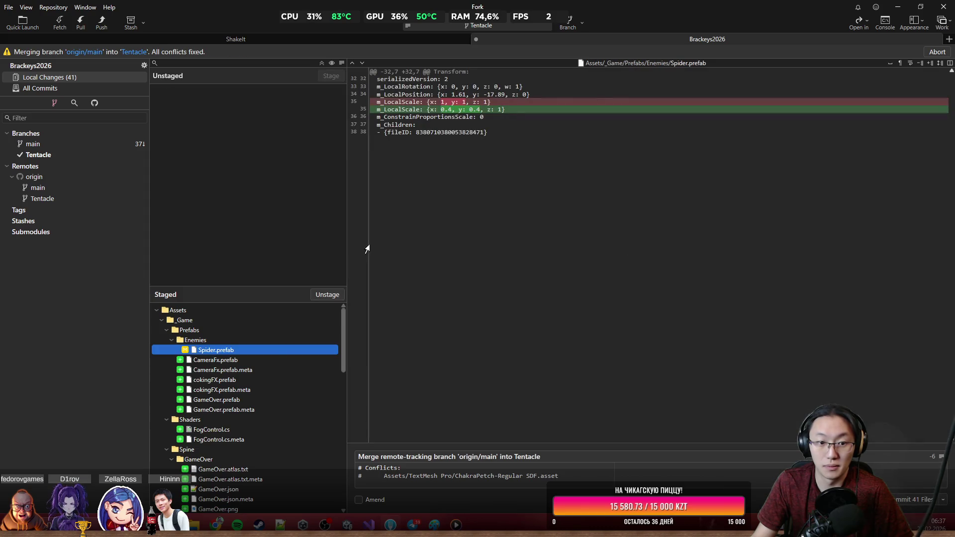
{"action": "left_click", "coordinate": [926, 502]}
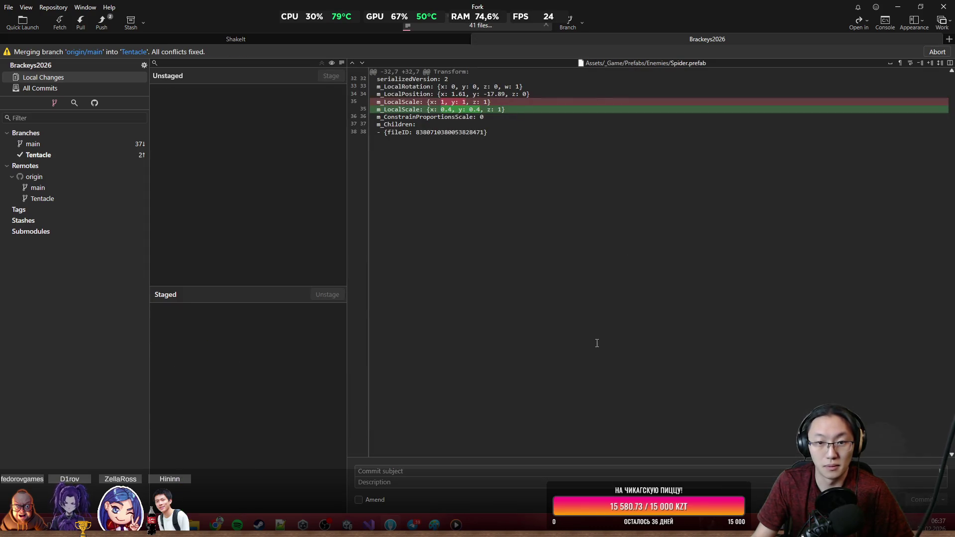
Push the merge to origin, inspect the merge commit, and minimize Fork.
{"action": "left_click", "coordinate": [103, 22]}
{"action": "left_click", "coordinate": [541, 290]}
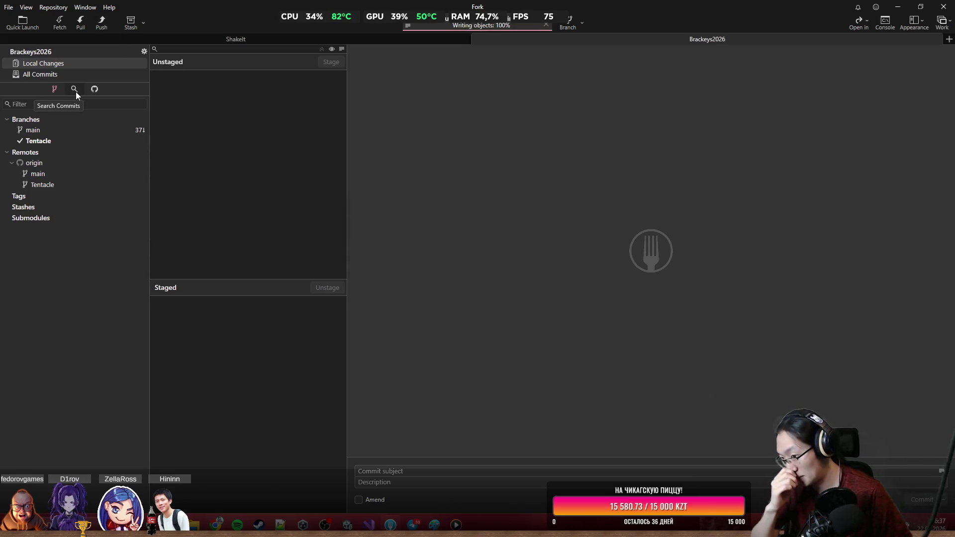
{"action": "left_click", "coordinate": [54, 76]}
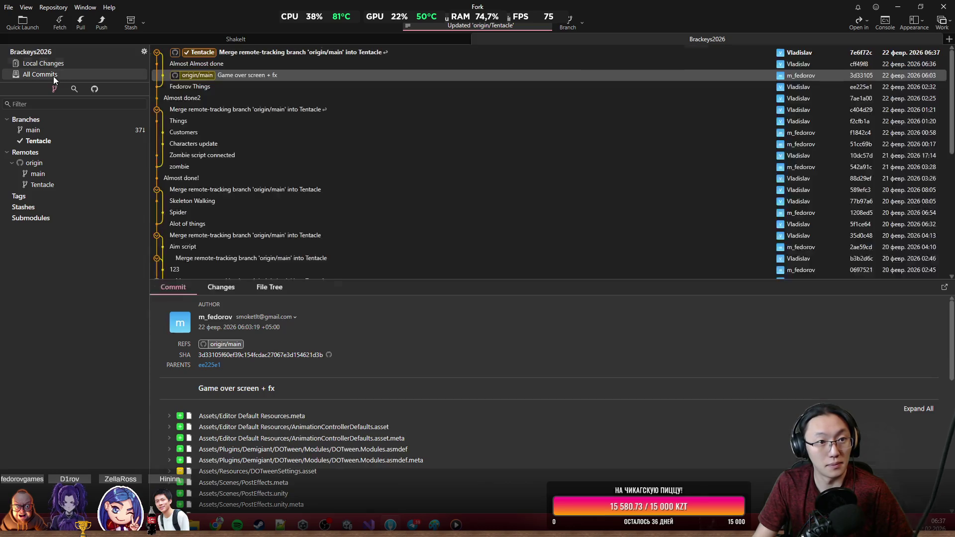
{"action": "left_click", "coordinate": [280, 53]}
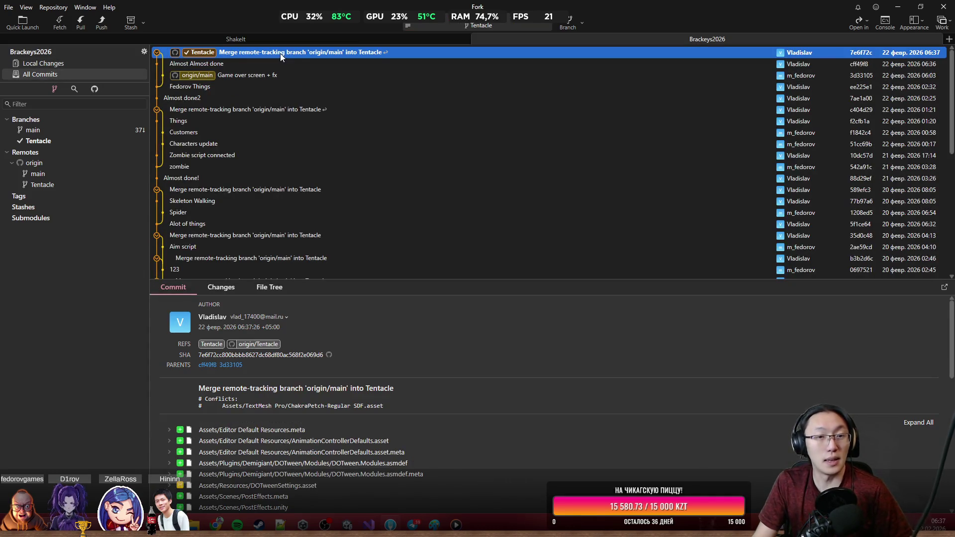
{"action": "left_click", "coordinate": [898, 7]}
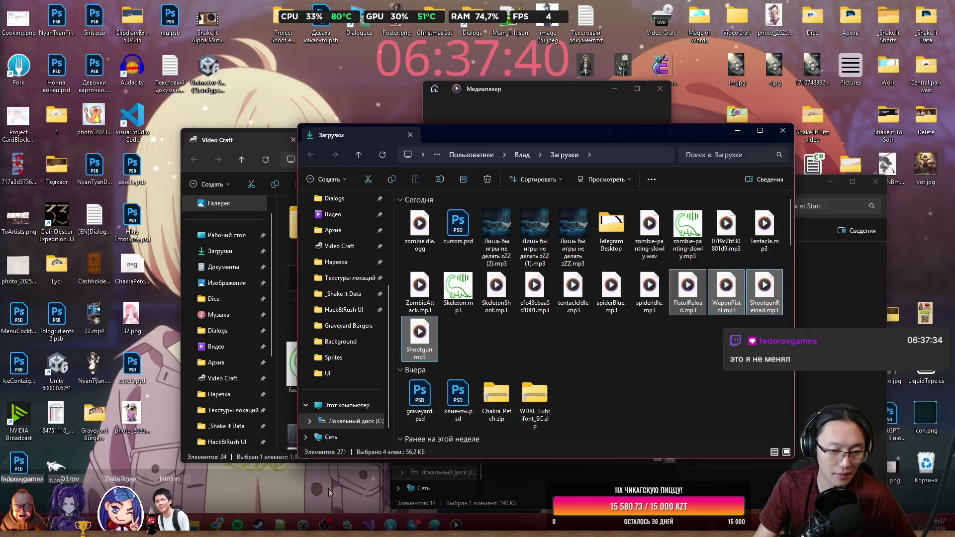
Deselect the four audio files in Downloads and switch to Visual Studio with Alt+Tab.
{"action": "mouse_move", "coordinate": [355, 525]}
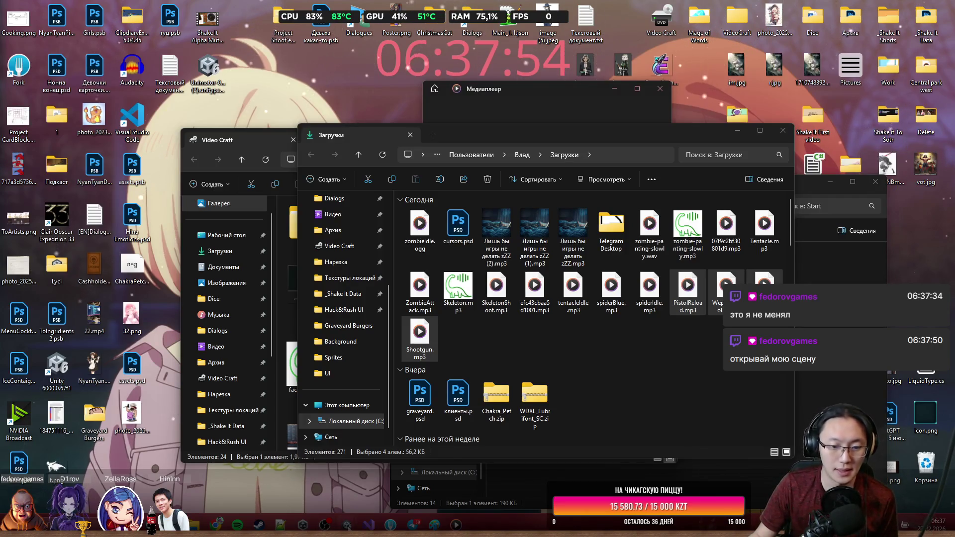
{"action": "left_click", "coordinate": [300, 470]}
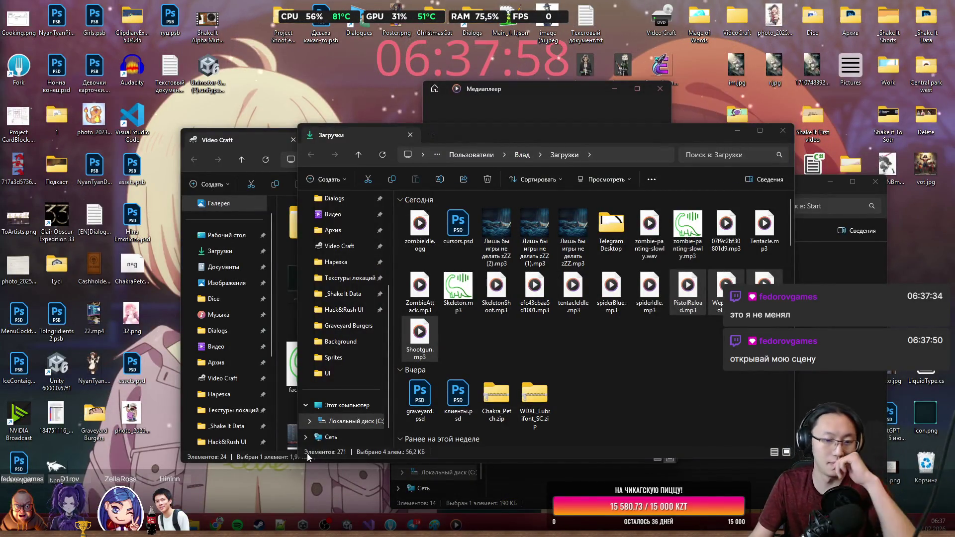
{"action": "mouse_move", "coordinate": [347, 525]}
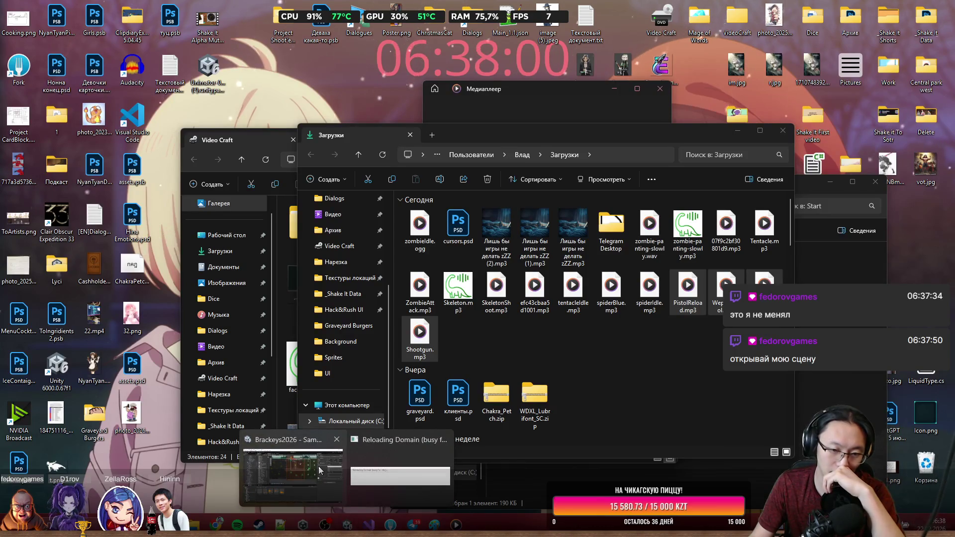
{"action": "mouse_move", "coordinate": [319, 468]}
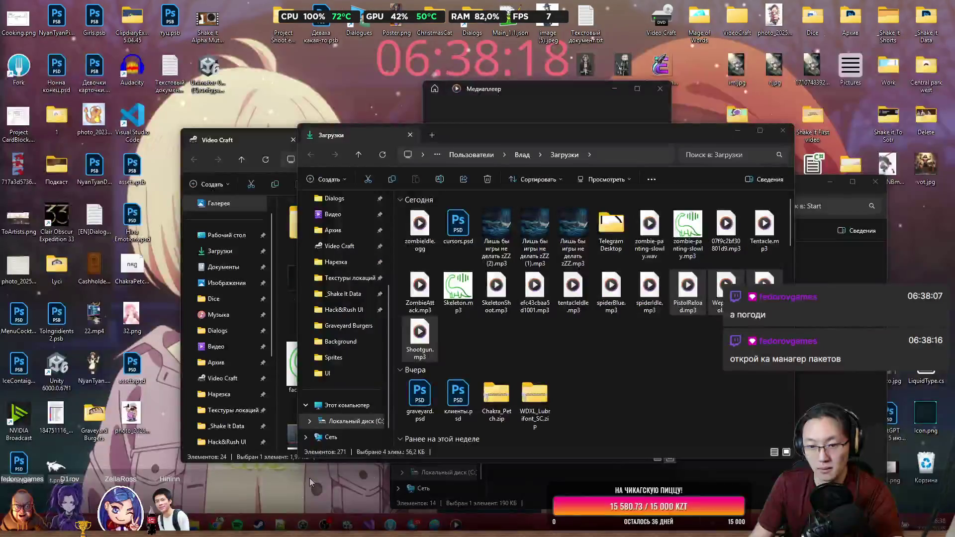
{"action": "left_click_drag", "start_coordinate": [654, 384], "coordinate": [547, 311]}
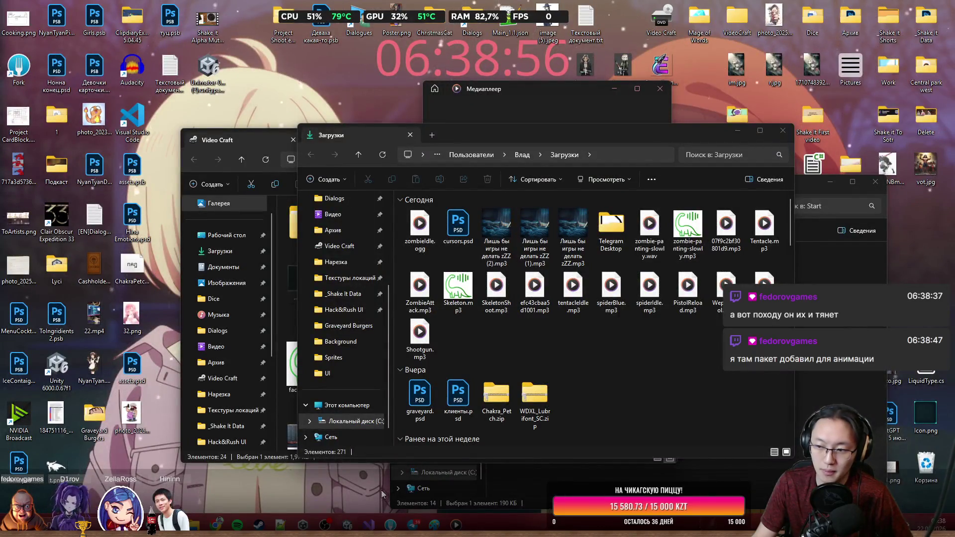
{"action": "key", "text": "alt+Tab"}
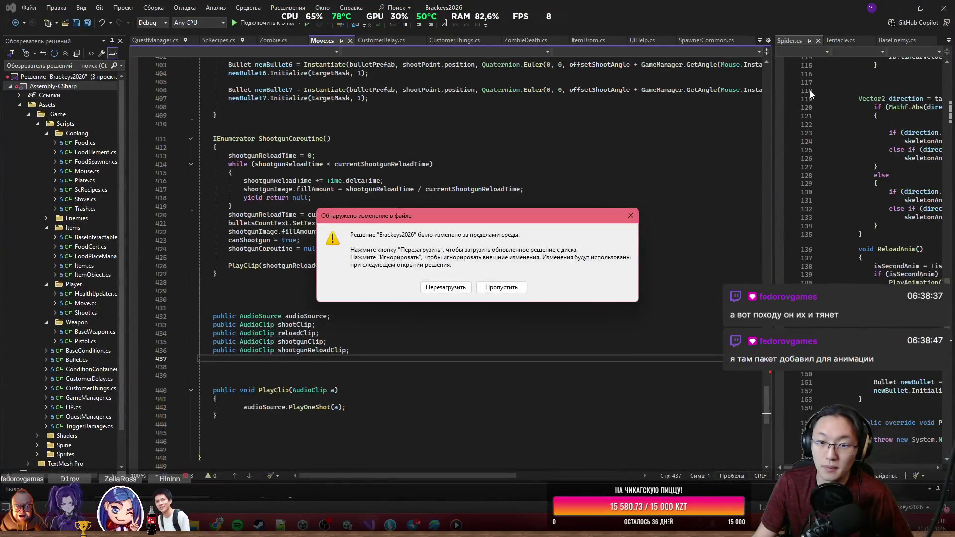
Reload the changed solution in Visual Studio and dismiss Unity's new scoped-registry notice.
{"action": "left_click", "coordinate": [445, 284]}
{"action": "key", "text": "alt+Tab"}
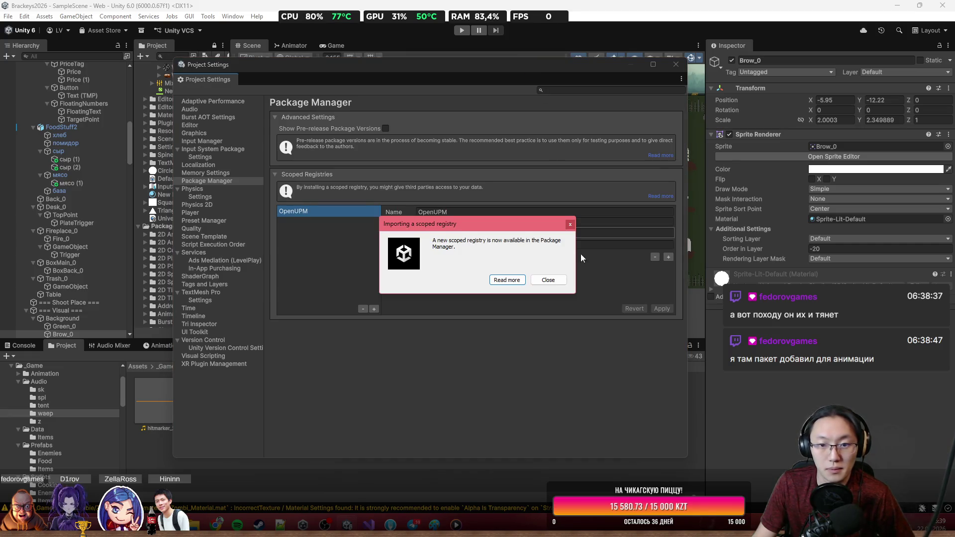
{"action": "left_click", "coordinate": [555, 283]}
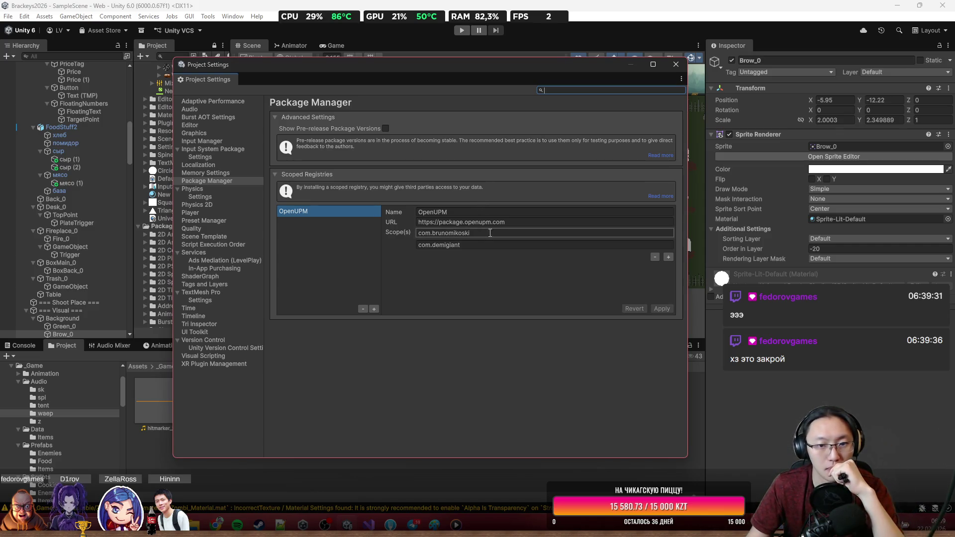
Review the Package Manager's OpenUPM scoped registry settings, then close Project Settings.
{"action": "left_click", "coordinate": [233, 176]}
{"action": "left_click", "coordinate": [227, 181]}
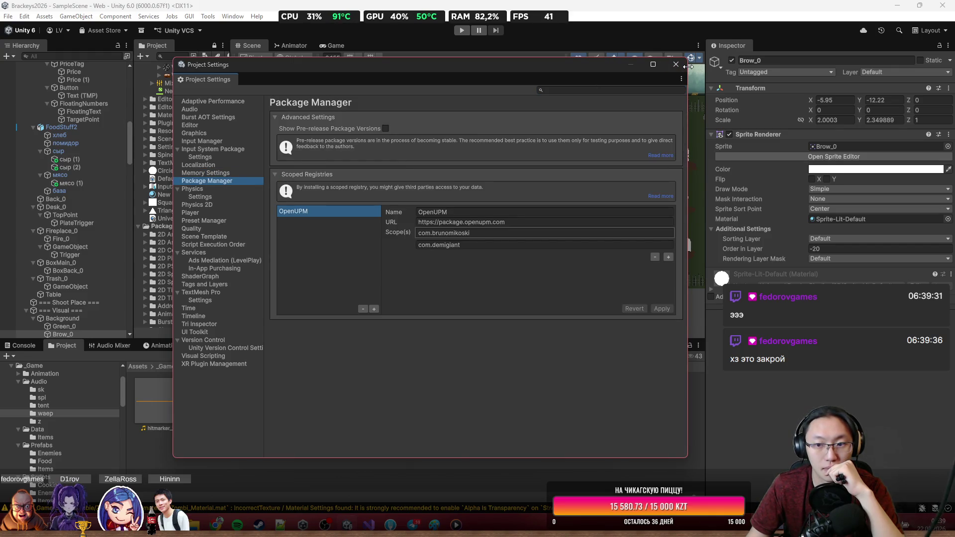
{"action": "left_click", "coordinate": [675, 65]}
{"action": "left_click", "coordinate": [233, 16]}
{"action": "mouse_move", "coordinate": [277, 85]}
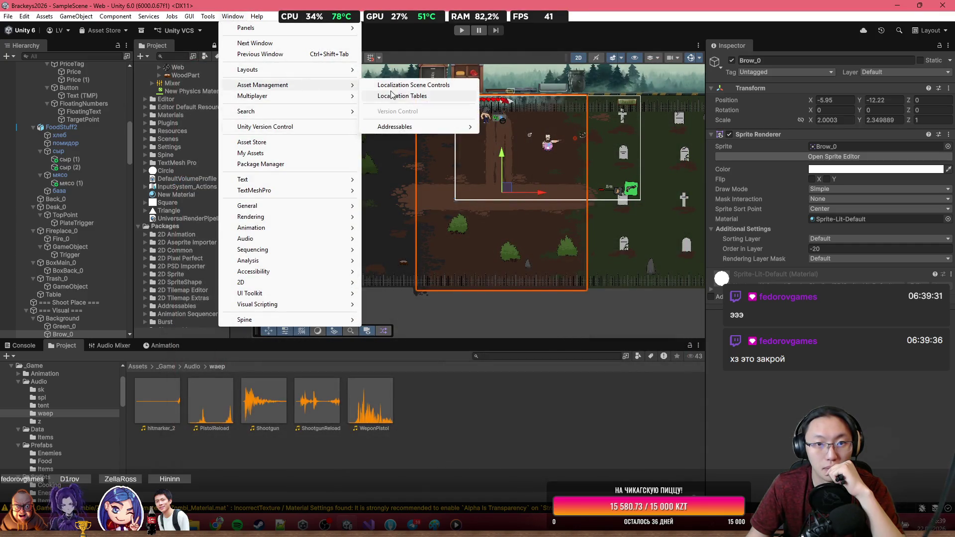
Review installed packages like Tri Inspector 1.15.1 in Package Manager, then close it.
{"action": "left_click", "coordinate": [278, 164]}
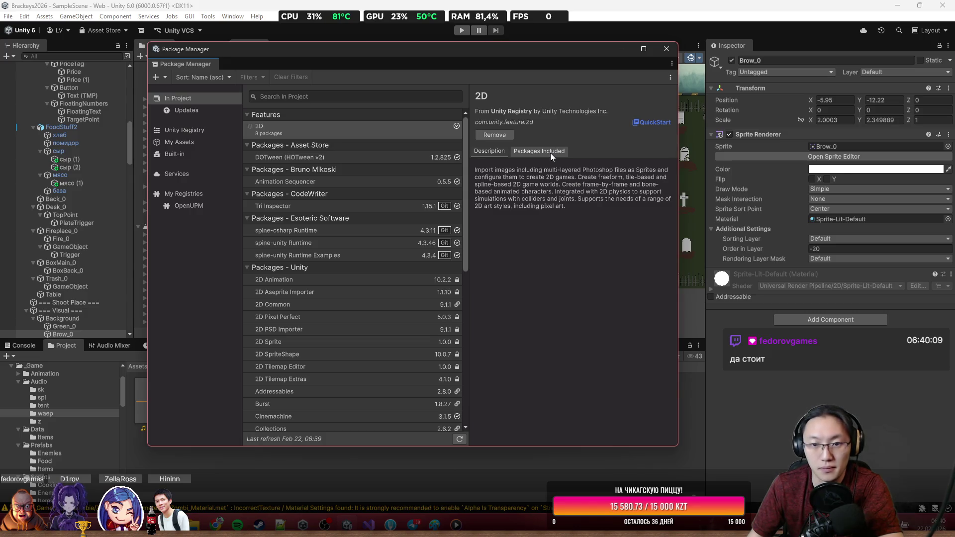
{"action": "left_click", "coordinate": [667, 48]}
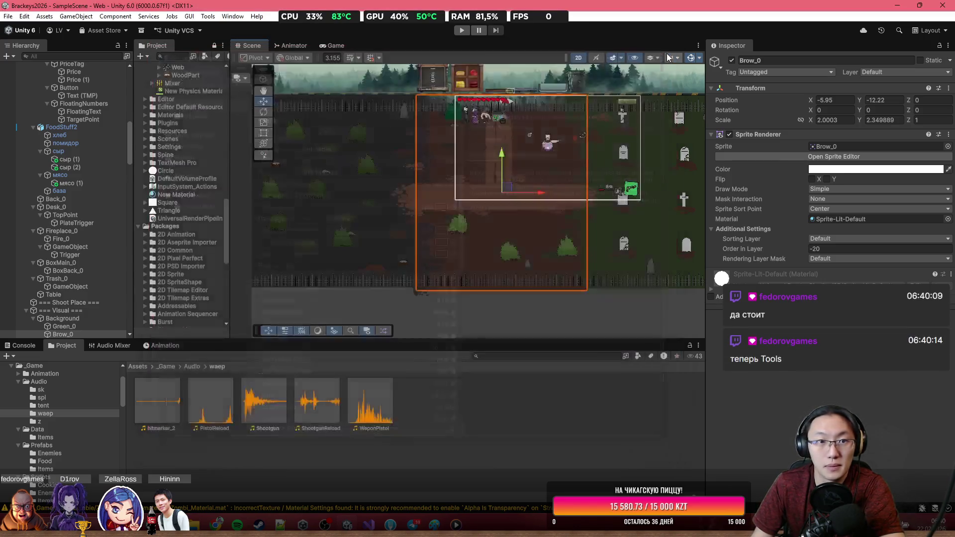
{"action": "left_click", "coordinate": [671, 57]}
{"action": "left_click", "coordinate": [208, 16]}
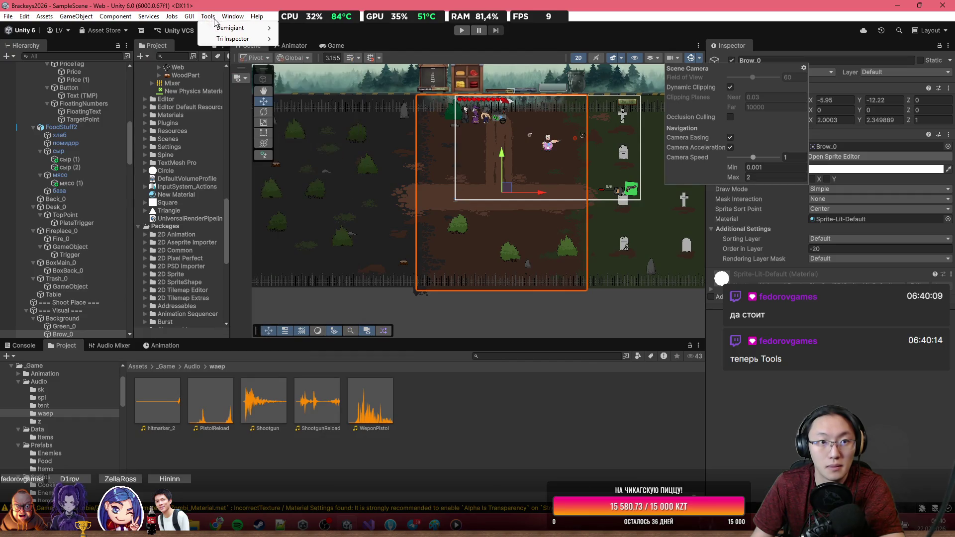
Open Tools > Demigiant > DOTween Utility Panel, confirm v1.2.825, and close it.
{"action": "mouse_move", "coordinate": [223, 28]}
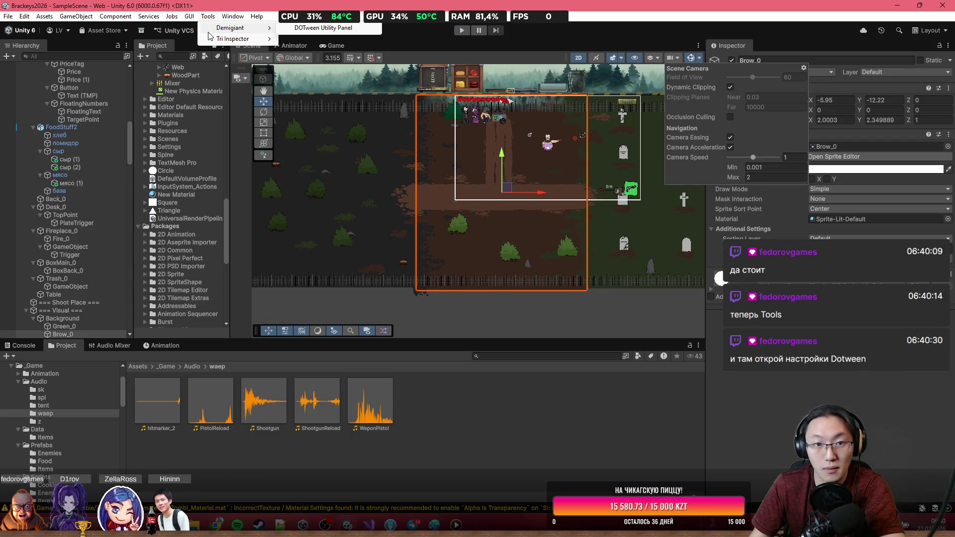
{"action": "left_click", "coordinate": [305, 28]}
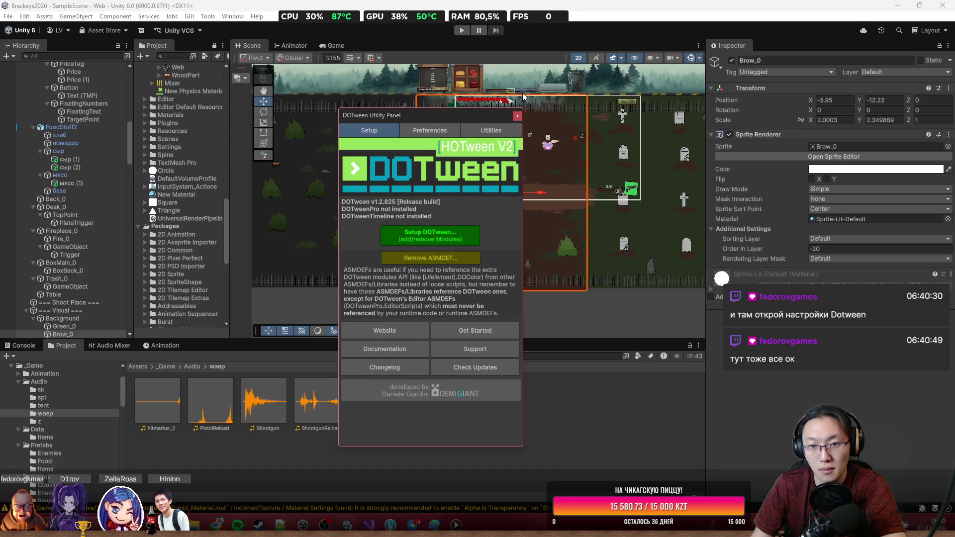
{"action": "left_click", "coordinate": [518, 116]}
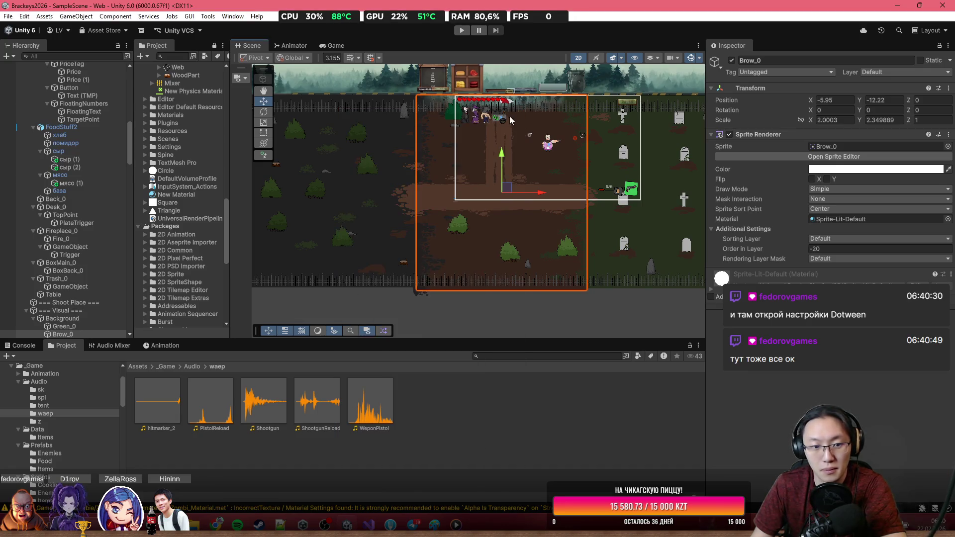
Open the PostEffects scene from Assets > Scenes.
{"action": "left_click", "coordinate": [135, 366]}
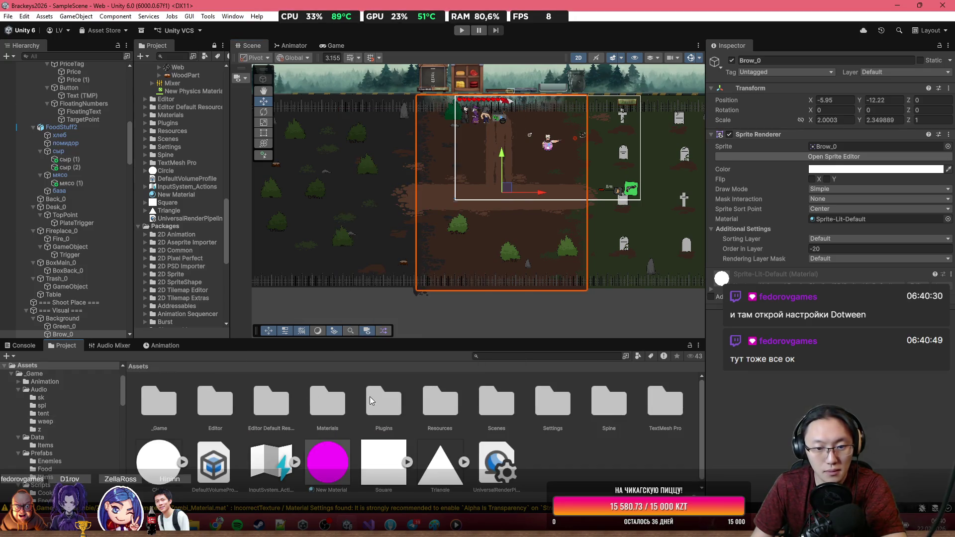
{"action": "left_click", "coordinate": [554, 405]}
{"action": "double_click", "coordinate": [497, 405]}
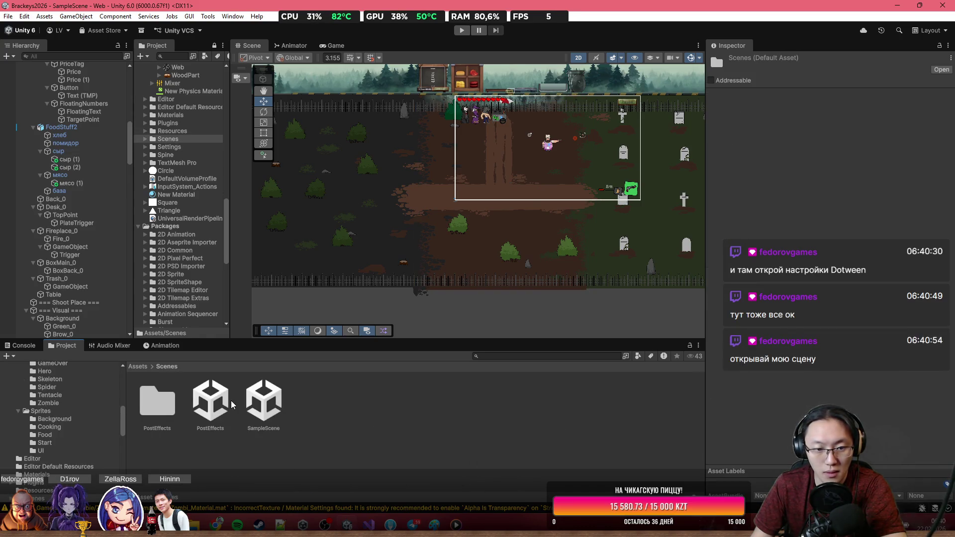
{"action": "double_click", "coordinate": [207, 404]}
{"action": "left_click_drag", "start_coordinate": [528, 192], "coordinate": [448, 267]}
{"action": "scroll", "coordinate": [448, 266], "scroll_direction": "down", "scroll_amount": 3}
{"action": "scroll", "coordinate": [451, 267], "scroll_direction": "up", "scroll_amount": 5}
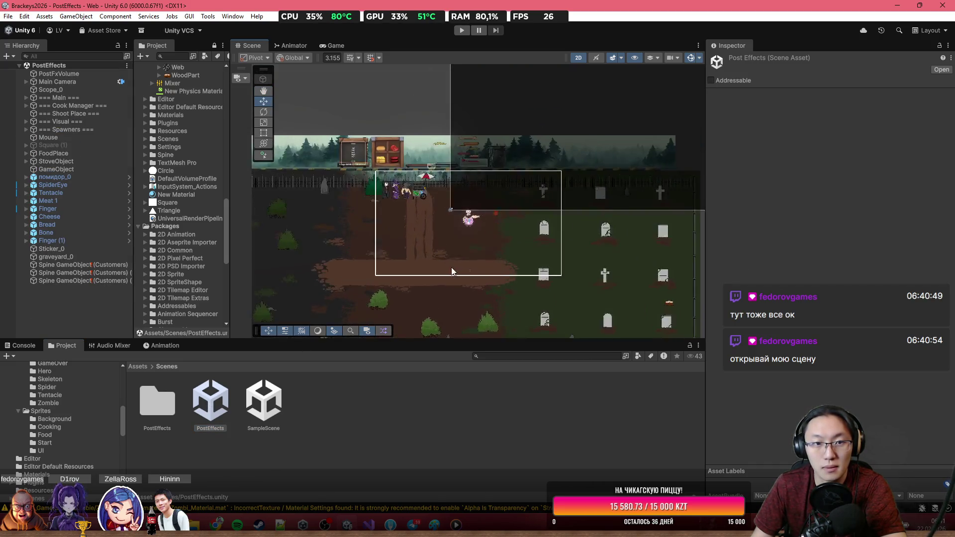
Play the scene in the Game view and start the round from the menu.
{"action": "left_click", "coordinate": [336, 46]}
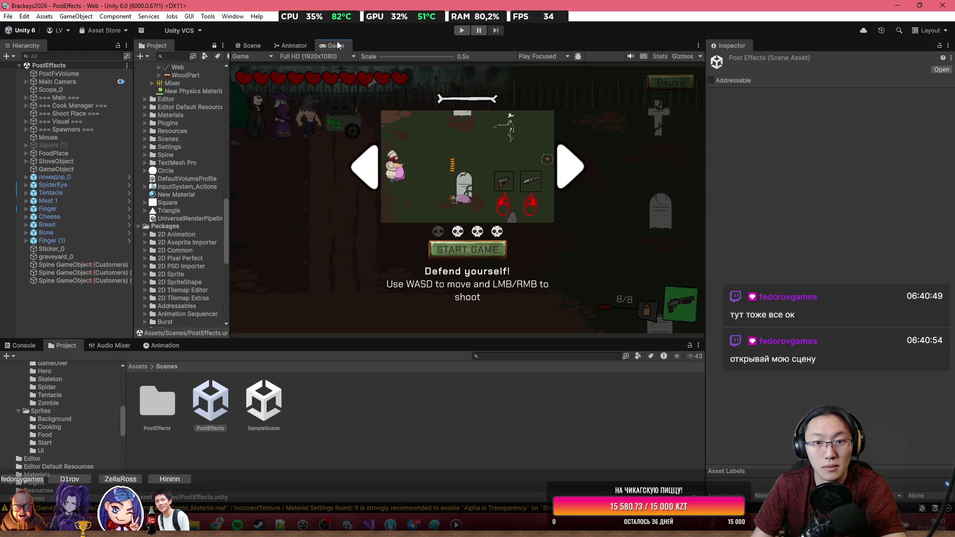
{"action": "left_click", "coordinate": [464, 29]}
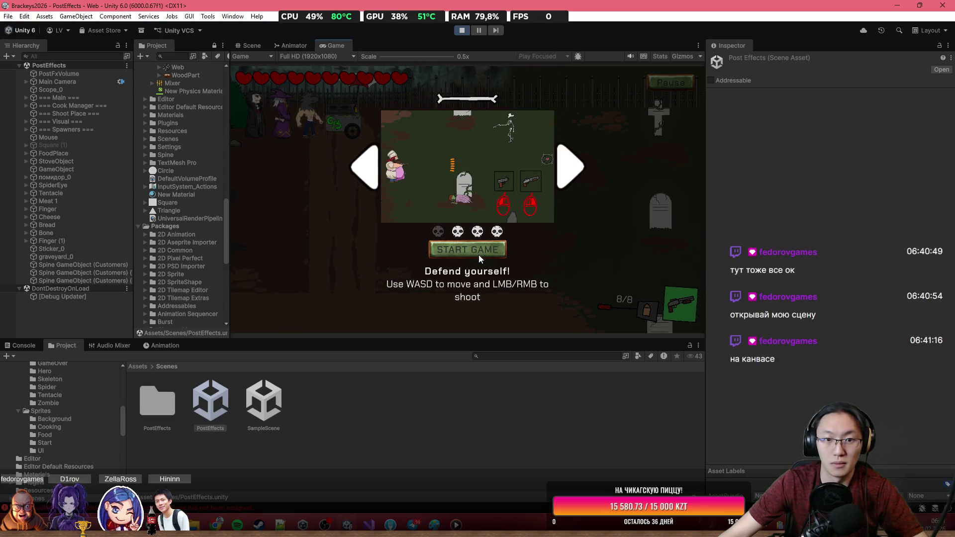
{"action": "left_click", "coordinate": [480, 252]}
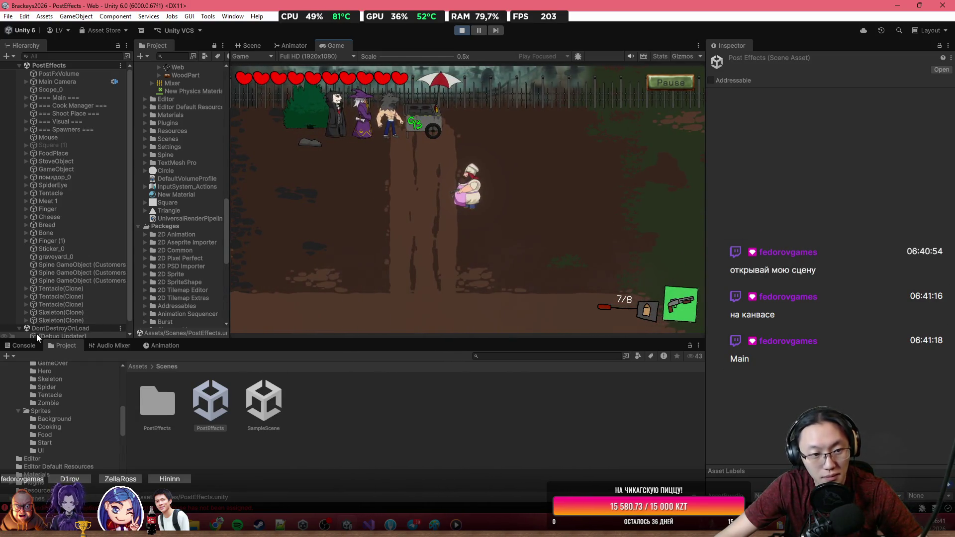
Check the console errors and enlarge the Game view to fill the editor.
{"action": "left_click", "coordinate": [23, 345]}
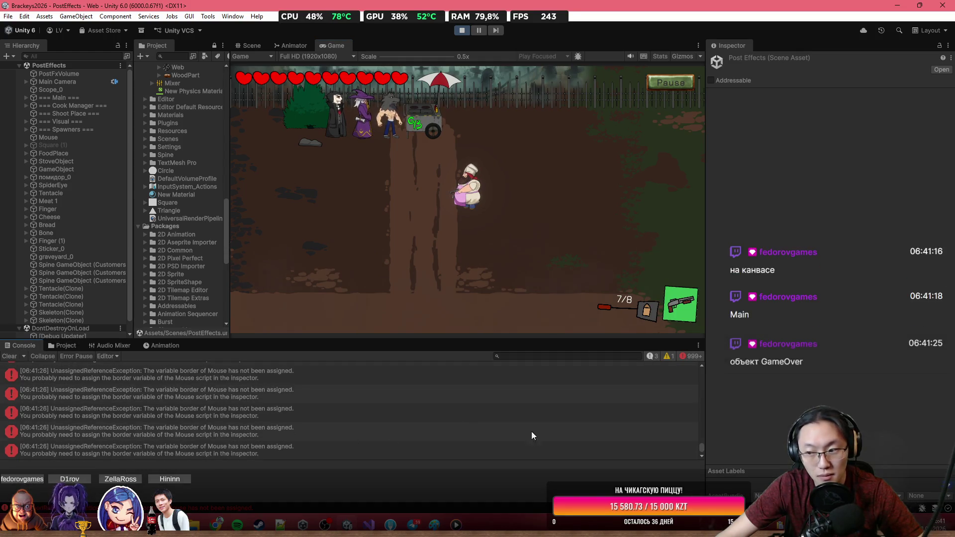
{"action": "left_click_drag", "start_coordinate": [702, 449], "coordinate": [700, 350]}
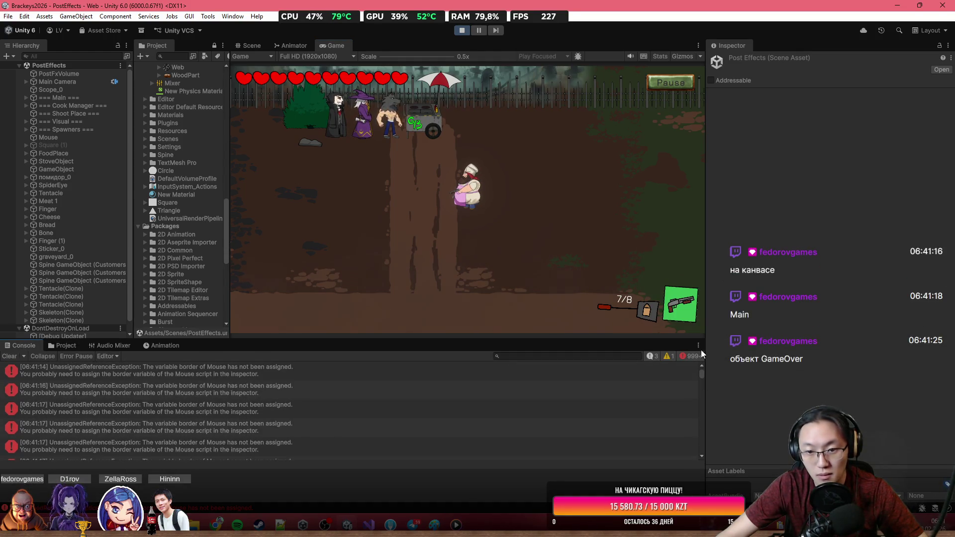
{"action": "double_click", "coordinate": [329, 47]}
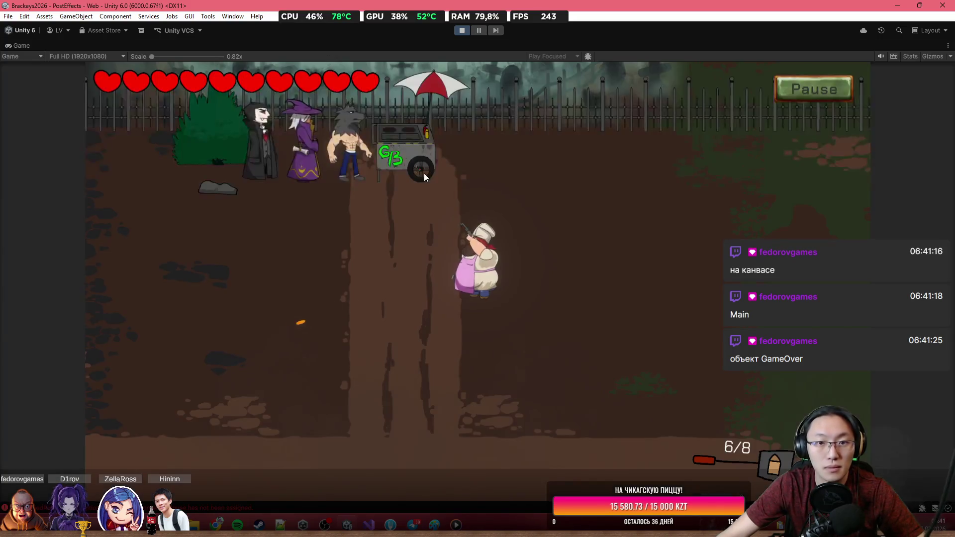
Walk left and down, fire at the enemies until the magazine is empty, then reload.
{"action": "key", "text": "a"}
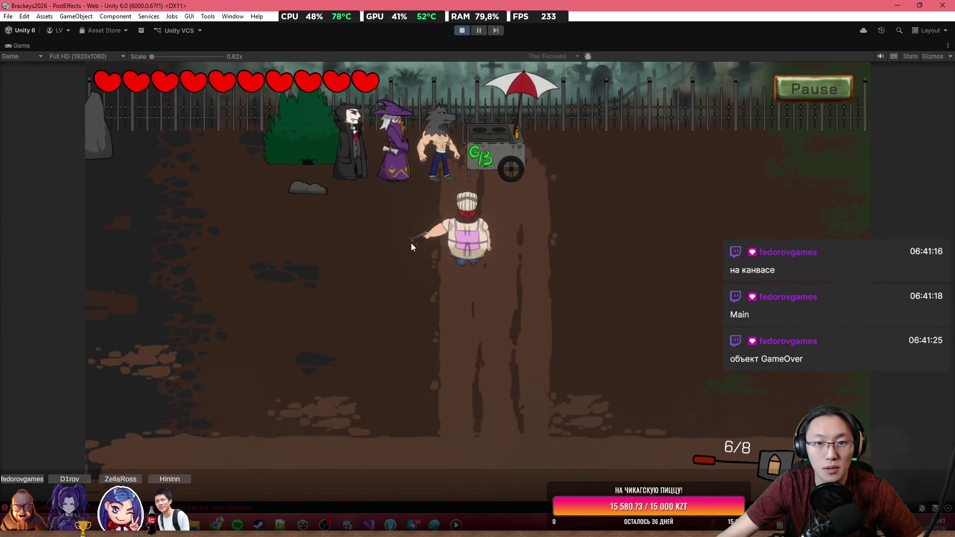
{"action": "key", "text": "s"}
{"action": "left_click", "coordinate": [288, 225]}
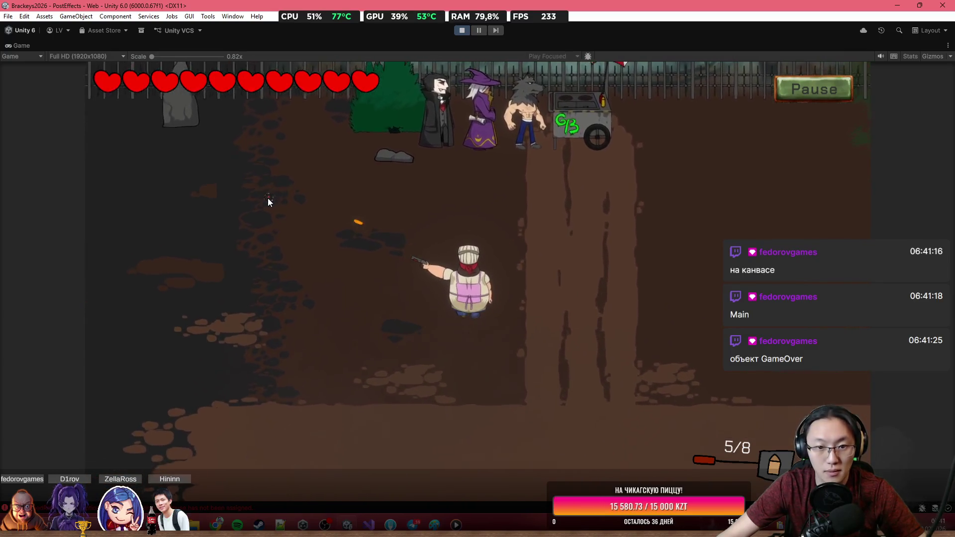
{"action": "left_click", "coordinate": [268, 201]}
{"action": "left_click", "coordinate": [271, 181]}
{"action": "left_click", "coordinate": [274, 166]}
{"action": "left_click", "coordinate": [278, 159]}
{"action": "left_click", "coordinate": [448, 152]}
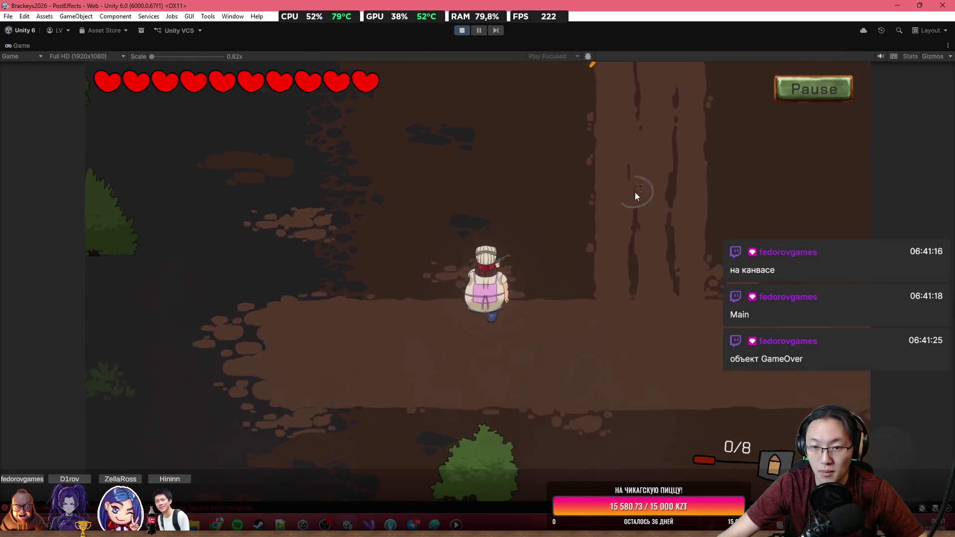
{"action": "key", "text": "s"}
Walk right across the level firing until empty, then reload again.
{"action": "left_click", "coordinate": [579, 255]}
{"action": "key", "text": "d"}
{"action": "left_click", "coordinate": [582, 233]}
{"action": "left_click", "coordinate": [589, 204]}
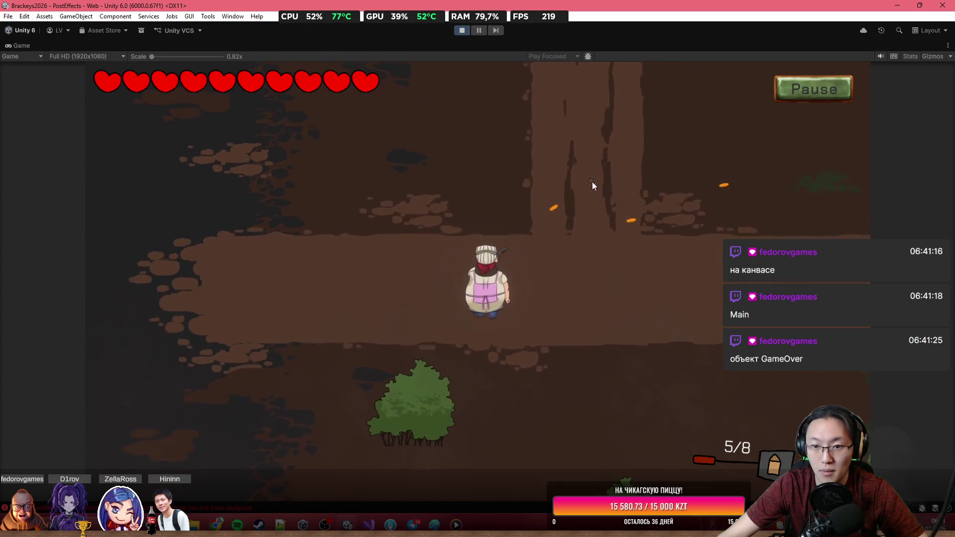
{"action": "left_click", "coordinate": [594, 164]}
{"action": "left_click", "coordinate": [597, 145]}
{"action": "key", "text": "w"}
Fire the remaining rounds toward the upper right, reload once more, and stop the playtest.
{"action": "key", "text": "d"}
{"action": "left_click", "coordinate": [597, 135]}
{"action": "left_click", "coordinate": [597, 135]}
{"action": "left_click", "coordinate": [598, 133]}
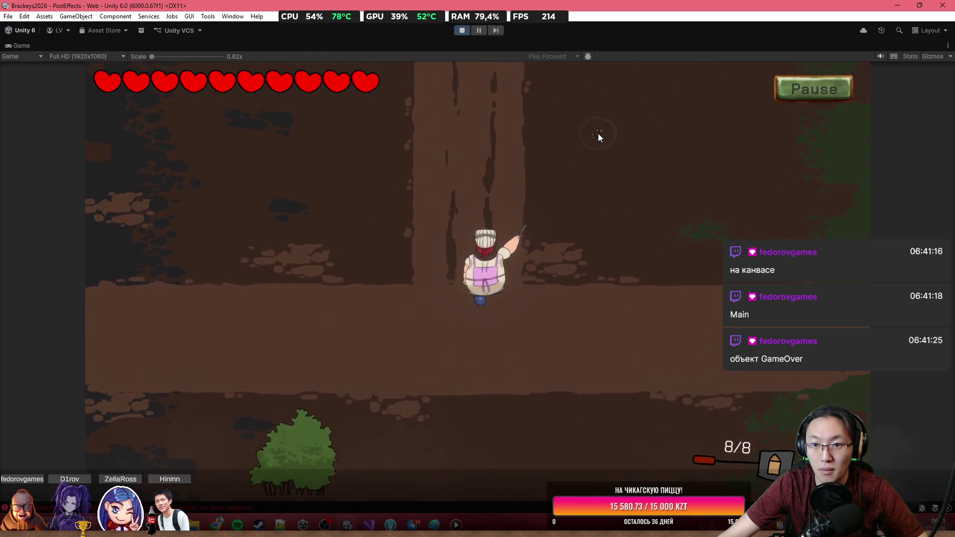
{"action": "left_click", "coordinate": [598, 133]}
{"action": "left_click", "coordinate": [598, 133]}
{"action": "left_click", "coordinate": [597, 133]}
{"action": "left_click", "coordinate": [598, 133]}
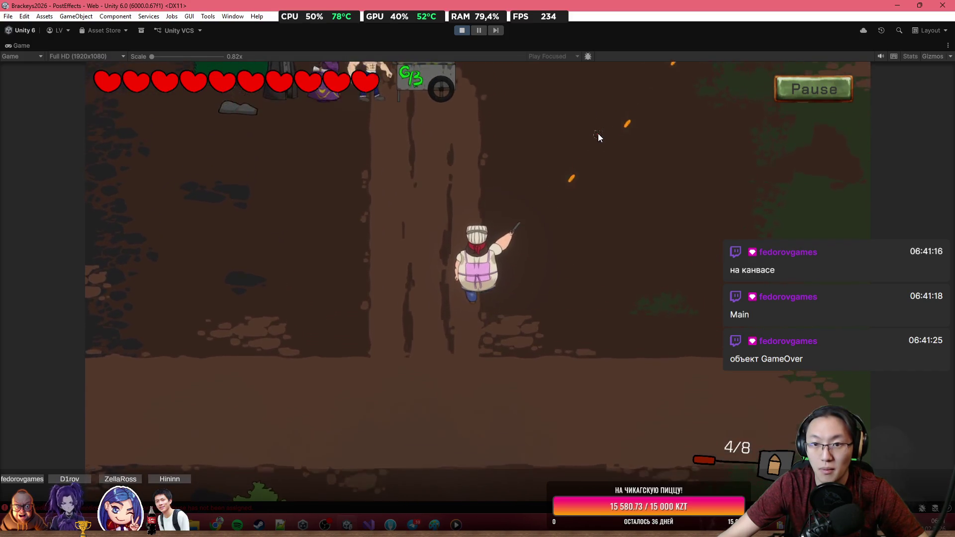
{"action": "left_click", "coordinate": [598, 133]}
{"action": "left_click", "coordinate": [598, 133]}
{"action": "left_click", "coordinate": [602, 132]}
{"action": "left_click", "coordinate": [628, 127]}
{"action": "key", "text": "a"}
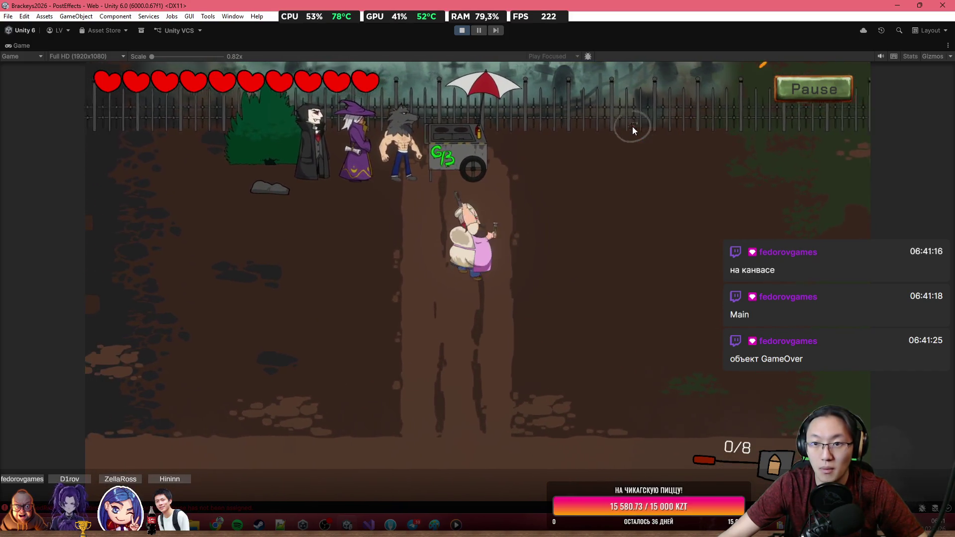
{"action": "left_click", "coordinate": [462, 30]}
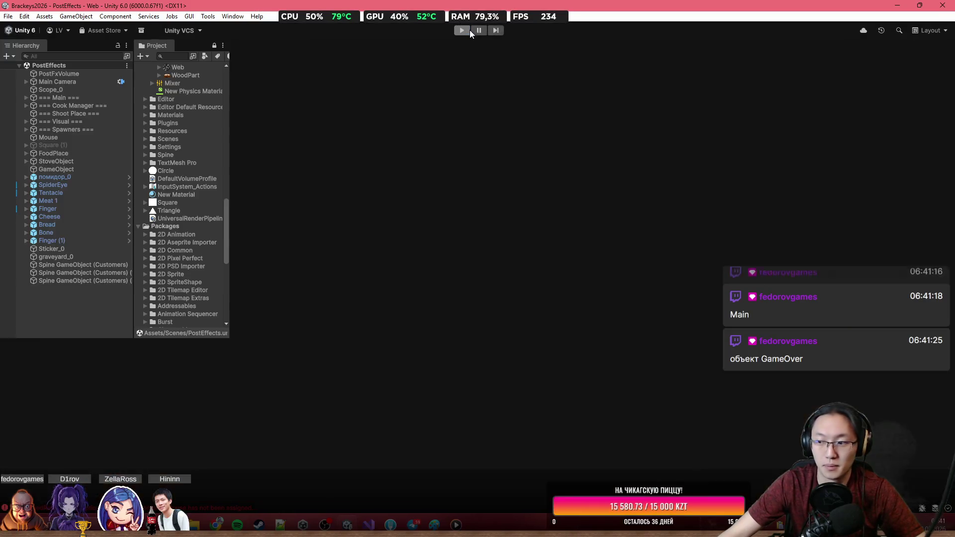
Inspect Main Camera, Scope_0 and the PostFxVolume settings in the Hierarchy.
{"action": "left_click", "coordinate": [85, 81]}
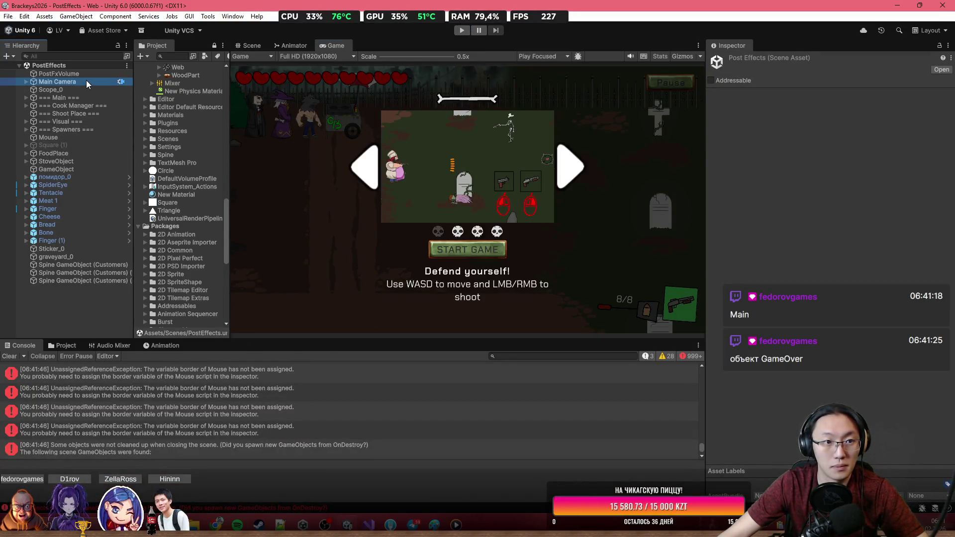
{"action": "key", "text": "Down"}
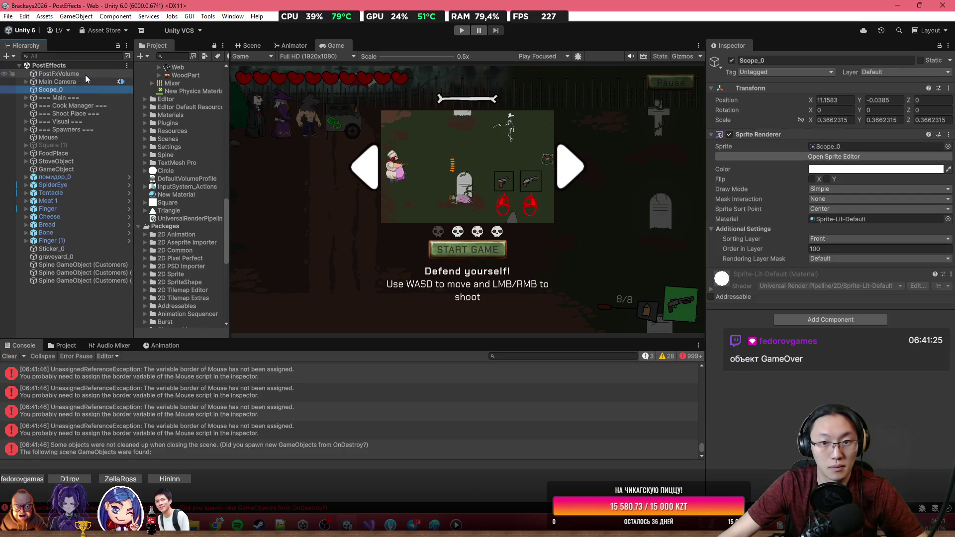
{"action": "left_click", "coordinate": [88, 82]}
{"action": "left_click", "coordinate": [89, 92]}
{"action": "left_click", "coordinate": [38, 77]}
Expand Main Camera and the === Main === group, then select and expand Canvas.
{"action": "left_click", "coordinate": [25, 83]}
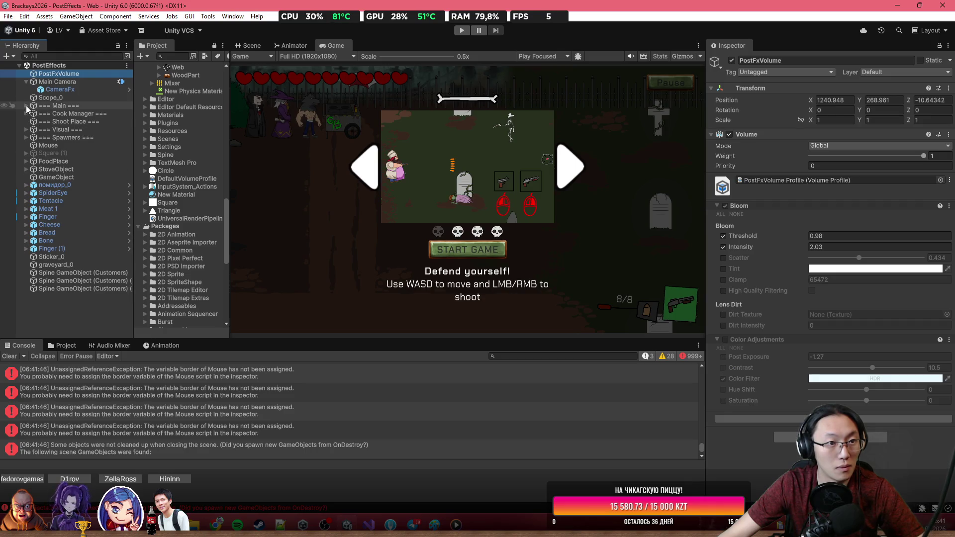
{"action": "left_click", "coordinate": [26, 105]}
{"action": "left_click", "coordinate": [49, 113]}
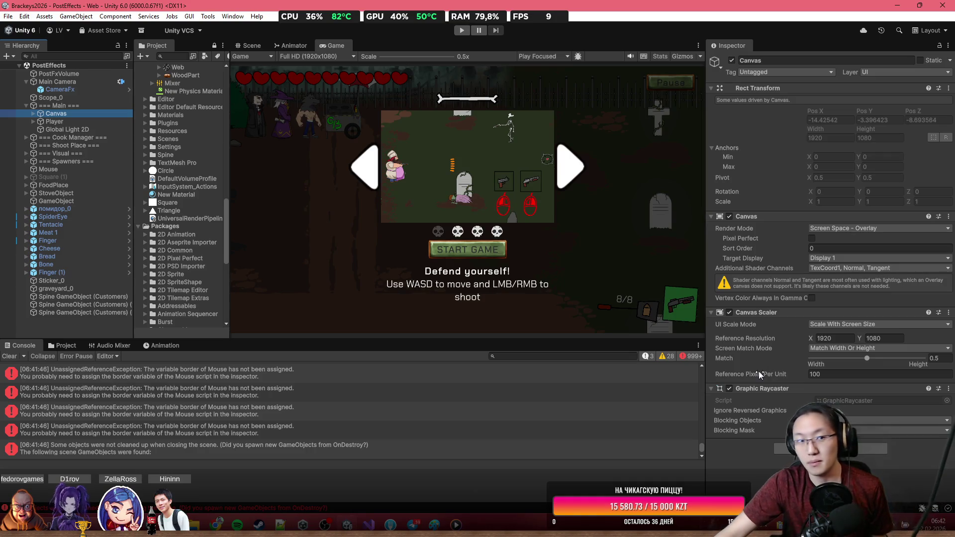
{"action": "left_click", "coordinate": [34, 114]}
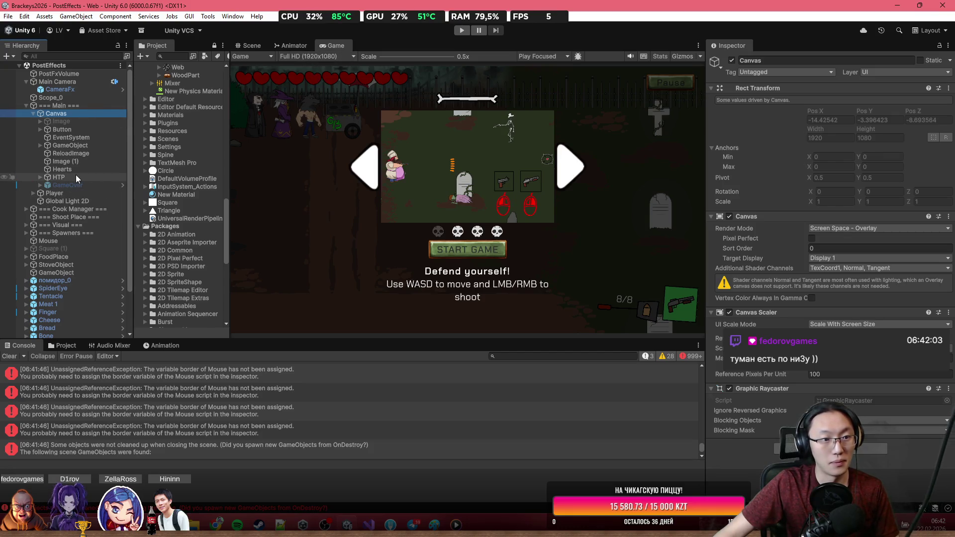
Toggle the Canvas off and on, then inspect the PostFxVolume settings.
{"action": "key", "text": "alt+shift+a"}
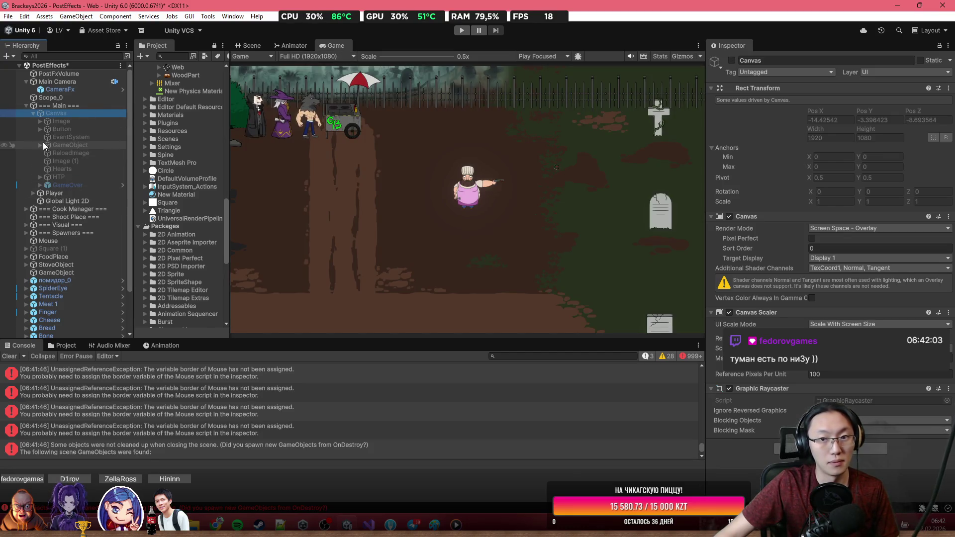
{"action": "key", "text": "alt+shift+a"}
{"action": "key", "text": "alt+shift+a"}
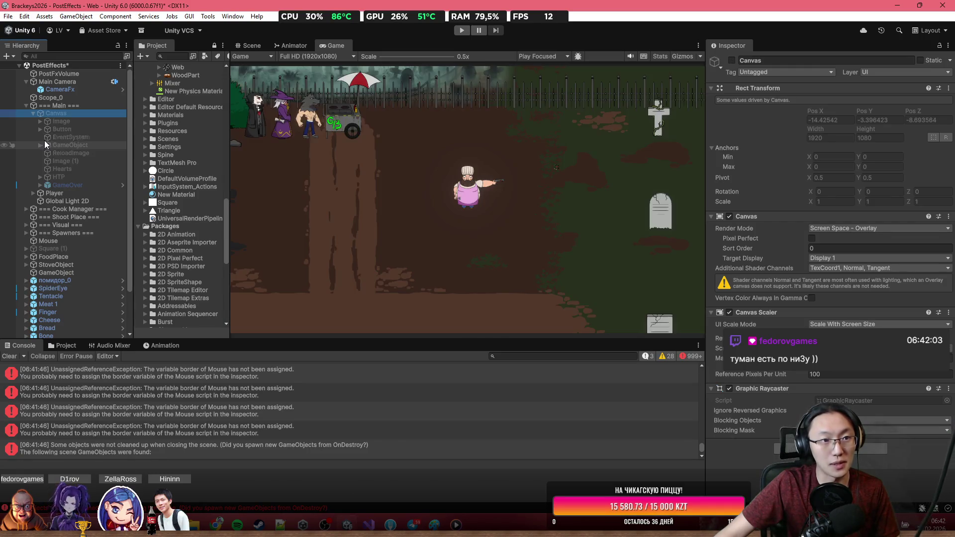
{"action": "left_click", "coordinate": [59, 75]}
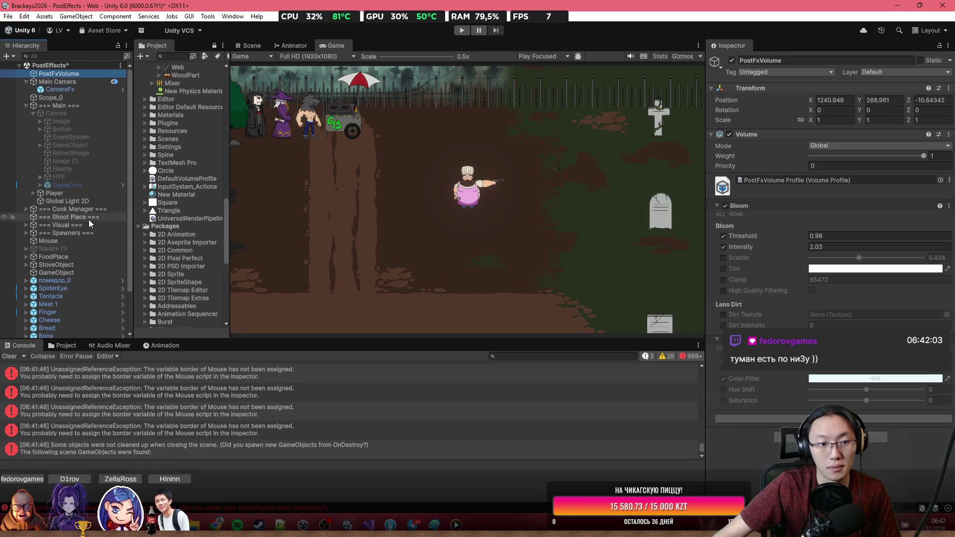
Inspect the Customers Spine object, Cheese and a plain GameObject, then reactivate the Canvas.
{"action": "scroll", "coordinate": [89, 220], "scroll_direction": "down", "scroll_amount": 3}
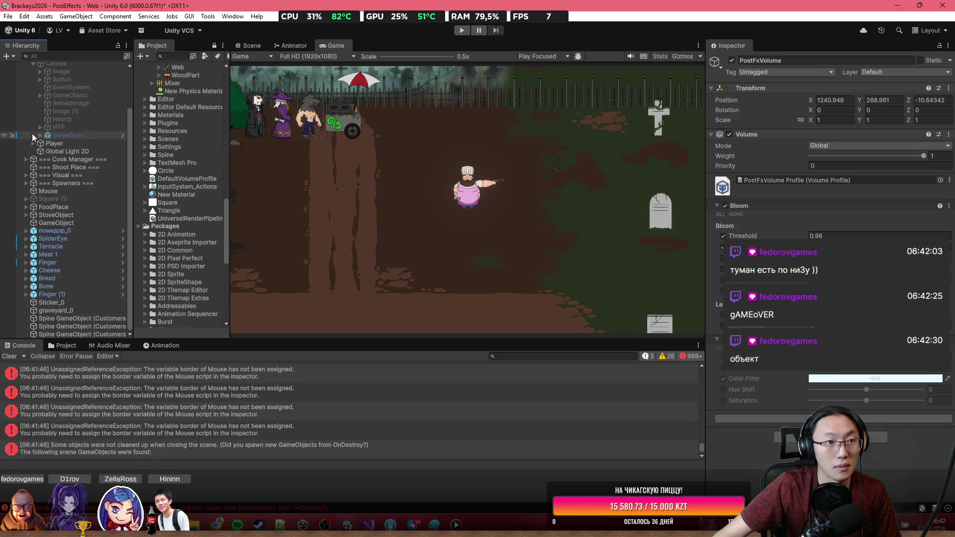
{"action": "scroll", "coordinate": [32, 133], "scroll_direction": "up", "scroll_amount": 2}
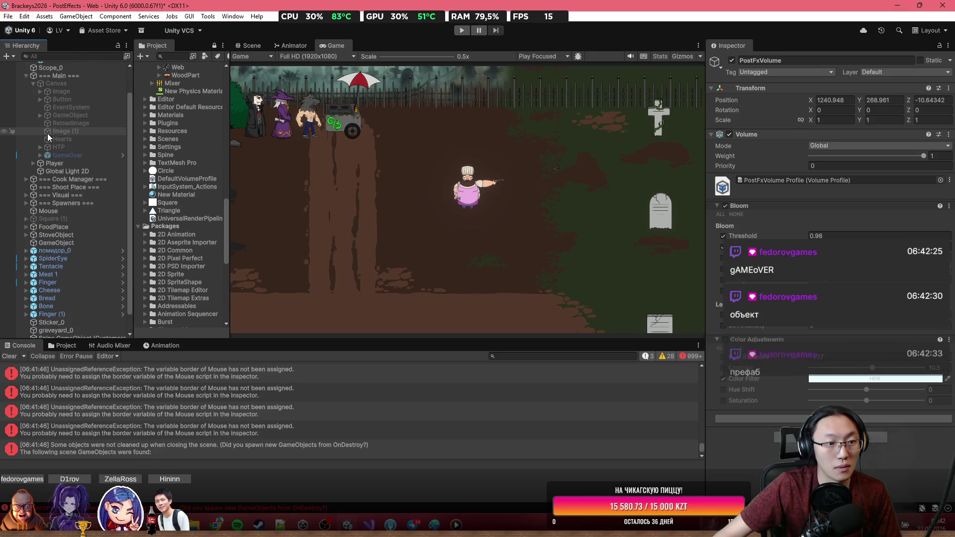
{"action": "scroll", "coordinate": [47, 134], "scroll_direction": "down", "scroll_amount": 2}
{"action": "left_click", "coordinate": [108, 317]}
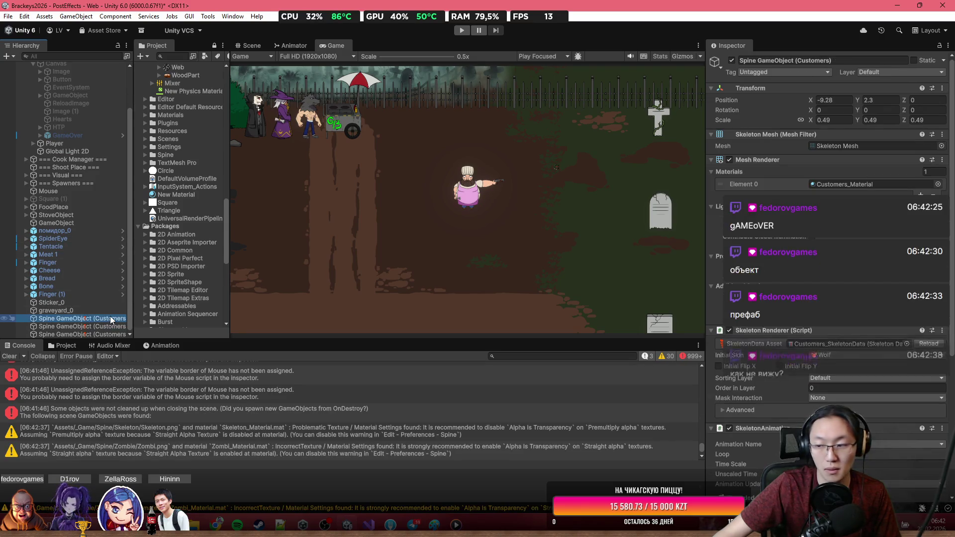
{"action": "left_click", "coordinate": [114, 277]}
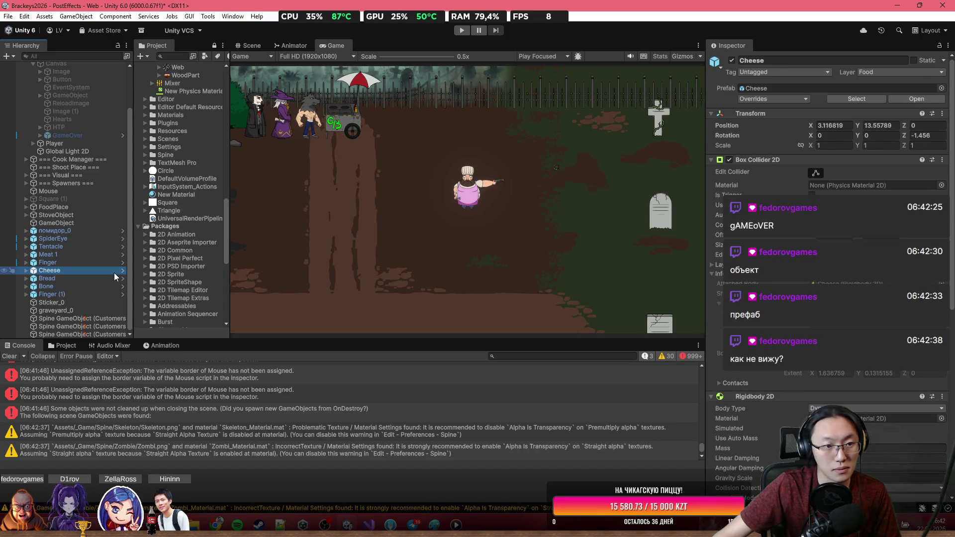
{"action": "left_click", "coordinate": [102, 223]}
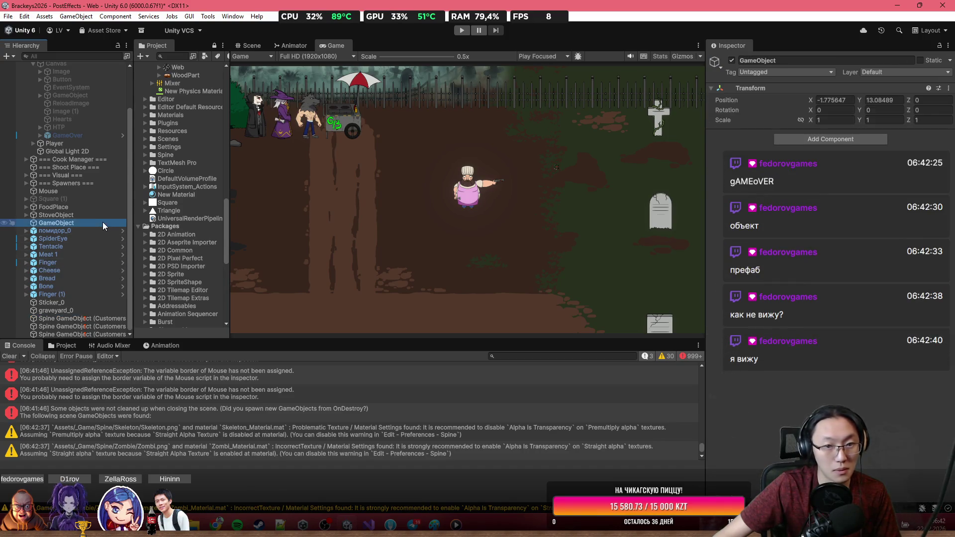
{"action": "scroll", "coordinate": [101, 221], "scroll_direction": "up", "scroll_amount": 3}
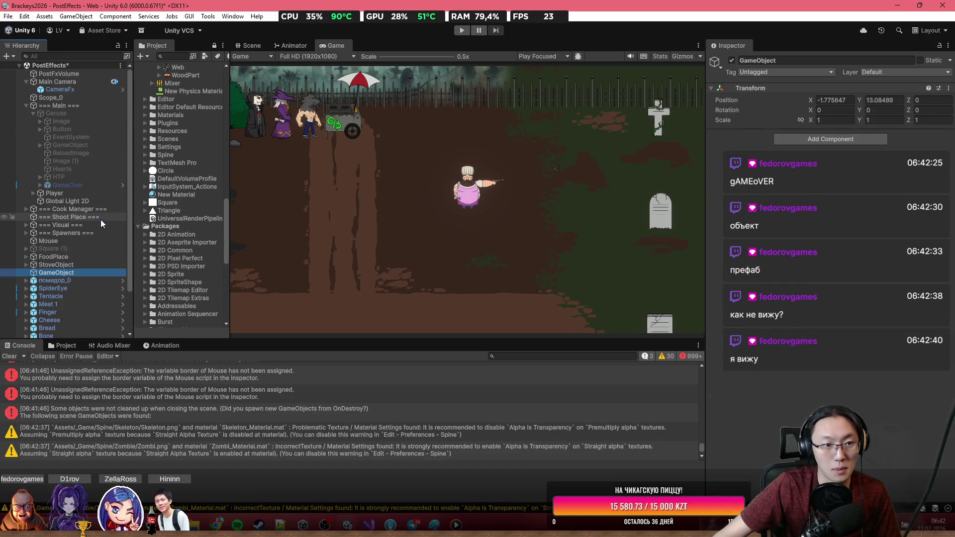
{"action": "left_click", "coordinate": [74, 112]}
{"action": "key", "text": "alt+shift+a"}
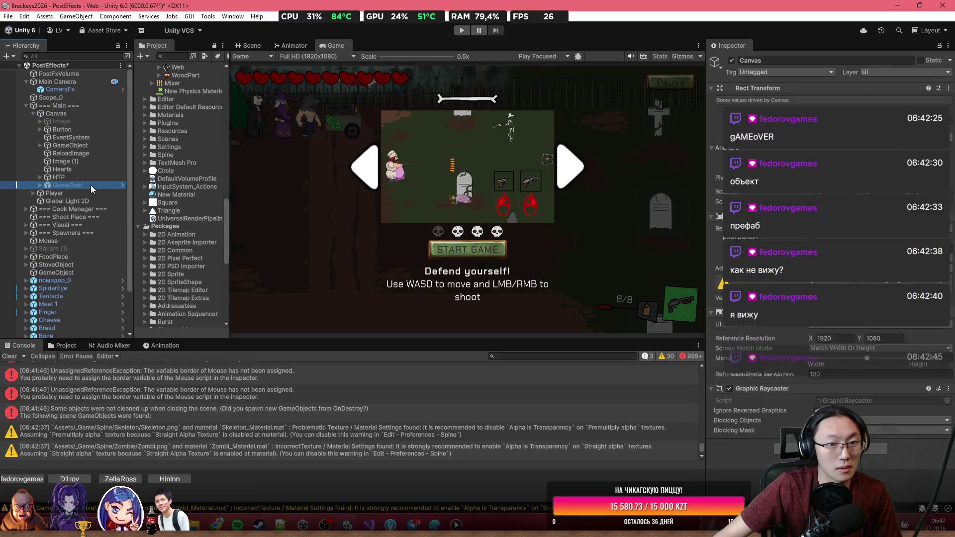
Hide the HTP object and select GameOver, toggling its active state.
{"action": "left_click", "coordinate": [90, 185]}
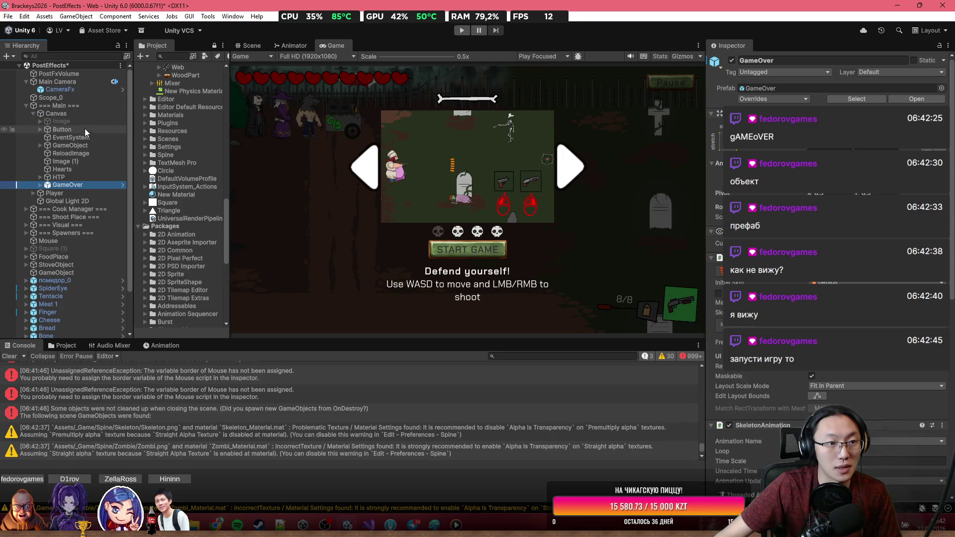
{"action": "left_click", "coordinate": [87, 174]}
{"action": "key", "text": "alt+shift+a"}
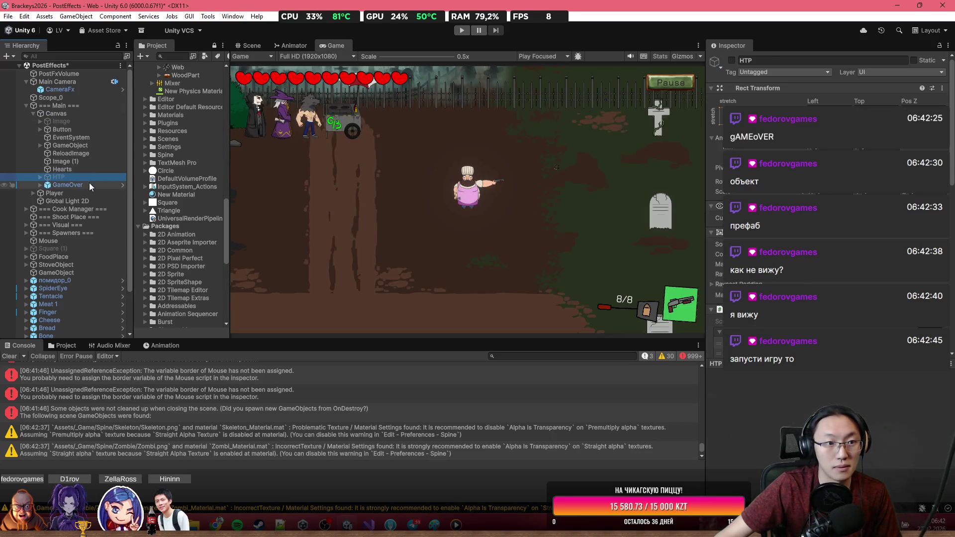
{"action": "left_click", "coordinate": [89, 183]}
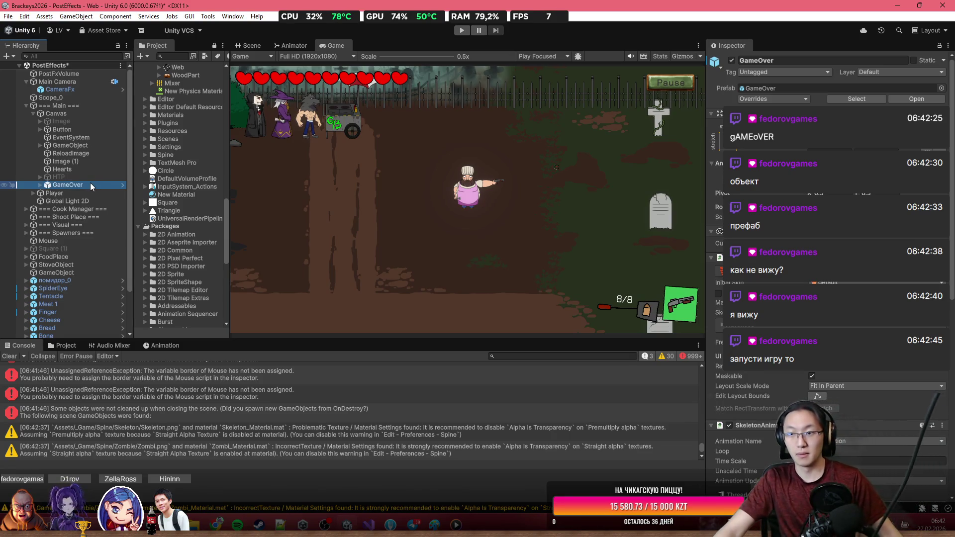
{"action": "key", "text": "alt+shift+a"}
{"action": "key", "text": "alt+shift+a"}
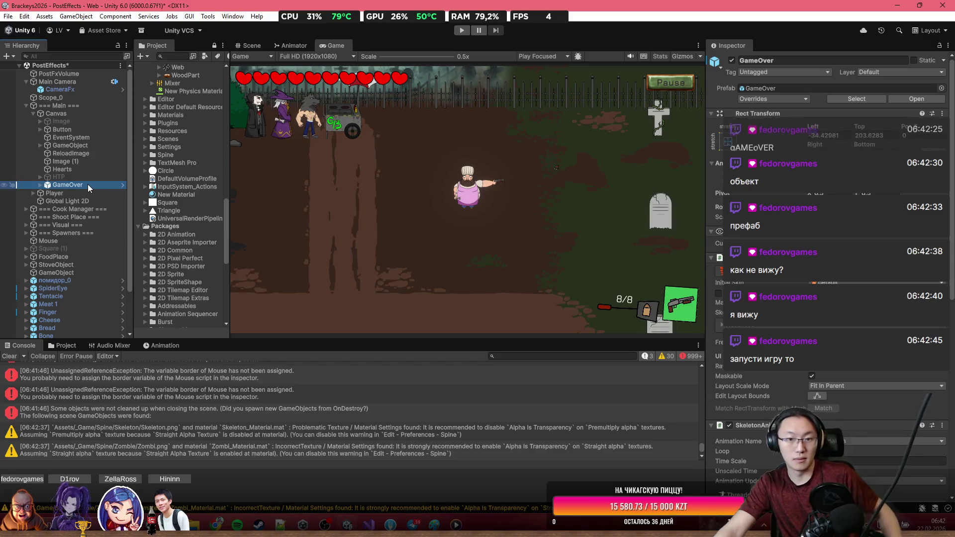
Frame the GameOver UI in the Scene view and start the playtest again.
{"action": "left_click", "coordinate": [250, 46]}
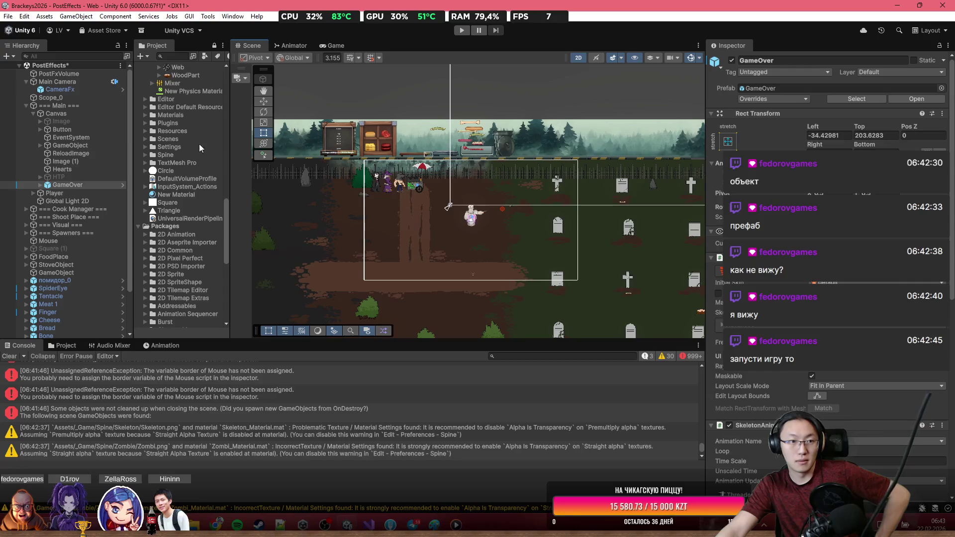
{"action": "double_click", "coordinate": [99, 185]}
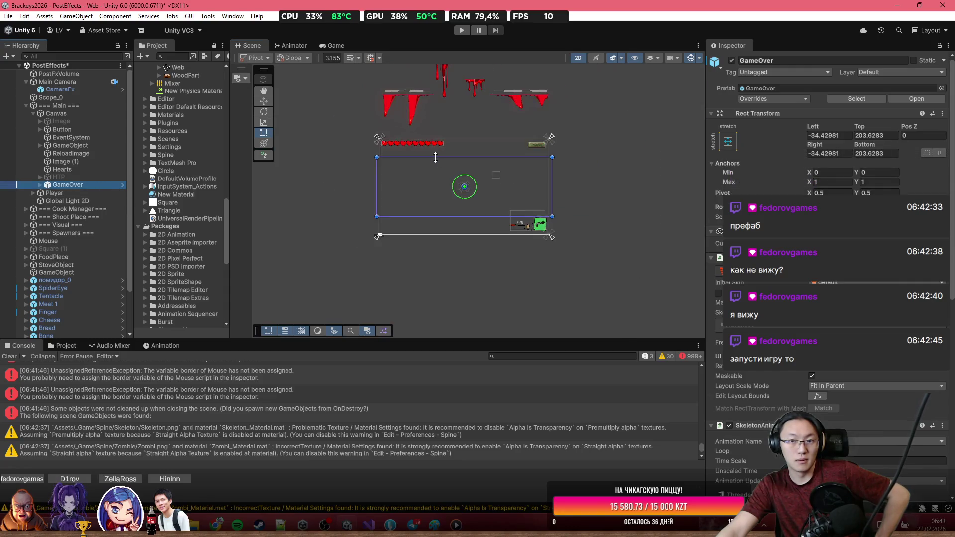
{"action": "scroll", "coordinate": [436, 158], "scroll_direction": "up", "scroll_amount": 2}
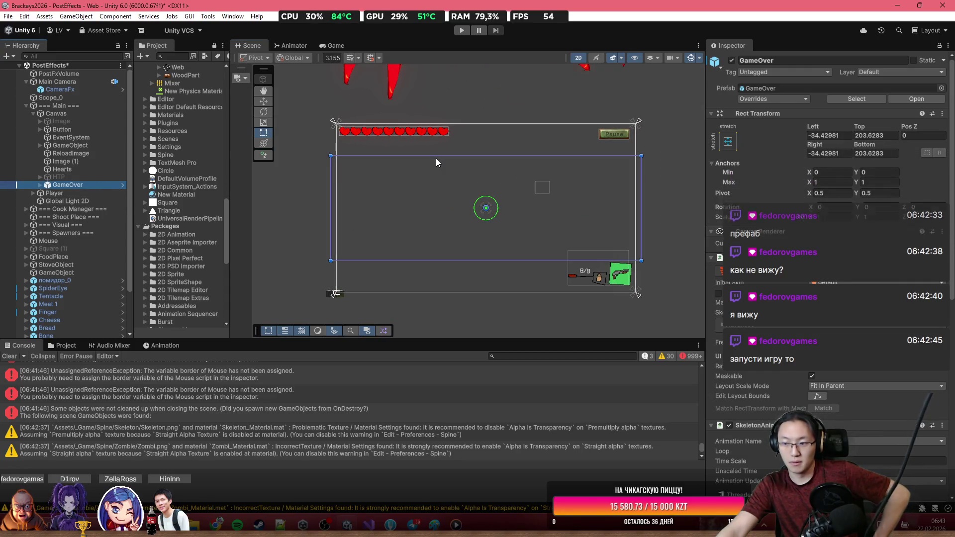
{"action": "left_click", "coordinate": [466, 30]}
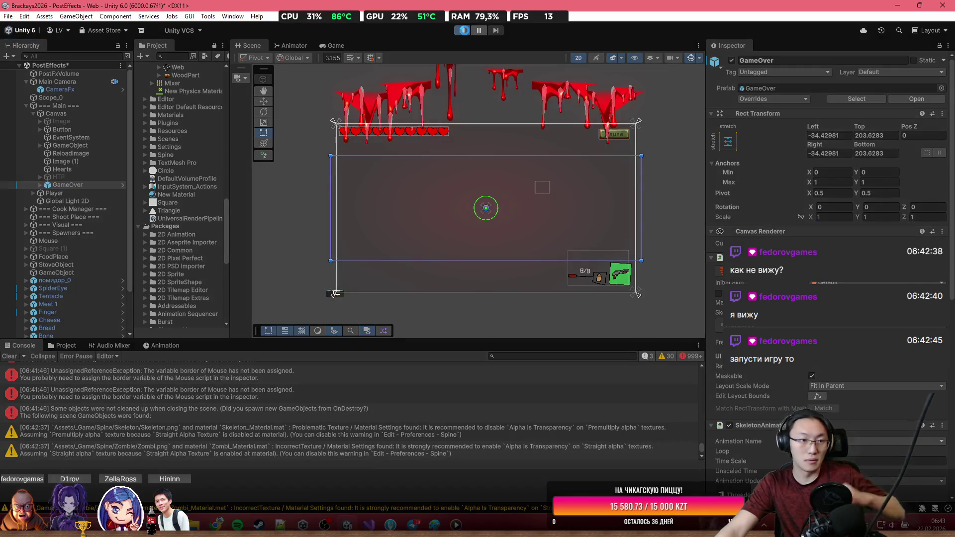
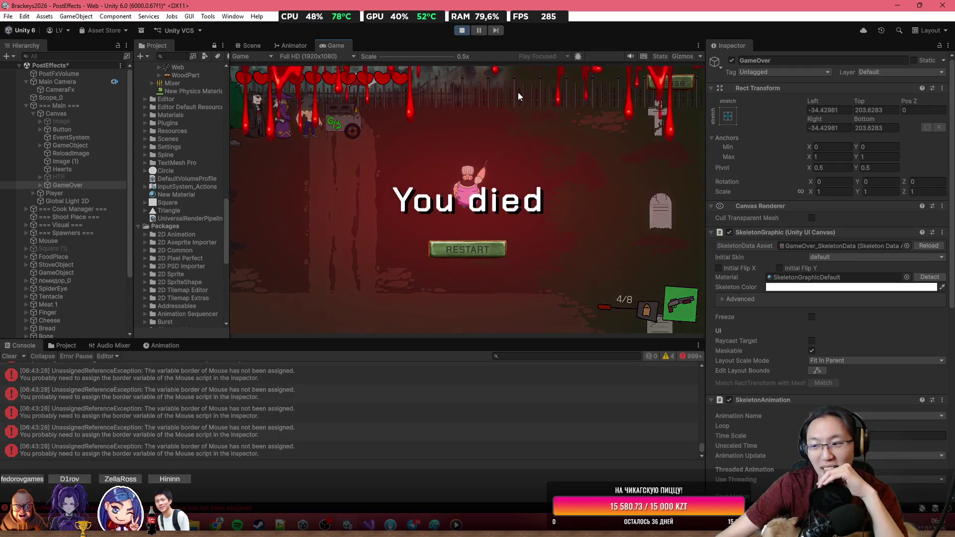
Restart play mode to rewatch the blood-drip 'You died' game-over screen, then stop it.
{"action": "left_click", "coordinate": [466, 28]}
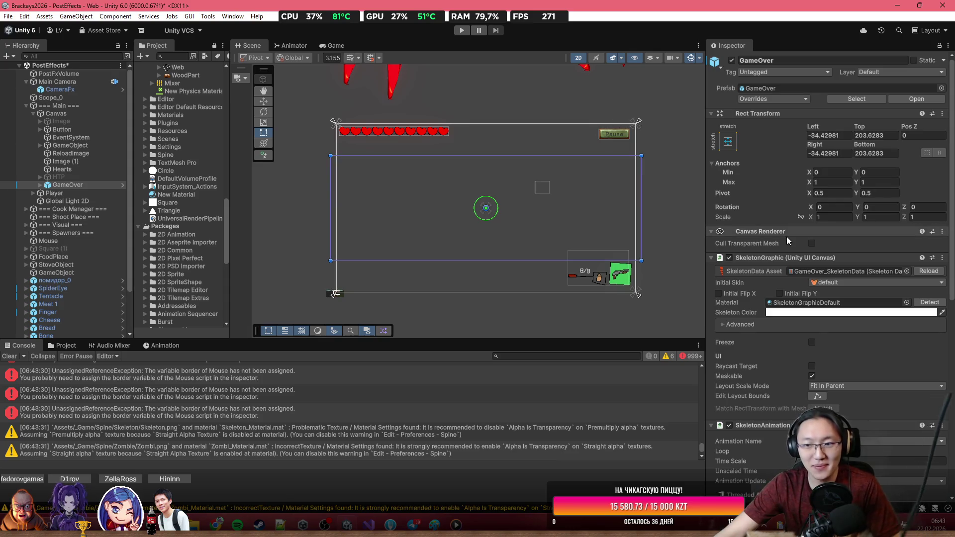
{"action": "scroll", "coordinate": [790, 236], "scroll_direction": "down", "scroll_amount": 5}
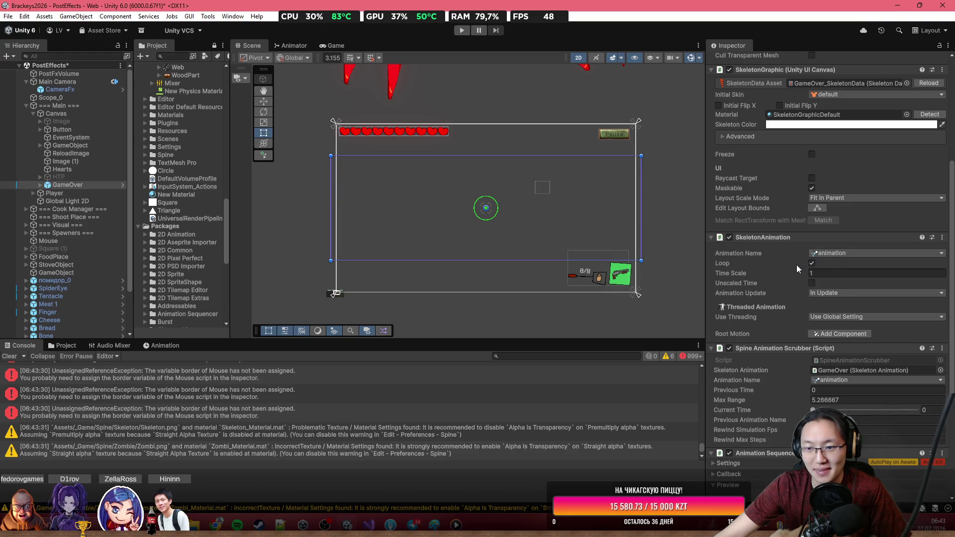
{"action": "left_click", "coordinate": [461, 30]}
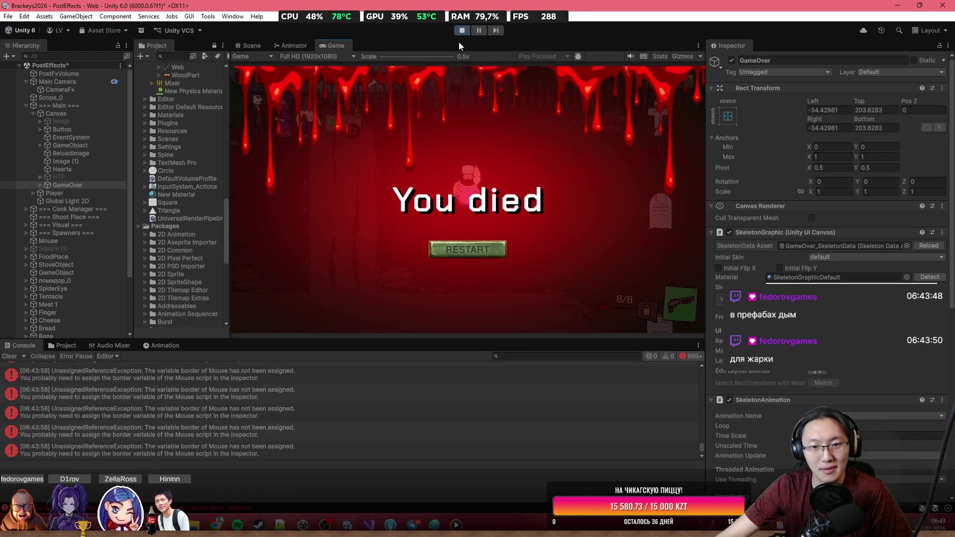
{"action": "left_click", "coordinate": [461, 30]}
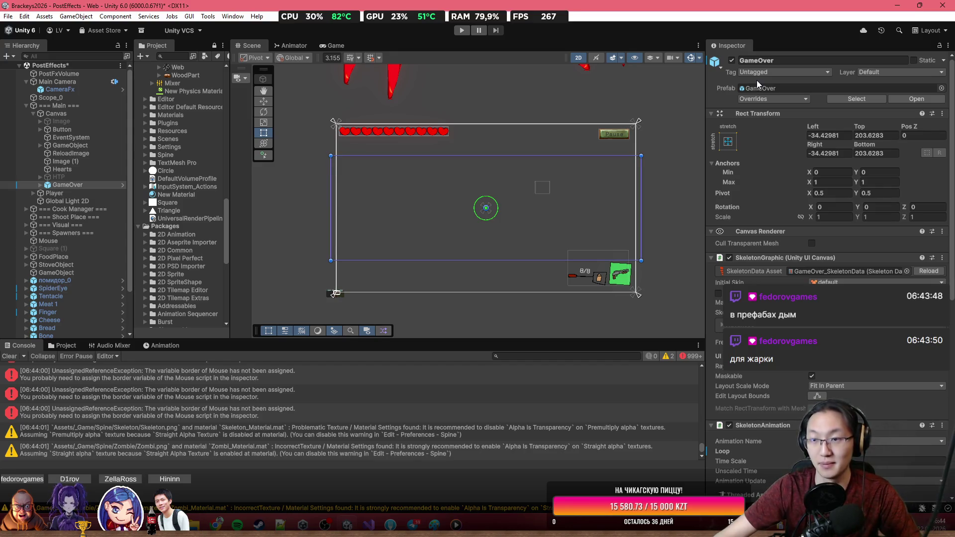
Locate the GameOver prefab asset, clear the Console, and select GameOver in the Hierarchy.
{"action": "left_click", "coordinate": [839, 99]}
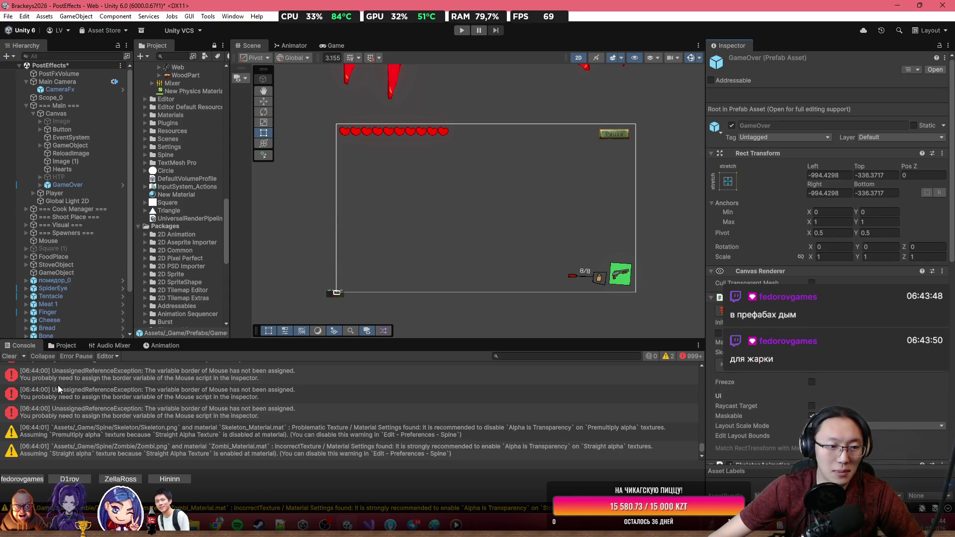
{"action": "left_click", "coordinate": [22, 356]}
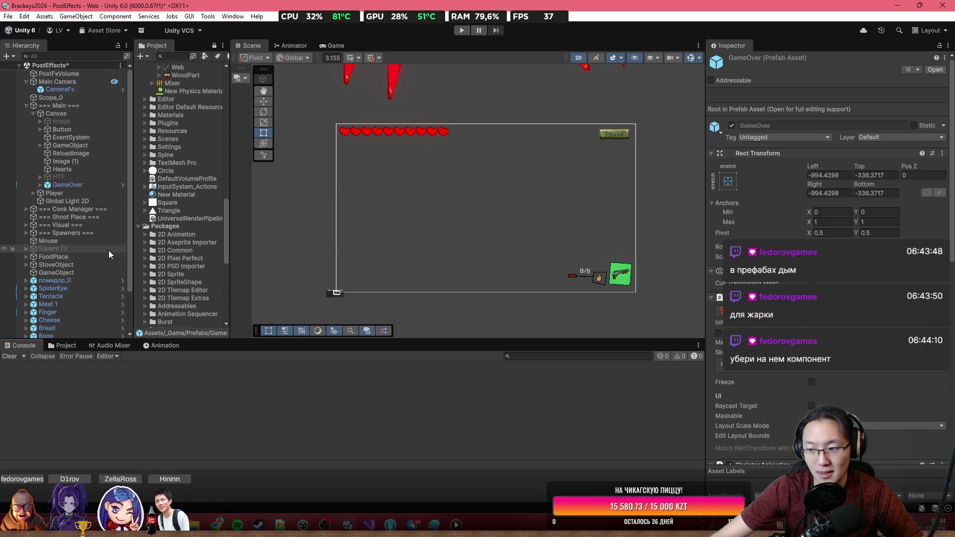
{"action": "left_click", "coordinate": [78, 201]}
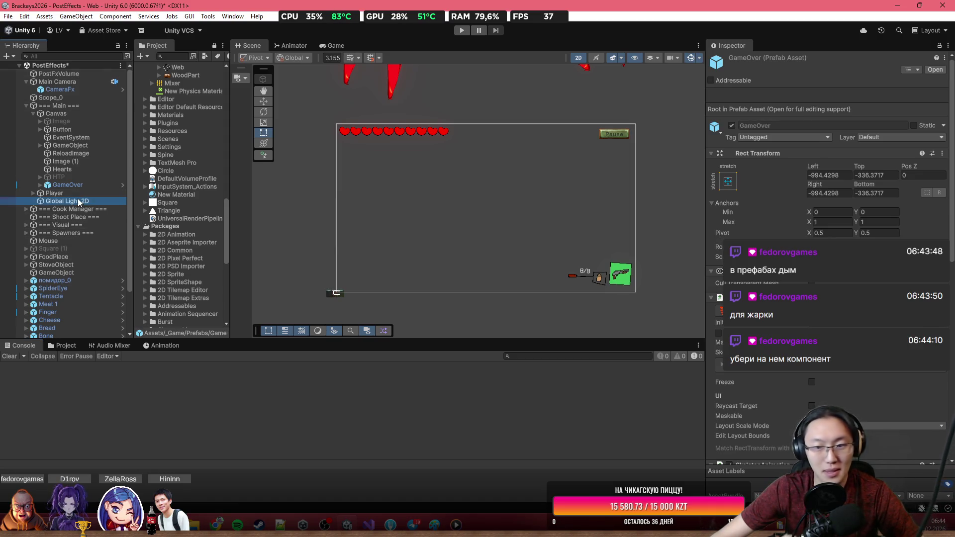
{"action": "left_click", "coordinate": [89, 186]}
Browse to the Assets > Scenes folder and open SampleScene.
{"action": "scroll", "coordinate": [709, 344], "scroll_direction": "down", "scroll_amount": 5}
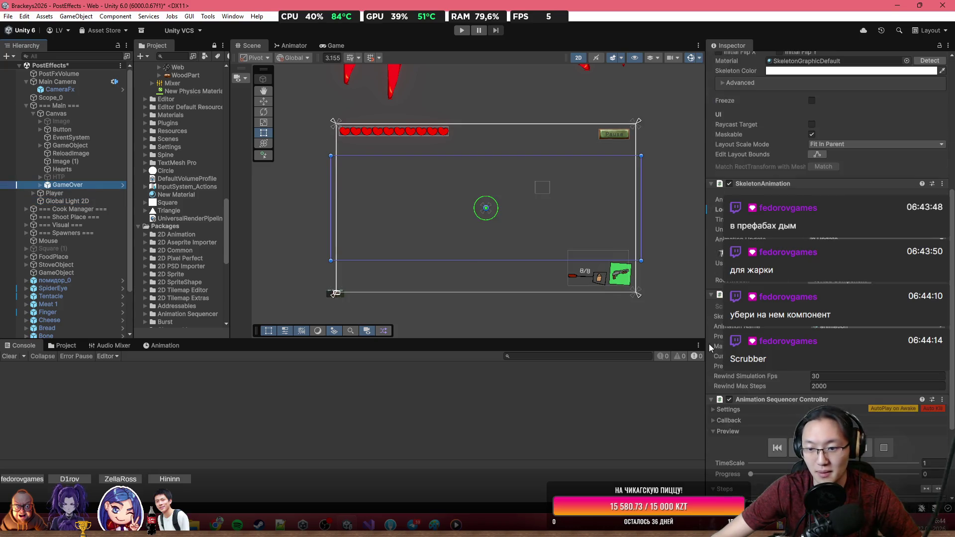
{"action": "scroll", "coordinate": [708, 344], "scroll_direction": "down", "scroll_amount": 4}
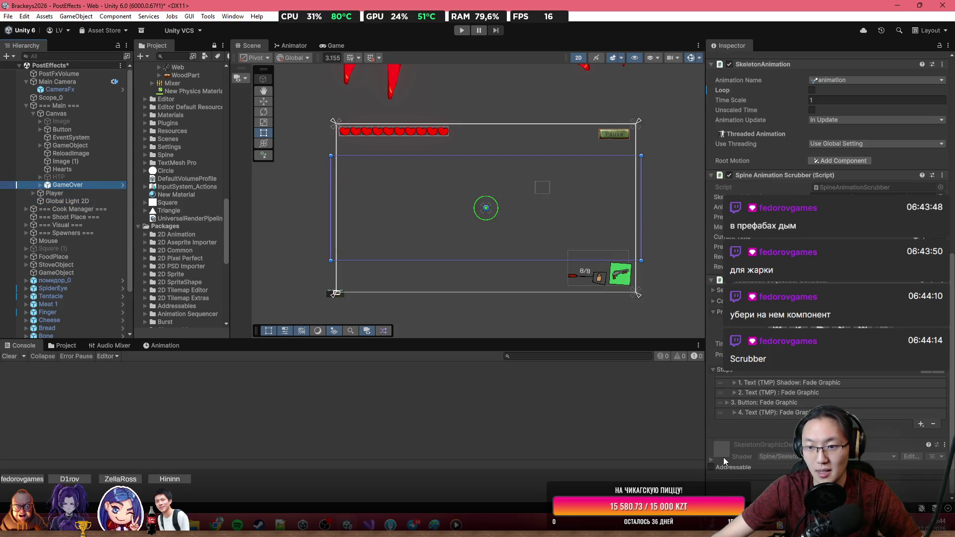
{"action": "scroll", "coordinate": [825, 299], "scroll_direction": "up", "scroll_amount": 4}
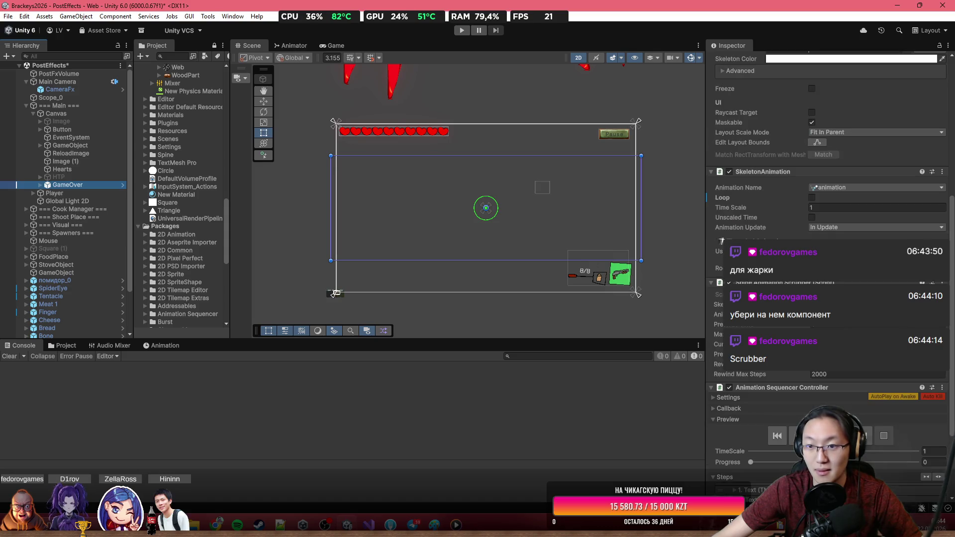
{"action": "scroll", "coordinate": [826, 298], "scroll_direction": "up", "scroll_amount": 8}
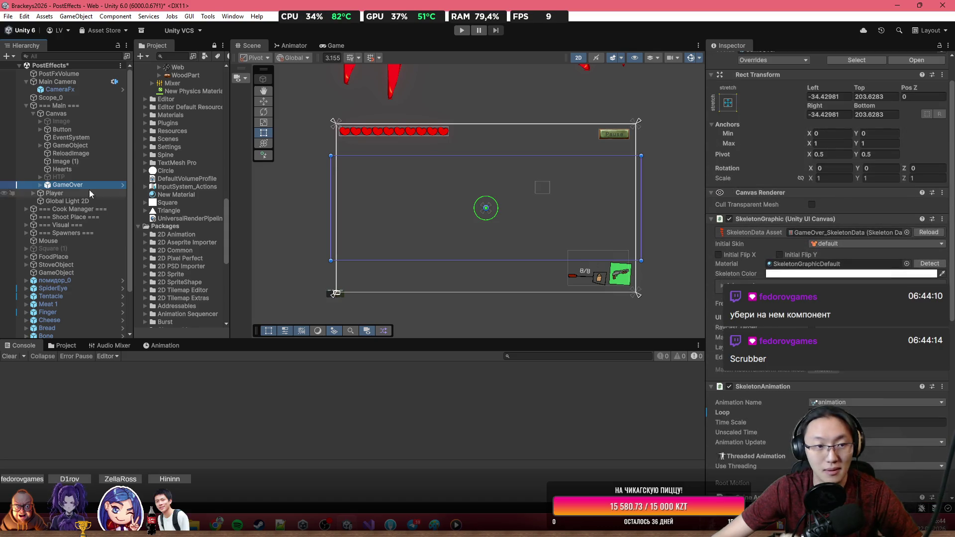
{"action": "left_click", "coordinate": [63, 345]}
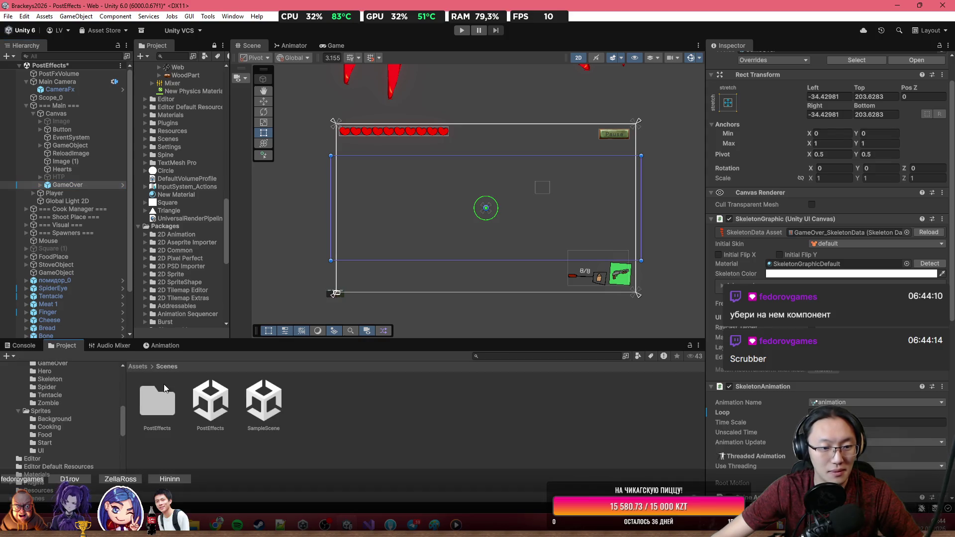
{"action": "double_click", "coordinate": [271, 402]}
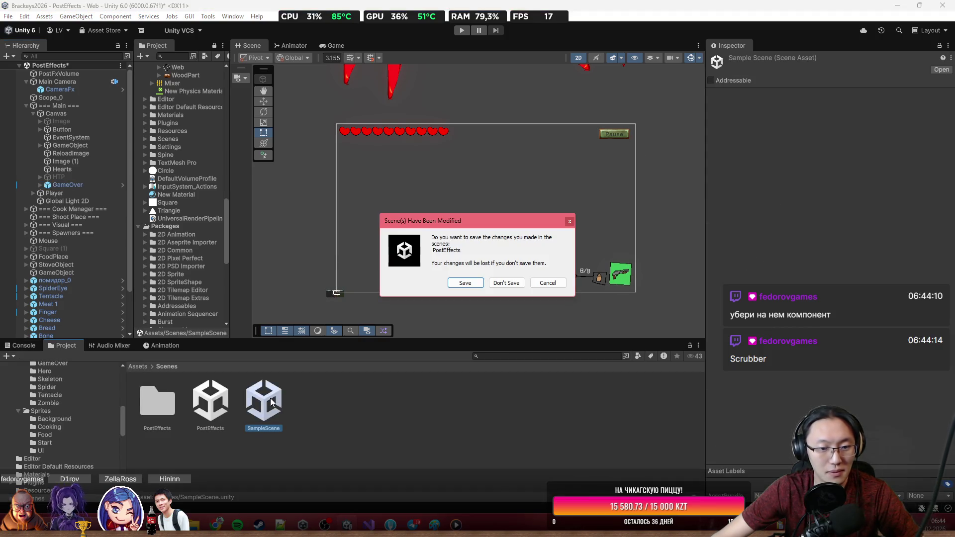
Discard the PostEffects changes, then reopen PostEffects and select its Main Camera.
{"action": "left_click", "coordinate": [498, 285]}
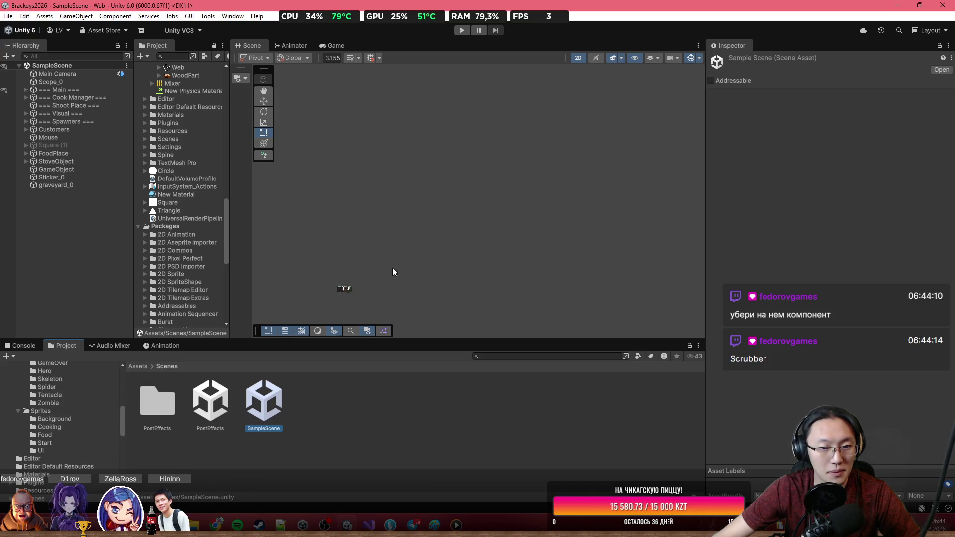
{"action": "scroll", "coordinate": [339, 295], "scroll_direction": "up", "scroll_amount": 10}
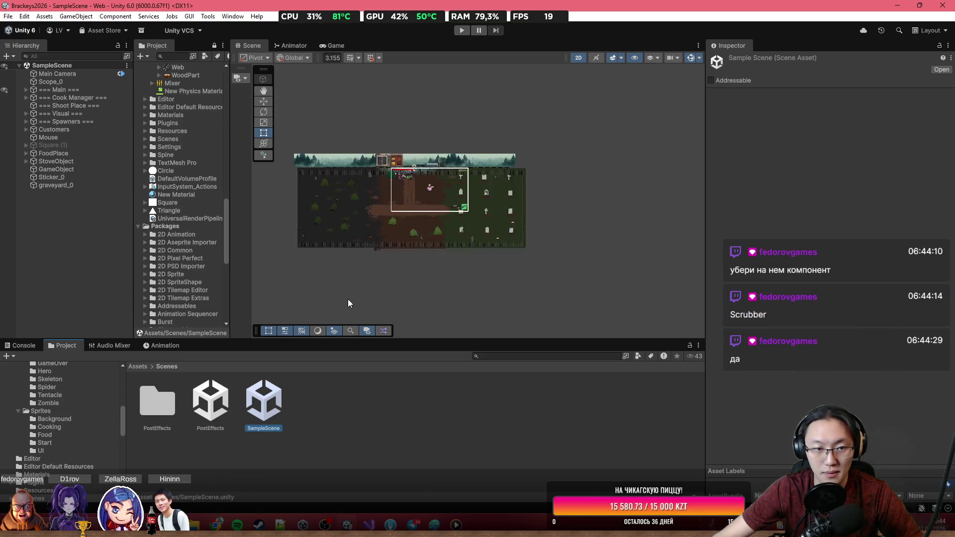
{"action": "scroll", "coordinate": [348, 303], "scroll_direction": "up", "scroll_amount": 5}
{"action": "double_click", "coordinate": [210, 401]}
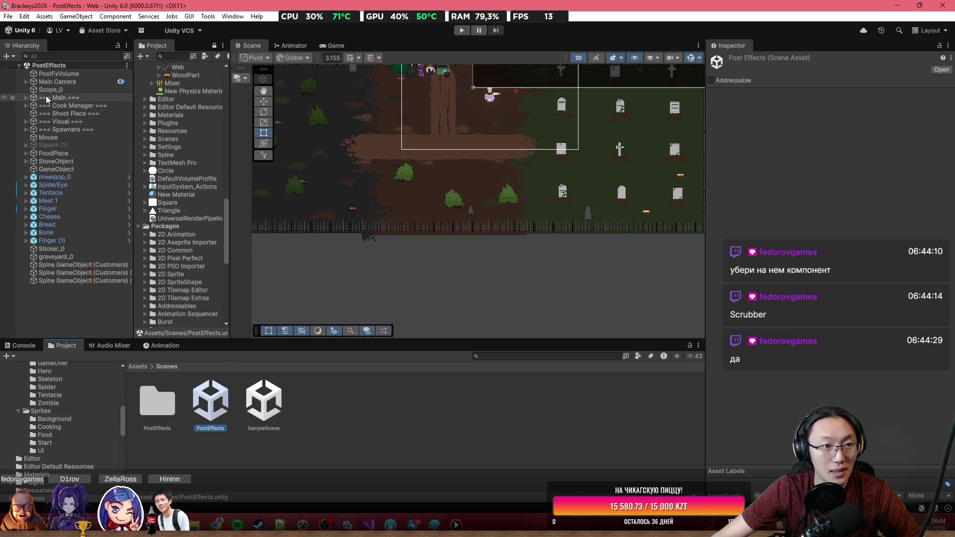
{"action": "left_click", "coordinate": [29, 82]}
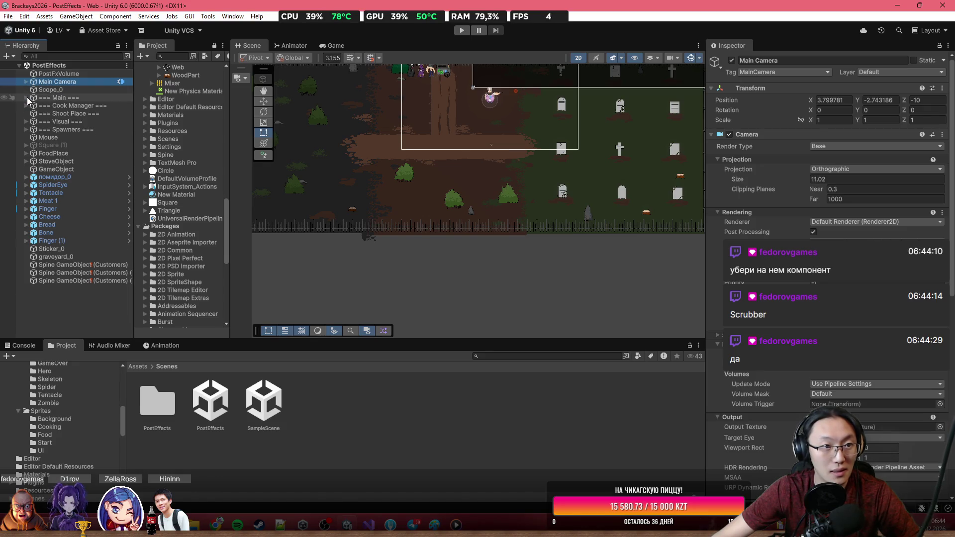
Expand Main > Canvas and make GameOver the active object instead of HTP.
{"action": "left_click", "coordinate": [26, 97]}
{"action": "double_click", "coordinate": [47, 108]}
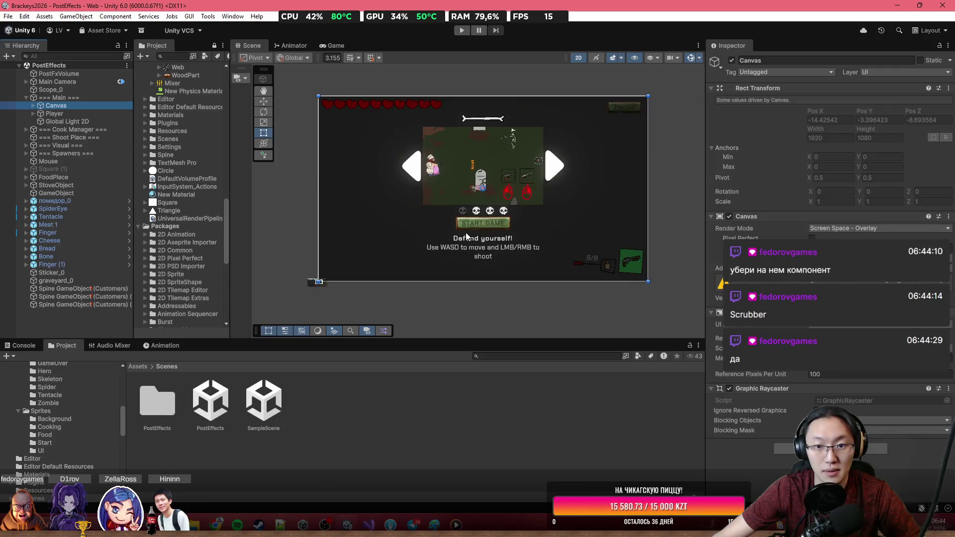
{"action": "scroll", "coordinate": [466, 233], "scroll_direction": "up", "scroll_amount": 2}
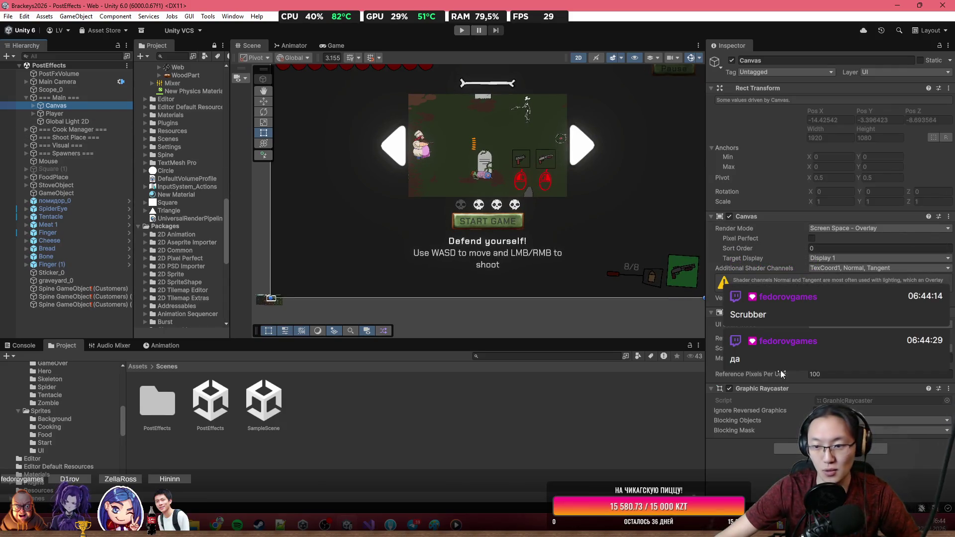
{"action": "left_click", "coordinate": [32, 105]}
{"action": "left_click", "coordinate": [82, 175]}
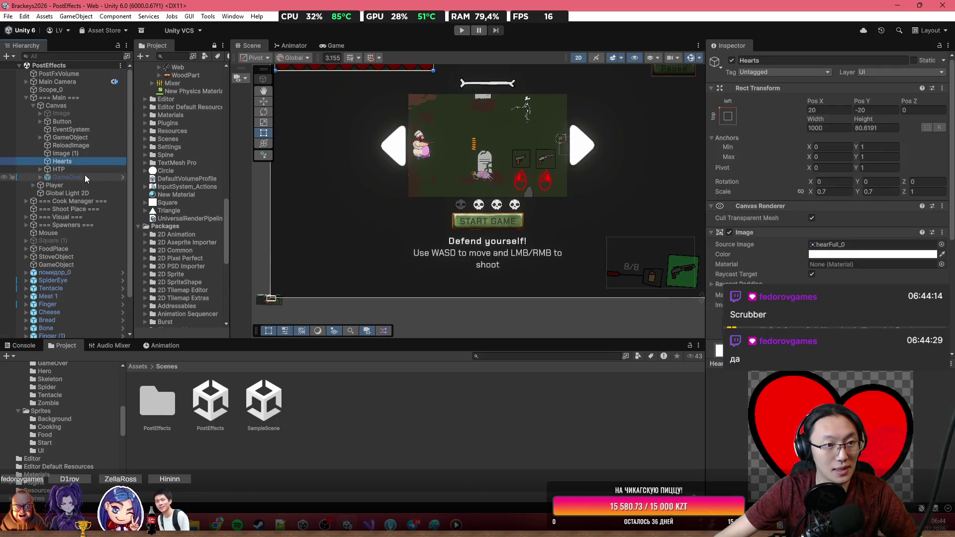
{"action": "key", "text": "alt+shift+a"}
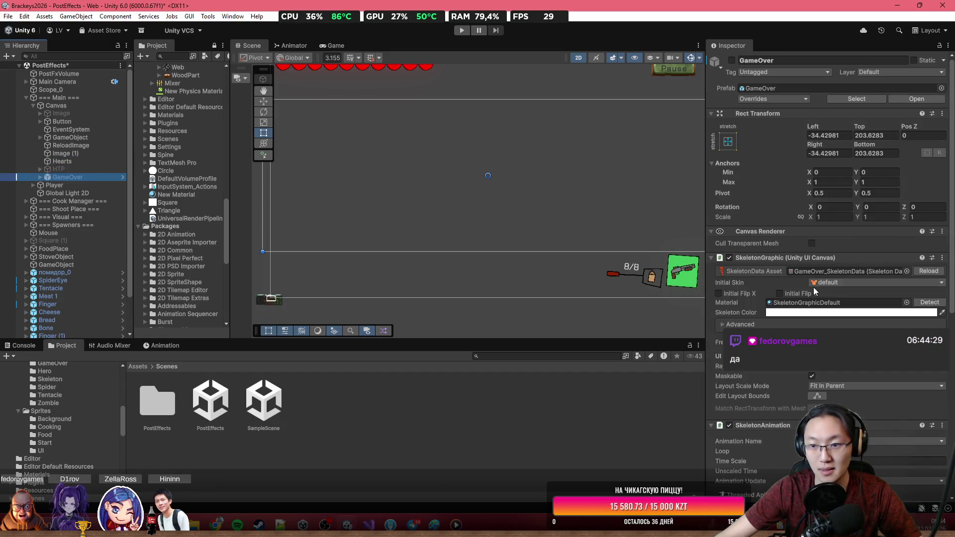
Remove the Spine Animation Scrubber component from GameOver.
{"action": "scroll", "coordinate": [818, 289], "scroll_direction": "down", "scroll_amount": 2}
{"action": "scroll", "coordinate": [818, 289], "scroll_direction": "down", "scroll_amount": 8}
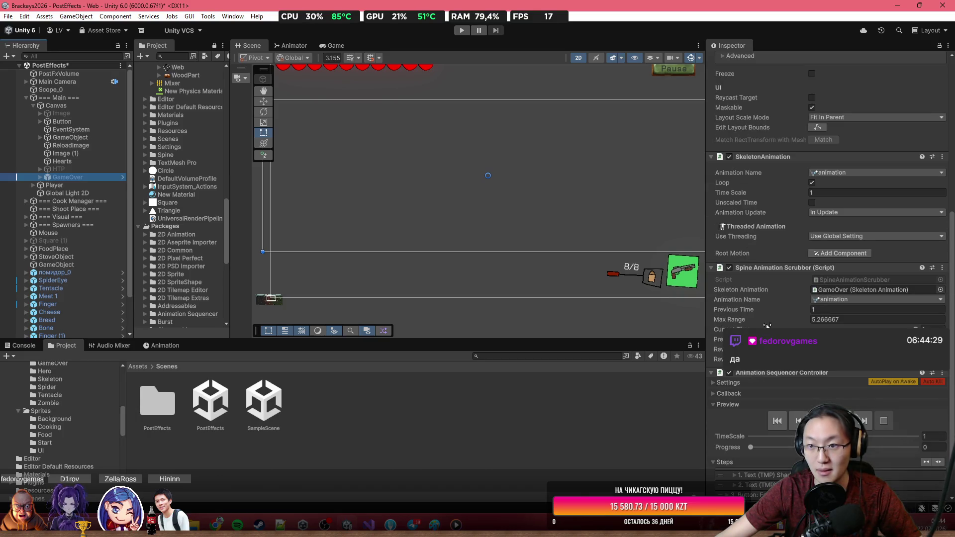
{"action": "scroll", "coordinate": [826, 273], "scroll_direction": "down", "scroll_amount": 2}
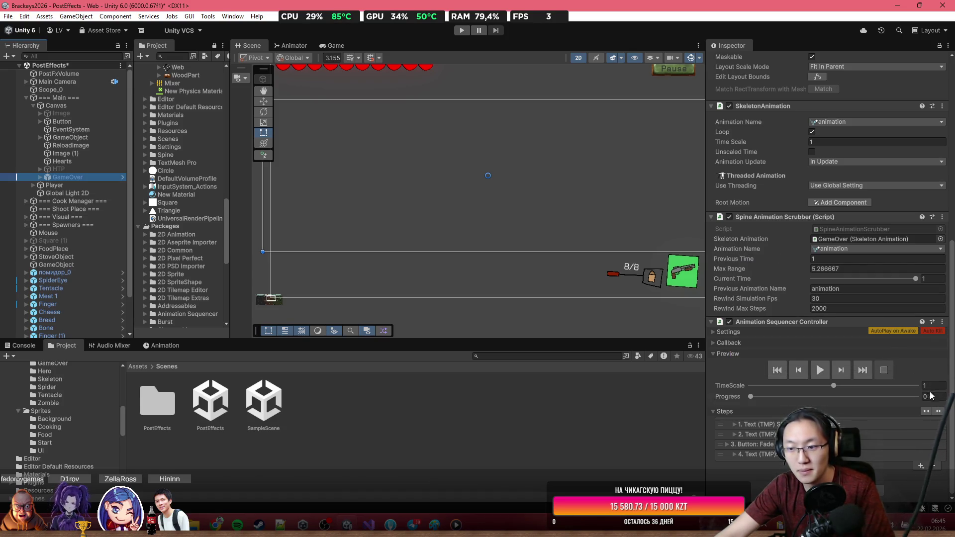
{"action": "mouse_move", "coordinate": [949, 396]}
{"action": "left_mouse_down"}
{"action": "mouse_move", "coordinate": [948, 263]}
{"action": "mouse_move", "coordinate": [949, 341]}
{"action": "left_mouse_up"}
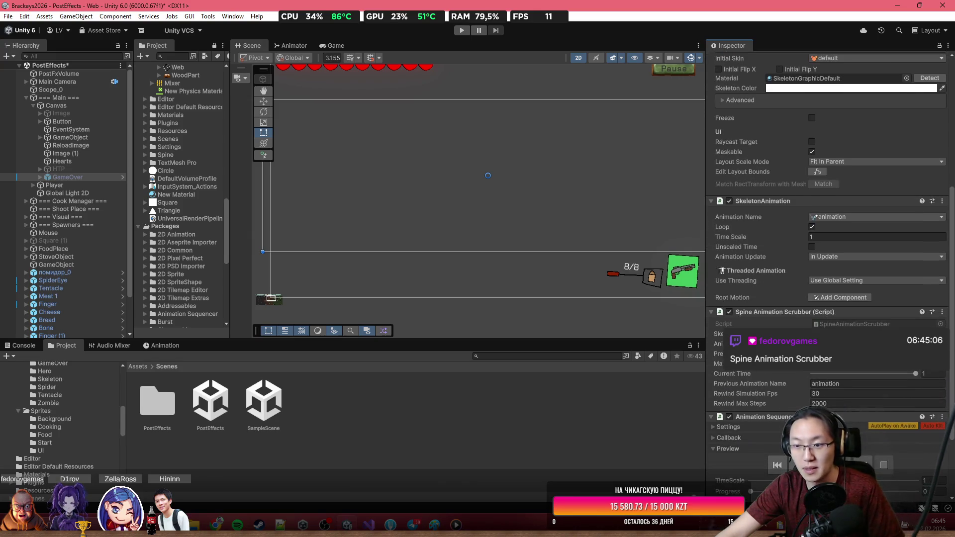
{"action": "left_click", "coordinate": [942, 312]}
{"action": "left_click", "coordinate": [875, 332]}
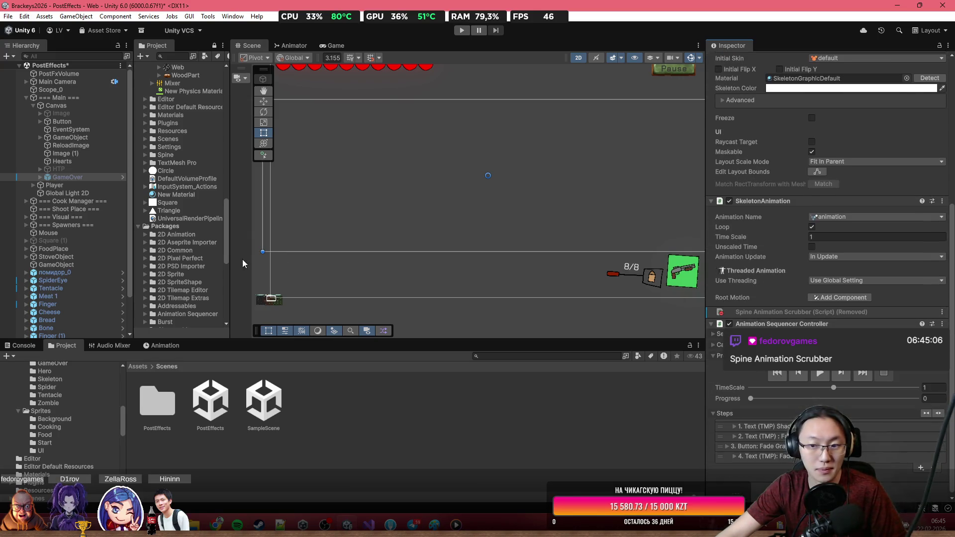
Apply all overrides to the GameOver prefab and start opening SampleScene.
{"action": "scroll", "coordinate": [744, 128], "scroll_direction": "up", "scroll_amount": 5}
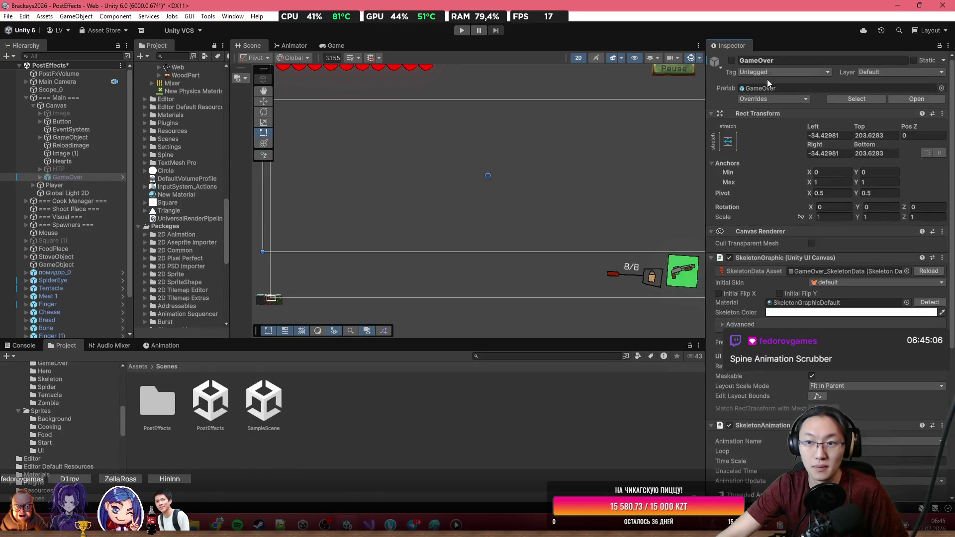
{"action": "left_click", "coordinate": [767, 99]}
{"action": "left_click", "coordinate": [845, 159]}
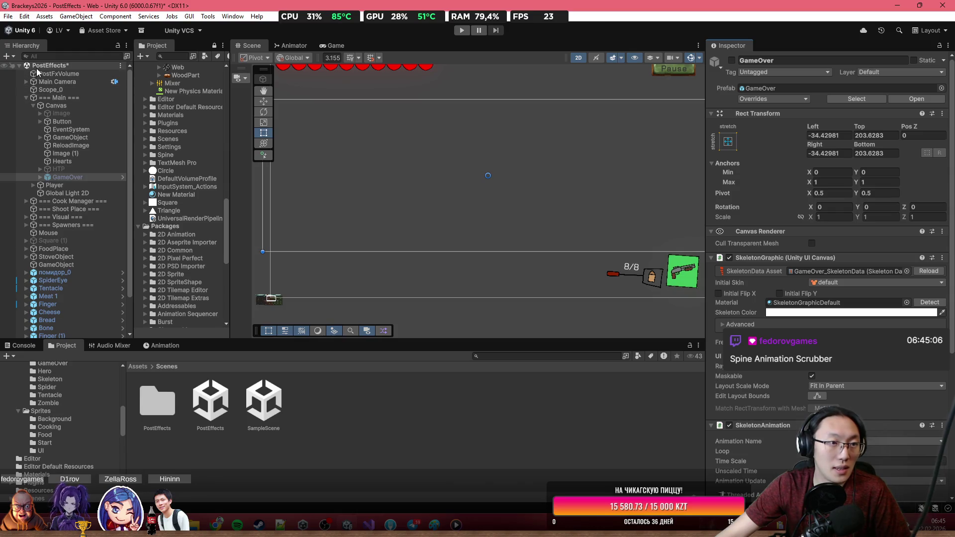
{"action": "double_click", "coordinate": [261, 409]}
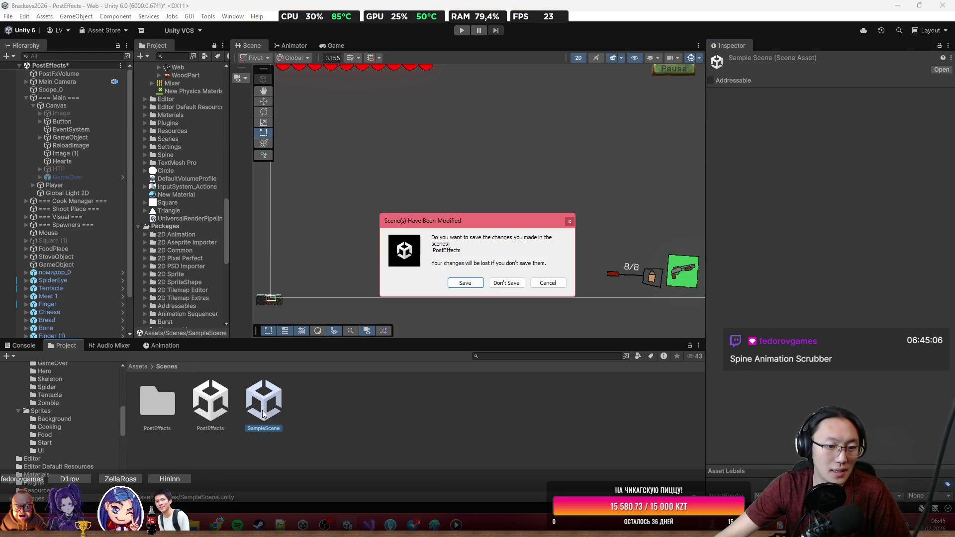
Save PostEffects, switch to SampleScene, and frame Scope_0.
{"action": "left_click", "coordinate": [477, 284]}
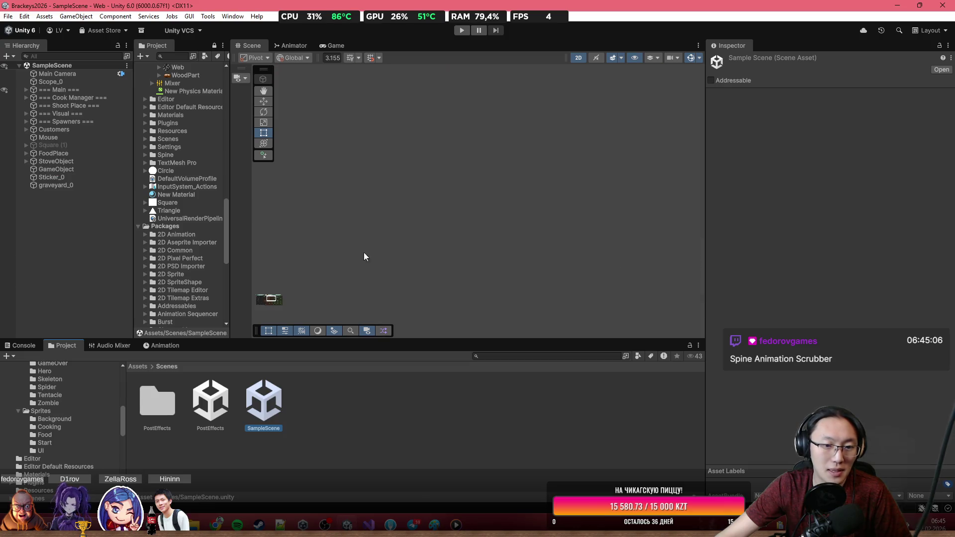
{"action": "double_click", "coordinate": [60, 83]}
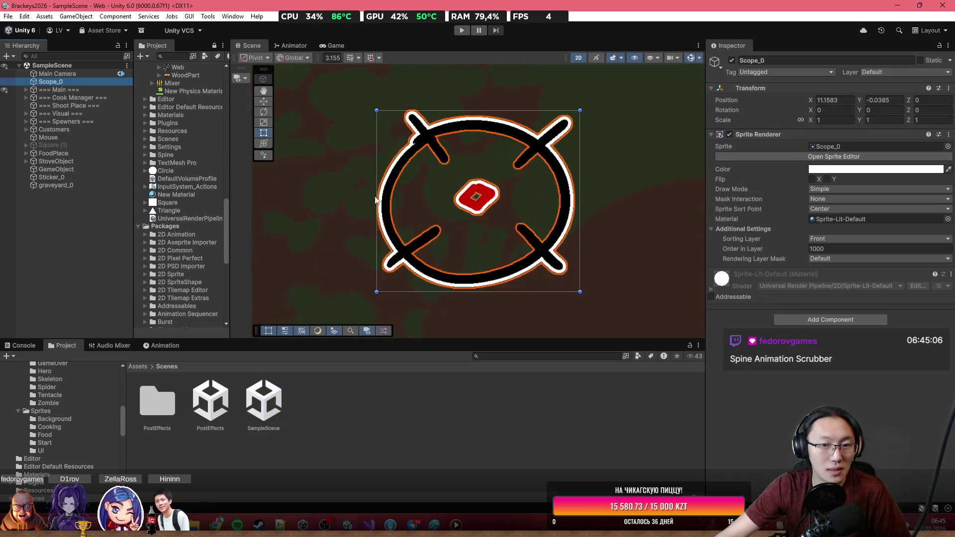
{"action": "scroll", "coordinate": [540, 210], "scroll_direction": "down", "scroll_amount": 5}
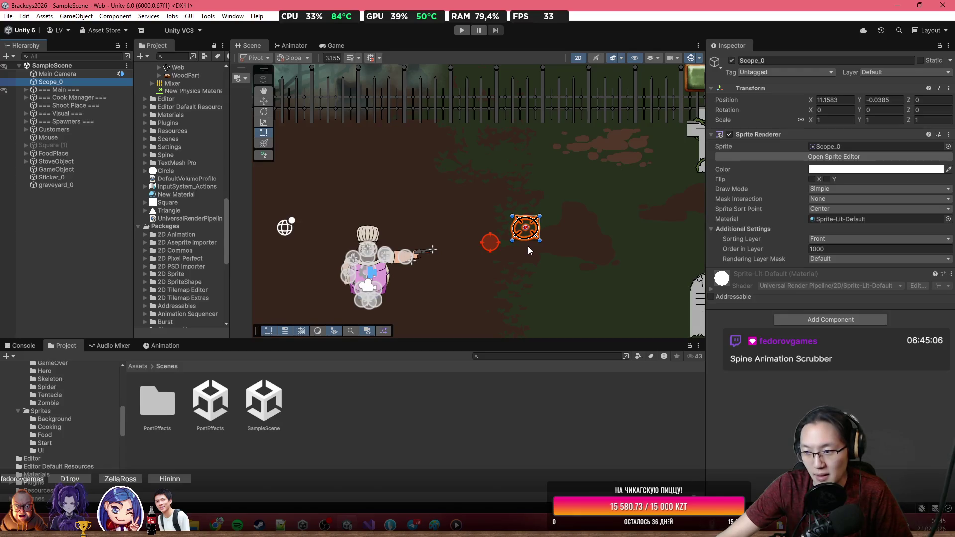
Go to the _Game/Prefabs folder and drop the cokingFX smoke prefab into the scene.
{"action": "left_click", "coordinate": [143, 366]}
{"action": "double_click", "coordinate": [174, 408]}
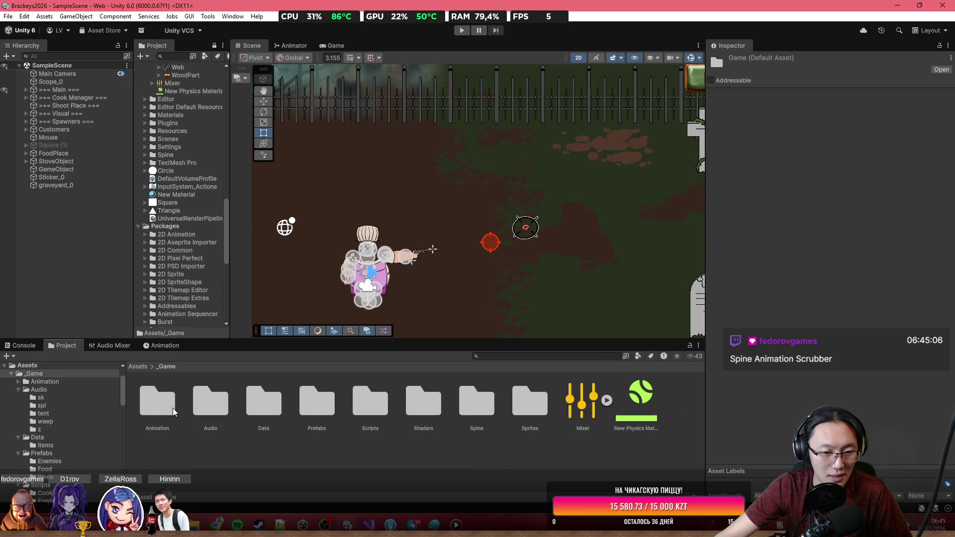
{"action": "double_click", "coordinate": [325, 404]}
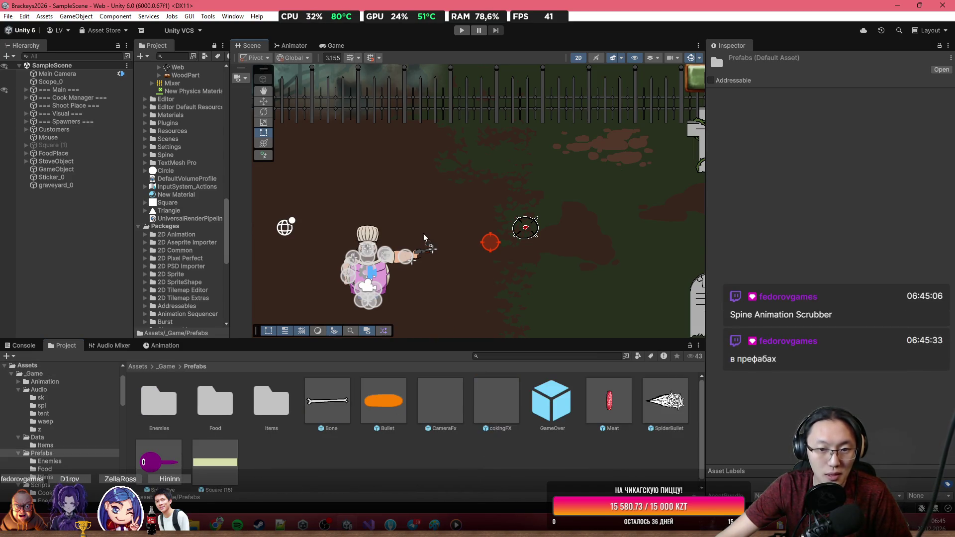
{"action": "left_click_drag", "start_coordinate": [431, 223], "coordinate": [432, 222]}
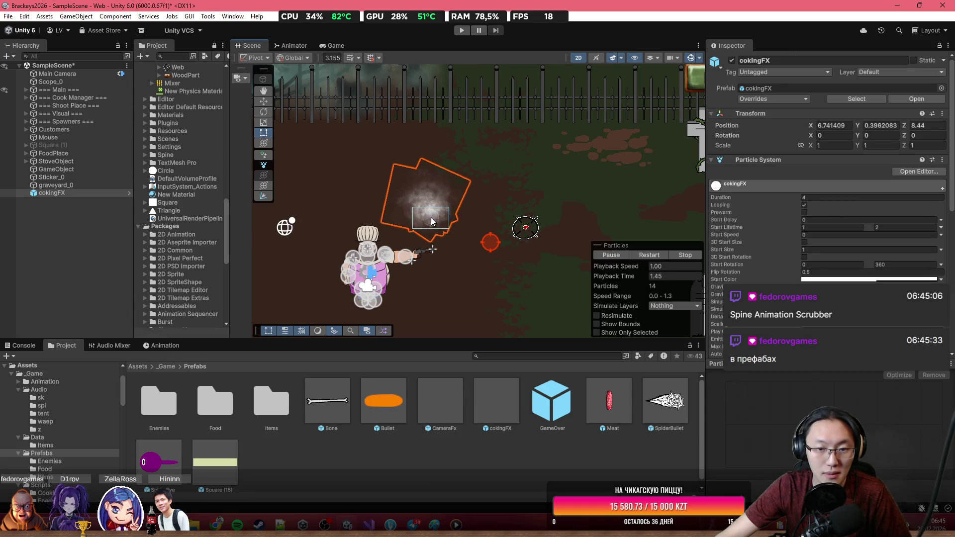
Move the cokingFX smoke effect up above the stove with the Move tool.
{"action": "scroll", "coordinate": [431, 221], "scroll_direction": "down", "scroll_amount": 3}
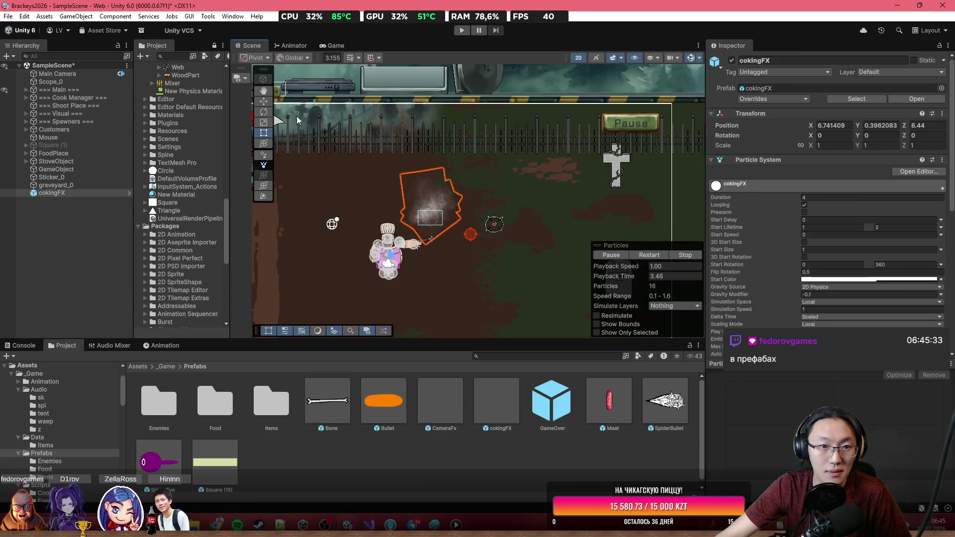
{"action": "left_click", "coordinate": [264, 102]}
{"action": "mouse_move", "coordinate": [441, 209]}
{"action": "left_mouse_down"}
{"action": "mouse_move", "coordinate": [398, 102]}
{"action": "mouse_move", "coordinate": [343, 95]}
{"action": "mouse_move", "coordinate": [378, 130]}
{"action": "mouse_move", "coordinate": [498, 161]}
{"action": "left_mouse_up"}
{"action": "scroll", "coordinate": [344, 96], "scroll_direction": "up", "scroll_amount": 2}
{"action": "scroll", "coordinate": [498, 161], "scroll_direction": "up", "scroll_amount": 3}
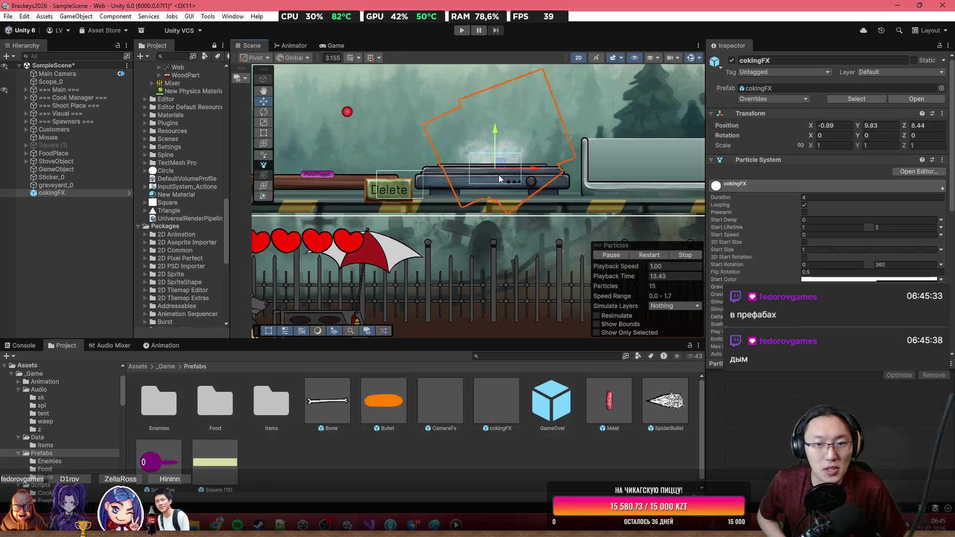
{"action": "scroll", "coordinate": [853, 189], "scroll_direction": "down", "scroll_amount": 3}
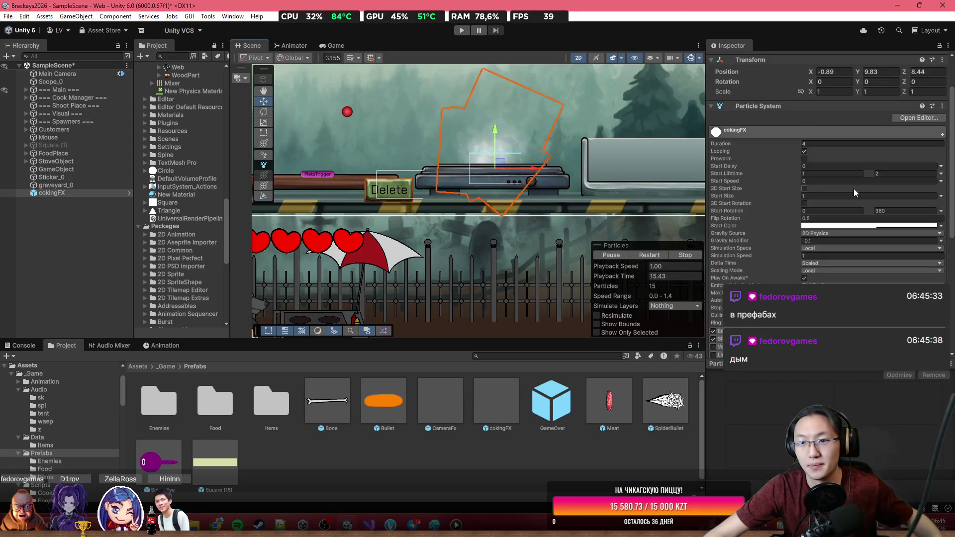
Stop the particle preview, untick Play On Awake, then replay the preview.
{"action": "left_click", "coordinate": [694, 255]}
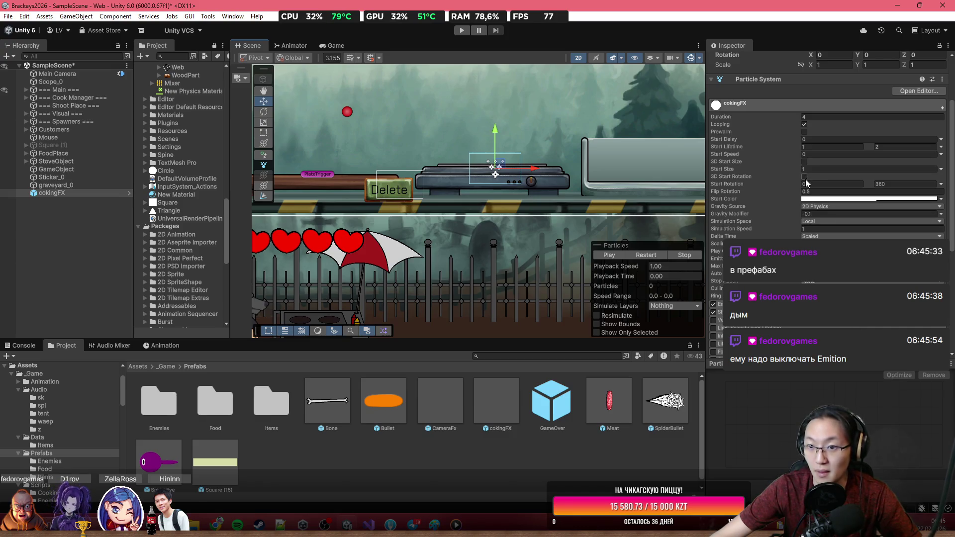
{"action": "left_click", "coordinate": [713, 303]}
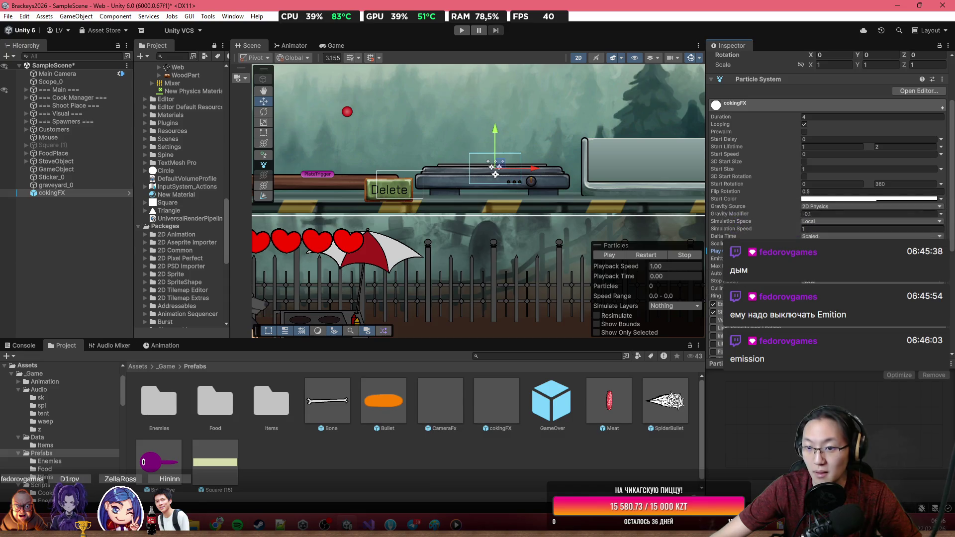
{"action": "scroll", "coordinate": [777, 281], "scroll_direction": "down", "scroll_amount": 3}
{"action": "scroll", "coordinate": [777, 281], "scroll_direction": "down", "scroll_amount": 5}
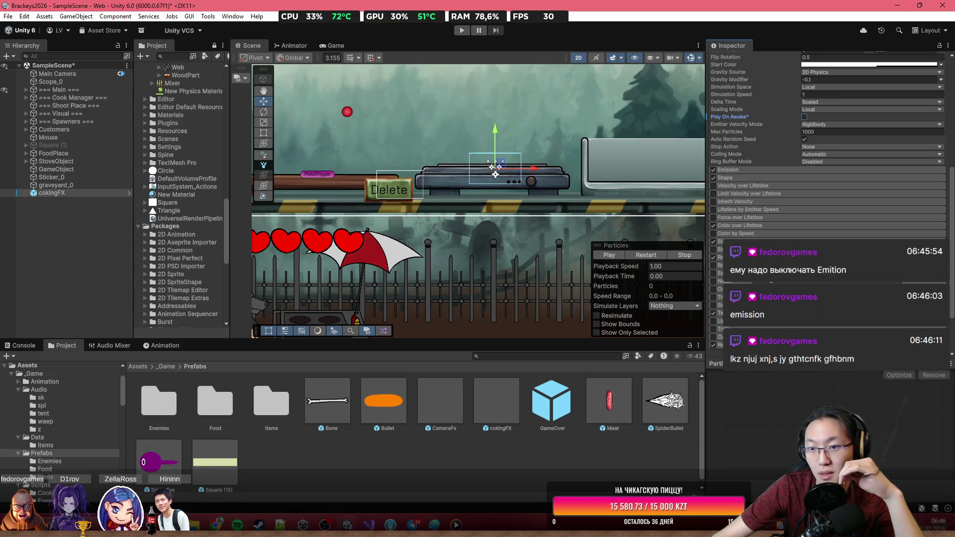
{"action": "scroll", "coordinate": [789, 220], "scroll_direction": "up", "scroll_amount": 3}
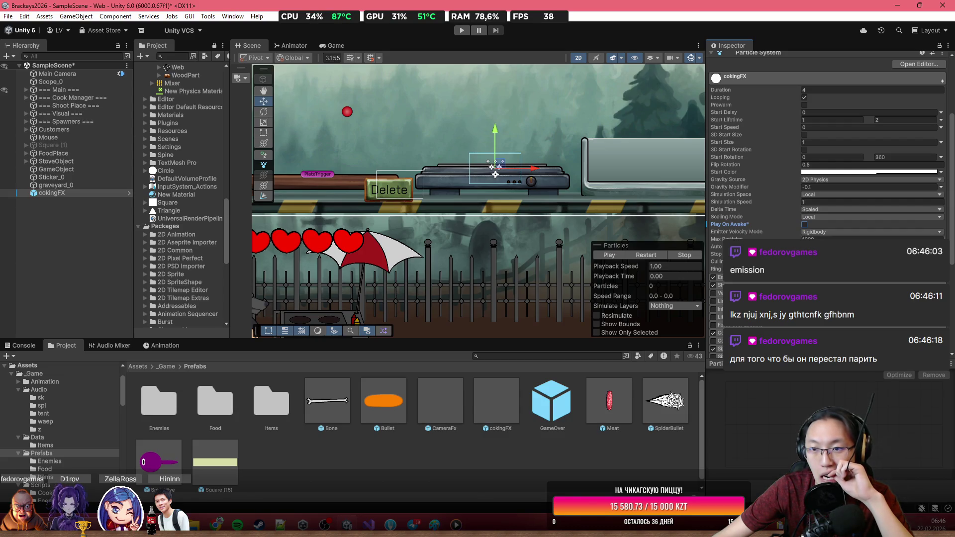
{"action": "left_click", "coordinate": [619, 259]}
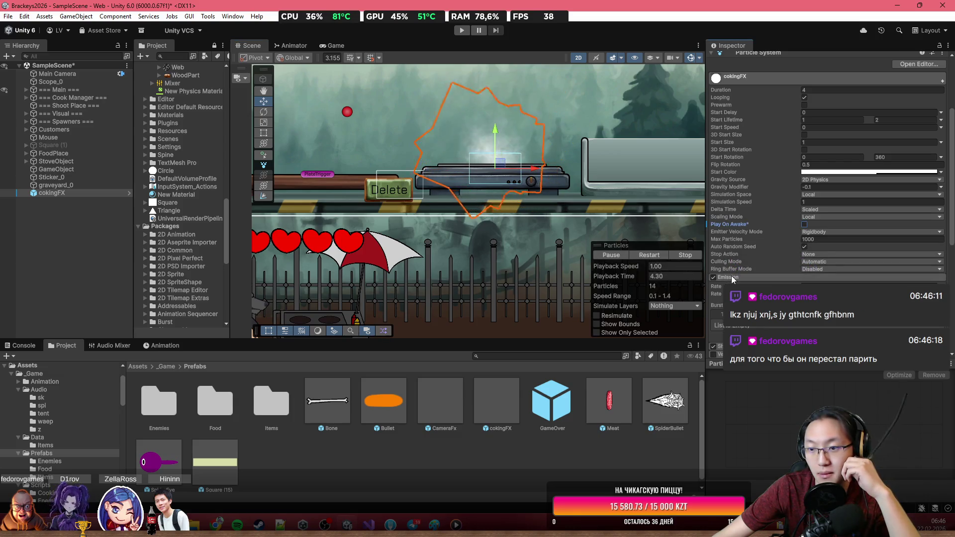
Test the smoke's Emission toggle, leave Emission off, and re-enable Play On Awake.
{"action": "left_click", "coordinate": [731, 276]}
{"action": "scroll", "coordinate": [731, 276], "scroll_direction": "down", "scroll_amount": 2}
{"action": "left_click", "coordinate": [714, 223]}
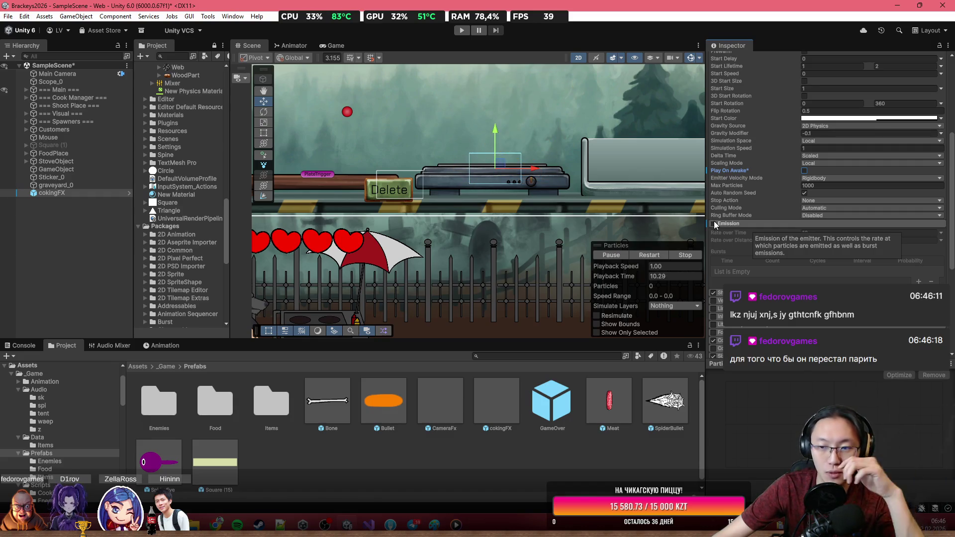
{"action": "left_click", "coordinate": [714, 224]}
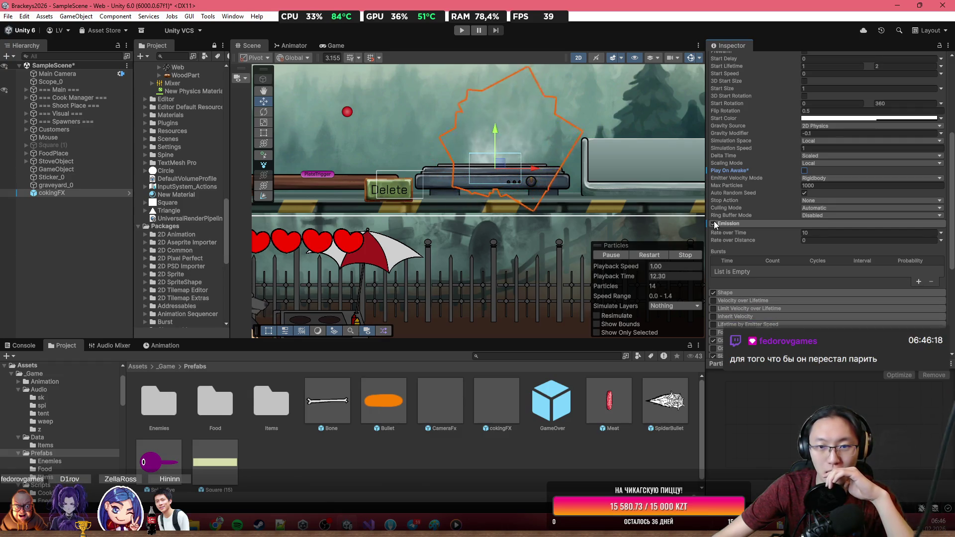
{"action": "left_click", "coordinate": [714, 223]}
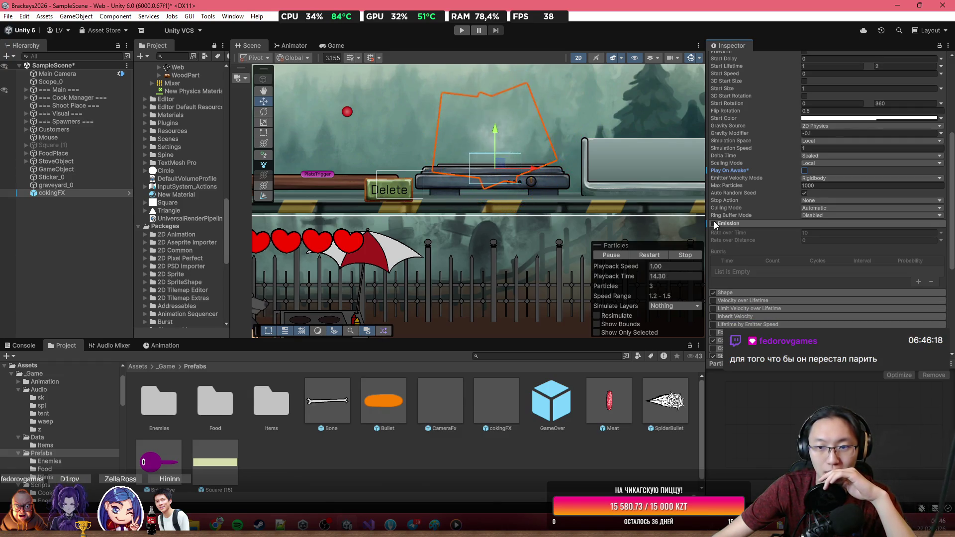
{"action": "left_click", "coordinate": [714, 223]}
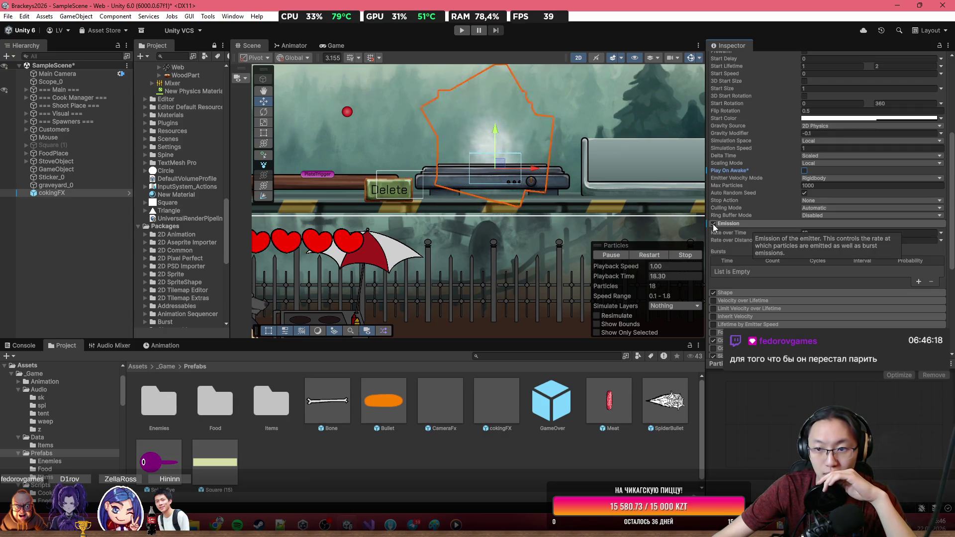
{"action": "left_click", "coordinate": [713, 224]}
{"action": "left_click", "coordinate": [805, 170]}
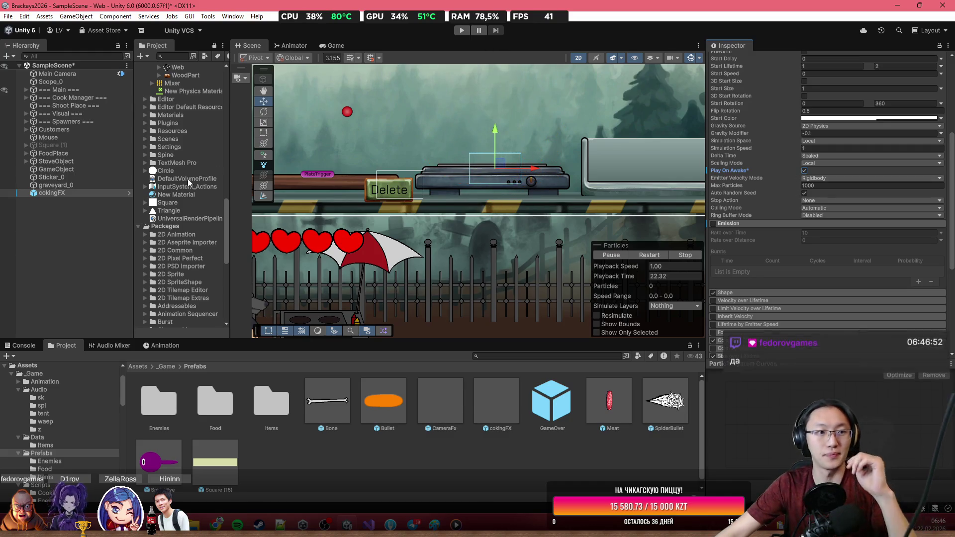
{"action": "left_click", "coordinate": [454, 186]}
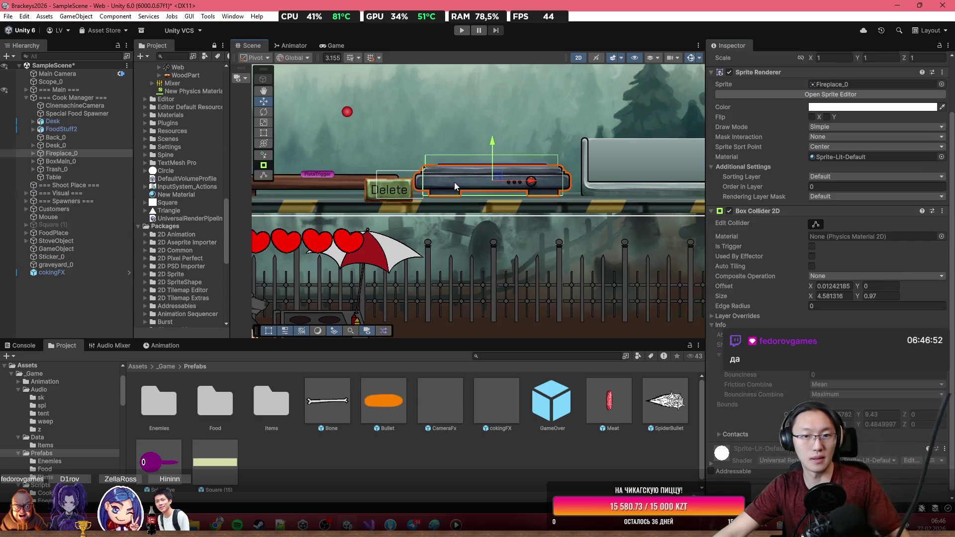
Parent cokingFX under Fireplace_0 in the Hierarchy.
{"action": "left_click", "coordinate": [67, 272]}
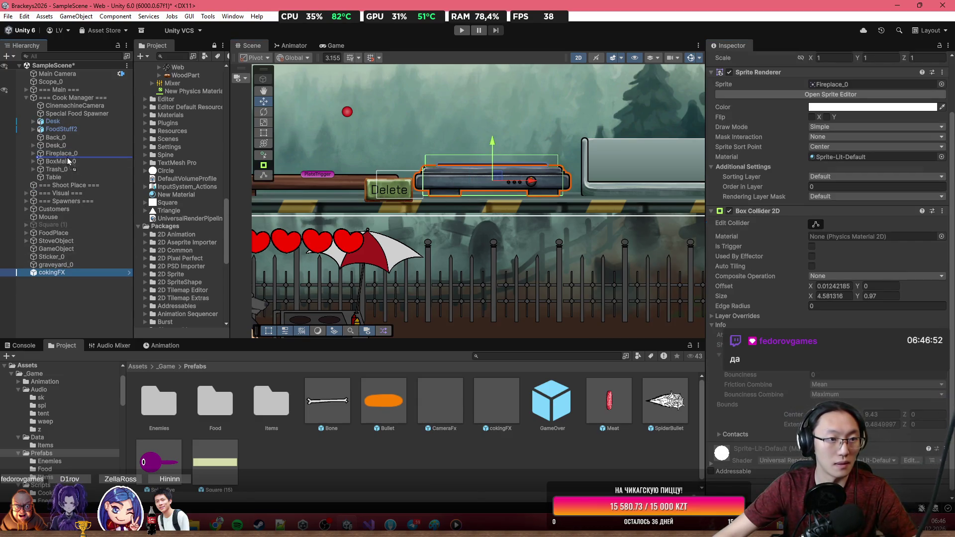
{"action": "left_click_drag", "start_coordinate": [71, 157], "coordinate": [71, 155]}
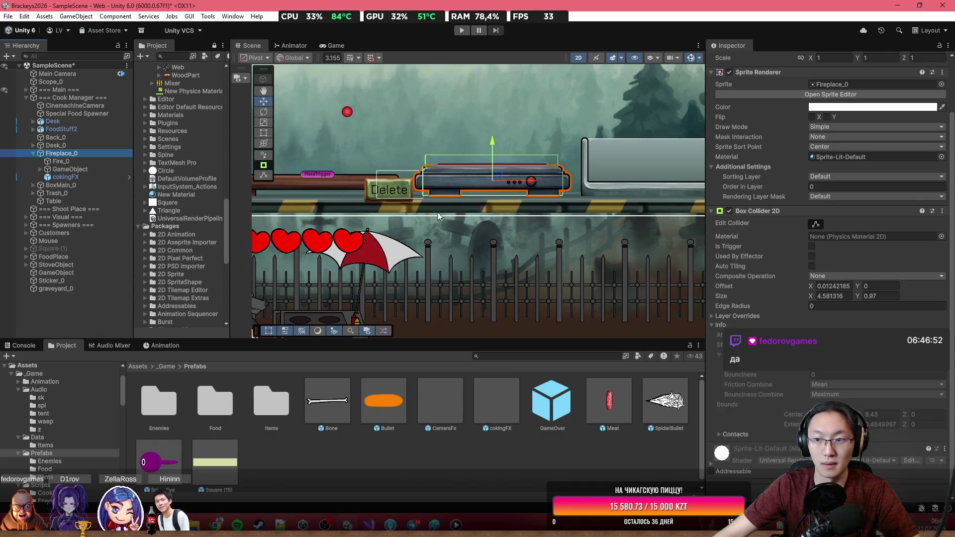
{"action": "scroll", "coordinate": [810, 327], "scroll_direction": "up", "scroll_amount": 2}
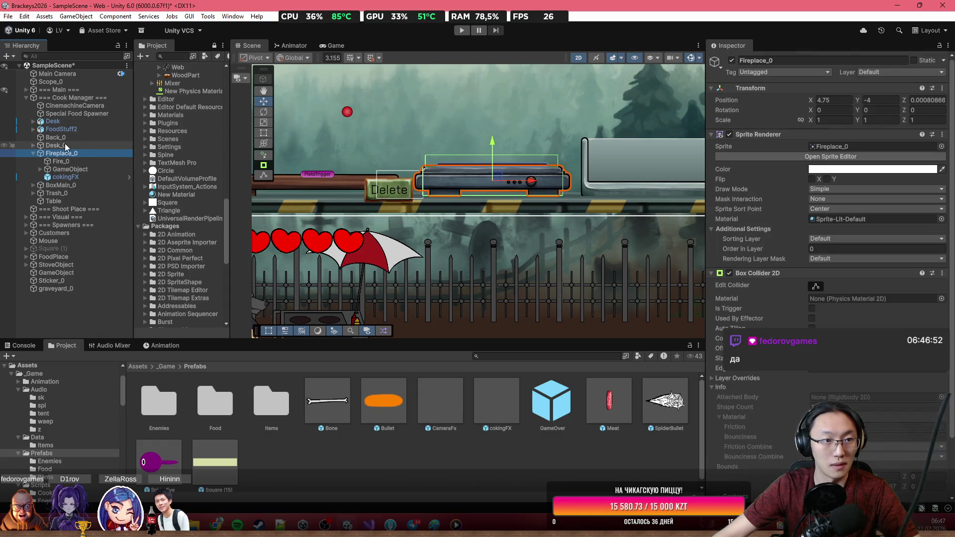
{"action": "scroll", "coordinate": [889, 275], "scroll_direction": "down", "scroll_amount": 2}
{"action": "scroll", "coordinate": [889, 275], "scroll_direction": "up", "scroll_amount": 2}
{"action": "scroll", "coordinate": [889, 270], "scroll_direction": "down", "scroll_amount": 3}
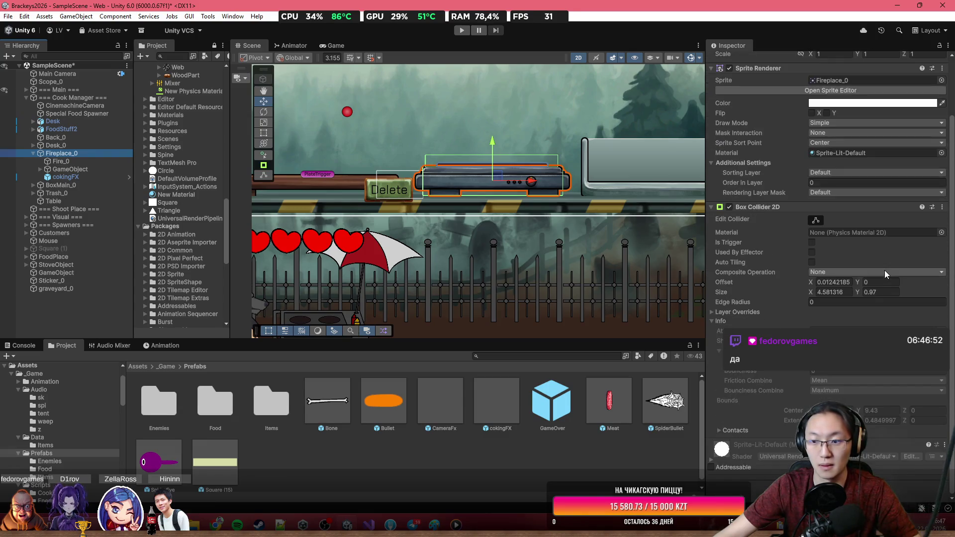
Find the Trigger under Fireplace_0's GameObject and open its Stove script.
{"action": "left_click", "coordinate": [71, 161]}
{"action": "left_click", "coordinate": [78, 170]}
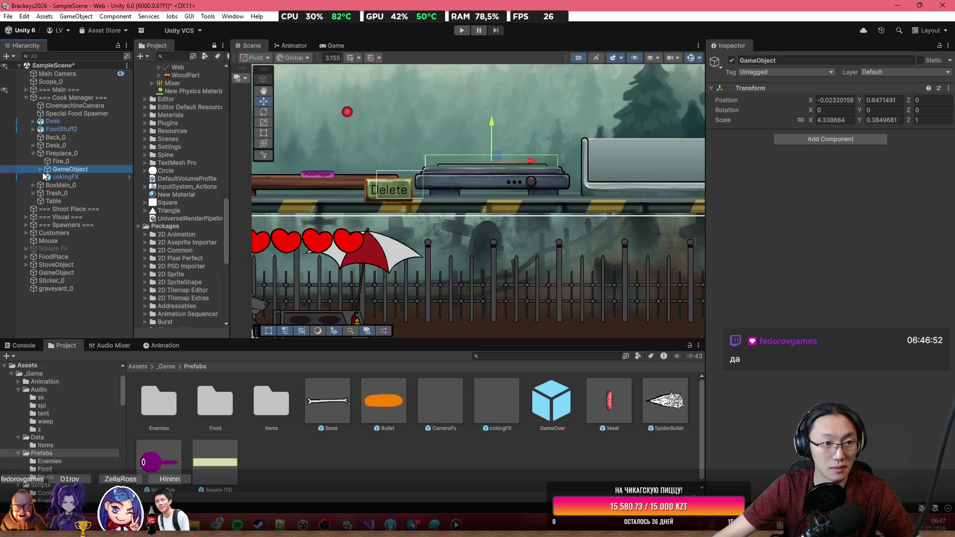
{"action": "left_click", "coordinate": [40, 170]}
{"action": "left_click", "coordinate": [69, 177]}
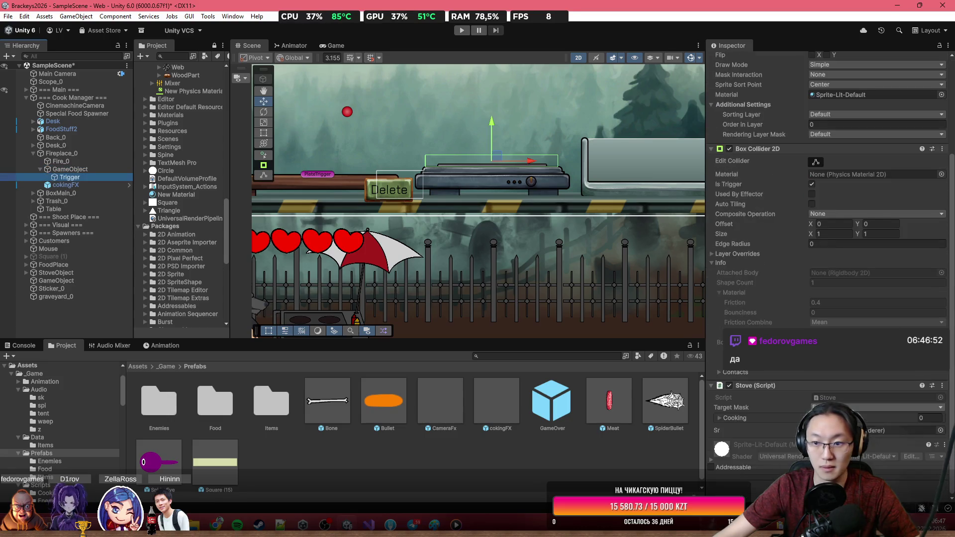
{"action": "double_click", "coordinate": [854, 396]}
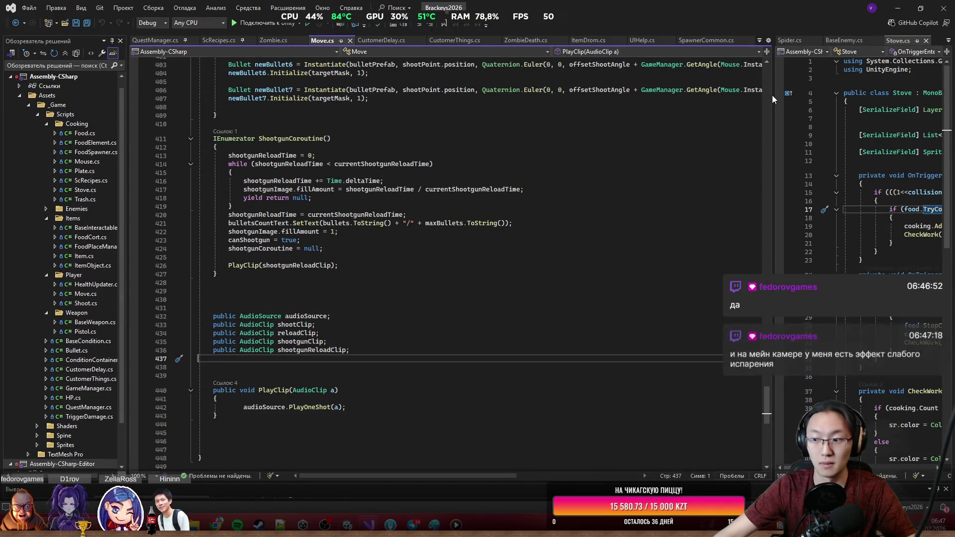
Widen the code pane and declare 'public ParticleSystem ps;' after the CheckWork method.
{"action": "mouse_move", "coordinate": [772, 99]}
{"action": "left_mouse_down"}
{"action": "mouse_move", "coordinate": [421, 129]}
{"action": "mouse_move", "coordinate": [326, 160]}
{"action": "left_mouse_up"}
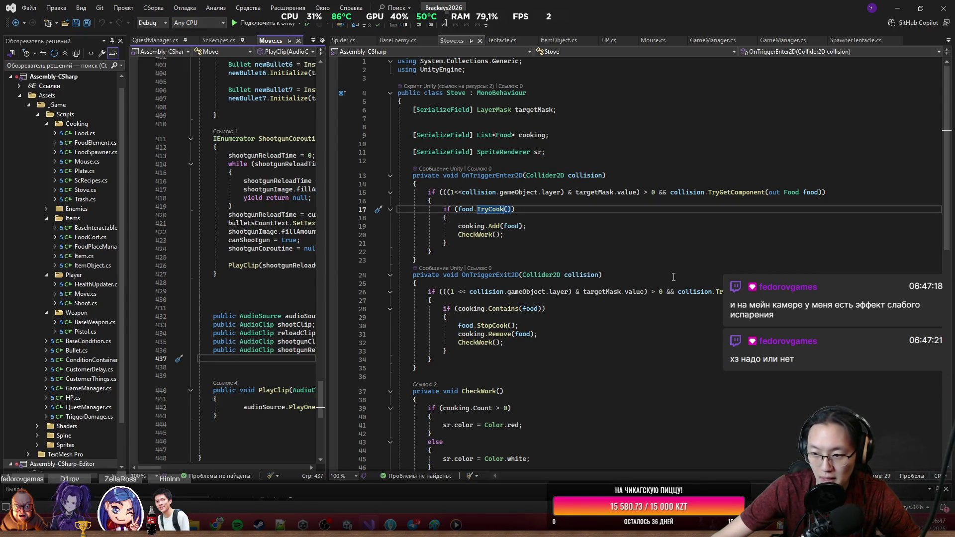
{"action": "scroll", "coordinate": [674, 276], "scroll_direction": "down", "scroll_amount": 5}
{"action": "left_click", "coordinate": [498, 346]}
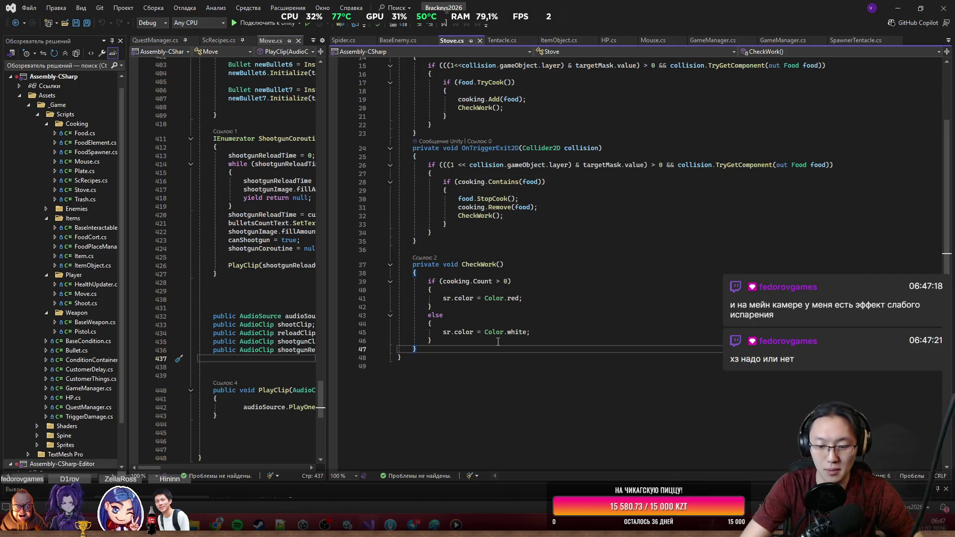
{"action": "key", "text": "Return"}
{"action": "key", "text": "Return"}
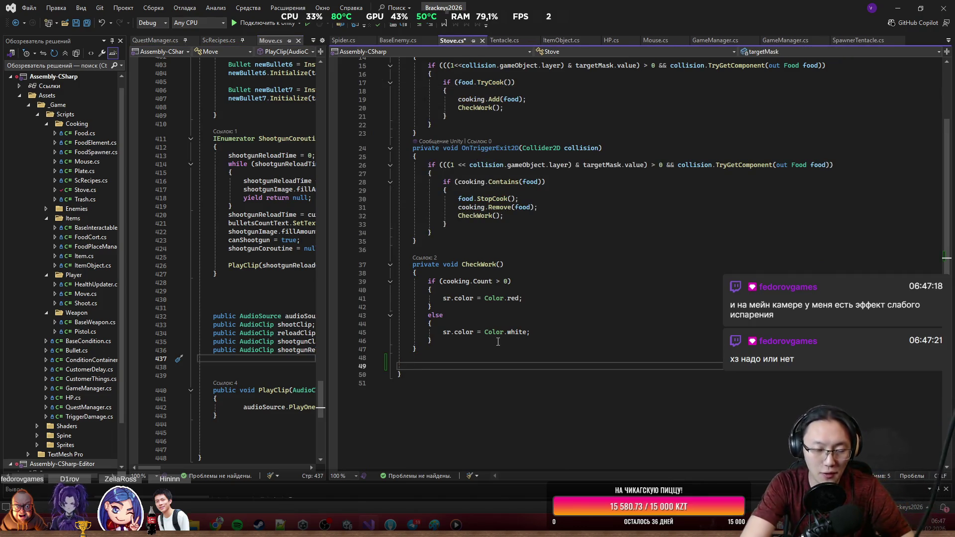
{"action": "type", "text": "p"}
{"action": "key", "text": "BackSpace"}
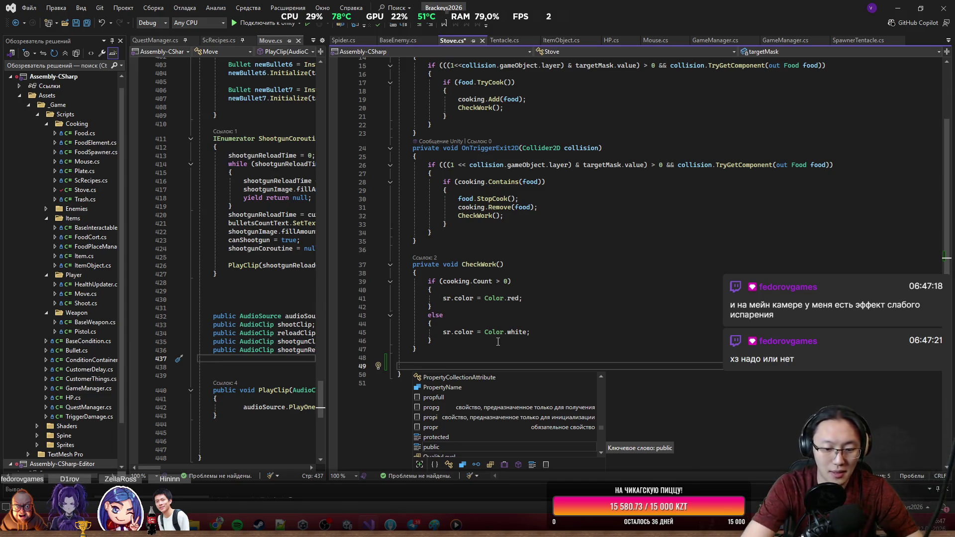
{"action": "type", "text": "public "}
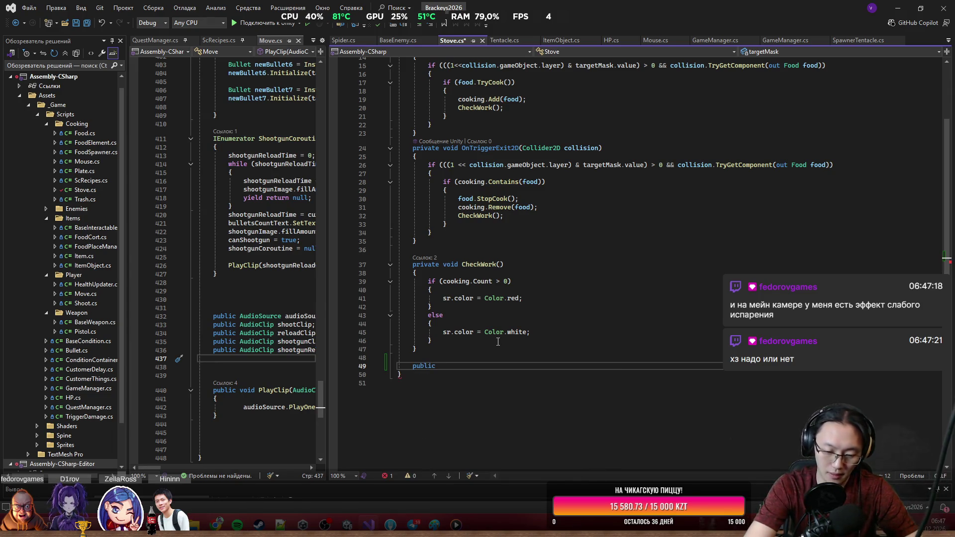
{"action": "type", "text": "Part"}
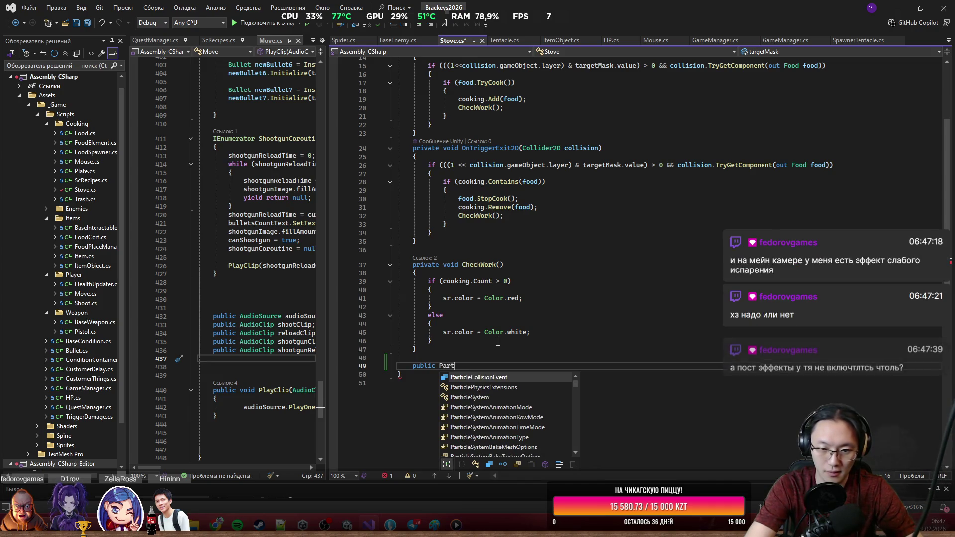
{"action": "type", "text": "icleSystem ps/"}
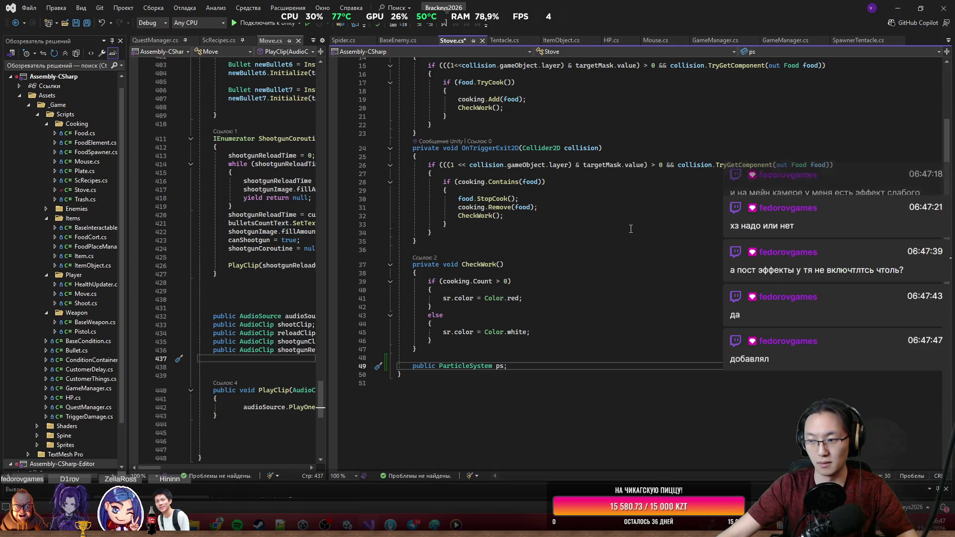
{"action": "scroll", "coordinate": [609, 291], "scroll_direction": "up", "scroll_amount": 5}
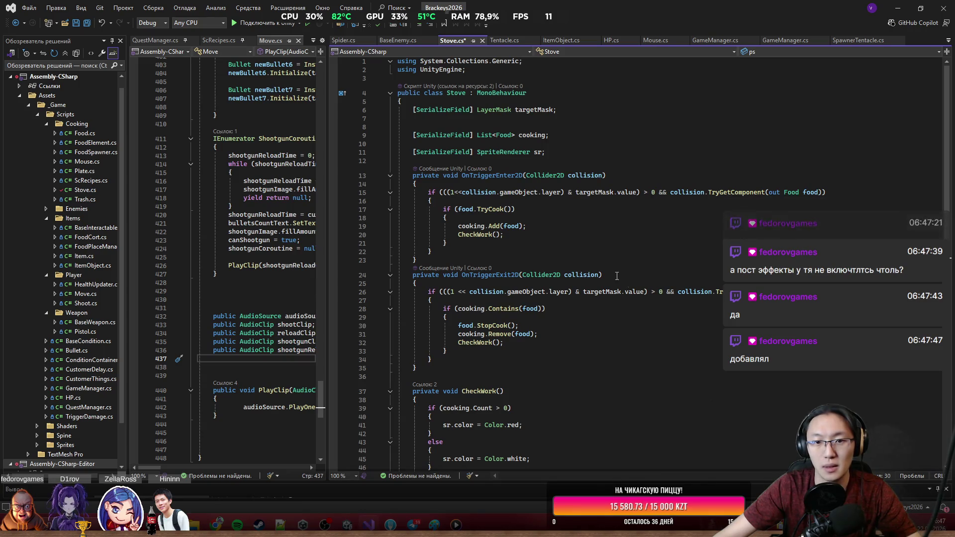
{"action": "left_click", "coordinate": [477, 234]}
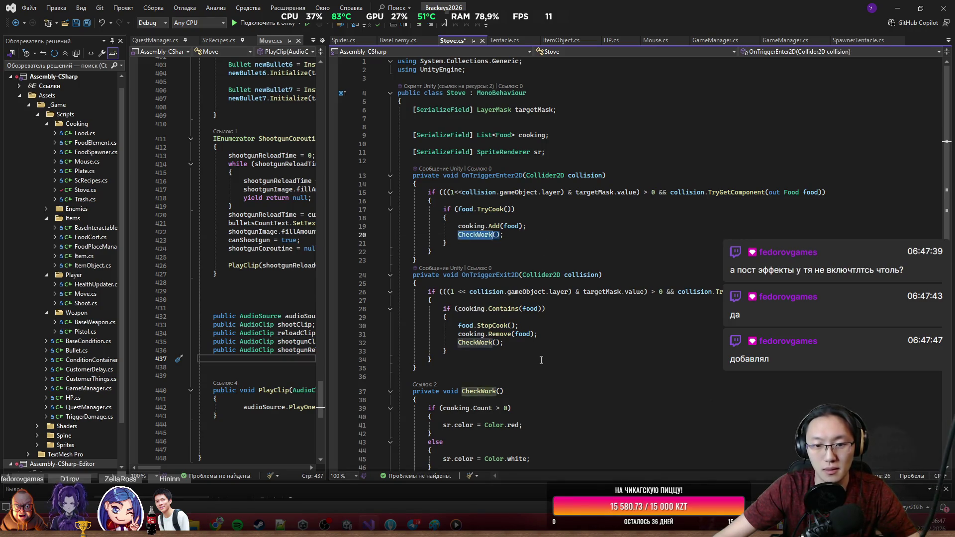
Begin a ps emission statement after the red colour line in CheckWork's if branch.
{"action": "scroll", "coordinate": [547, 298], "scroll_direction": "down", "scroll_amount": 4}
{"action": "left_click", "coordinate": [550, 317]}
{"action": "left_click", "coordinate": [550, 323]}
{"action": "key", "text": "Return"}
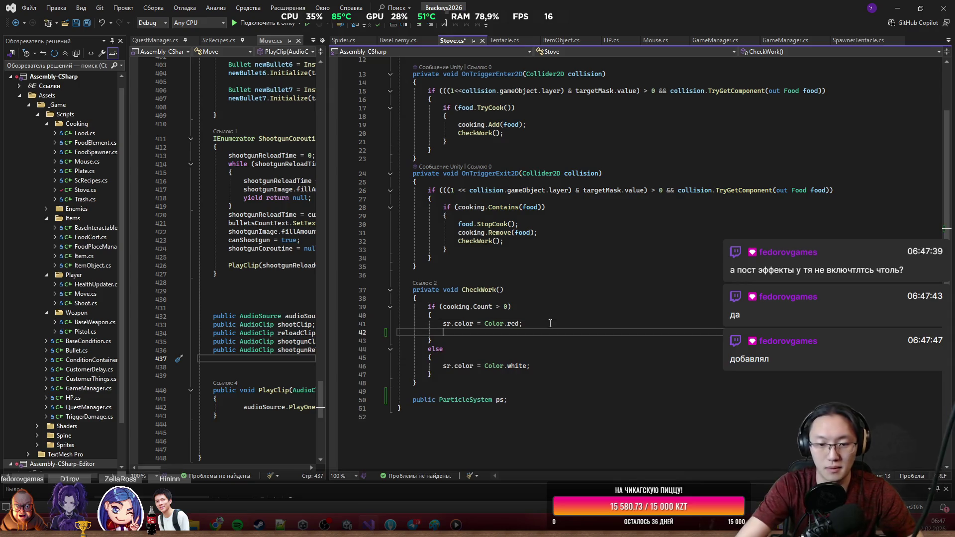
{"action": "type", "text": "ps.e"}
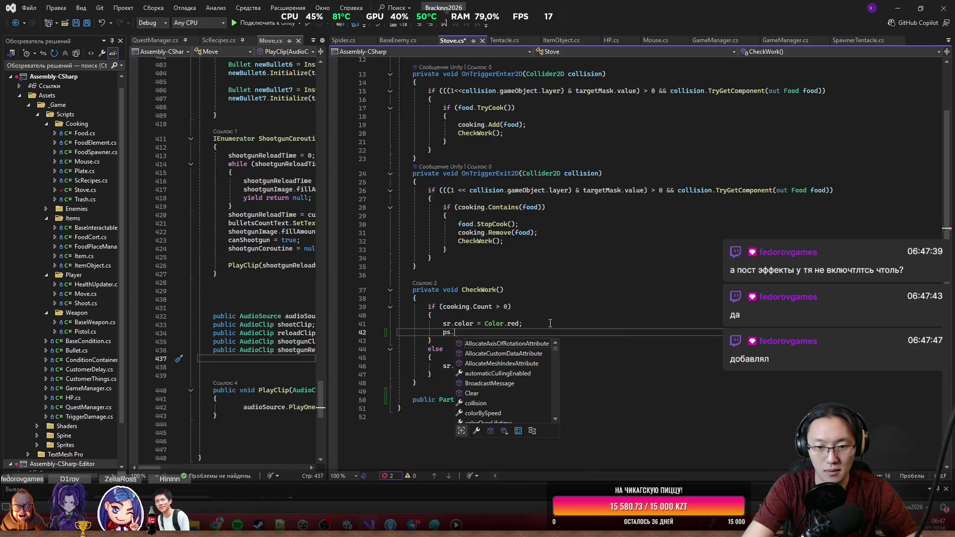
{"action": "key", "text": "Tab"}
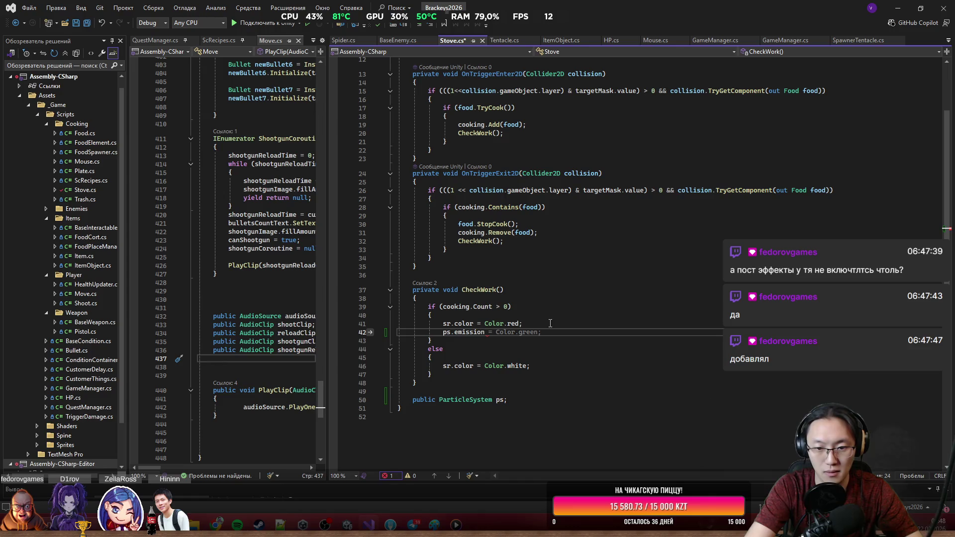
{"action": "type", "text": ".GetHashCo"}
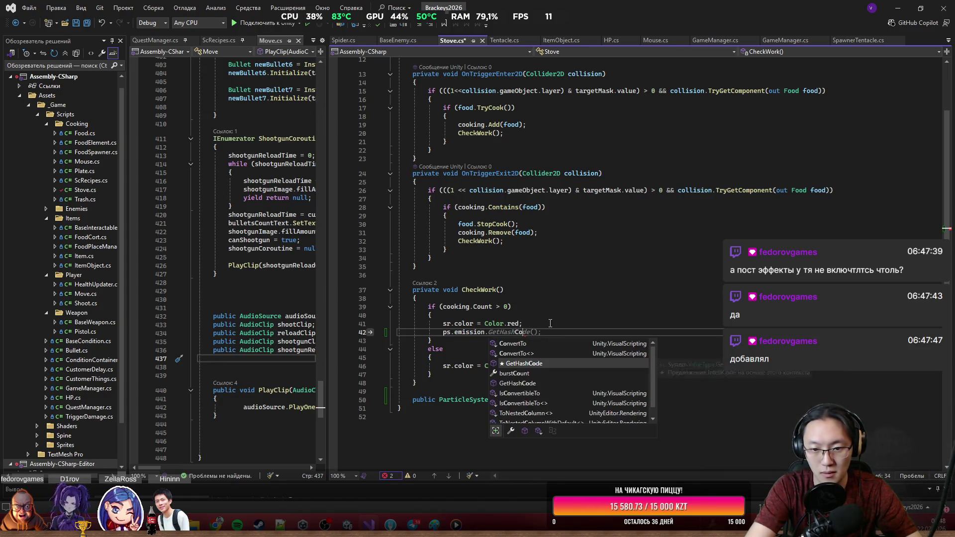
{"action": "key", "text": "BackSpace"}
{"action": "key", "text": "BackSpace"}
{"action": "key", "text": "BackSpace"}
{"action": "type", "text": "enabled"}
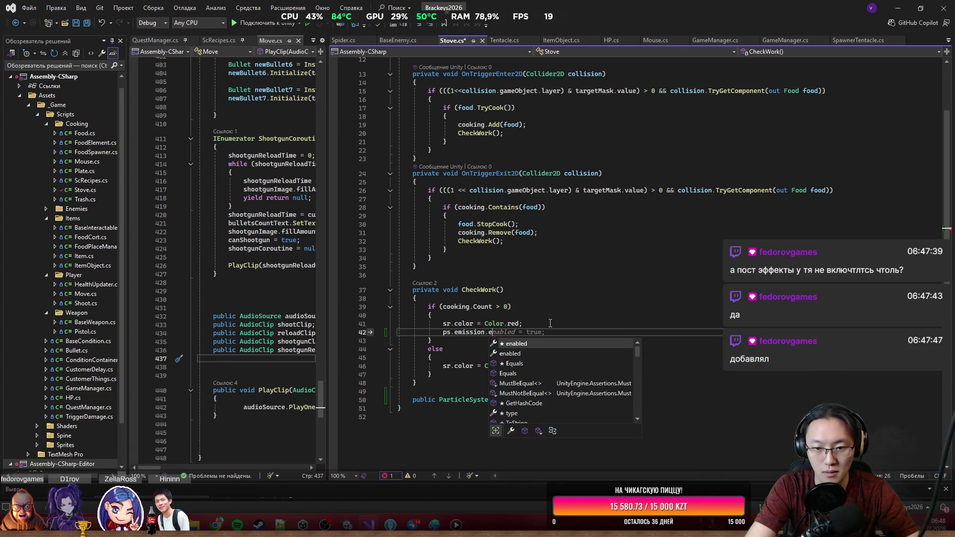
{"action": "key", "text": "Tab"}
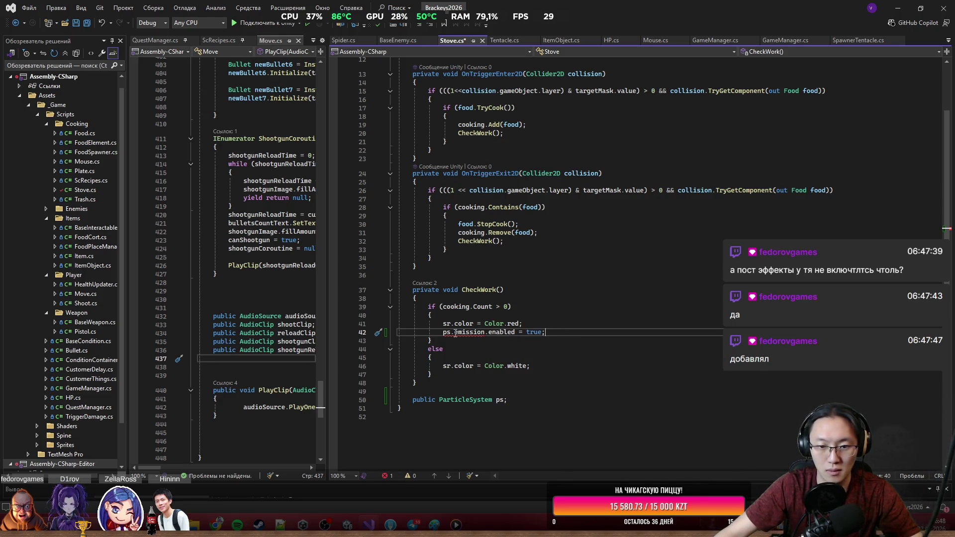
Settle the if-branch line as 'ps.enableEmission = true;' after trying ps.emission.enabled.
{"action": "mouse_move", "coordinate": [455, 333]}
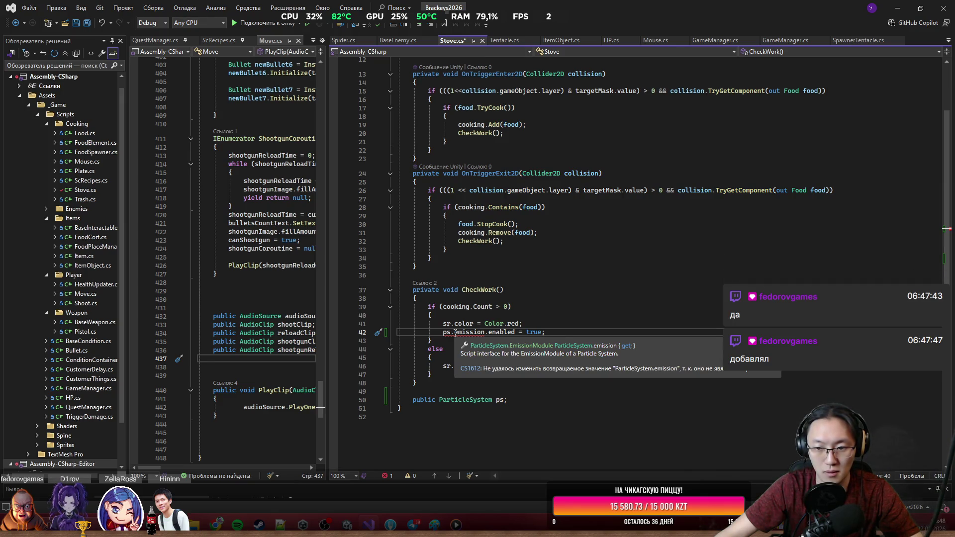
{"action": "mouse_move", "coordinate": [546, 332]}
{"action": "left_mouse_down"}
{"action": "mouse_move", "coordinate": [541, 341]}
{"action": "mouse_move", "coordinate": [491, 338]}
{"action": "mouse_move", "coordinate": [545, 332]}
{"action": "left_mouse_up"}
{"action": "left_click", "coordinate": [470, 324], "text": "shift"}
{"action": "type", "text": "e"}
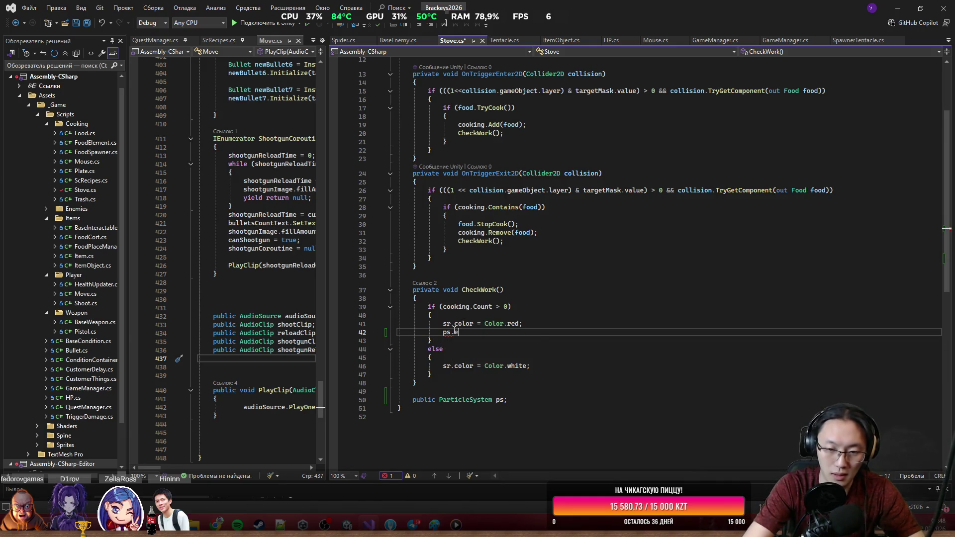
{"action": "type", "text": "mi"}
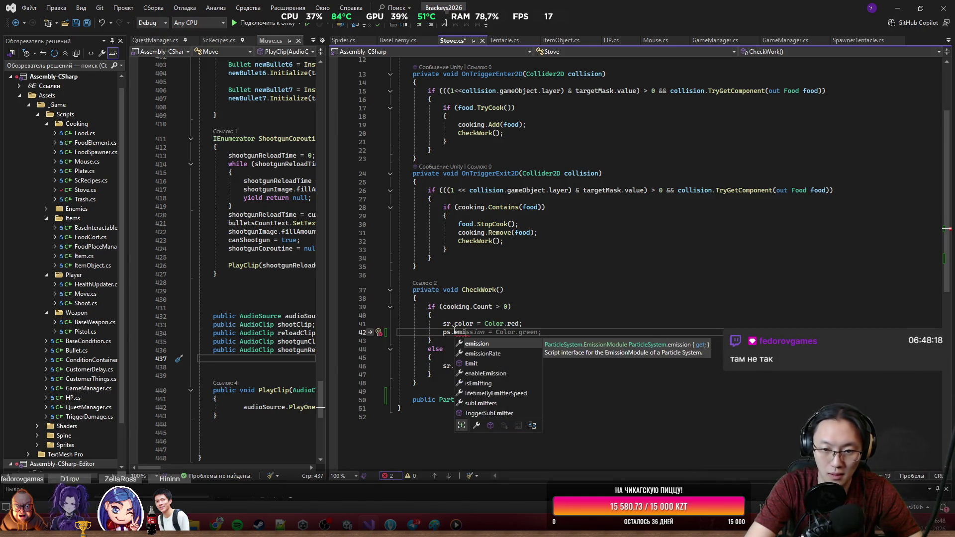
{"action": "key", "text": "Down"}
{"action": "key", "text": "Down"}
{"action": "key", "text": "Down"}
{"action": "key", "text": "Tab"}
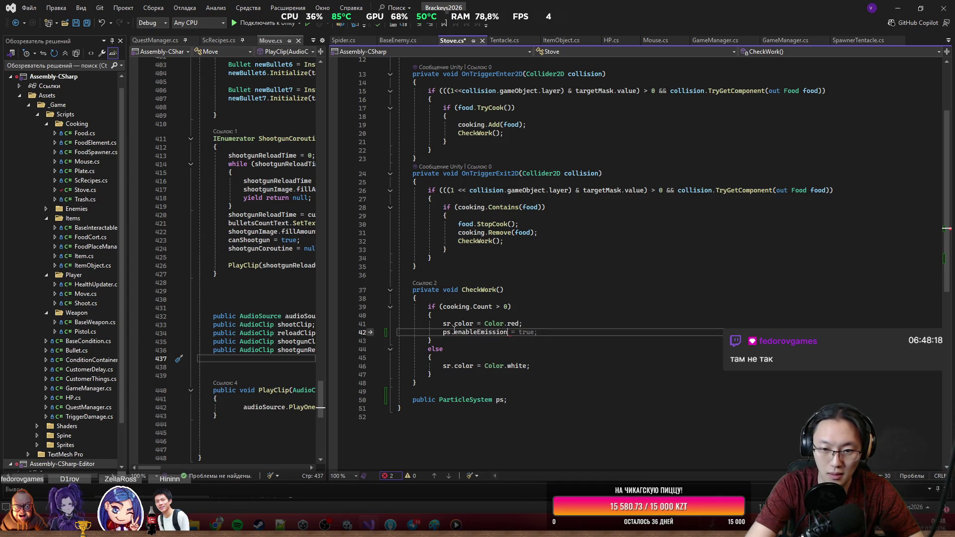
{"action": "mouse_move", "coordinate": [483, 330]}
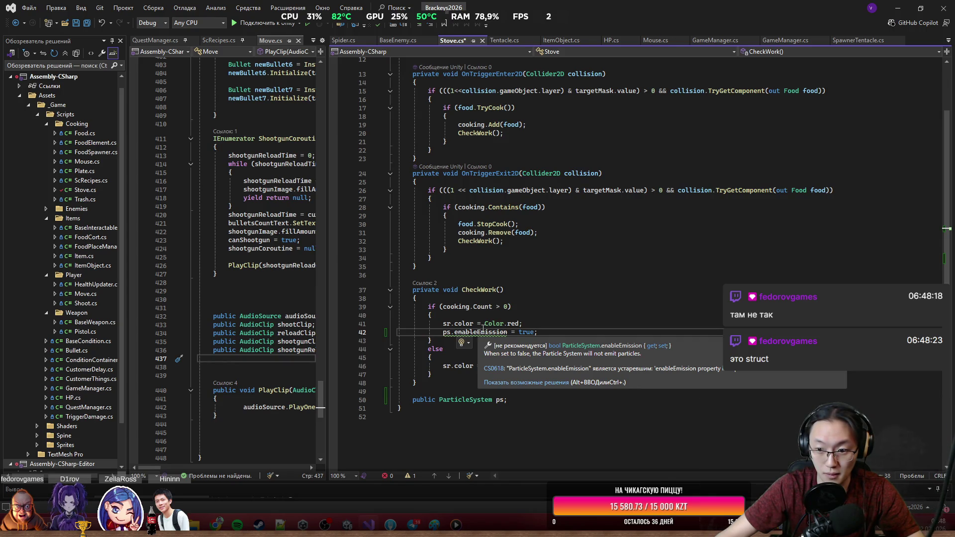
{"action": "double_click", "coordinate": [481, 331]}
{"action": "type", "text": "emi"}
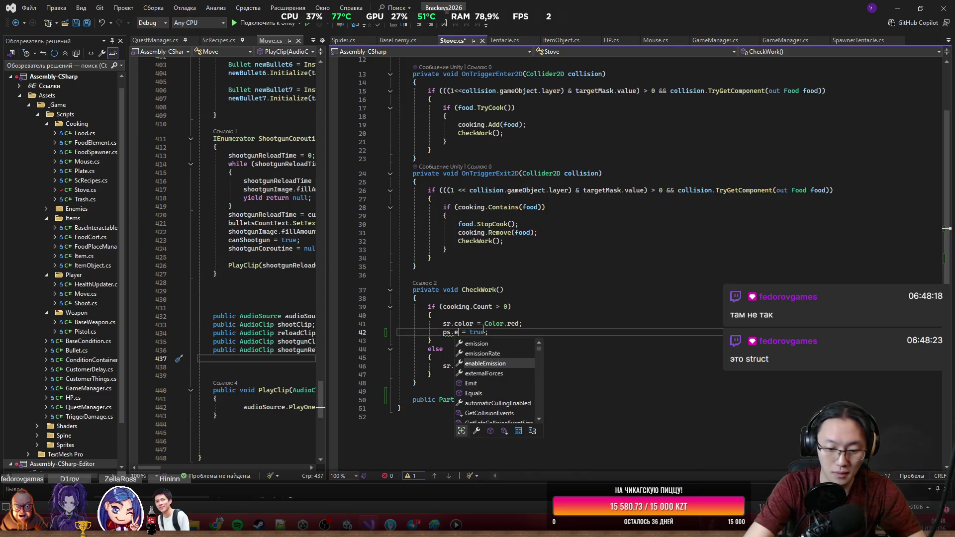
{"action": "key", "text": "Tab"}
{"action": "type", "text": "."}
{"action": "key", "text": "Tab"}
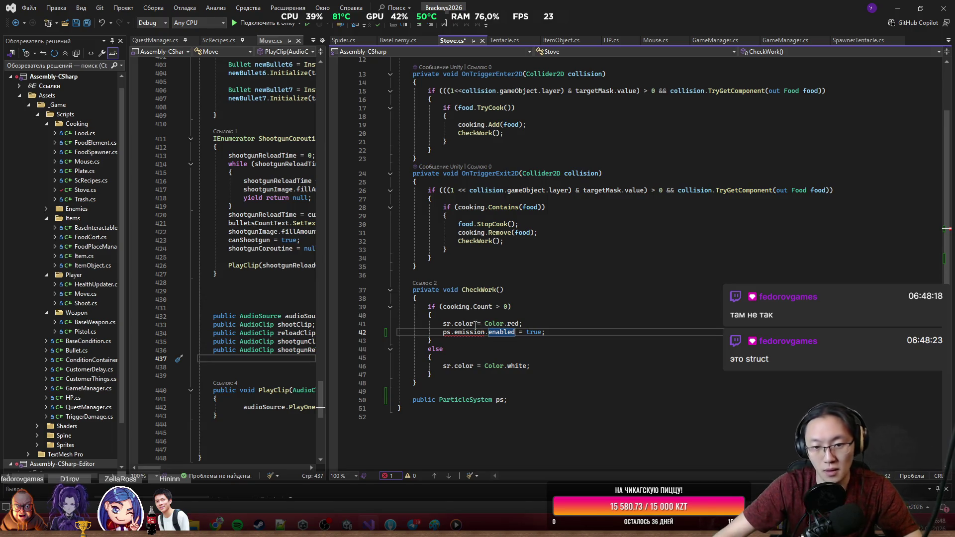
{"action": "mouse_move", "coordinate": [476, 331]}
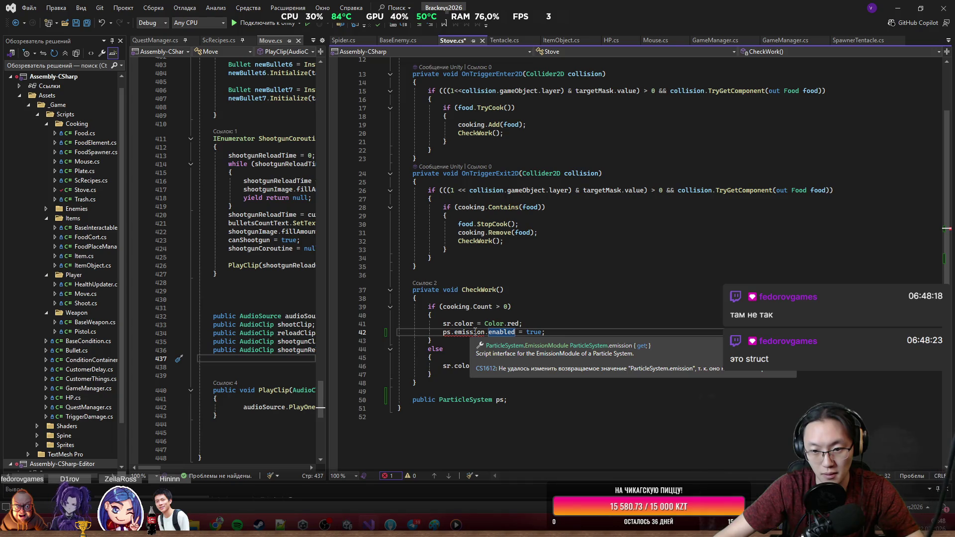
{"action": "key", "text": "ctrl+z"}
{"action": "key", "text": "ctrl+z"}
{"action": "key", "text": "ctrl+z"}
Add 'ps.enableEmission = false;' to the else branch and save Stove.cs.
{"action": "left_click", "coordinate": [558, 337]}
{"action": "left_click", "coordinate": [547, 366]}
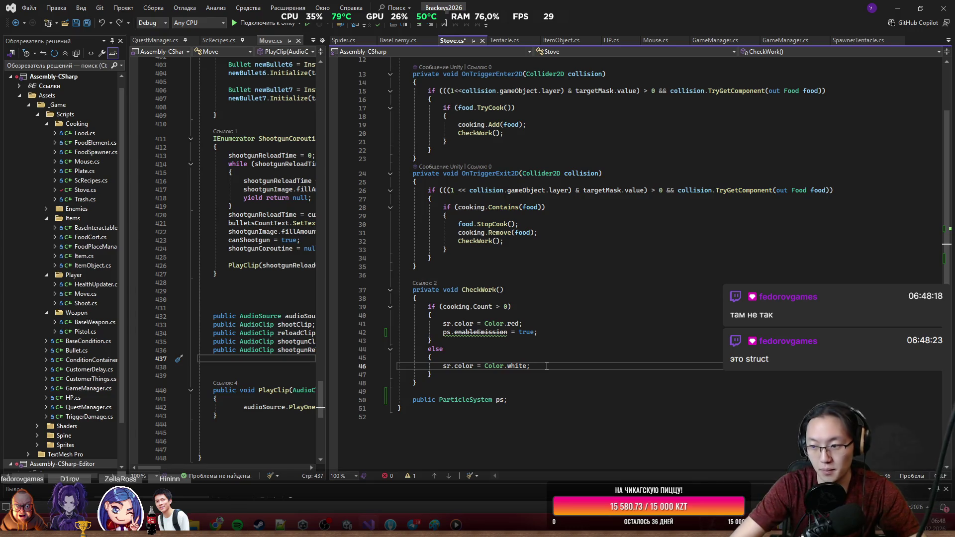
{"action": "key", "text": "Return"}
{"action": "key", "text": "Return"}
{"action": "type", "text": "ps.enableEmission = true;"}
{"action": "key", "text": "BackSpace"}
{"action": "key", "text": "BackSpace"}
{"action": "key", "text": "BackSpace"}
{"action": "type", "text": "fa"}
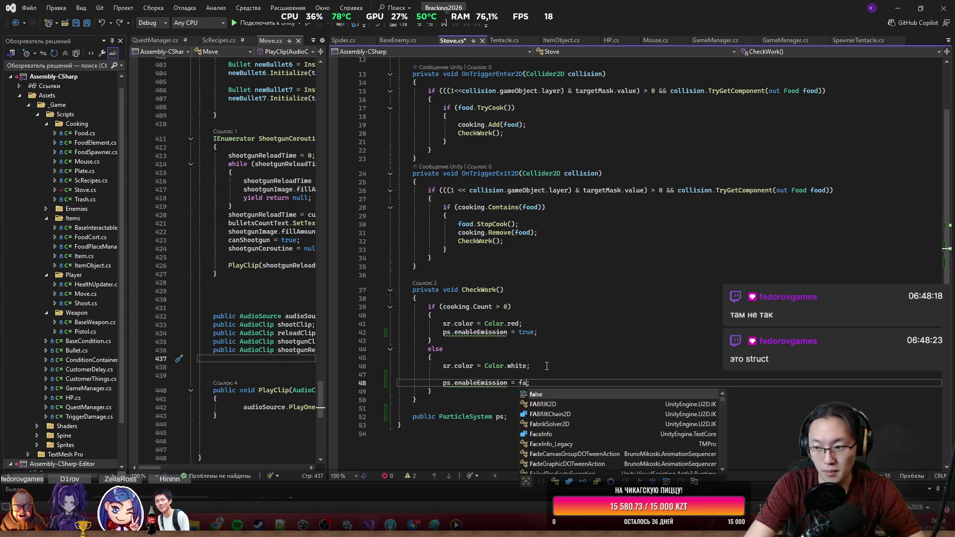
{"action": "key", "text": "Tab"}
{"action": "key", "text": "ctrl+s"}
{"action": "key", "text": "Up"}
{"action": "key", "text": "Up"}
{"action": "key", "text": "Up"}
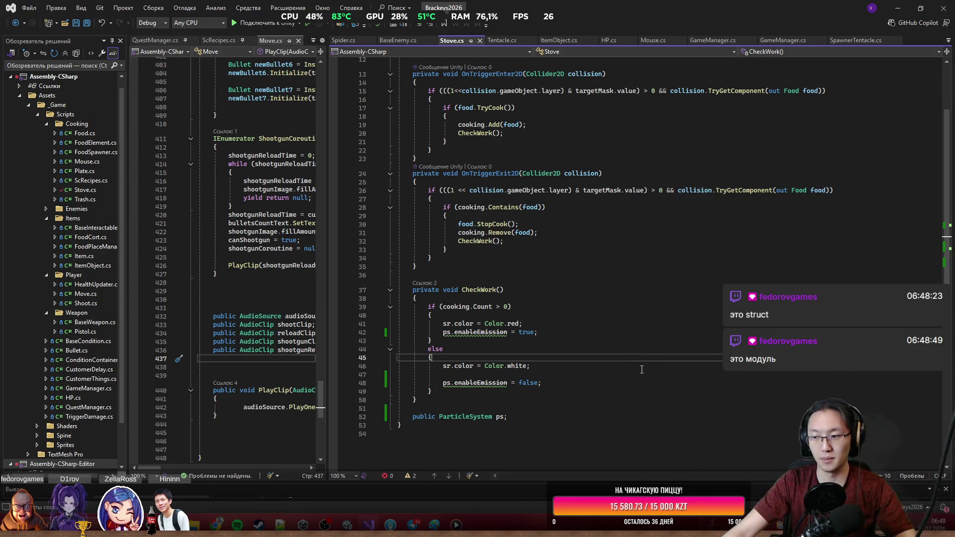
{"action": "key", "text": "alt+Tab"}
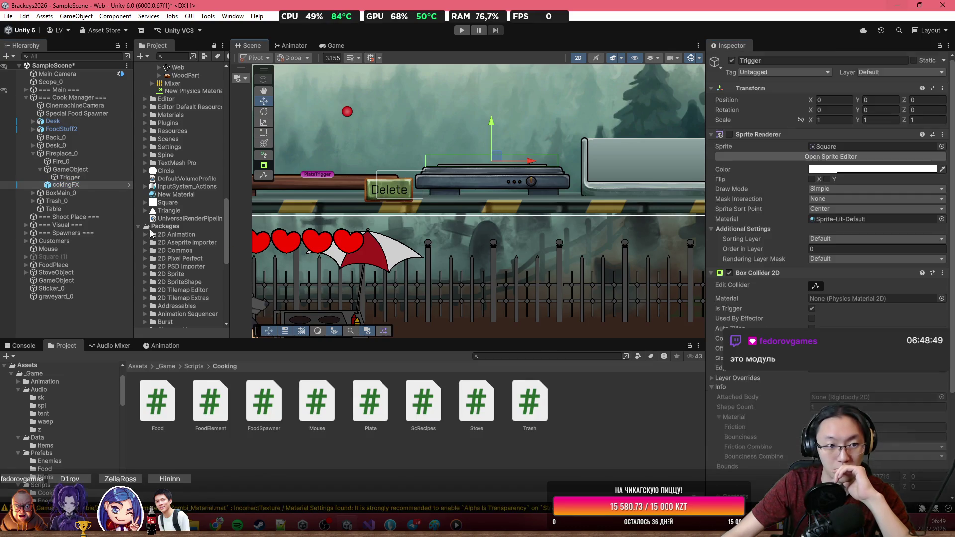
Reselect the stove Trigger and scroll to its Stove (Script) component to see the new Ps field.
{"action": "left_click", "coordinate": [74, 184]}
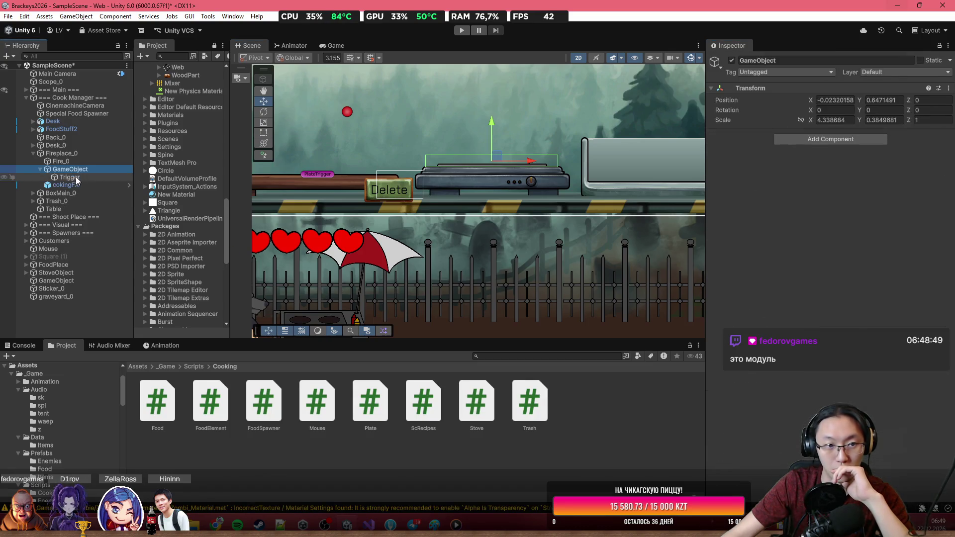
{"action": "left_click", "coordinate": [70, 177]}
{"action": "scroll", "coordinate": [826, 298], "scroll_direction": "down", "scroll_amount": 2}
{"action": "scroll", "coordinate": [826, 274], "scroll_direction": "down", "scroll_amount": 2}
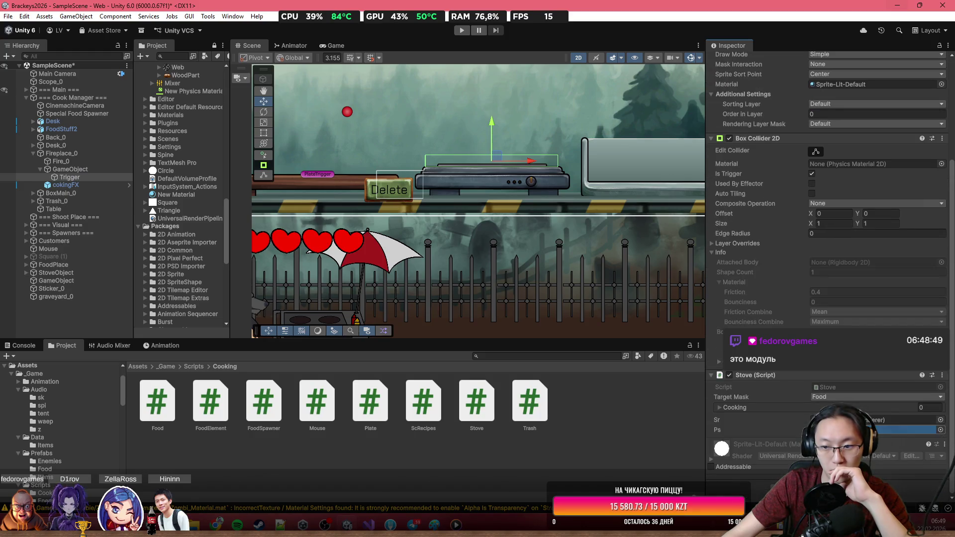
{"action": "left_click", "coordinate": [461, 31]}
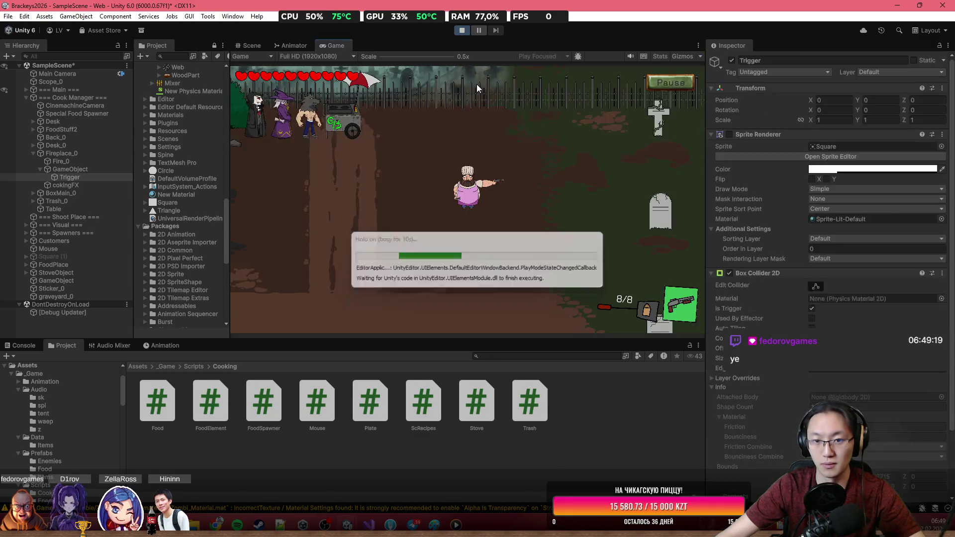
{"action": "key", "text": "a"}
{"action": "key", "text": "w"}
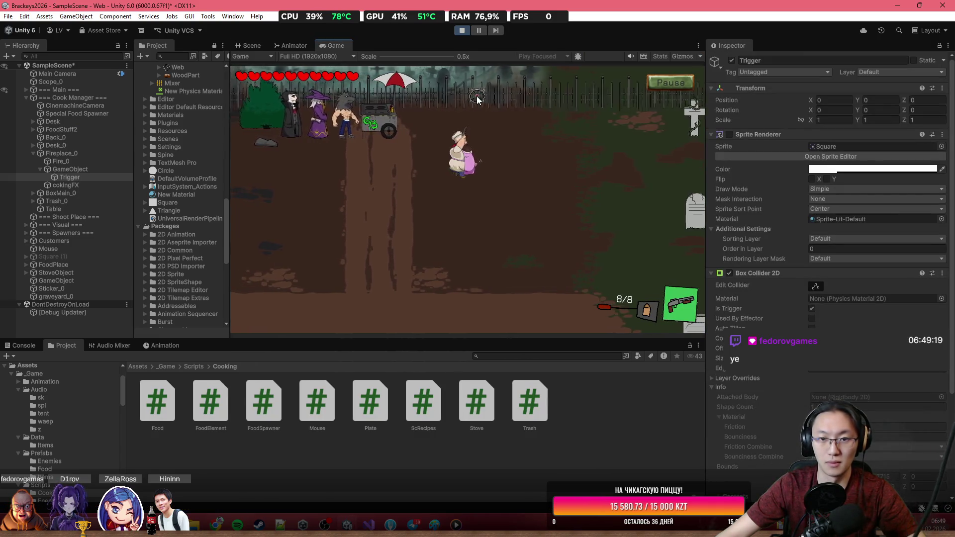
{"action": "key", "text": "e"}
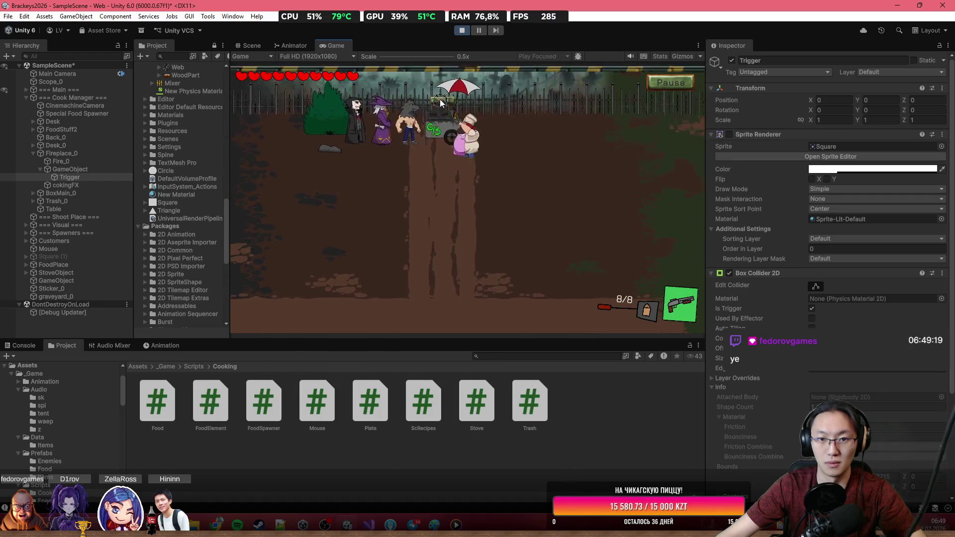
{"action": "mouse_move", "coordinate": [407, 116]}
{"action": "left_mouse_down"}
{"action": "mouse_move", "coordinate": [507, 113]}
{"action": "mouse_move", "coordinate": [515, 125]}
{"action": "left_mouse_up"}
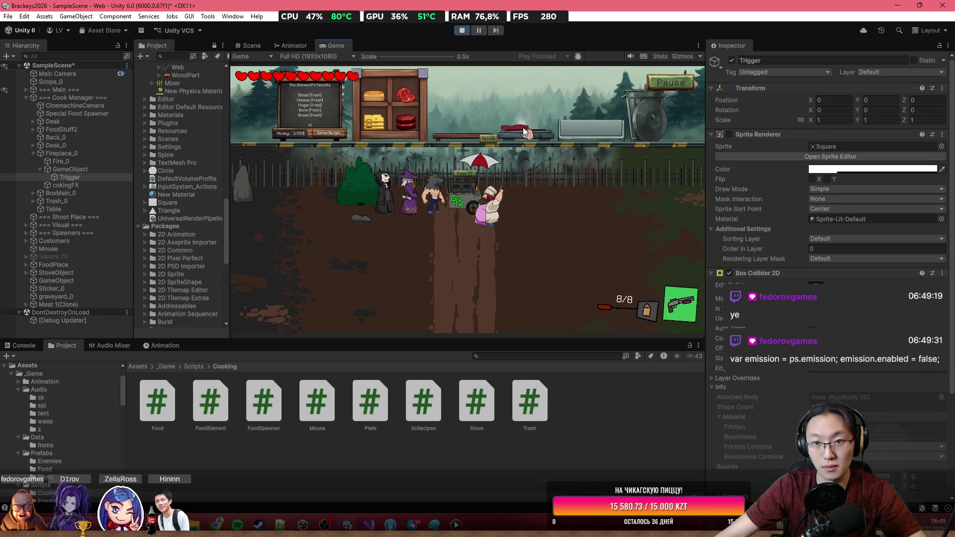
{"action": "left_click_drag", "start_coordinate": [523, 127], "coordinate": [465, 129]}
{"action": "mouse_move", "coordinate": [405, 122]}
{"action": "left_mouse_down"}
{"action": "mouse_move", "coordinate": [433, 112]}
{"action": "mouse_move", "coordinate": [528, 115]}
{"action": "mouse_move", "coordinate": [532, 126]}
{"action": "left_mouse_up"}
{"action": "mouse_move", "coordinate": [408, 131]}
{"action": "left_mouse_down"}
{"action": "mouse_move", "coordinate": [502, 110]}
{"action": "mouse_move", "coordinate": [523, 119]}
{"action": "mouse_move", "coordinate": [514, 127]}
{"action": "mouse_move", "coordinate": [547, 131]}
{"action": "mouse_move", "coordinate": [540, 119]}
{"action": "mouse_move", "coordinate": [582, 80]}
{"action": "mouse_move", "coordinate": [634, 78]}
{"action": "left_mouse_up"}
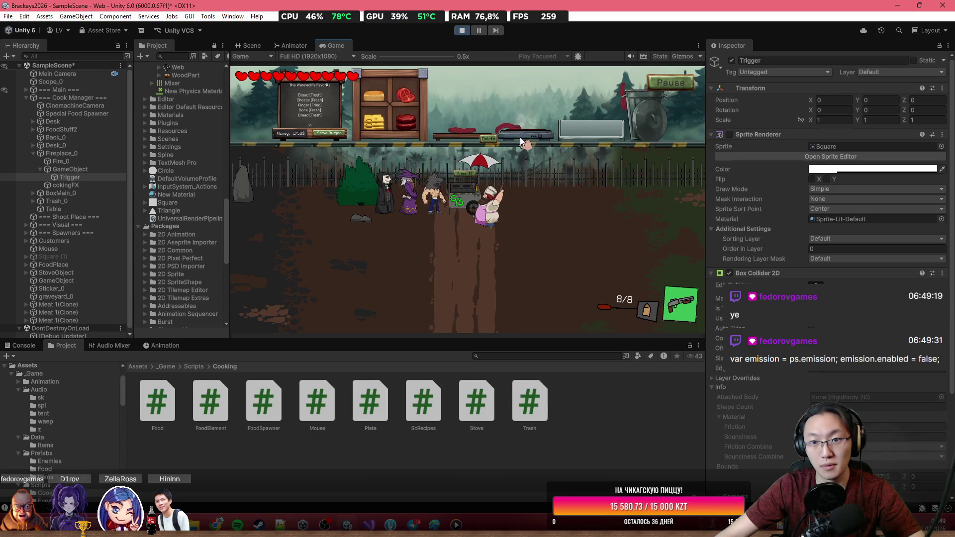
{"action": "left_click", "coordinate": [467, 29]}
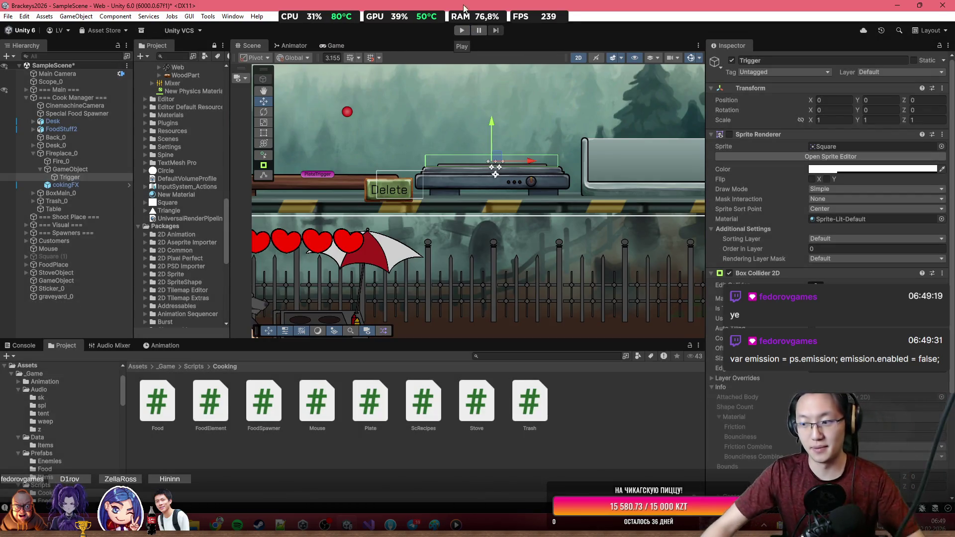
Save SampleScene, then open the PostEffects scene from the Assets/Scenes folder.
{"action": "key", "text": "ctrl+s"}
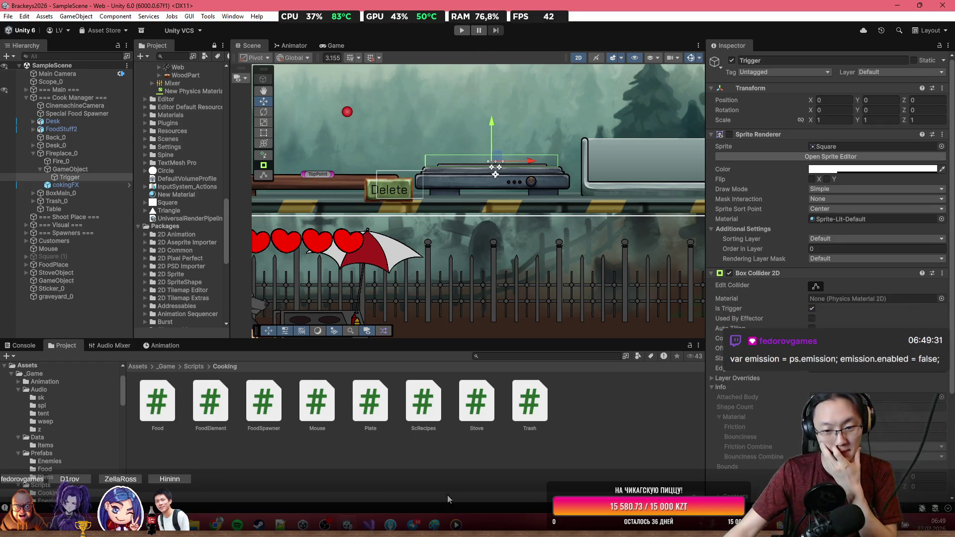
{"action": "scroll", "coordinate": [427, 169], "scroll_direction": "down", "scroll_amount": 2}
{"action": "scroll", "coordinate": [426, 169], "scroll_direction": "down", "scroll_amount": 2}
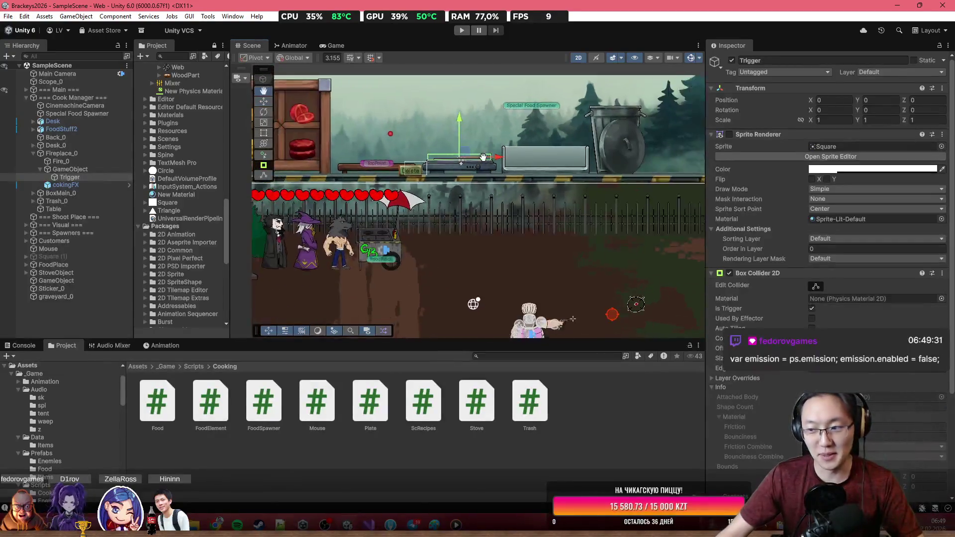
{"action": "left_click", "coordinate": [166, 367]}
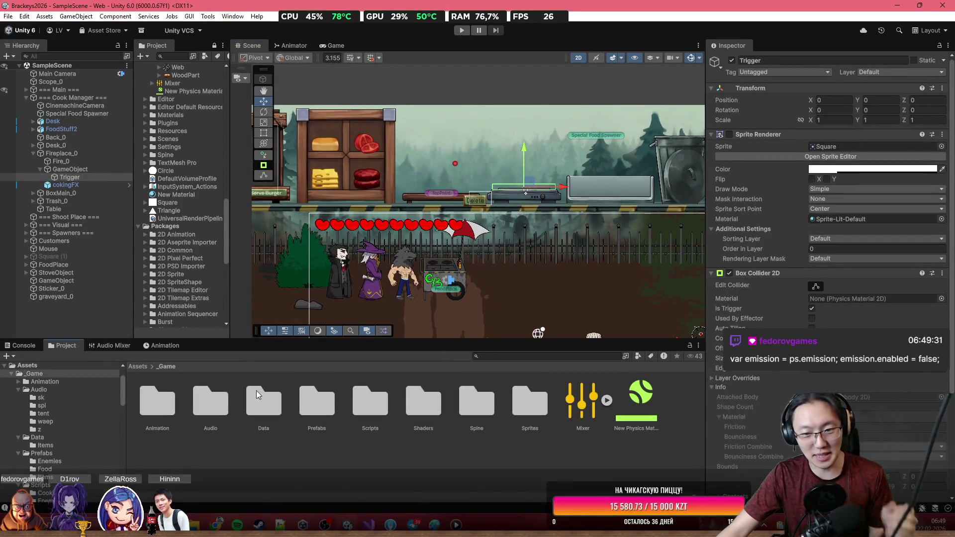
{"action": "left_click", "coordinate": [139, 367]}
{"action": "double_click", "coordinate": [482, 411]}
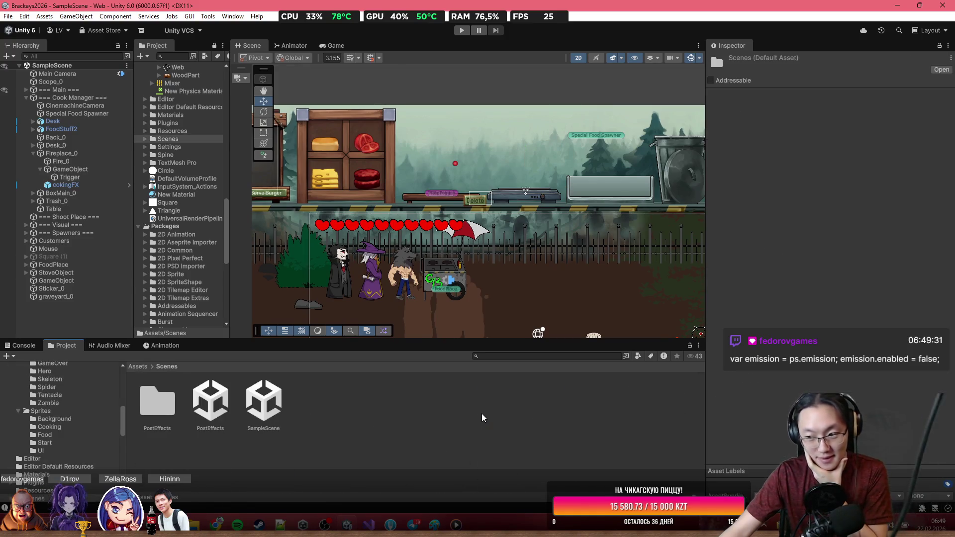
{"action": "double_click", "coordinate": [225, 409]}
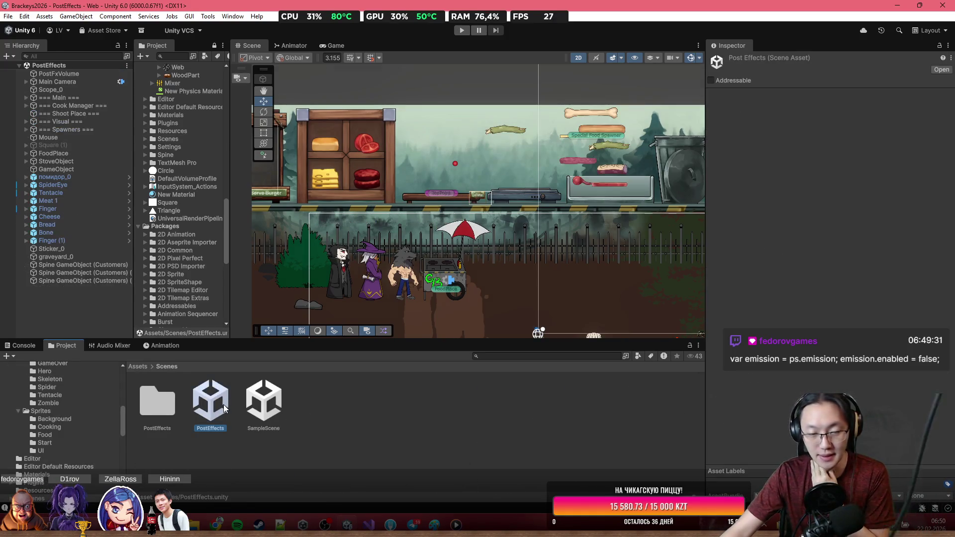
Enter play mode to test the PostEffects scene in the Game view.
{"action": "scroll", "coordinate": [457, 246], "scroll_direction": "down", "scroll_amount": 5}
{"action": "scroll", "coordinate": [486, 267], "scroll_direction": "up", "scroll_amount": 4}
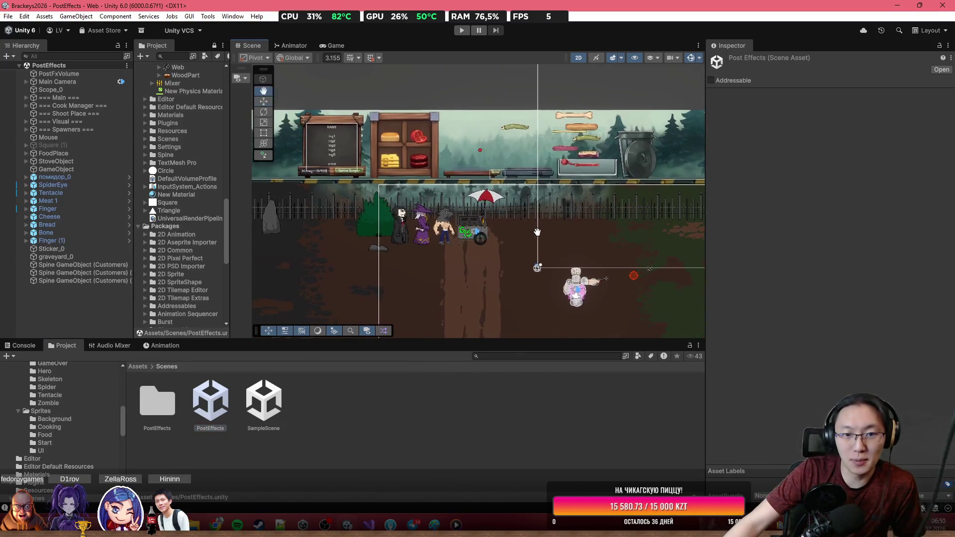
{"action": "left_click", "coordinate": [463, 32]}
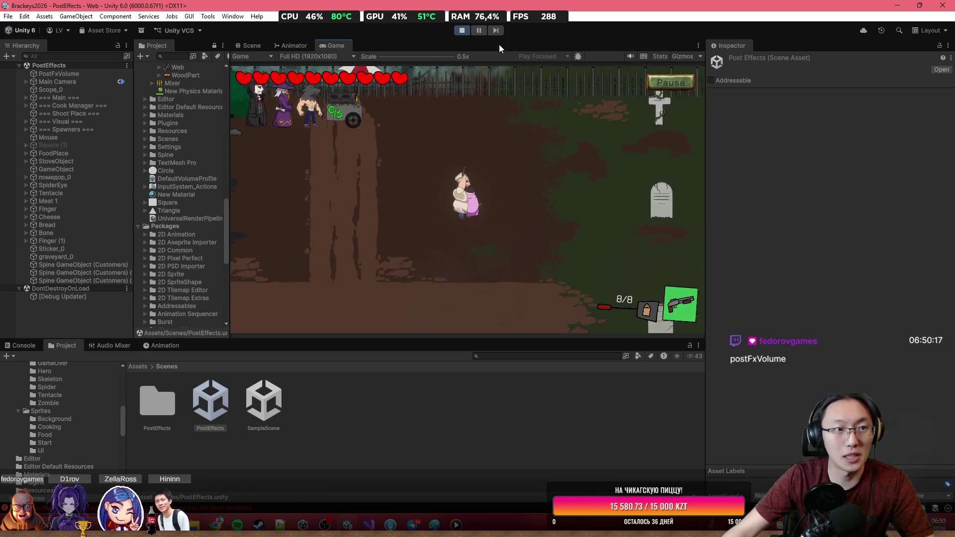
Briefly walk the chef left in the maximized Game view, then select PostFxVolume.
{"action": "key", "text": "shift+space"}
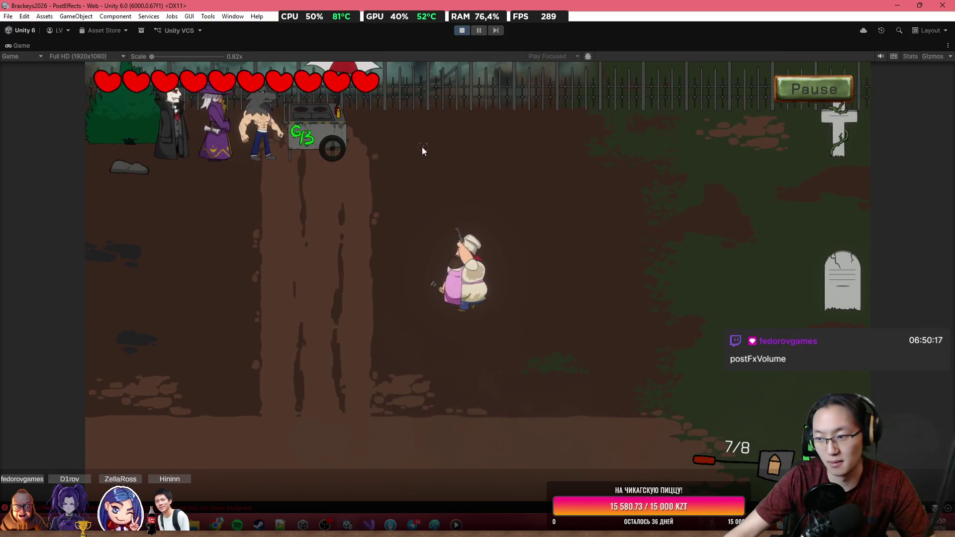
{"action": "key", "text": "a"}
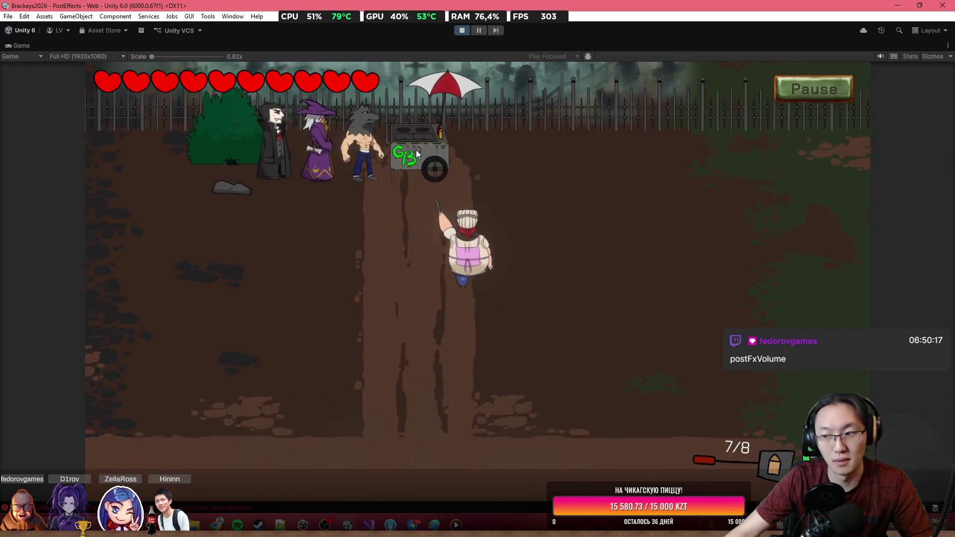
{"action": "key", "text": "shift+space"}
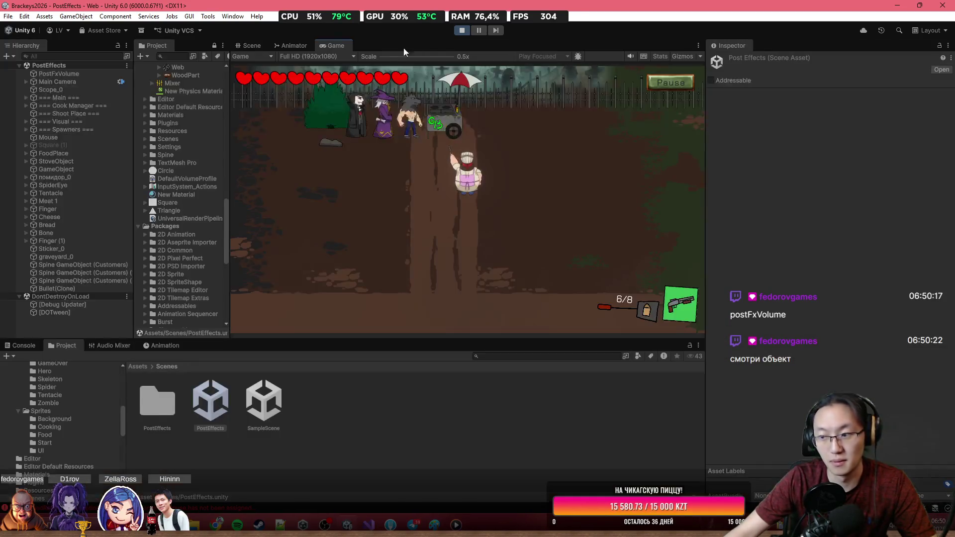
{"action": "left_click", "coordinate": [54, 73]}
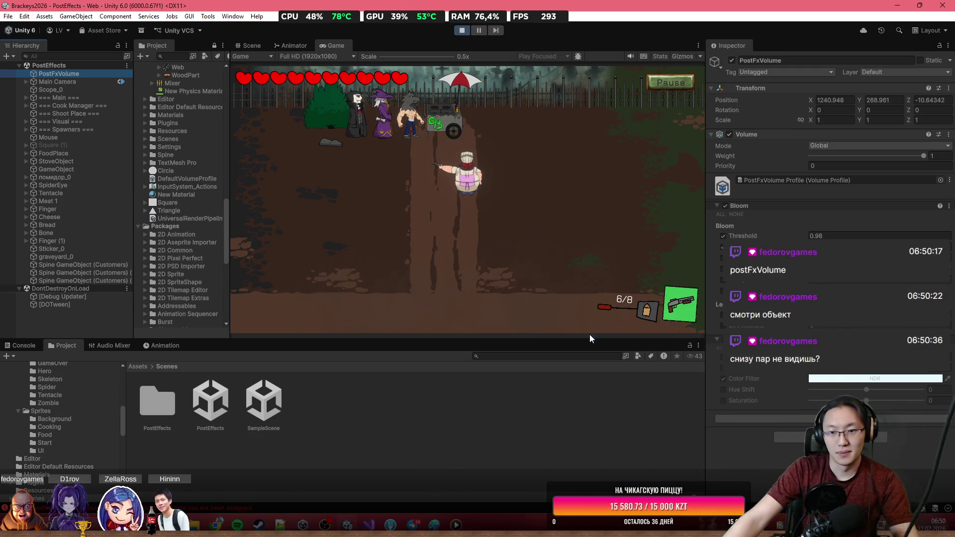
Playtest in the maximized Game view, walking down and firing shots across the graveyard.
{"action": "double_click", "coordinate": [402, 45]}
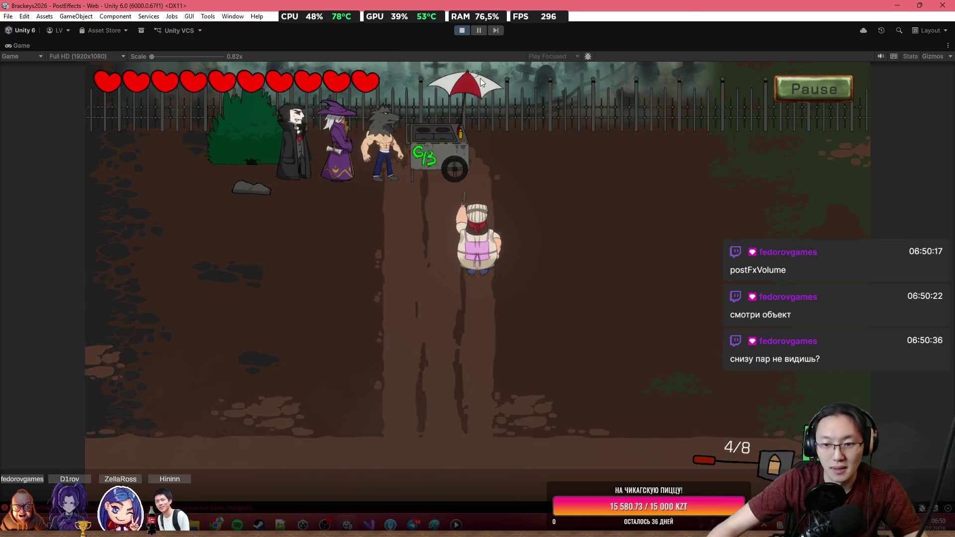
{"action": "key", "text": "s"}
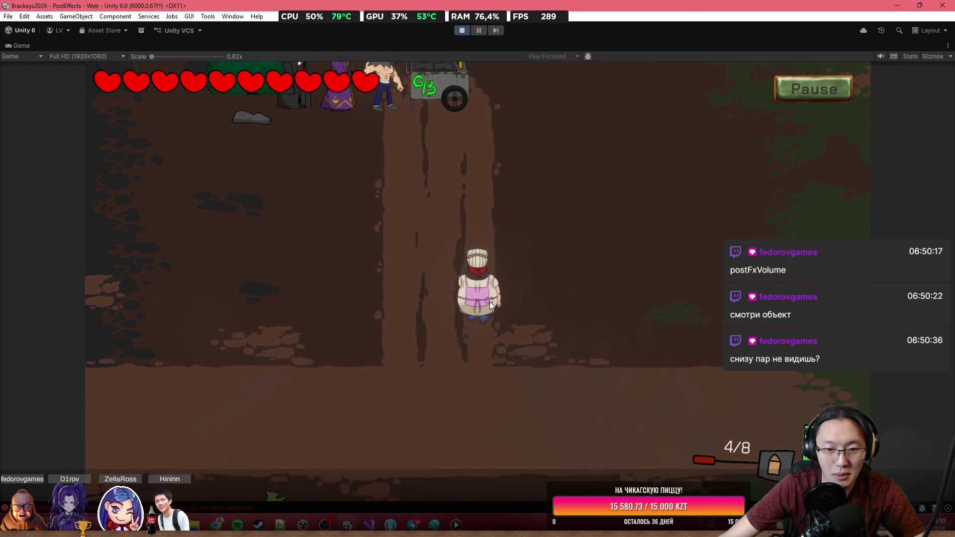
{"action": "left_click", "coordinate": [664, 158]}
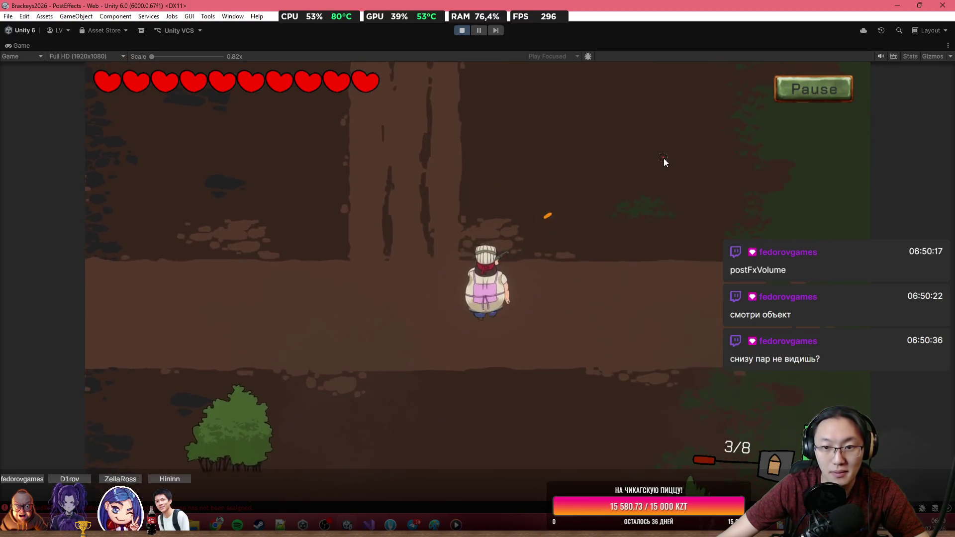
{"action": "left_click", "coordinate": [664, 158]}
{"action": "left_click", "coordinate": [663, 159]}
{"action": "left_click", "coordinate": [664, 160]}
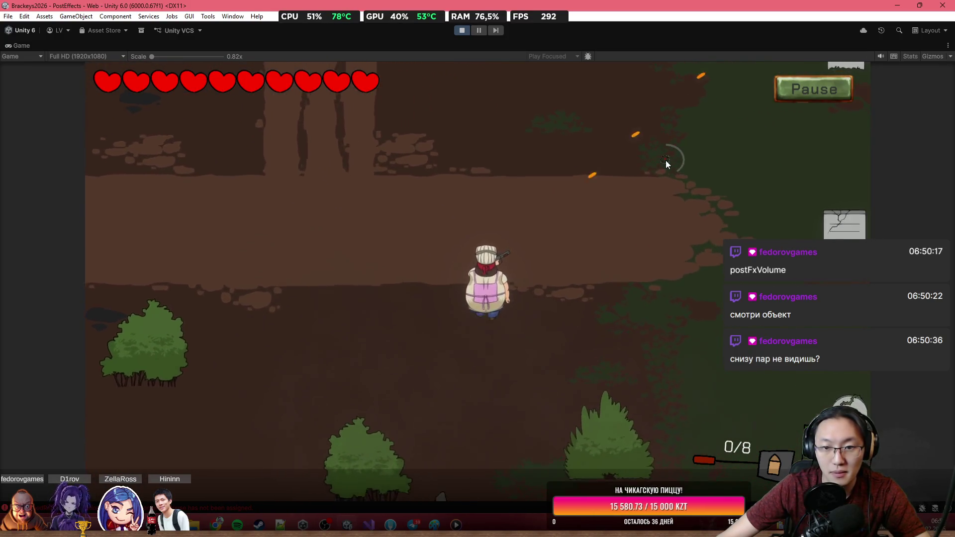
{"action": "left_click", "coordinate": [646, 323]}
{"action": "left_click", "coordinate": [635, 357]}
{"action": "left_click", "coordinate": [586, 359]}
{"action": "left_click", "coordinate": [547, 360]}
{"action": "left_click", "coordinate": [526, 361]}
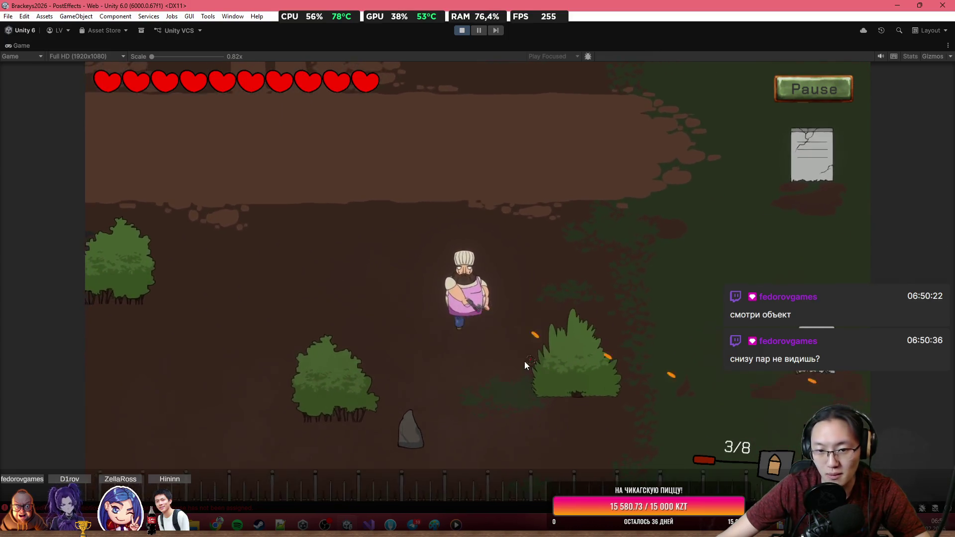
{"action": "left_click", "coordinate": [462, 385]}
{"action": "left_click", "coordinate": [450, 394]}
{"action": "left_click", "coordinate": [437, 402]}
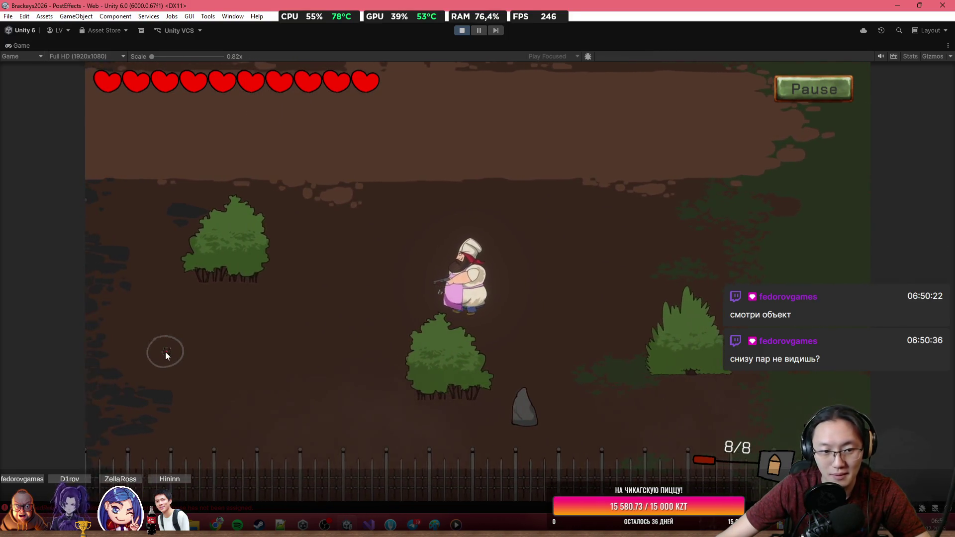
{"action": "left_click", "coordinate": [166, 352]}
{"action": "left_click", "coordinate": [166, 355]}
{"action": "left_click", "coordinate": [166, 353]}
{"action": "left_click", "coordinate": [165, 353]}
{"action": "left_click", "coordinate": [164, 353]}
{"action": "left_click", "coordinate": [179, 345]}
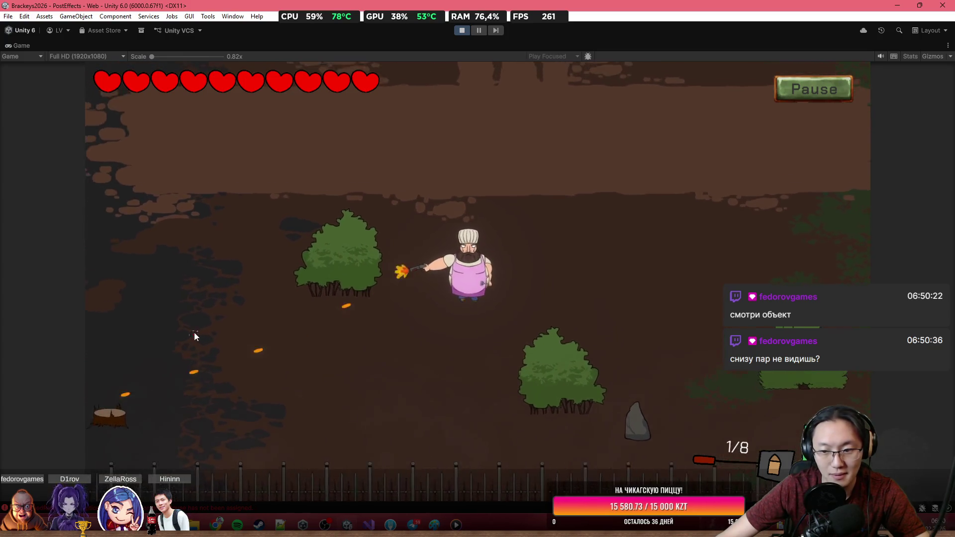
{"action": "left_click", "coordinate": [204, 319]}
{"action": "left_click", "coordinate": [219, 298]}
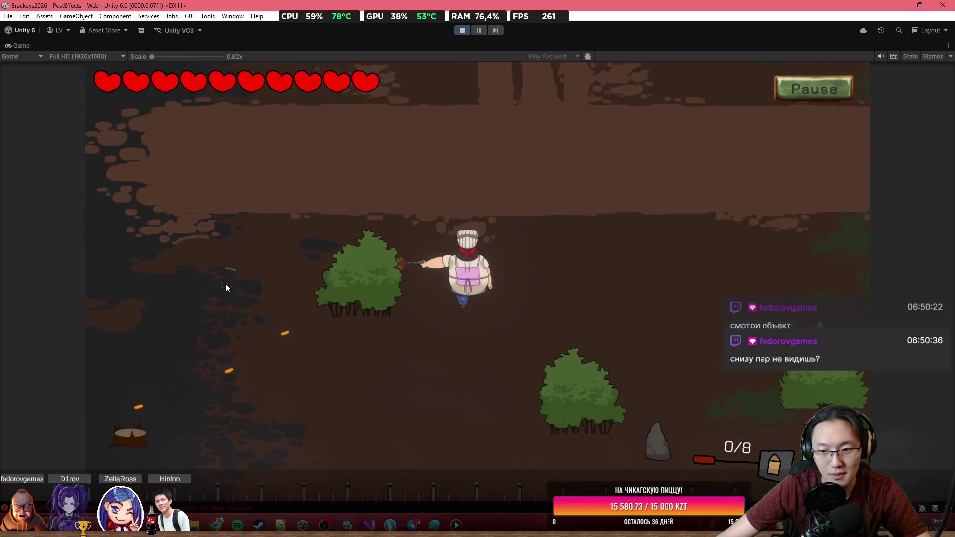
Walk the chef back up toward the fence and umbrella cart and fire a shot.
{"action": "key", "text": "w"}
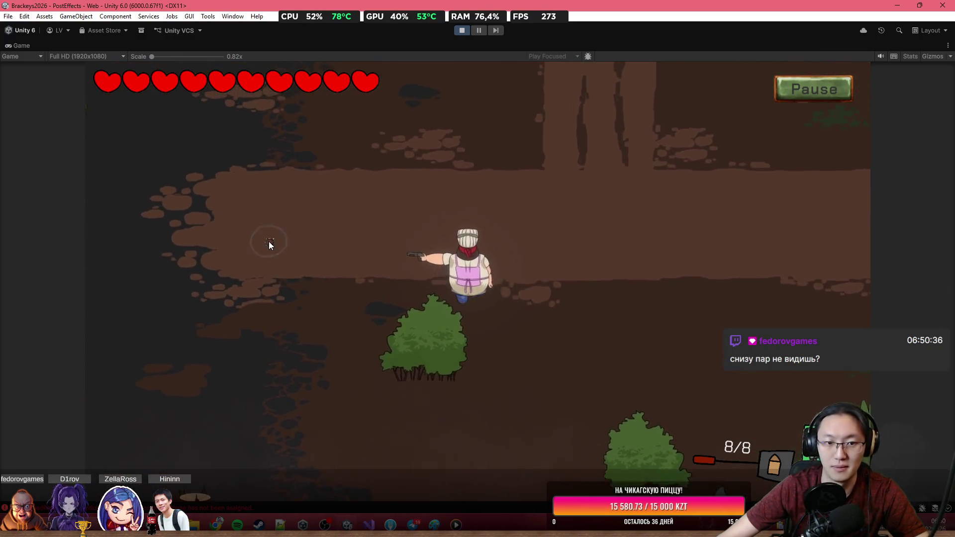
{"action": "key", "text": "w"}
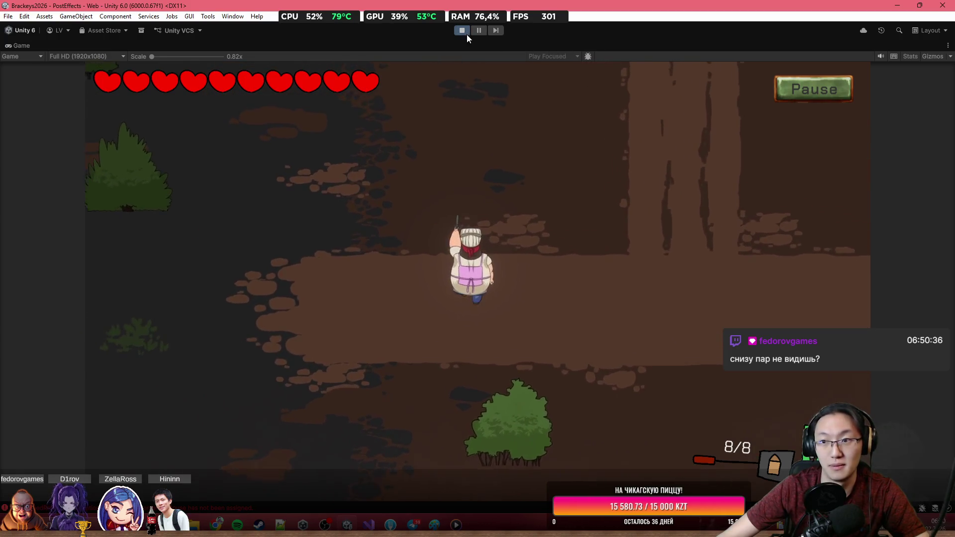
{"action": "key", "text": "w"}
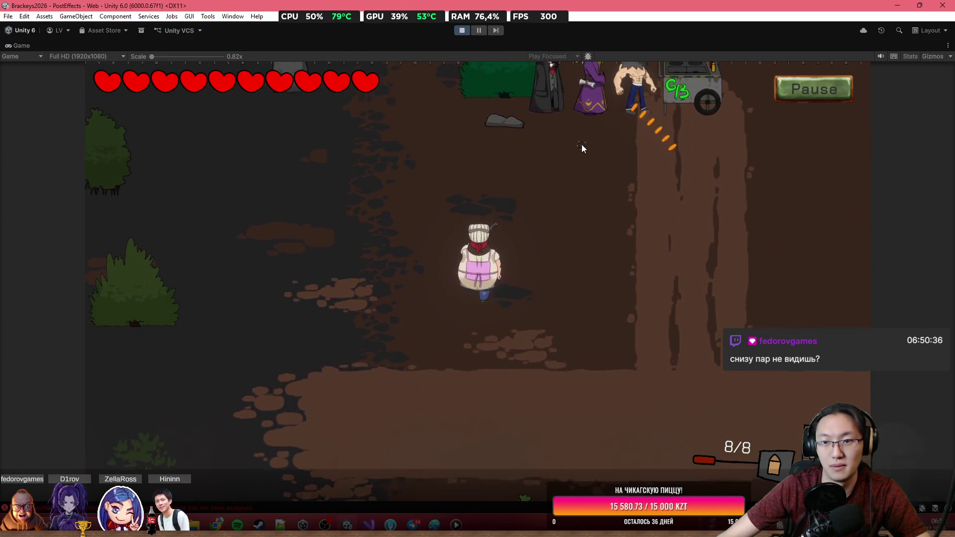
{"action": "key", "text": "w"}
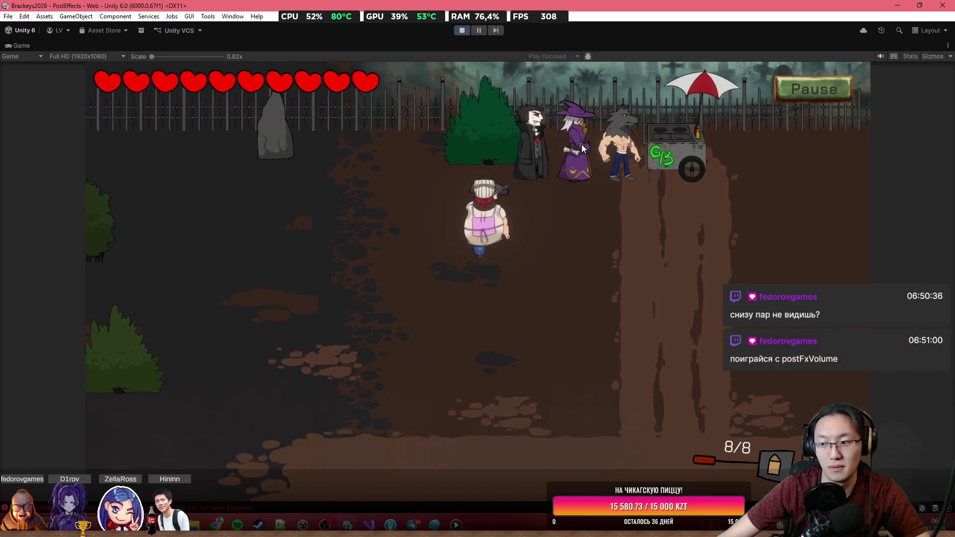
{"action": "left_click", "coordinate": [643, 166]}
Preview different Bloom Intensity and Threshold values, reverting to Intensity 2.03 and Threshold 0.98.
{"action": "key", "text": "shift+space"}
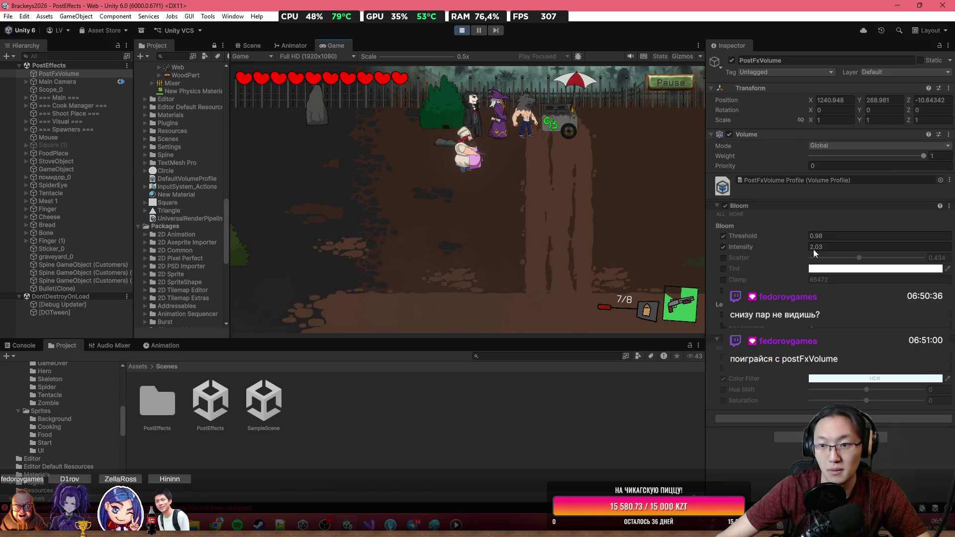
{"action": "left_click_drag", "start_coordinate": [762, 251], "coordinate": [761, 251]}
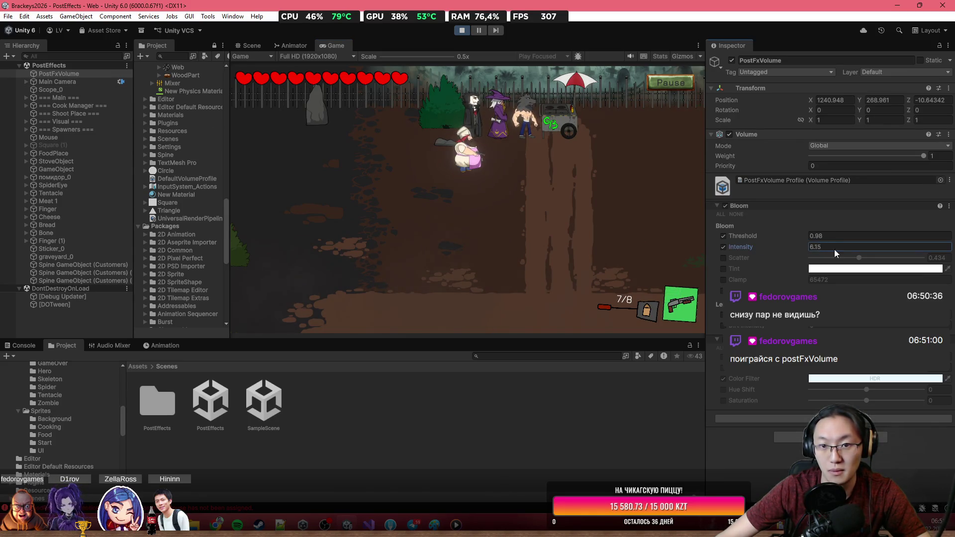
{"action": "left_click_drag", "start_coordinate": [835, 254], "coordinate": [946, 254]}
{"action": "key", "text": "ctrl+z"}
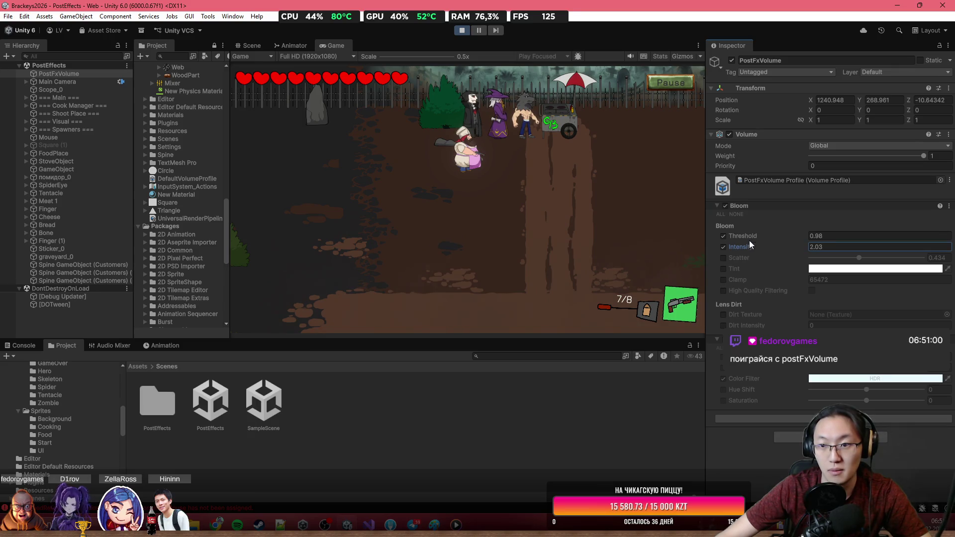
{"action": "left_click_drag", "start_coordinate": [749, 241], "coordinate": [755, 237]}
{"action": "mouse_move", "coordinate": [852, 243]}
{"action": "left_mouse_down"}
{"action": "mouse_move", "coordinate": [668, 242]}
{"action": "mouse_move", "coordinate": [718, 244]}
{"action": "left_mouse_up"}
{"action": "key", "text": "ctrl+z"}
Stop play mode and select PostFxVolume in the Hierarchy for copying.
{"action": "left_click", "coordinate": [462, 31]}
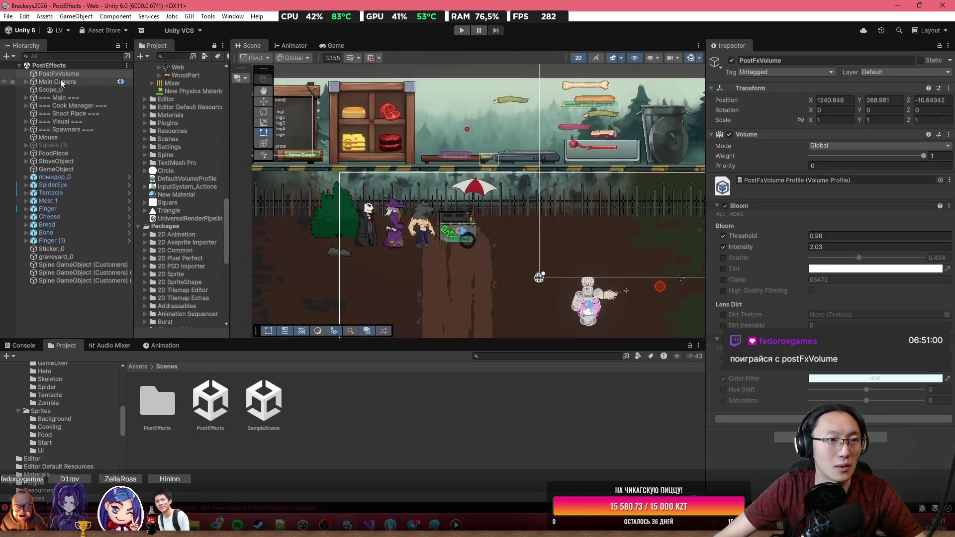
{"action": "left_click", "coordinate": [72, 79]}
{"action": "left_click", "coordinate": [59, 74]}
{"action": "left_click", "coordinate": [51, 90]}
{"action": "left_click", "coordinate": [58, 73]}
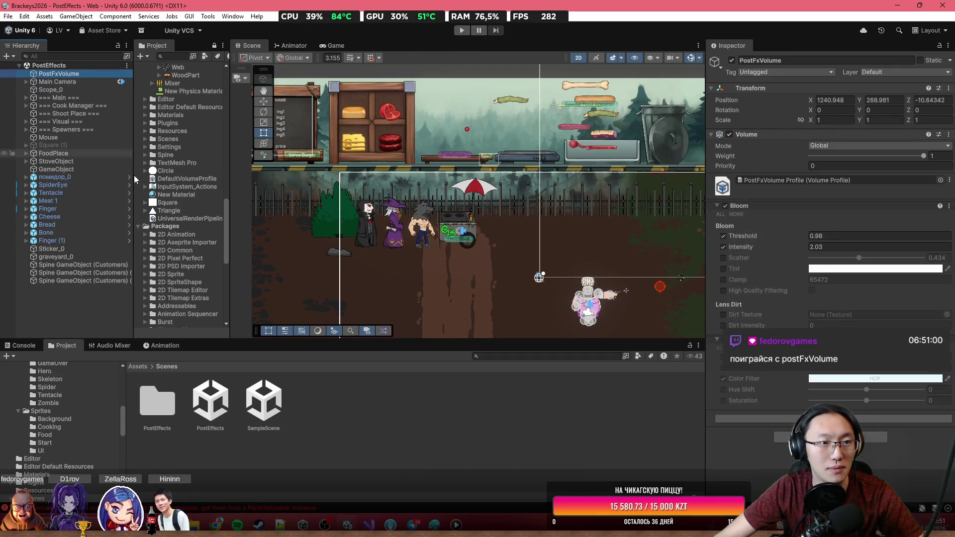
Paste PostFxVolume into the SampleScene hierarchy.
{"action": "double_click", "coordinate": [263, 418]}
{"action": "left_click", "coordinate": [64, 220]}
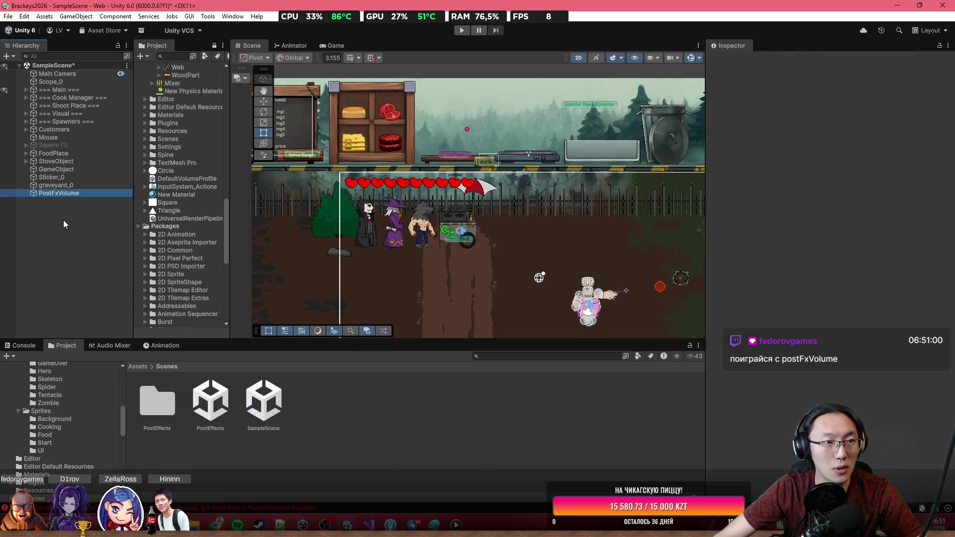
{"action": "key", "text": "ctrl+v"}
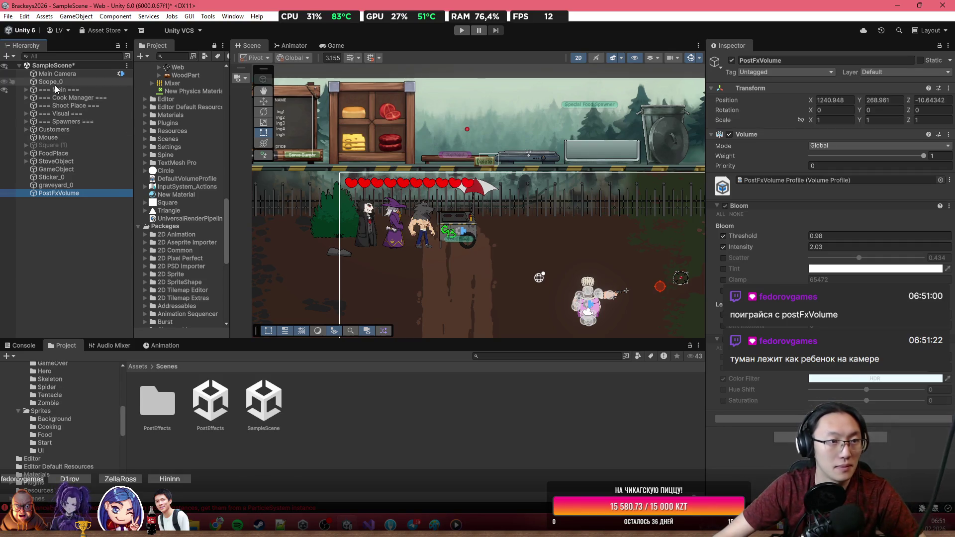
Save SampleScene, reopen PostEffects, and select the CameraFx fog particles under Main Camera.
{"action": "double_click", "coordinate": [227, 415]}
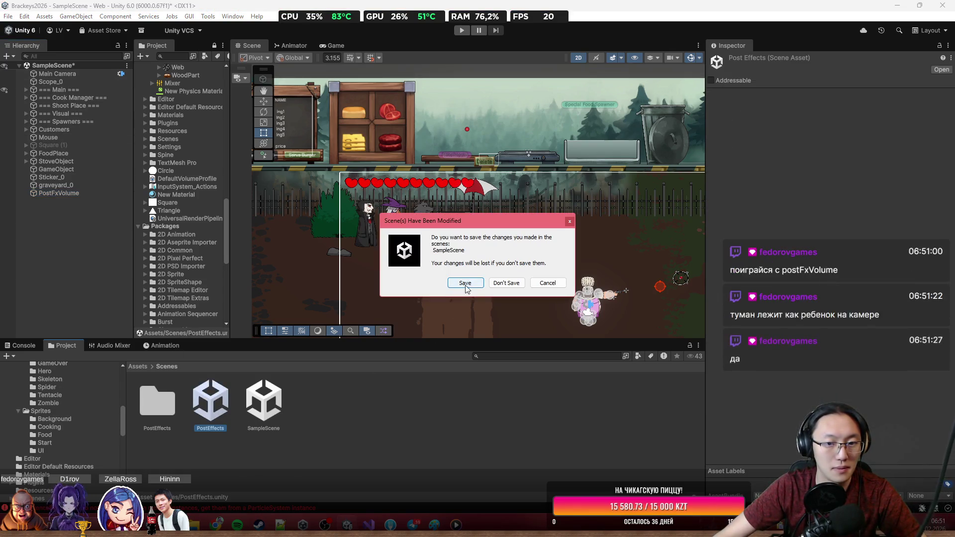
{"action": "key", "text": "Return"}
{"action": "left_click", "coordinate": [57, 81]}
{"action": "left_click", "coordinate": [25, 82]}
{"action": "left_click", "coordinate": [66, 96]}
{"action": "left_click", "coordinate": [59, 90]}
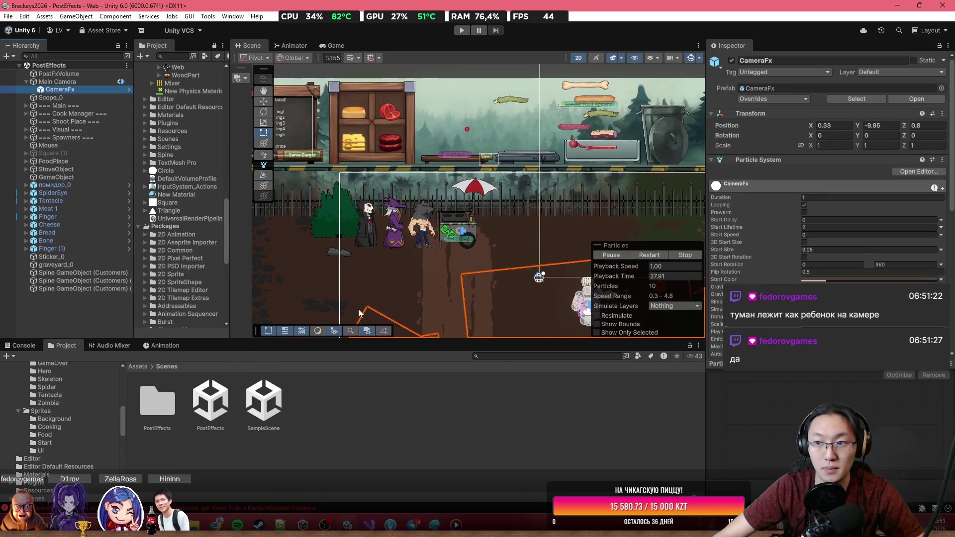
Add CameraFx as a child of Main Camera in SampleScene.
{"action": "double_click", "coordinate": [281, 408]}
{"action": "left_click", "coordinate": [76, 73]}
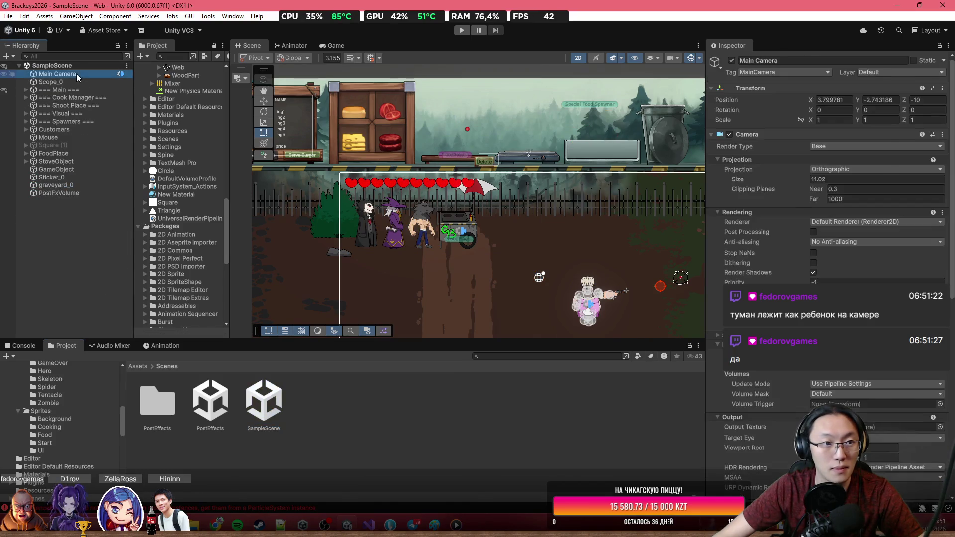
{"action": "left_click", "coordinate": [73, 82]}
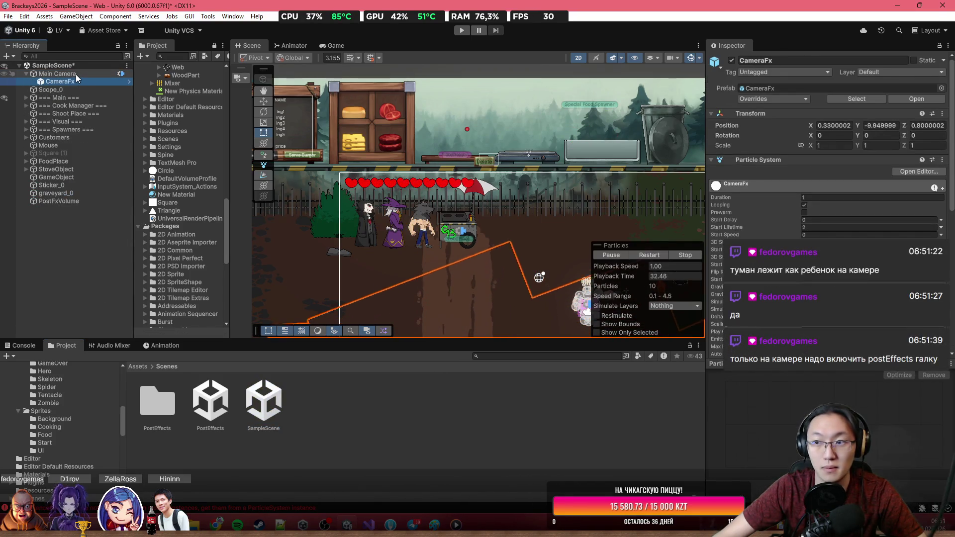
Start play mode to test the fog in SampleScene.
{"action": "scroll", "coordinate": [533, 197], "scroll_direction": "down", "scroll_amount": 3}
{"action": "left_click_drag", "start_coordinate": [532, 197], "coordinate": [476, 74]}
{"action": "scroll", "coordinate": [471, 136], "scroll_direction": "down", "scroll_amount": 1}
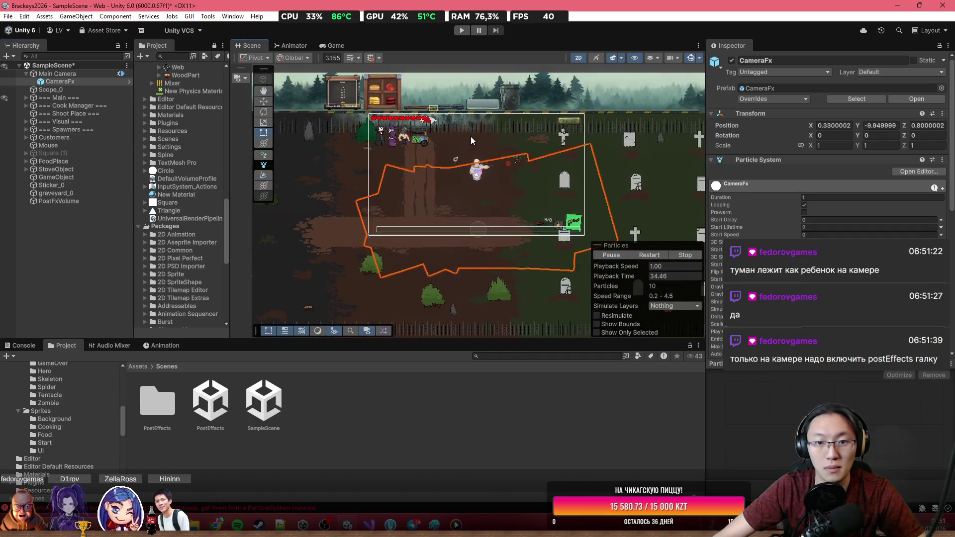
{"action": "left_click", "coordinate": [460, 32]}
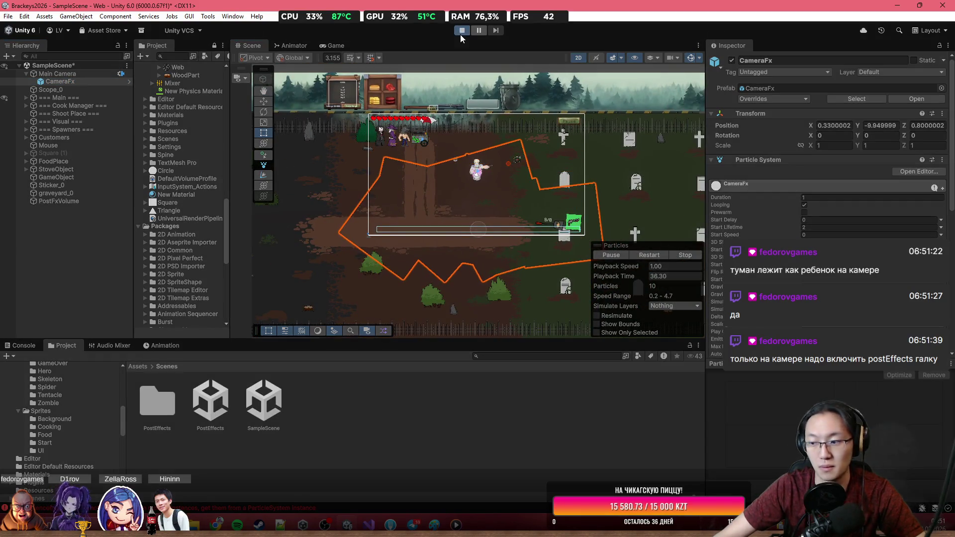